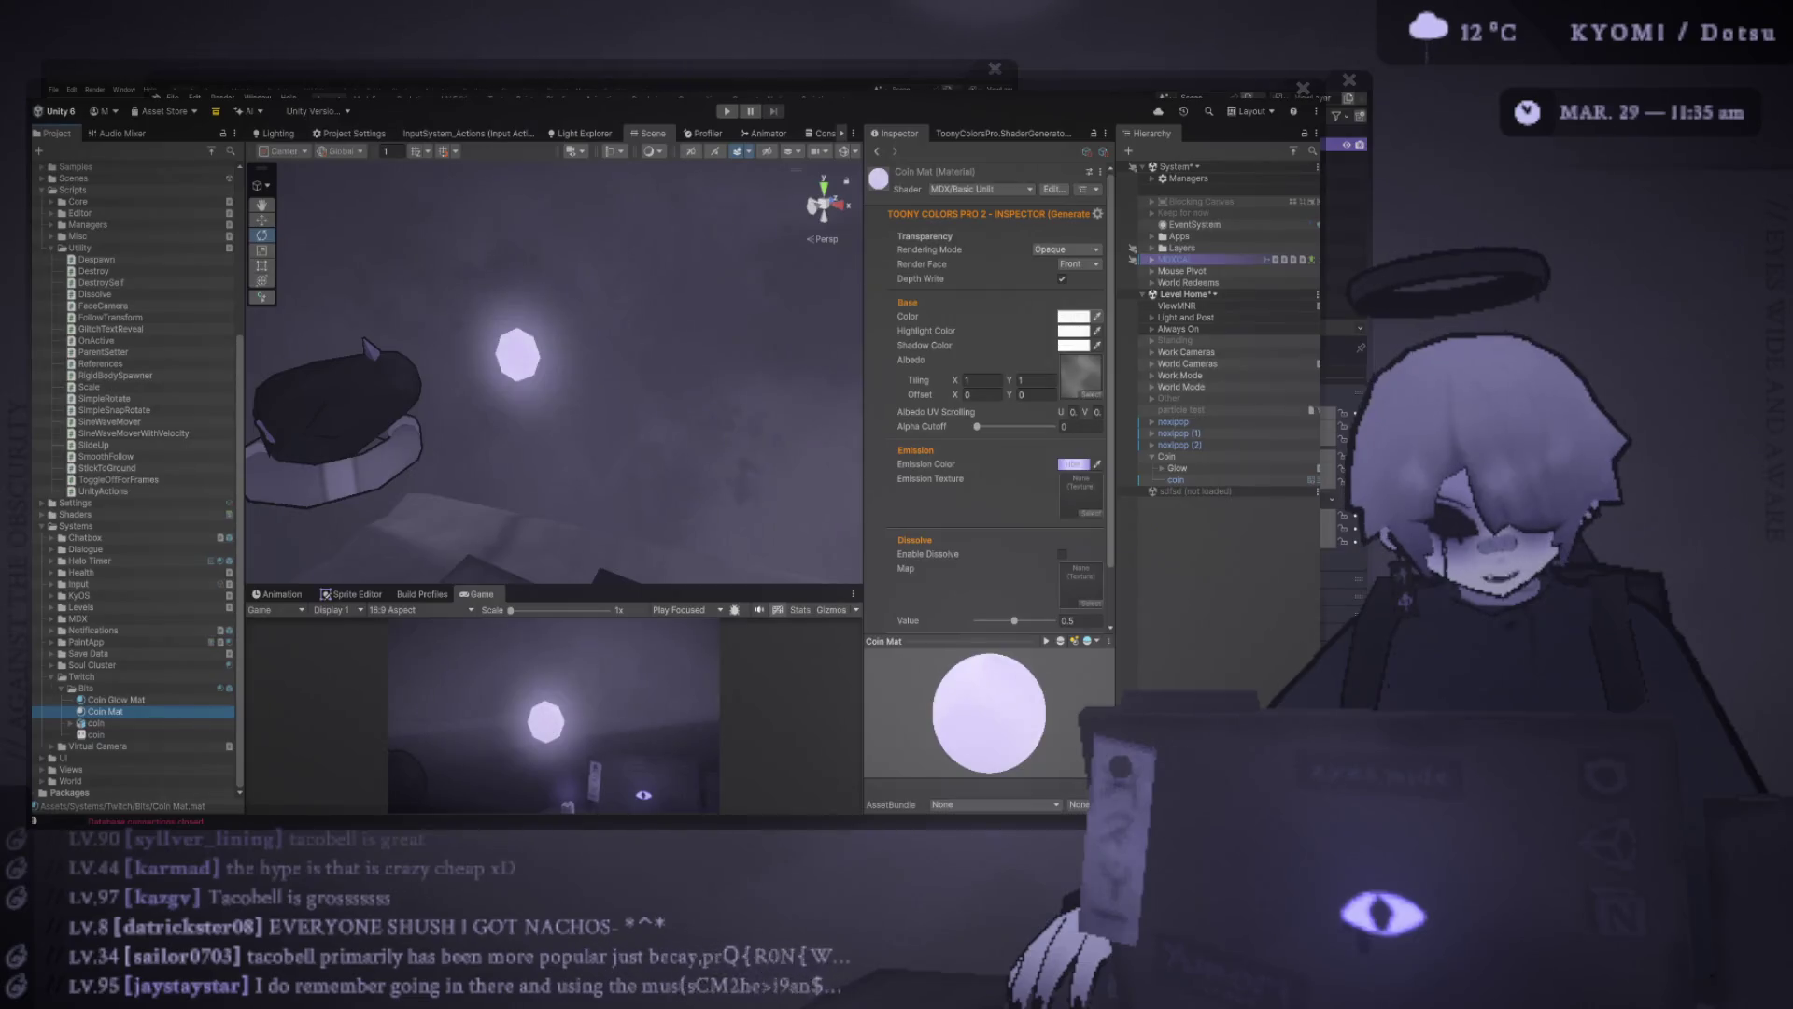
Duplicate the glow Plane under Glow to create Plane (1)
click(1176, 479)
click(1177, 468)
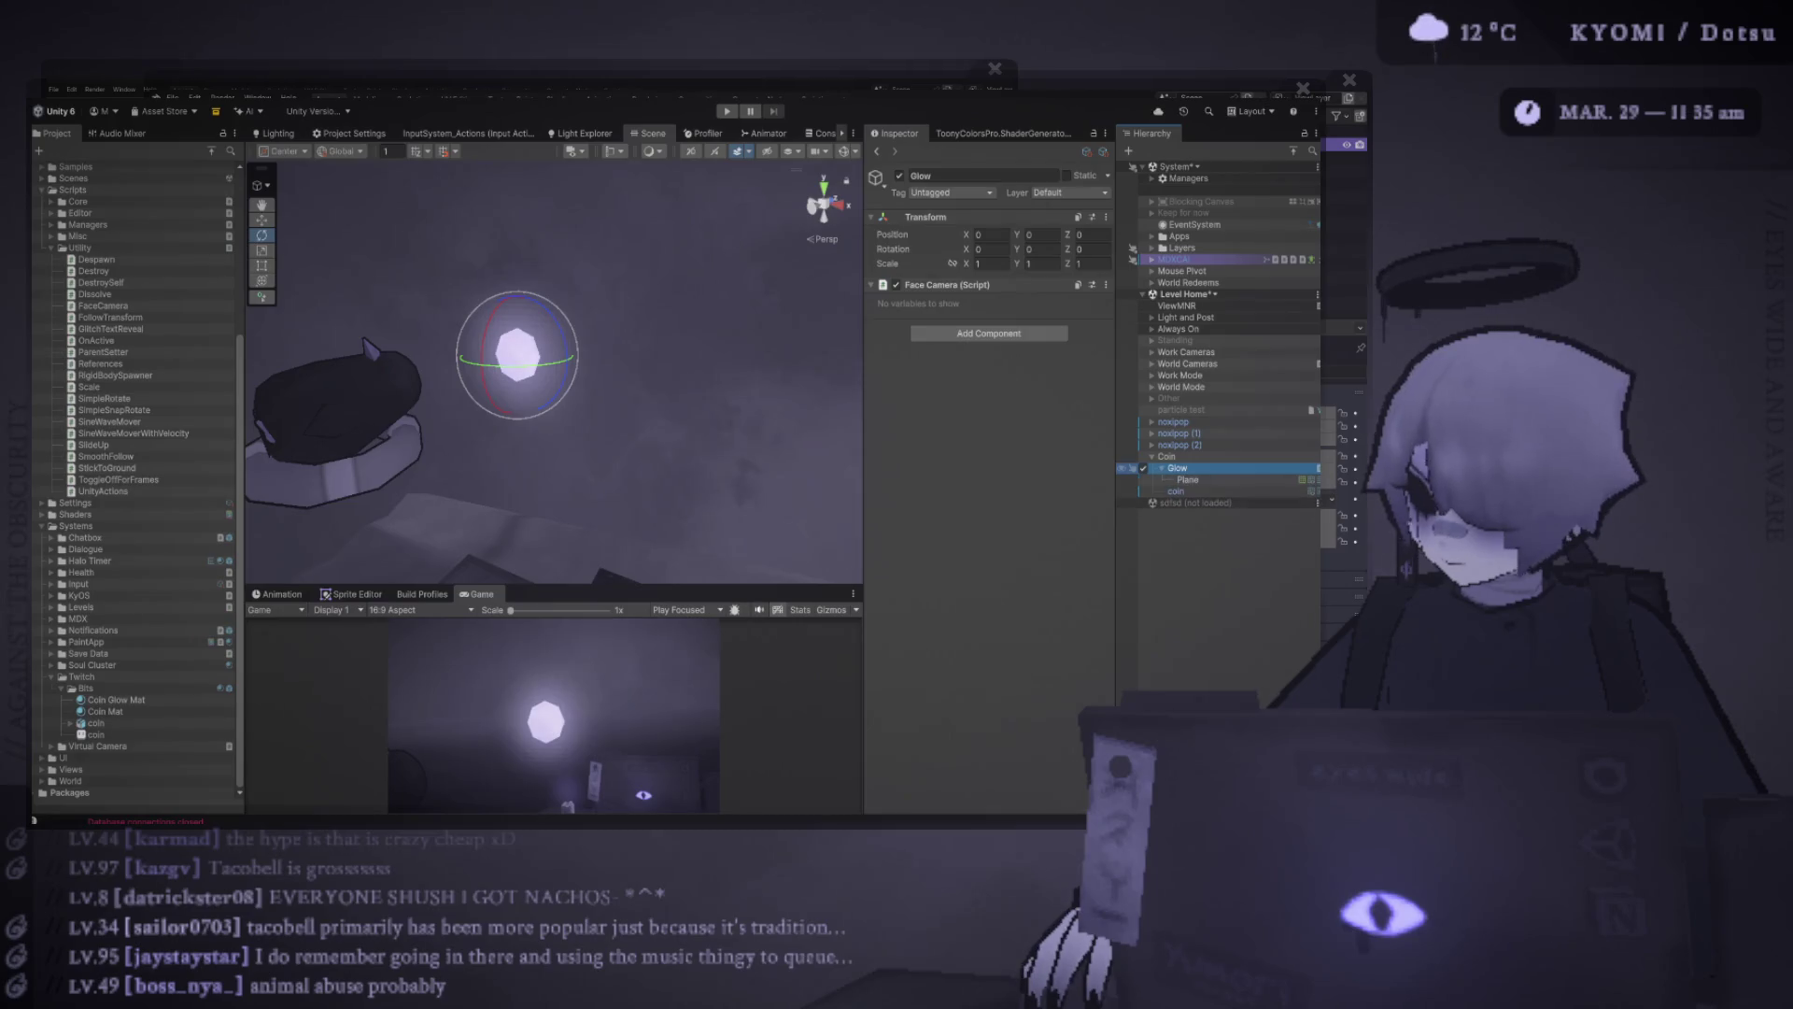
key(ctrl+shift+v)
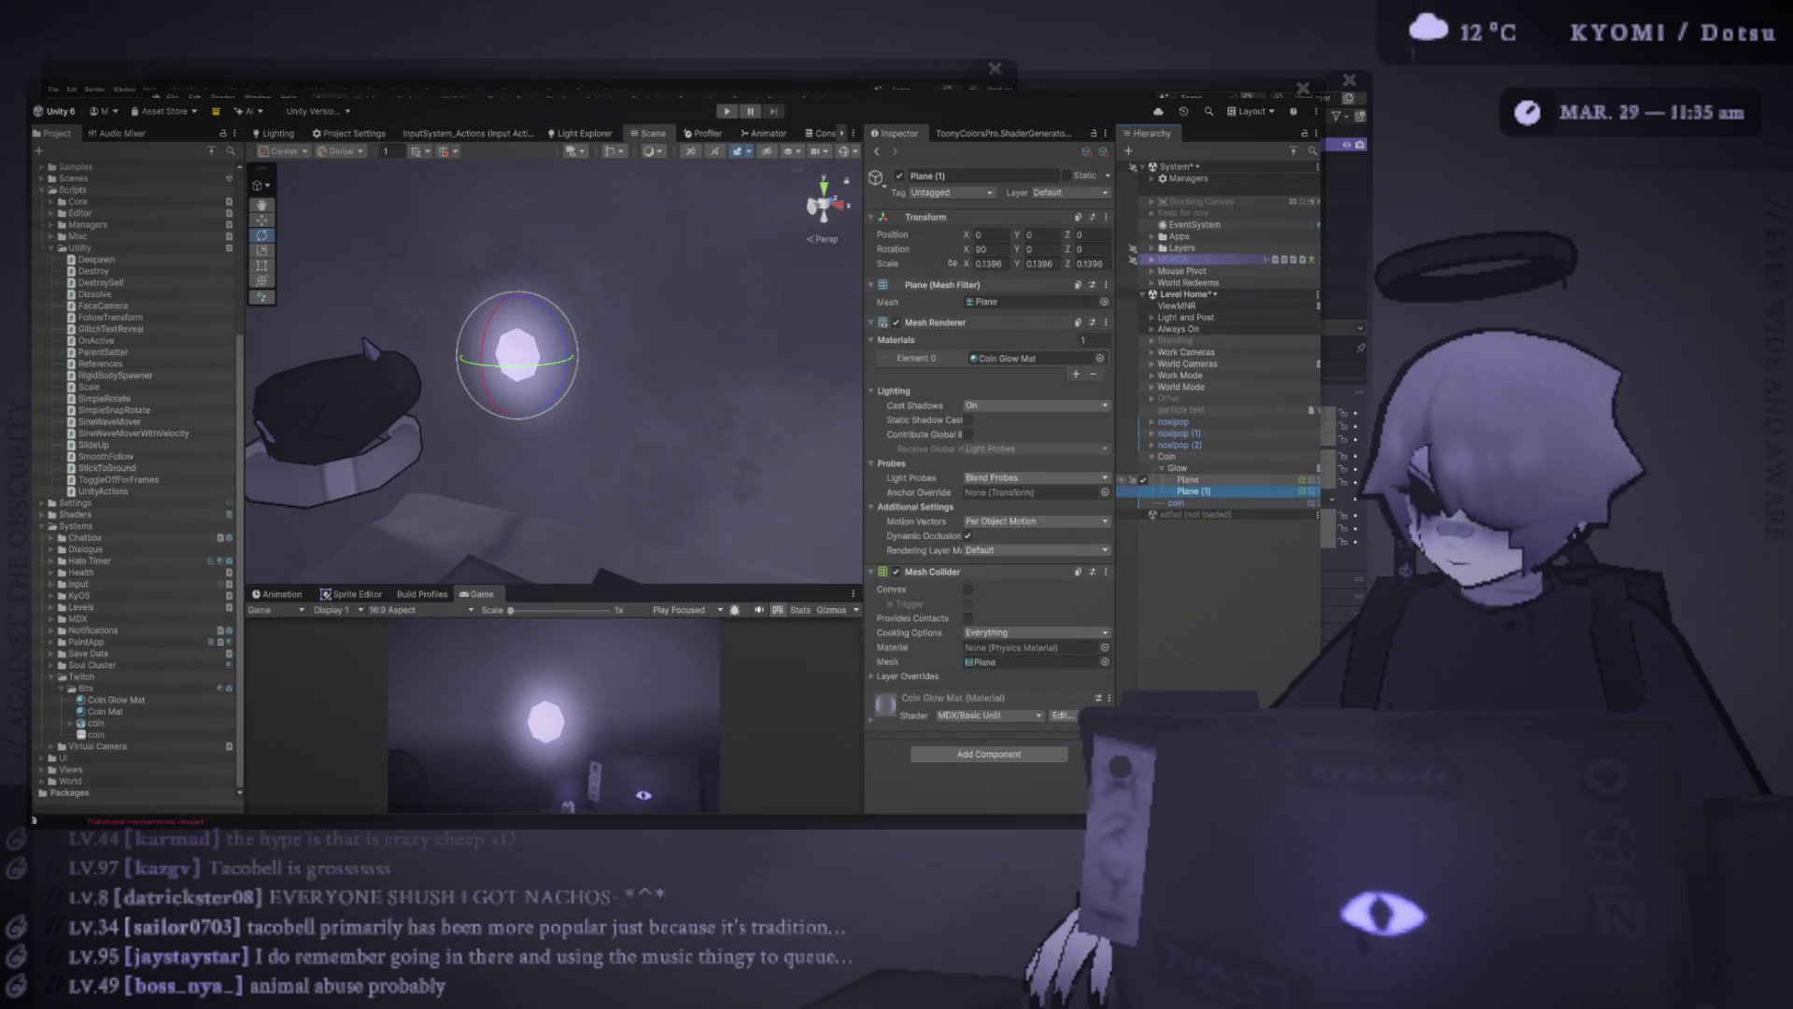
Locate the plane's Coin Glow Mat material and duplicate it as Coin Glow Mat 1
click(1187, 479)
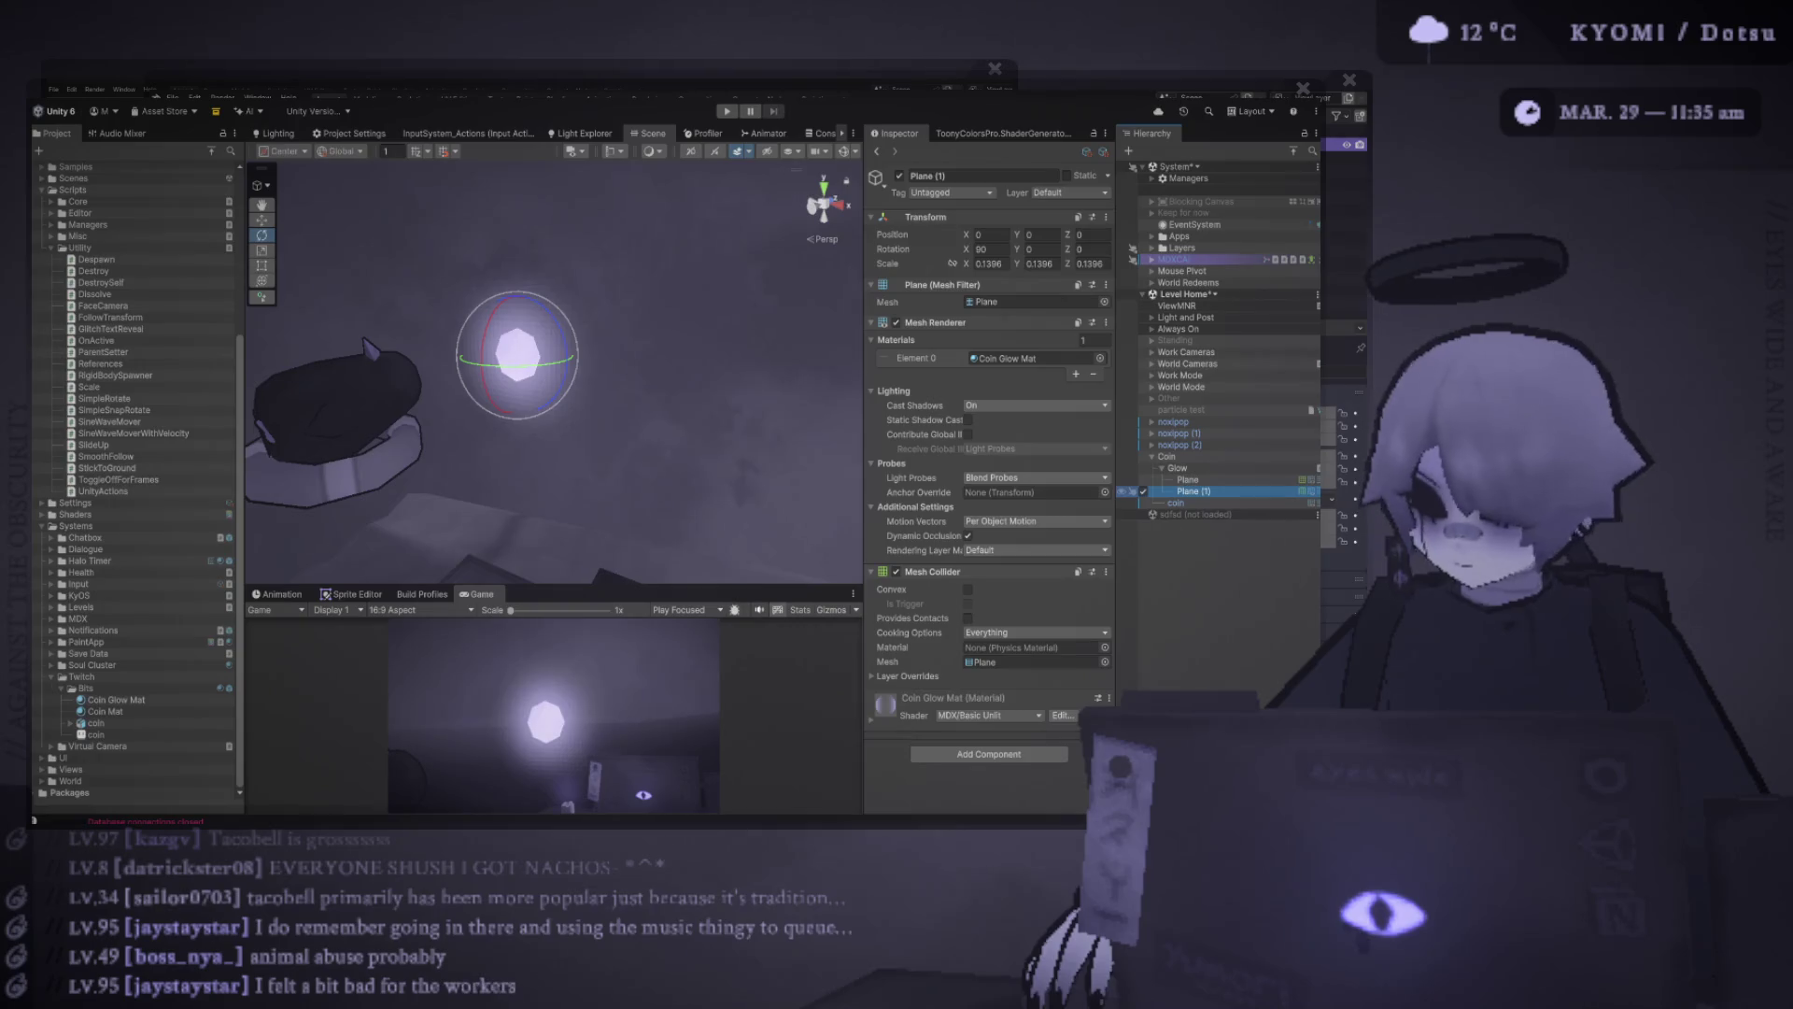
click(1193, 491)
click(1007, 358)
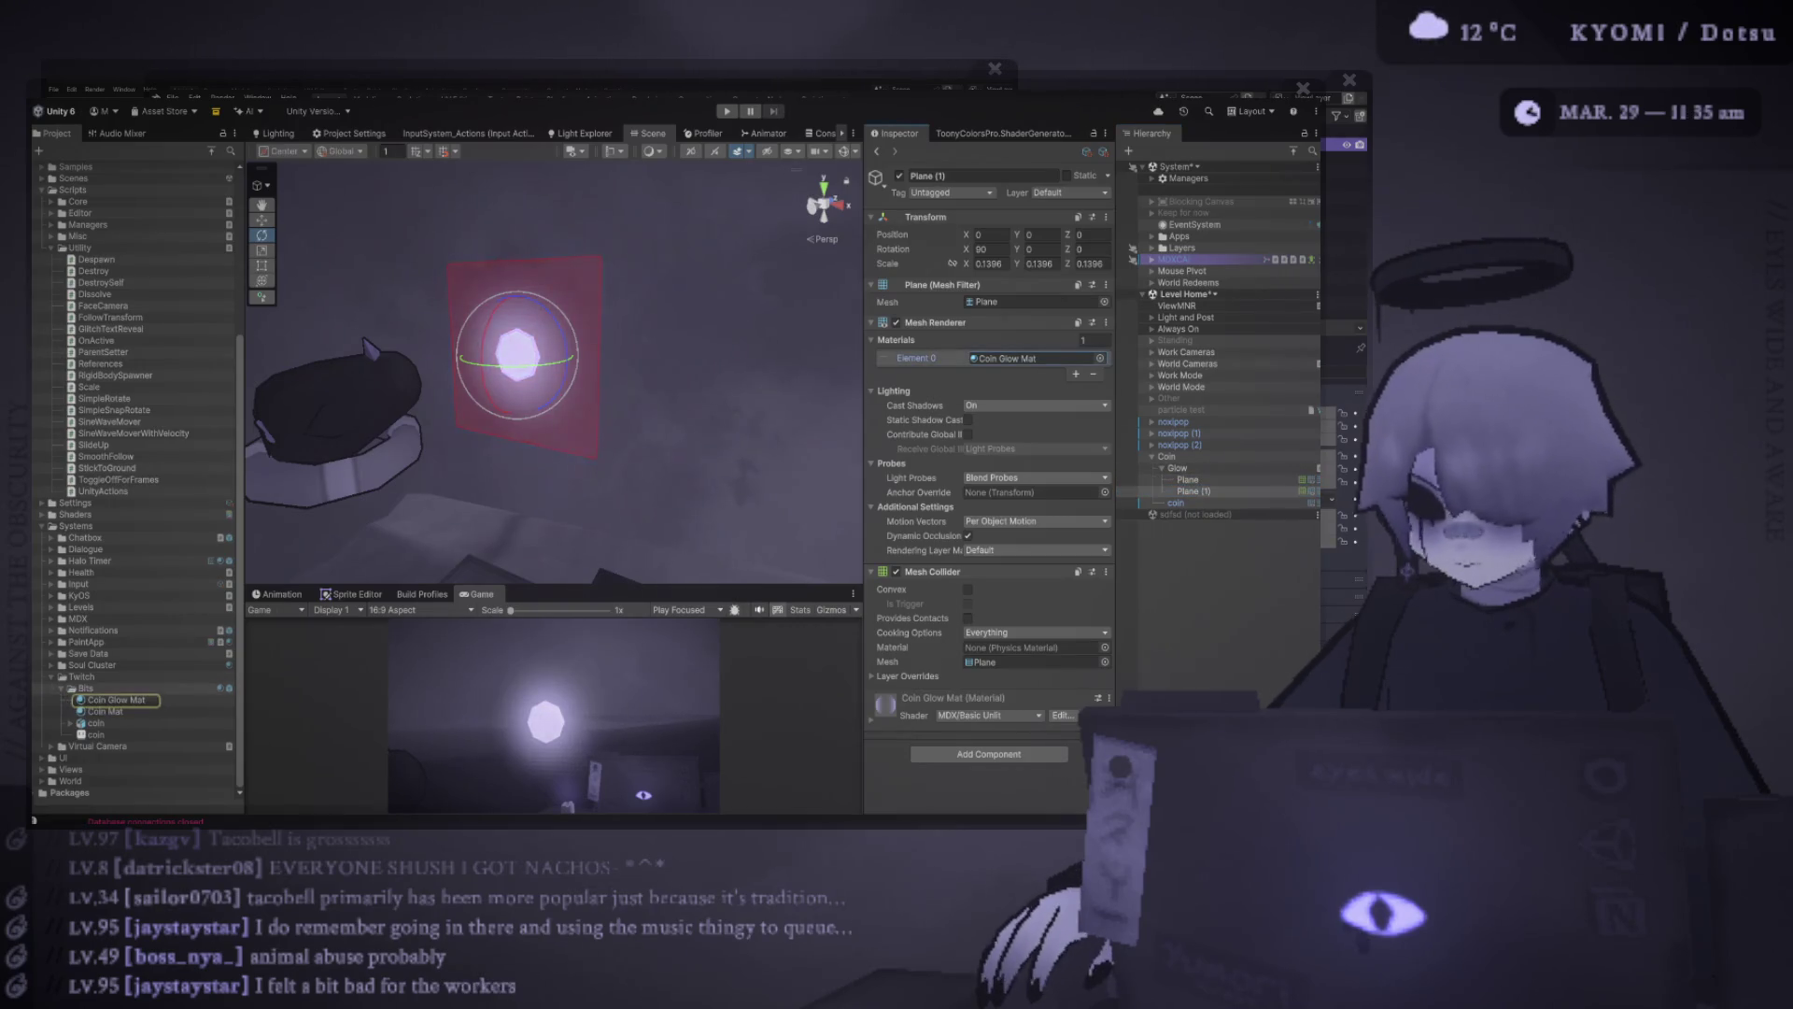
click(117, 699)
key(ctrl+d)
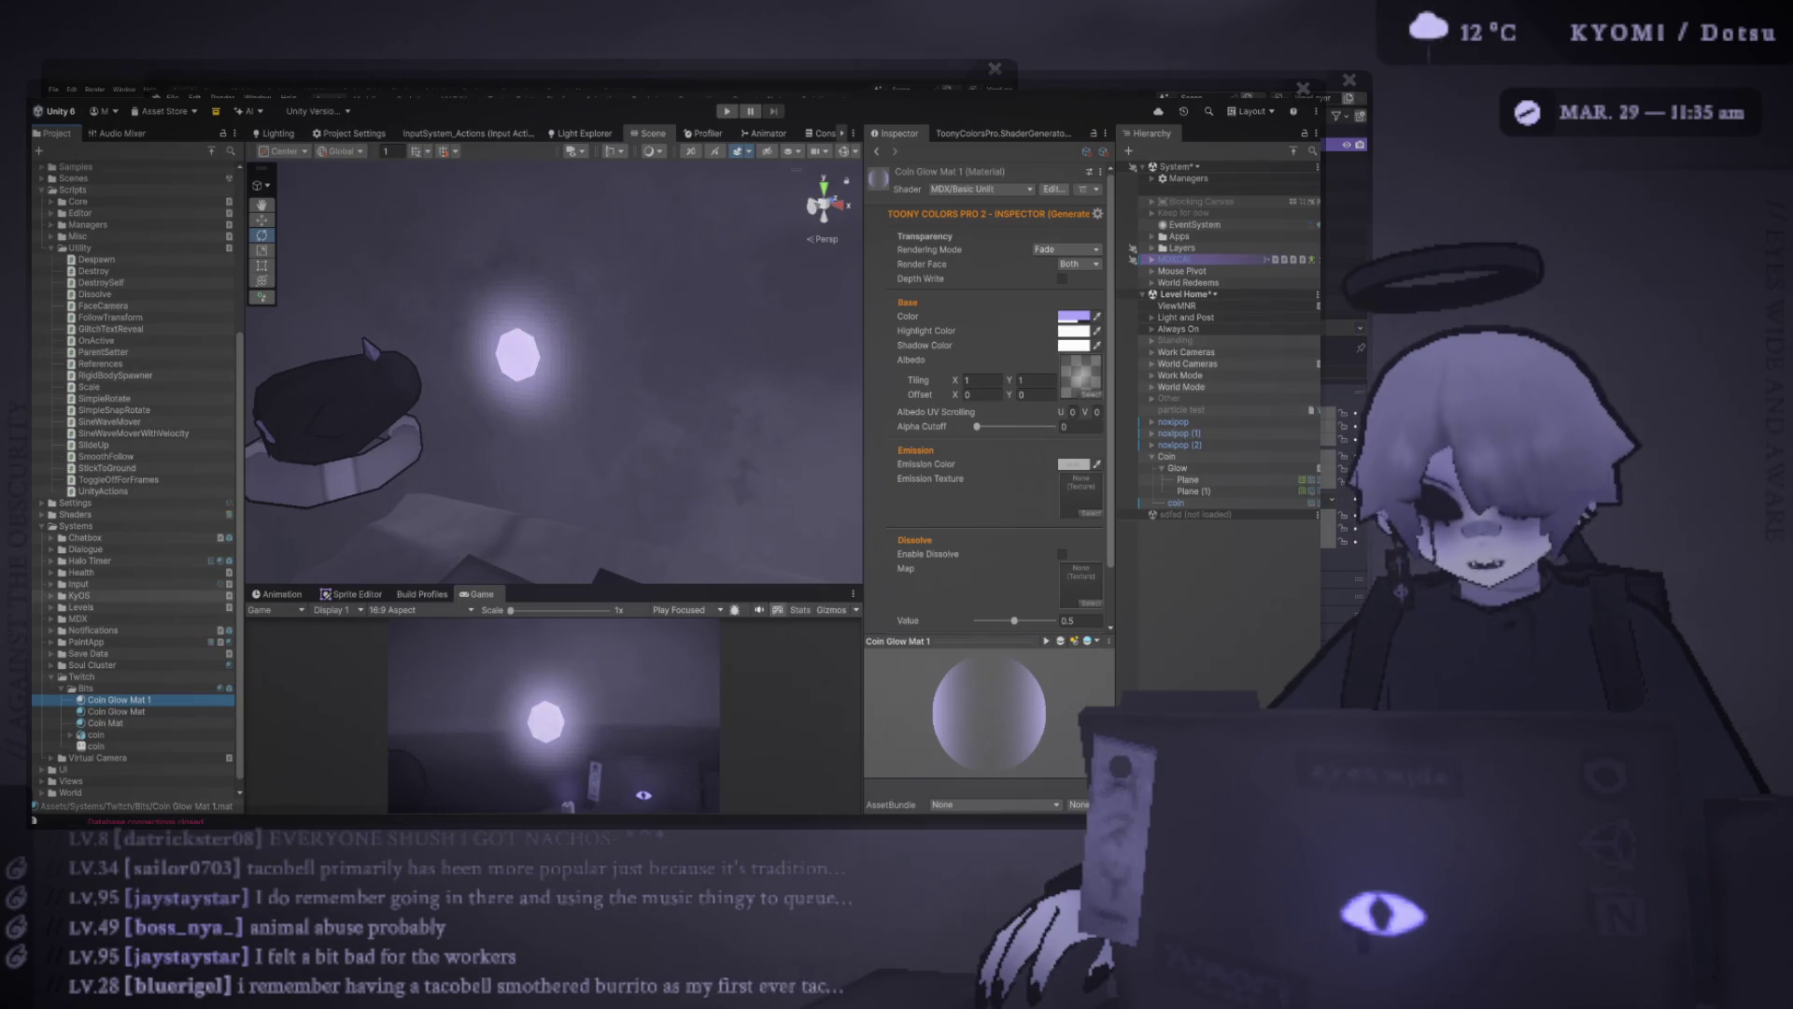
Rename the two glow materials in the Bits folder to Coin Glow 1 Mat and Coin Glow 2 Mat
key(F2)
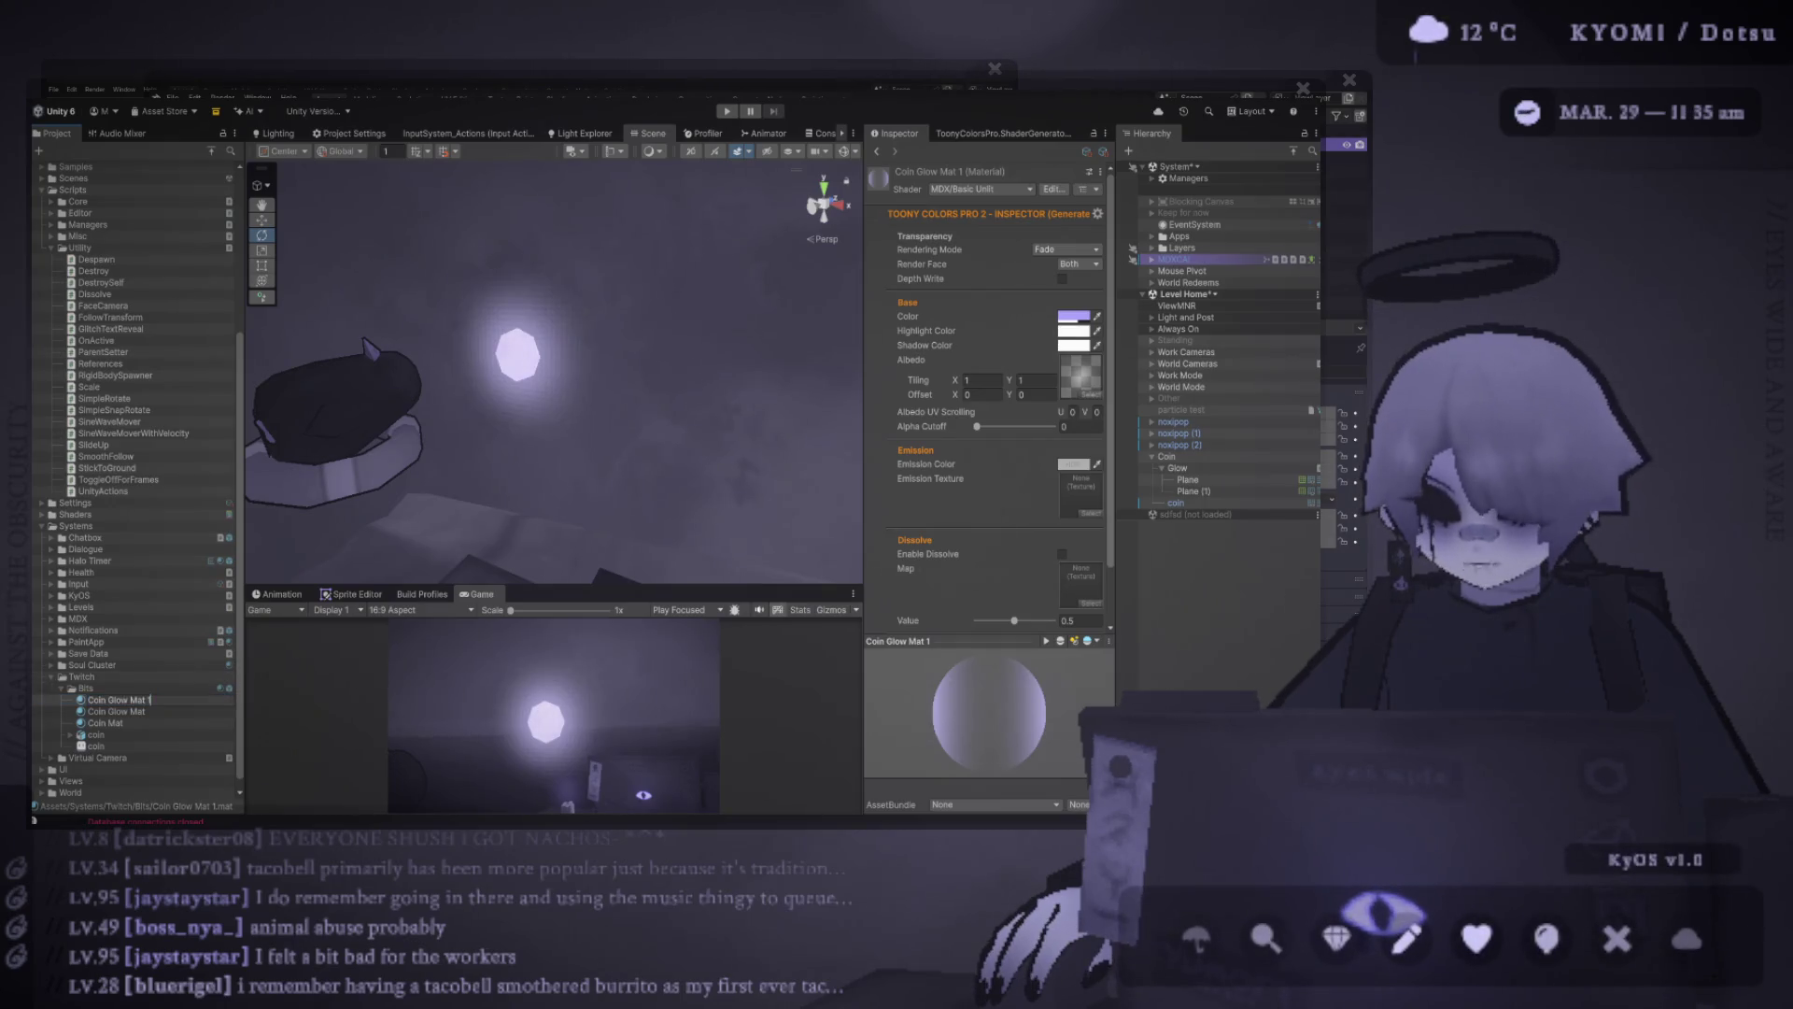
key(BackSpace)
key(BackSpace)
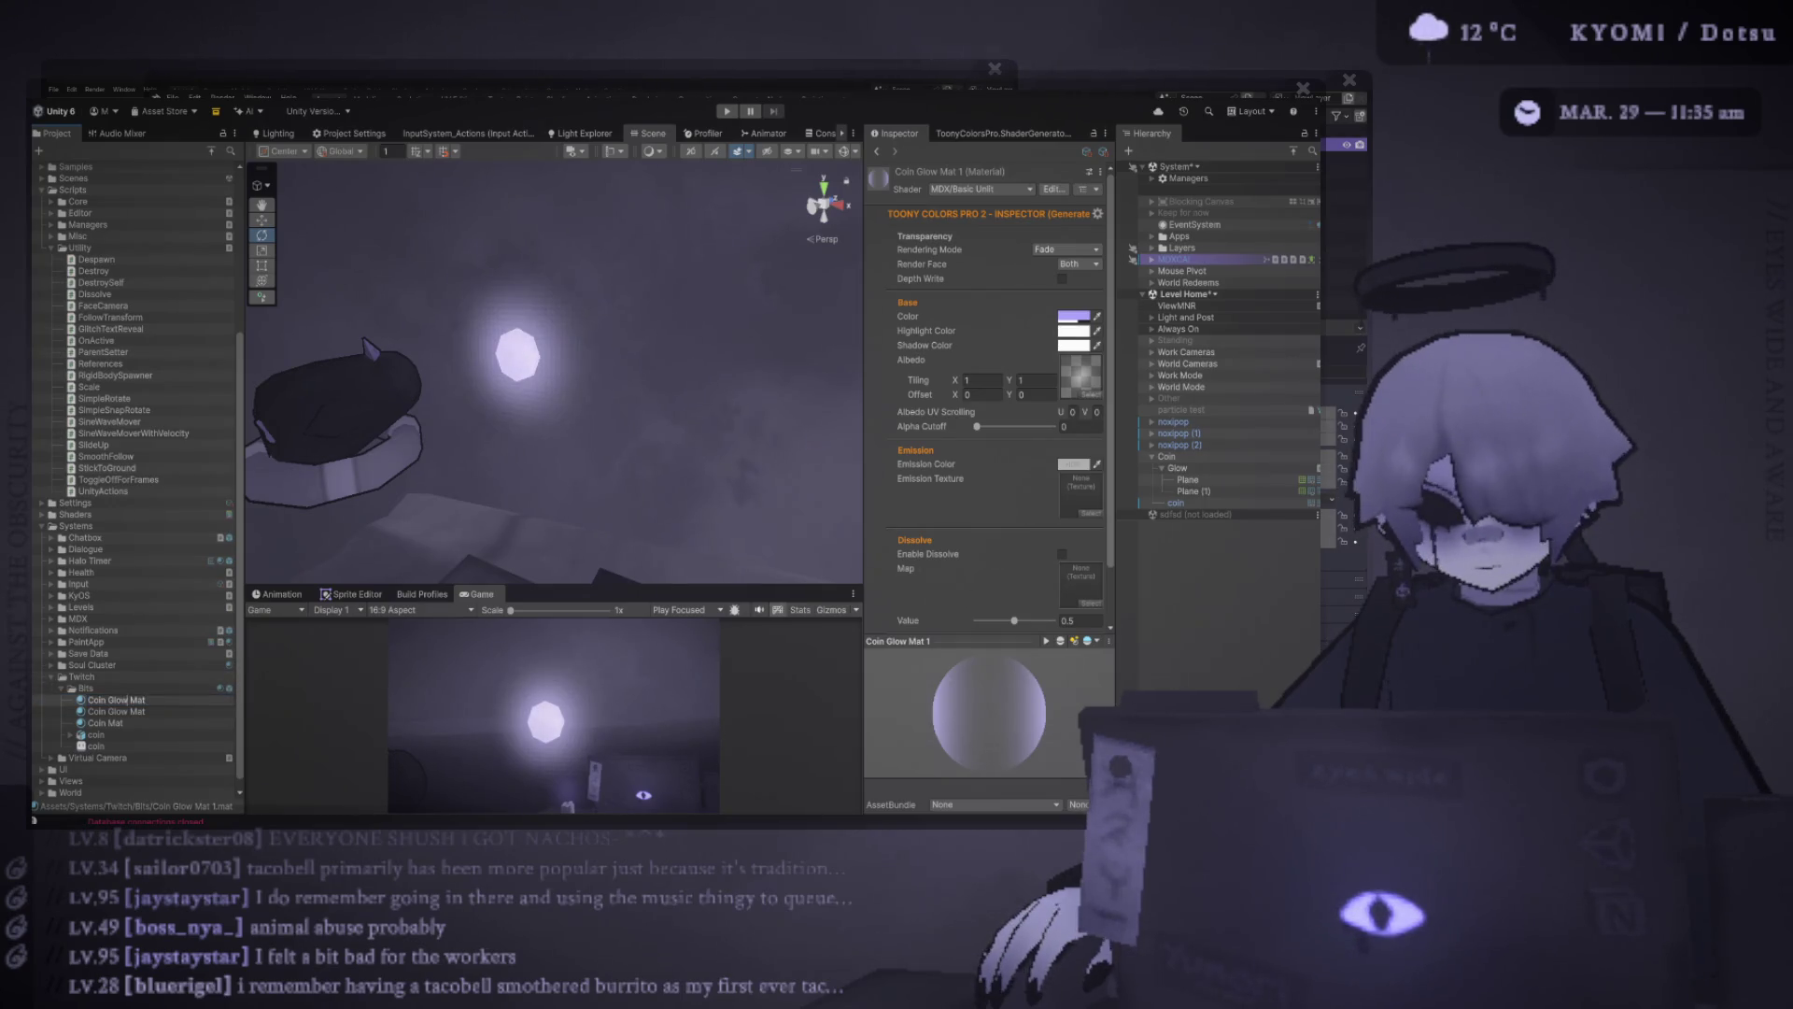
text(2)
key(Return)
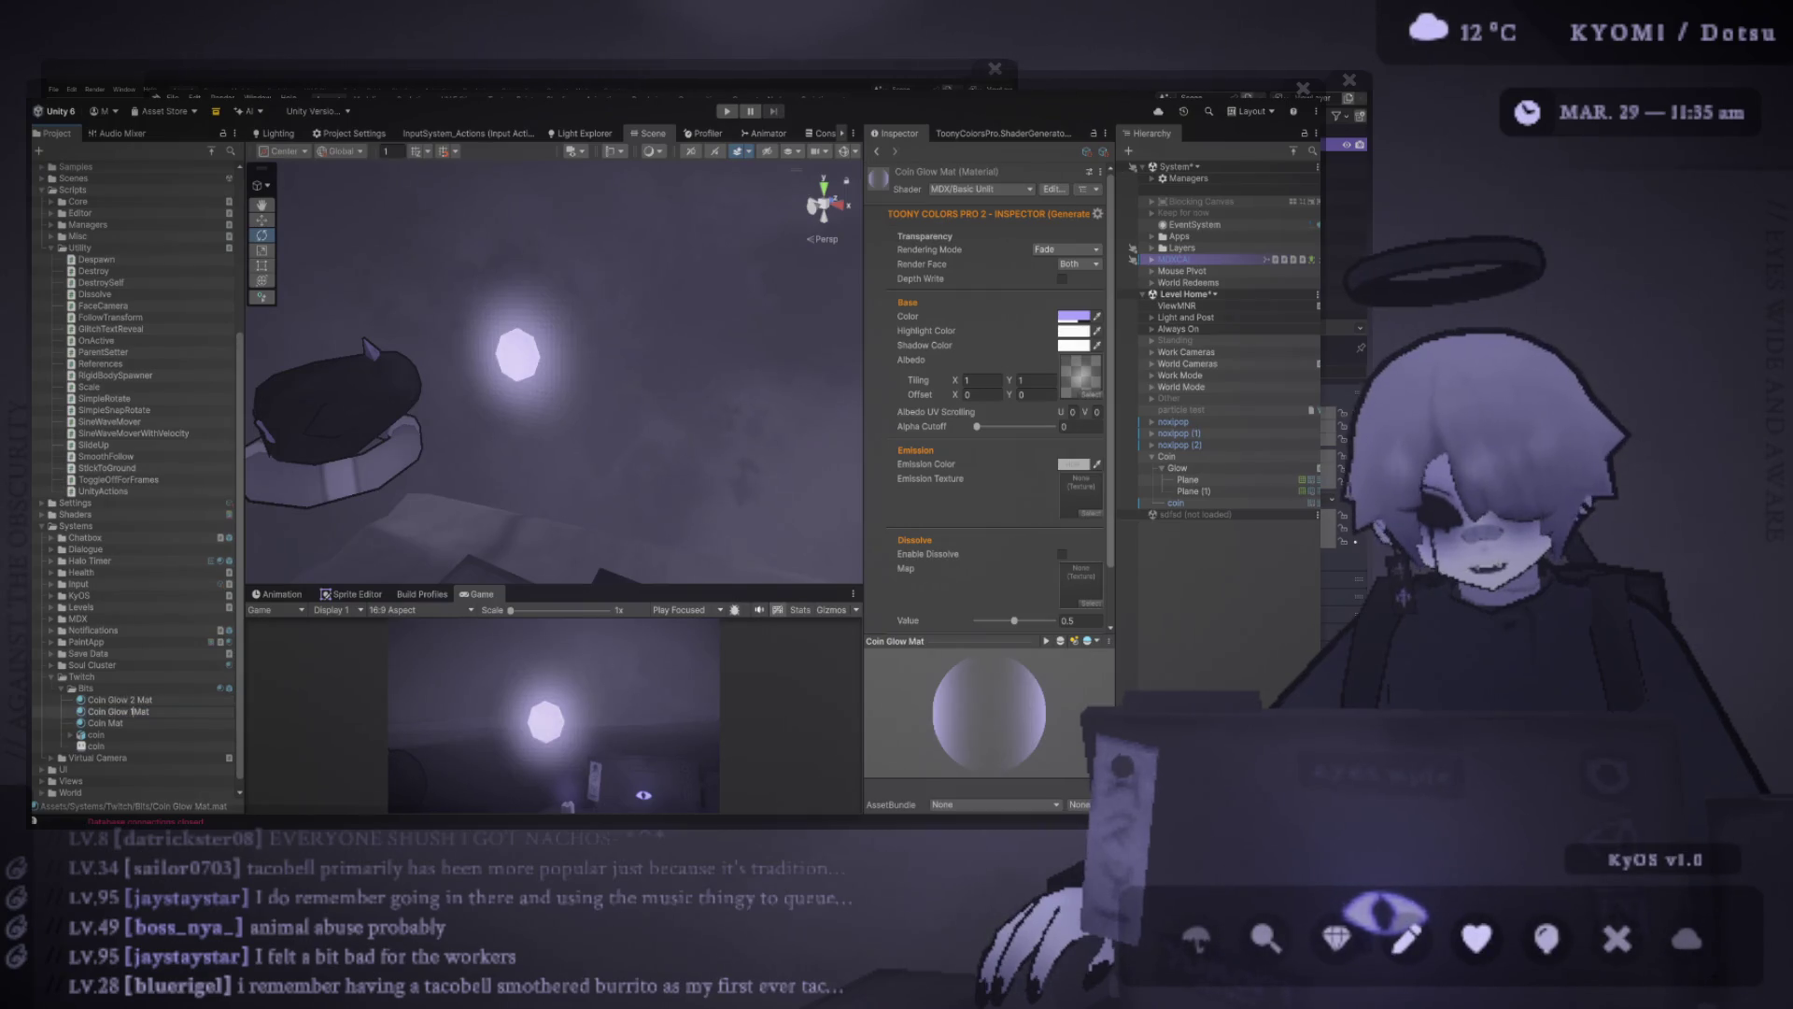
text(1)
key(ctrl+z)
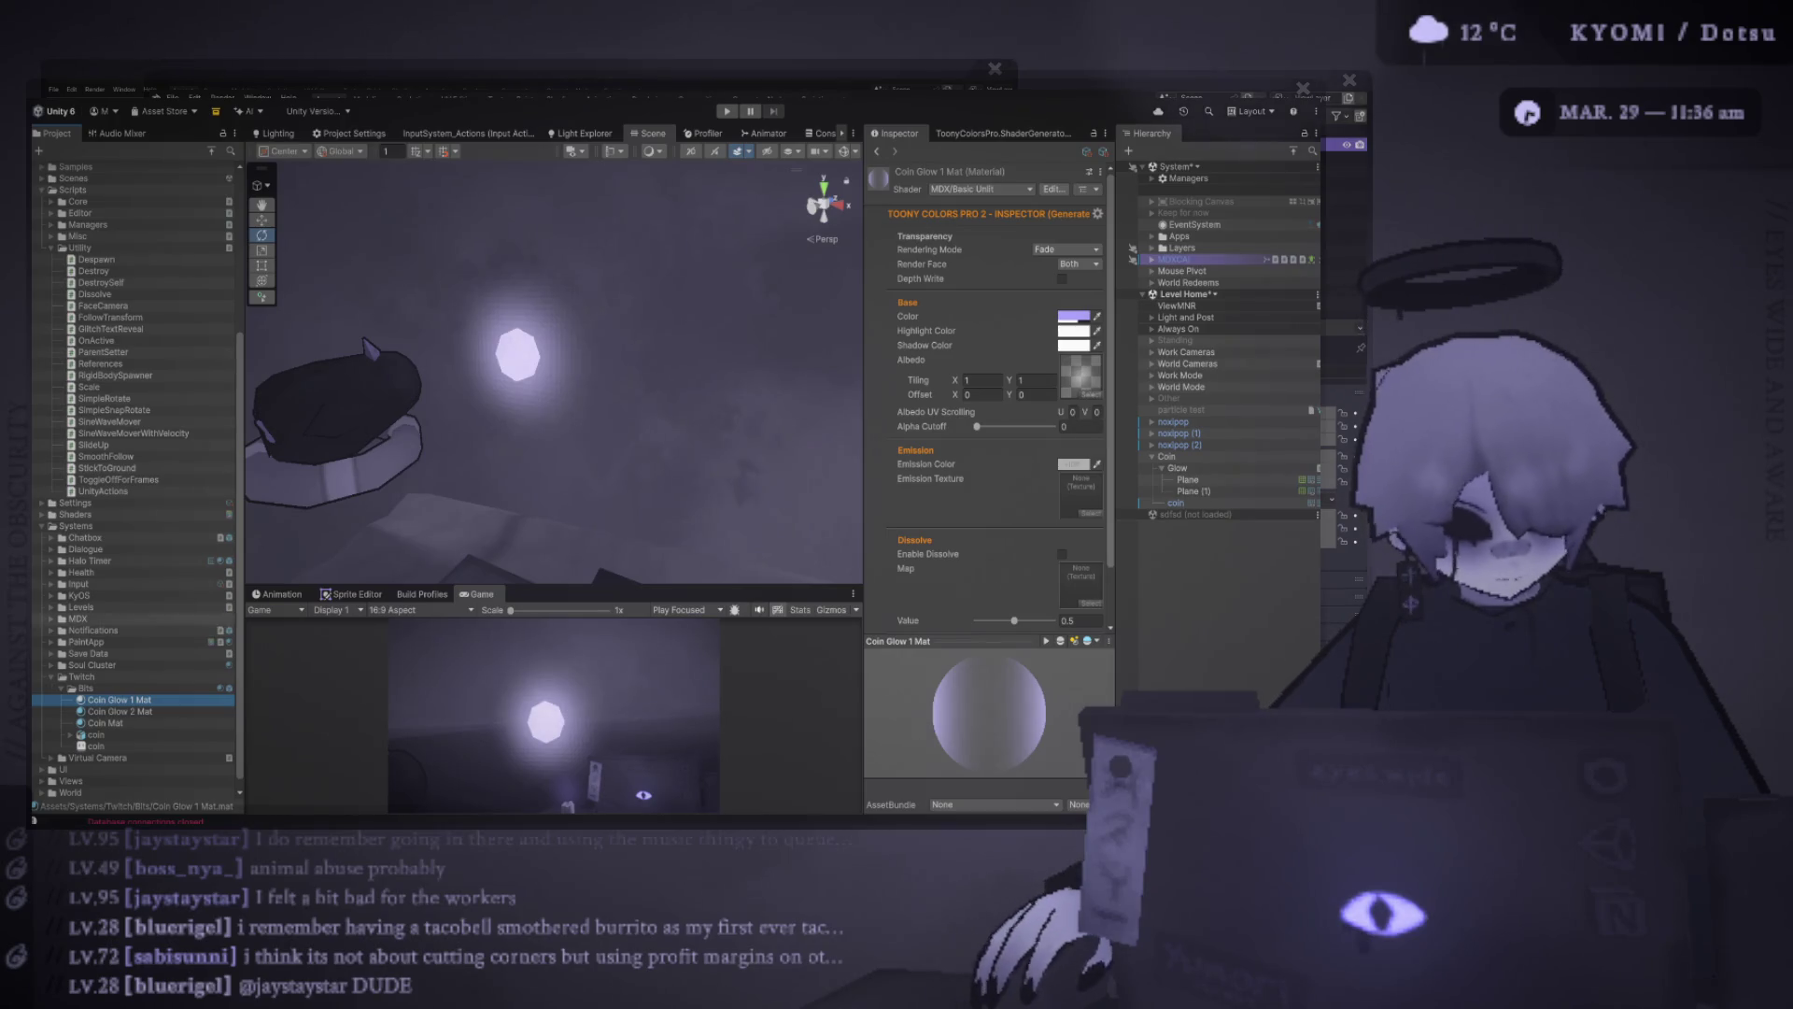
Assign Coin Glow 2 Mat to Plane (1), shrink it to about 0.0794, then select that material
click(1194, 491)
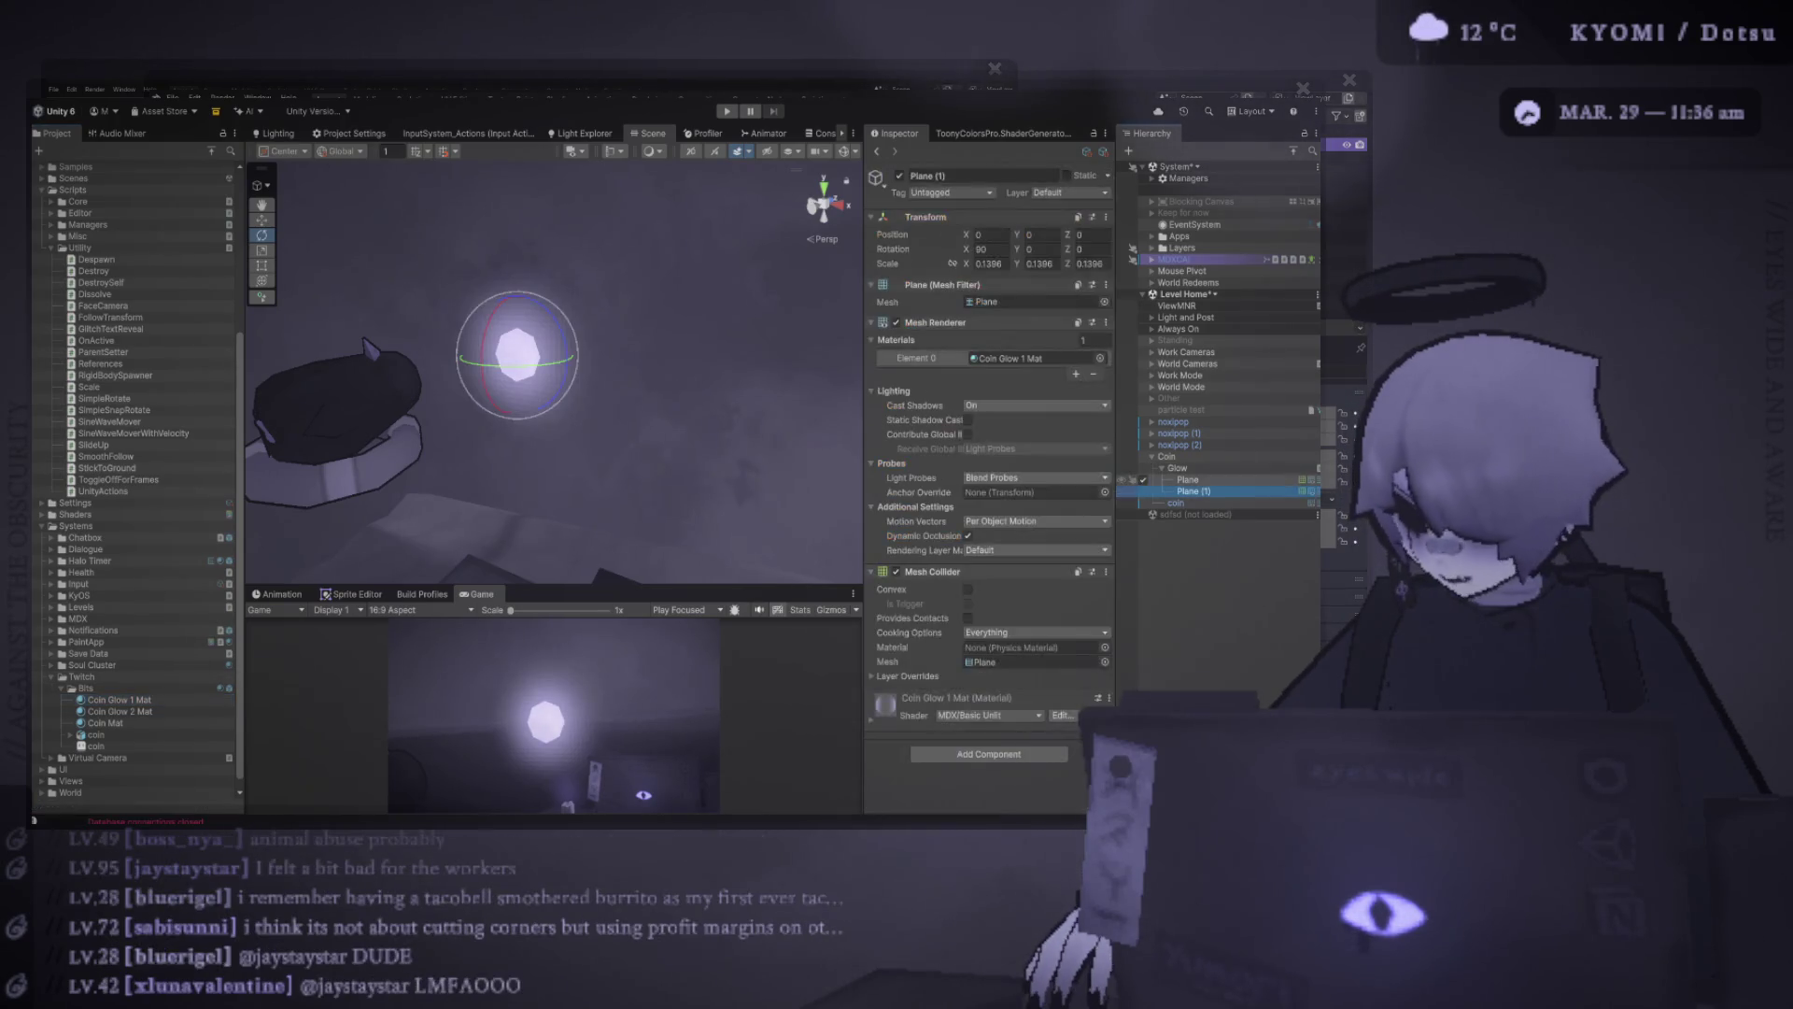
mouse_move(117, 711)
mouse_down()
mouse_move(701, 392)
mouse_move(1027, 358)
mouse_up()
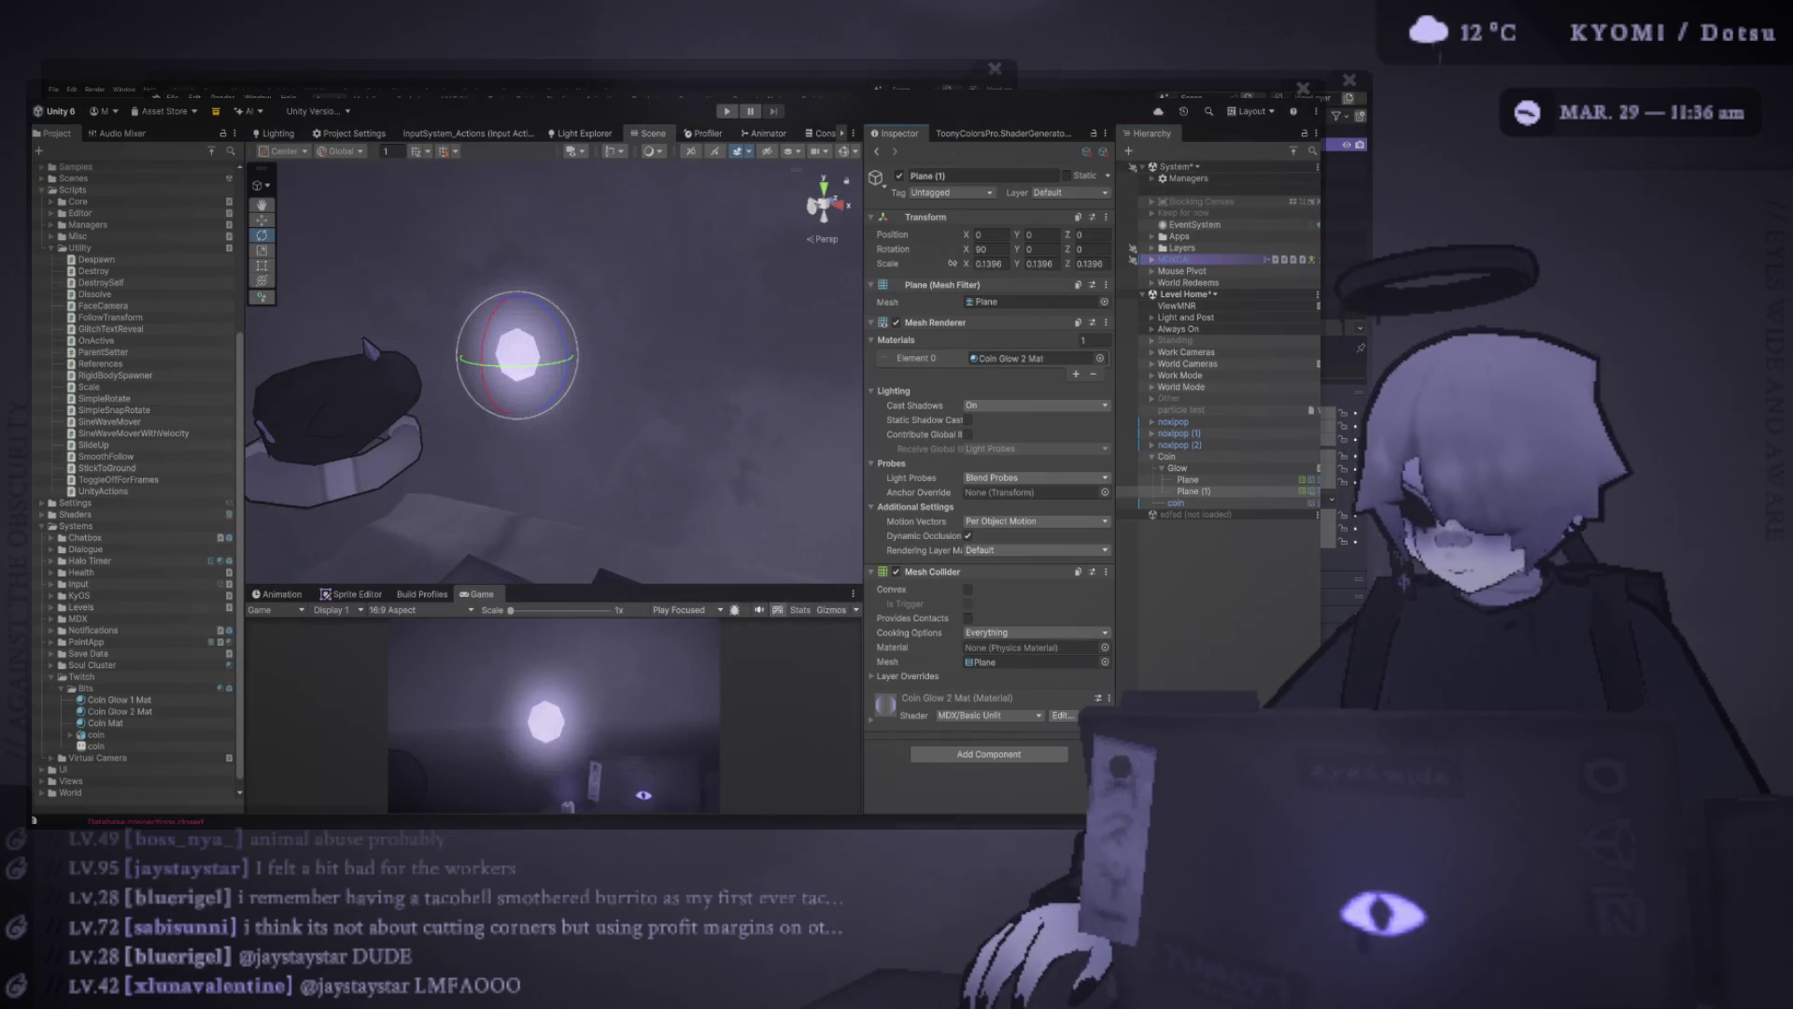
key(r)
drag(517, 356, 509, 365)
click(119, 711)
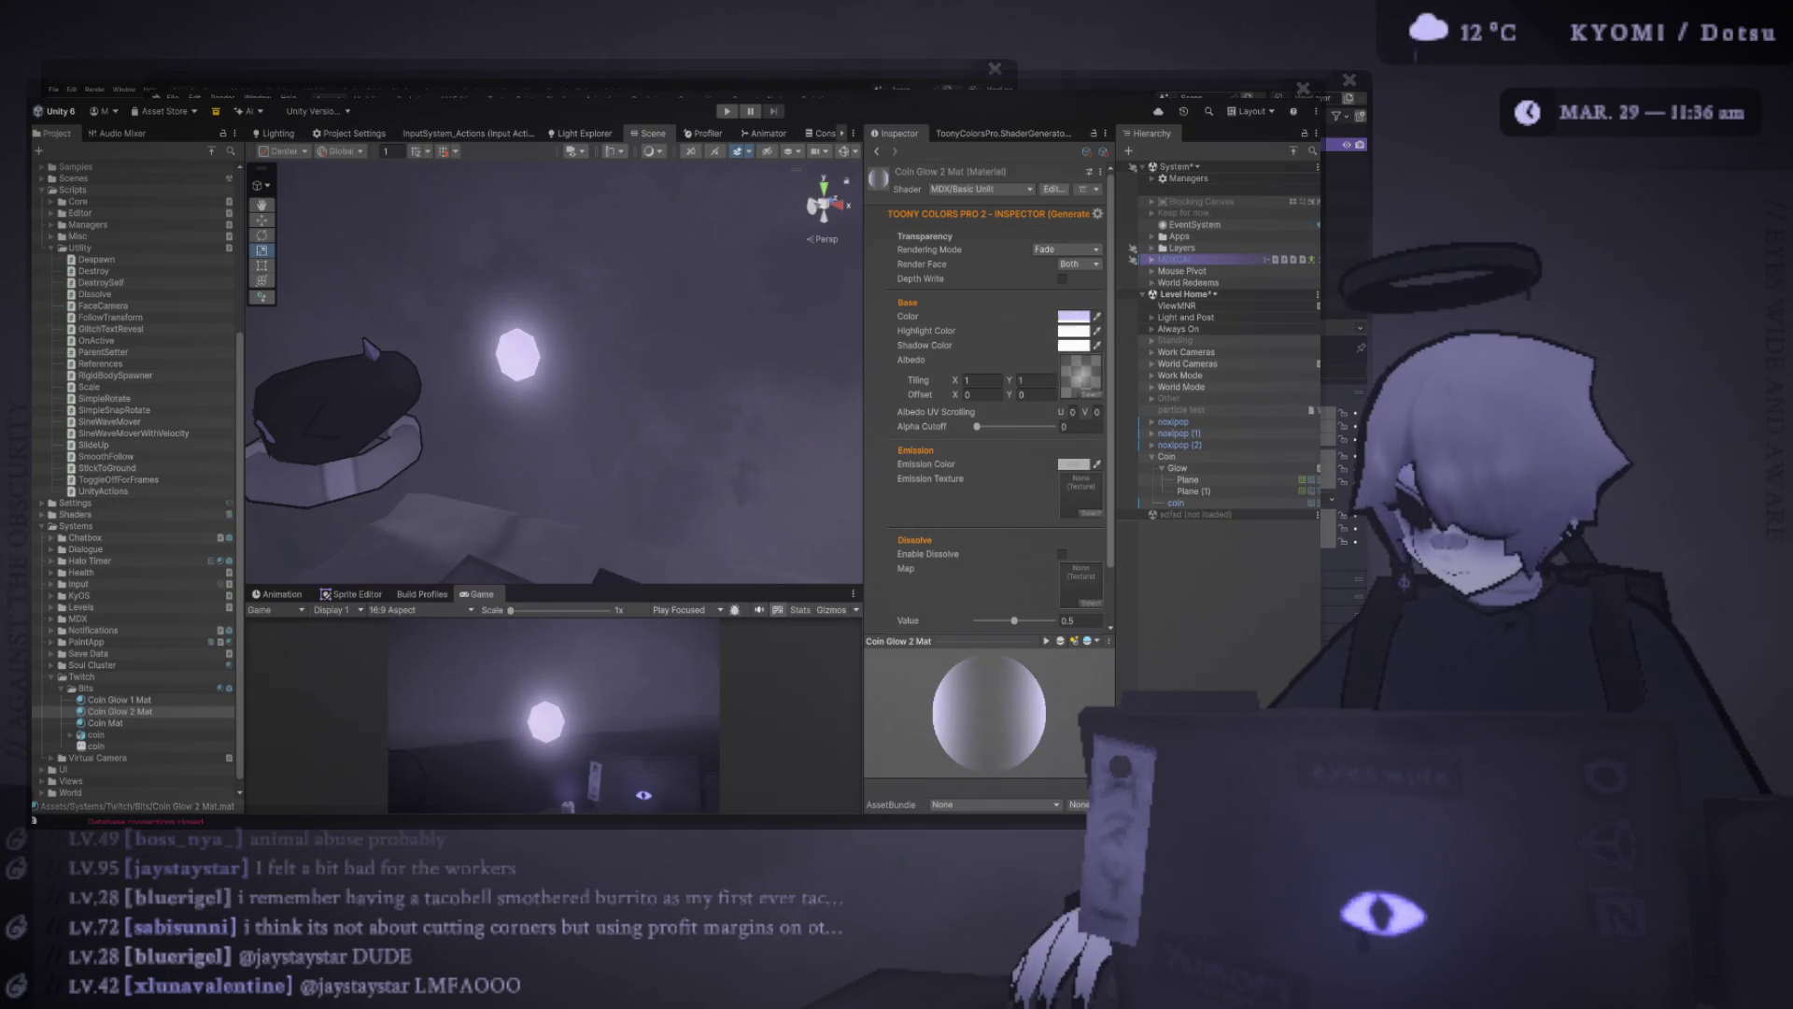
Enlarge the Game view preview by dragging the Scene/Game splitter up
scroll(554, 369, up, 5)
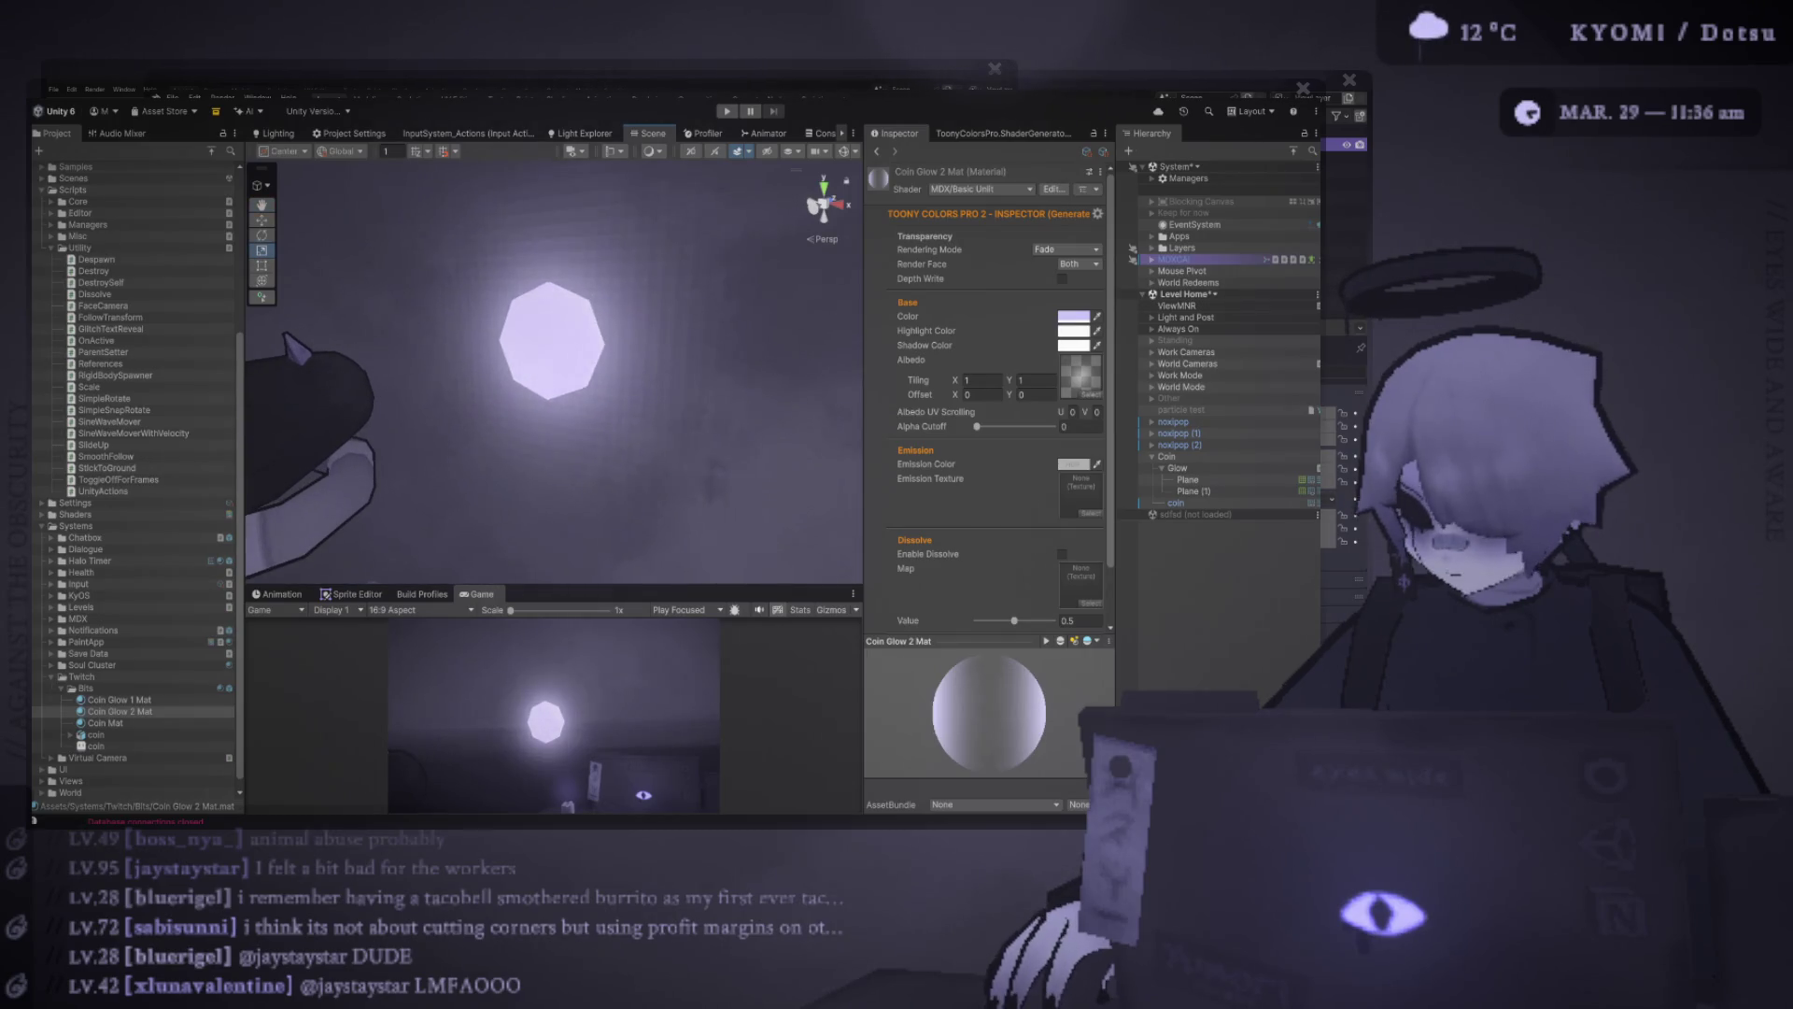
scroll(554, 369, down, 5)
mouse_move(554, 587)
mouse_down()
mouse_move(554, 358)
mouse_move(554, 495)
mouse_up()
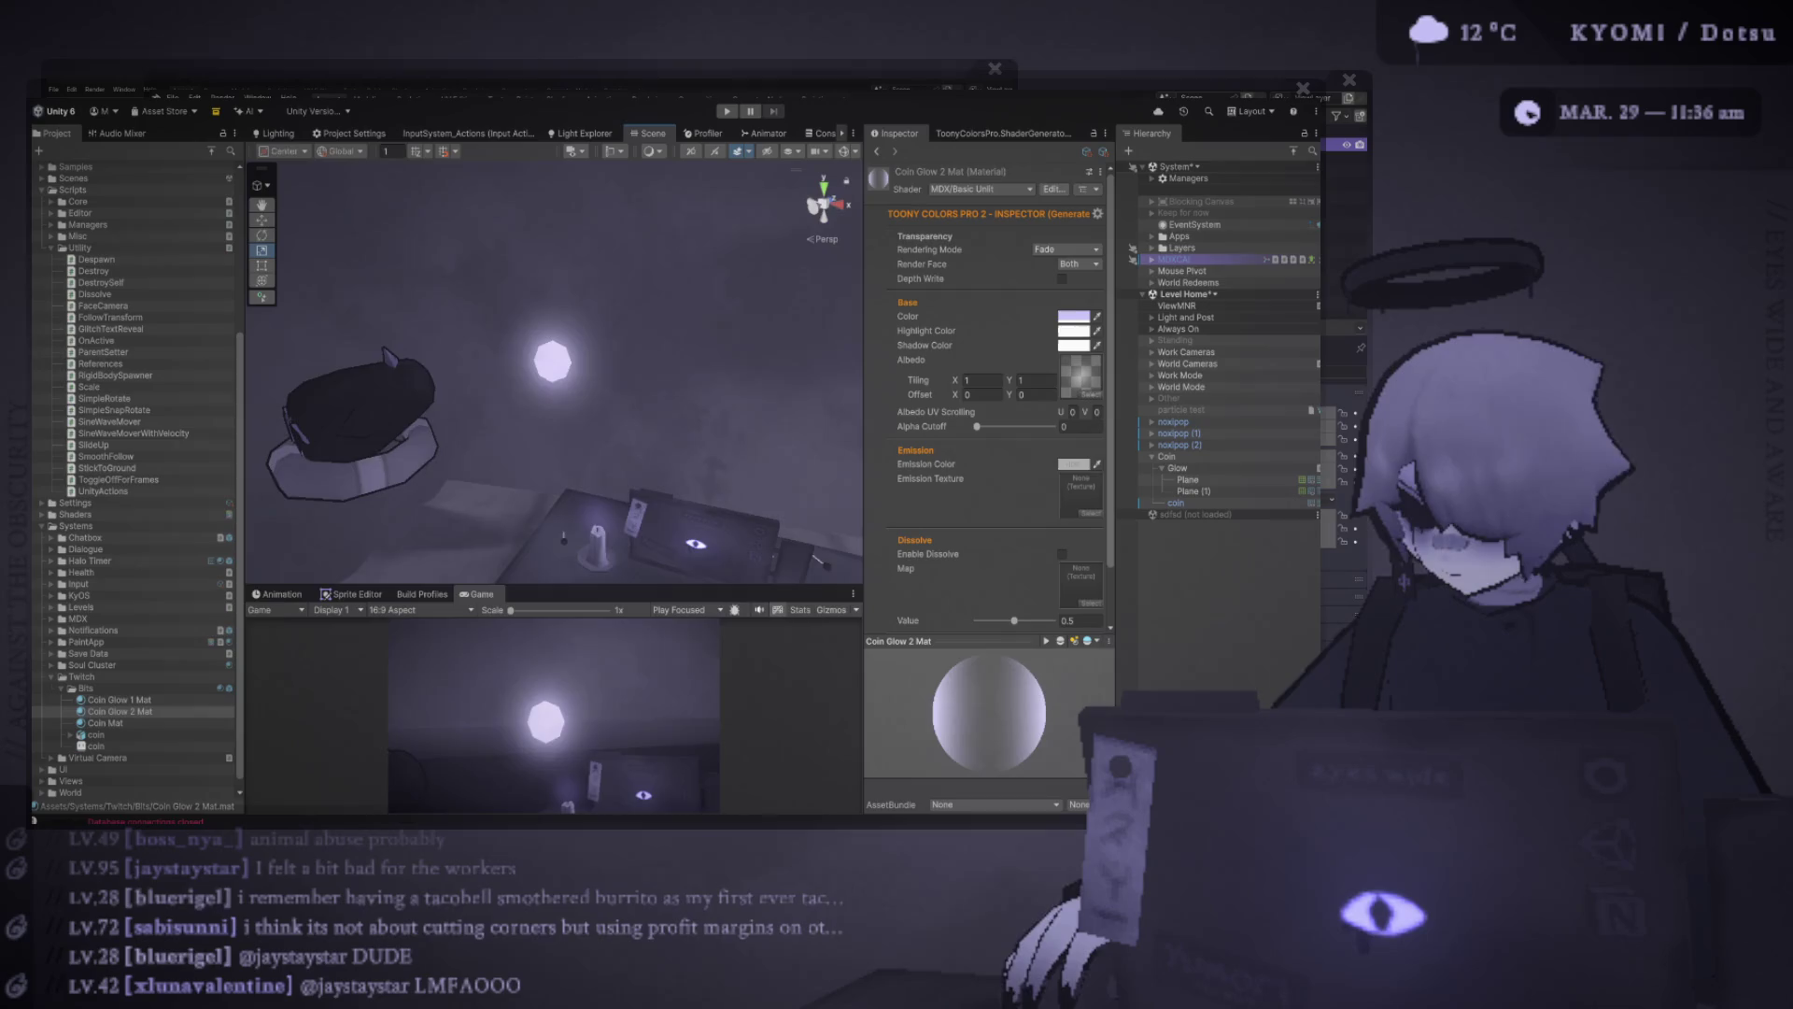
Frame the Coin and test-rotate and test-scale it, undoing both to keep rotation 0, 0, 0 and scale 1
click(1167, 457)
key(f)
key(e)
drag(598, 290, 575, 365)
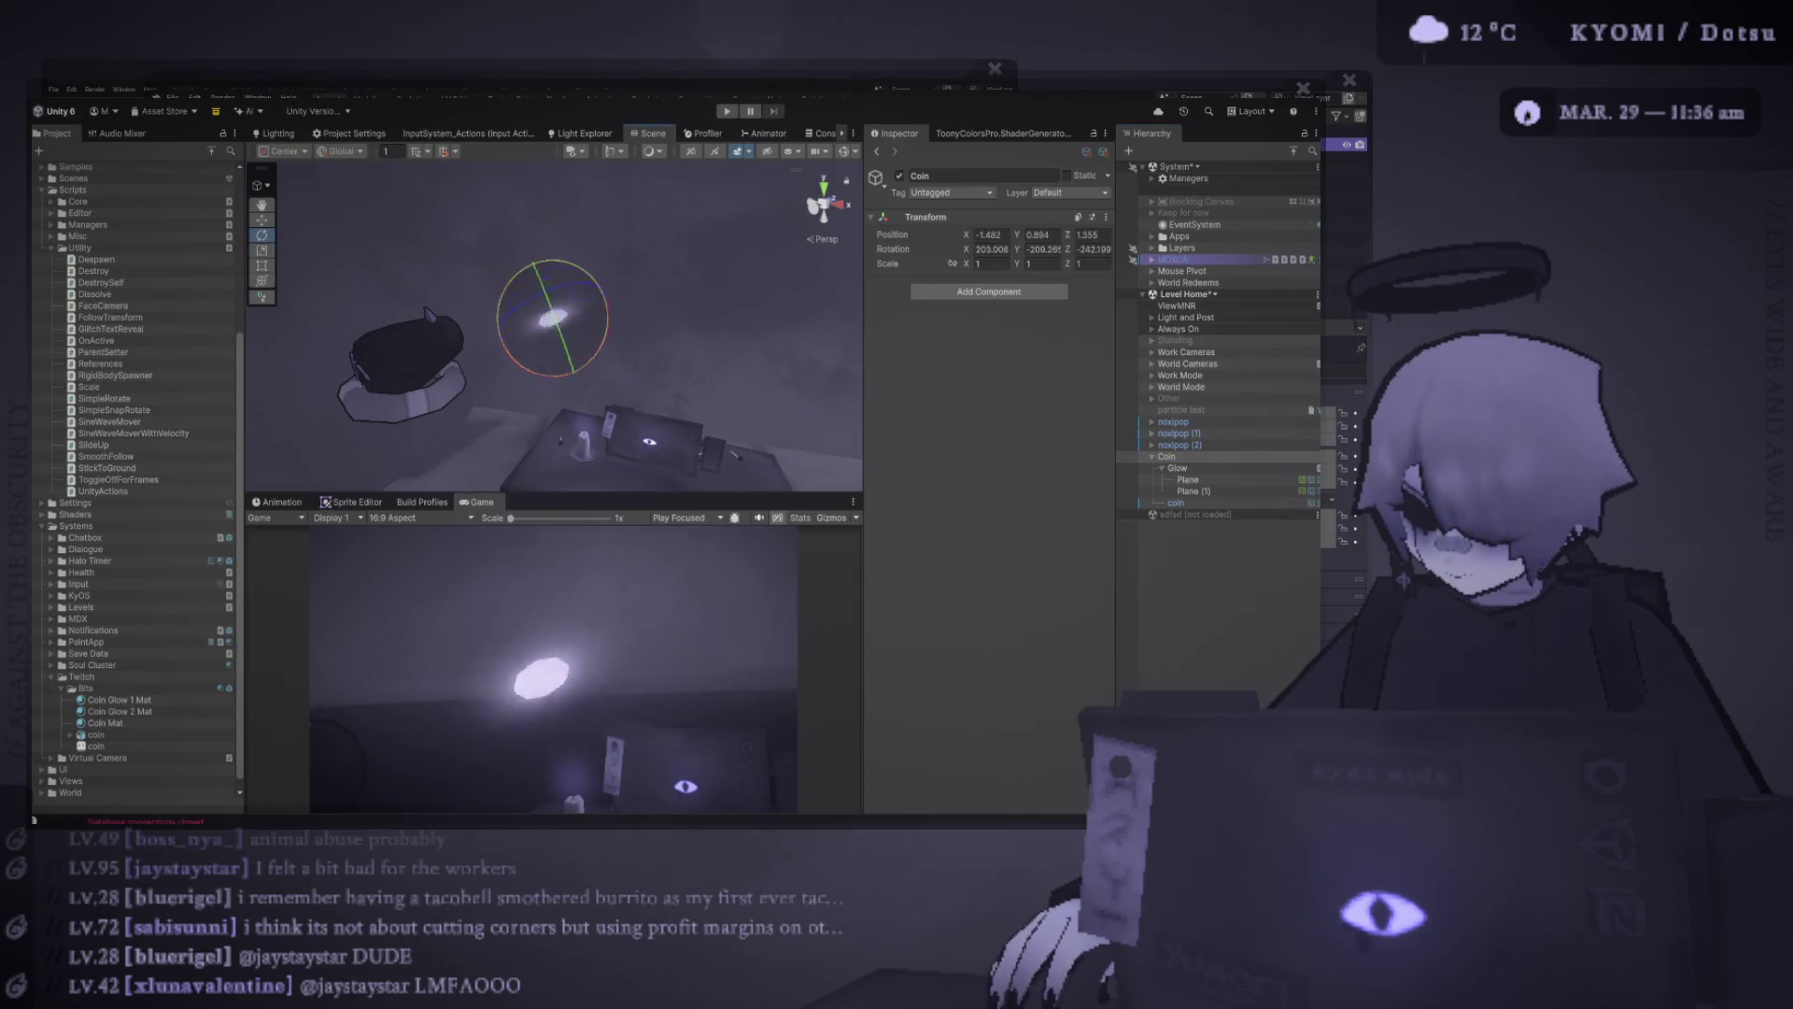
key(ctrl+z)
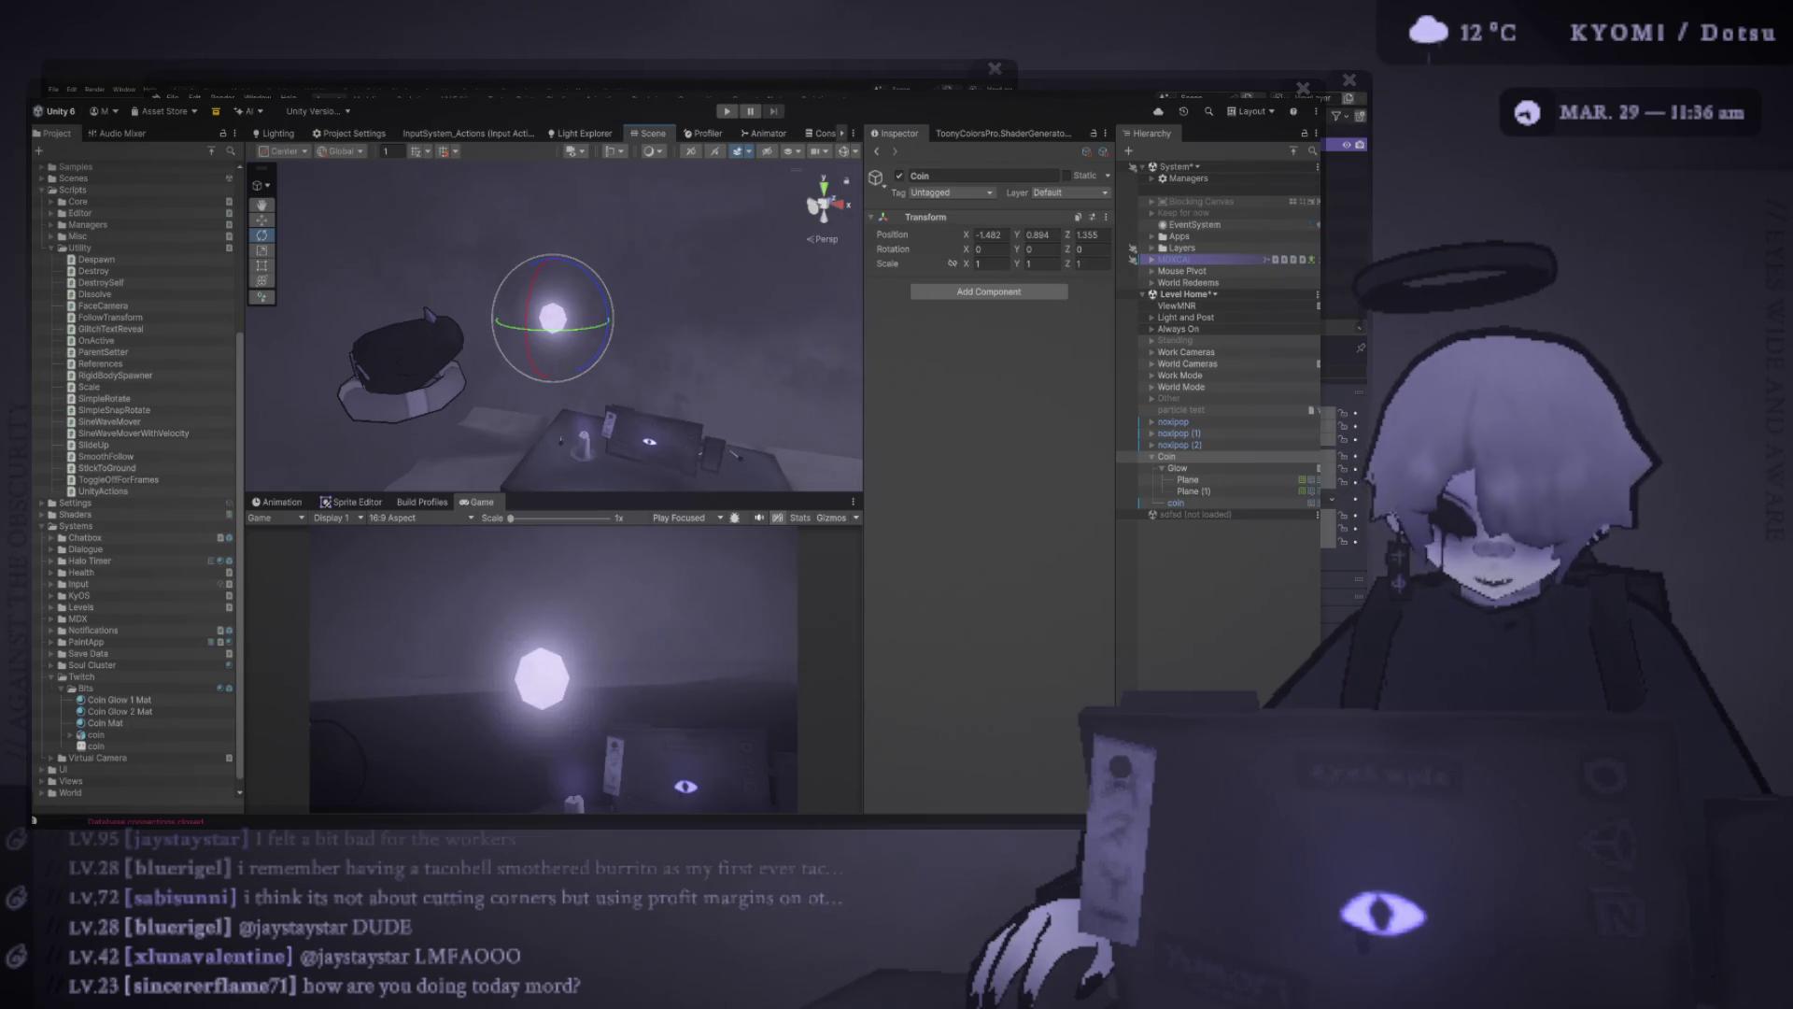
key(r)
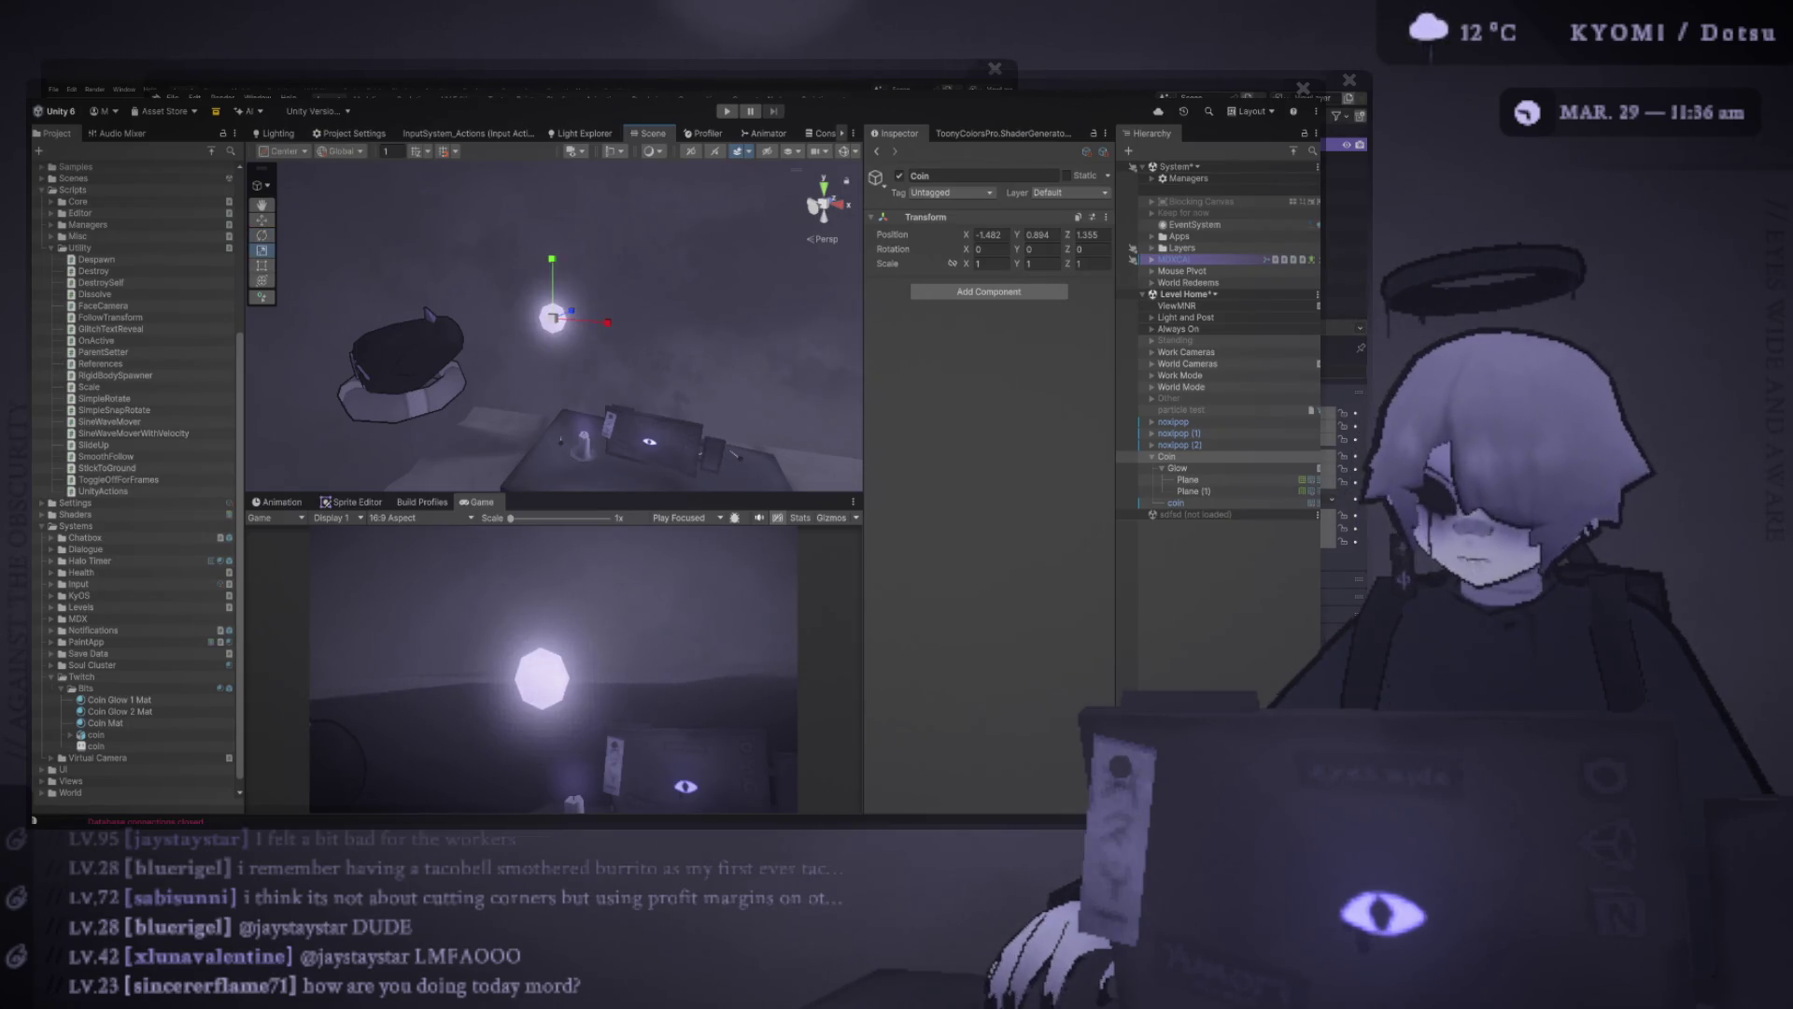
drag(553, 318, 533, 322)
key(ctrl+z)
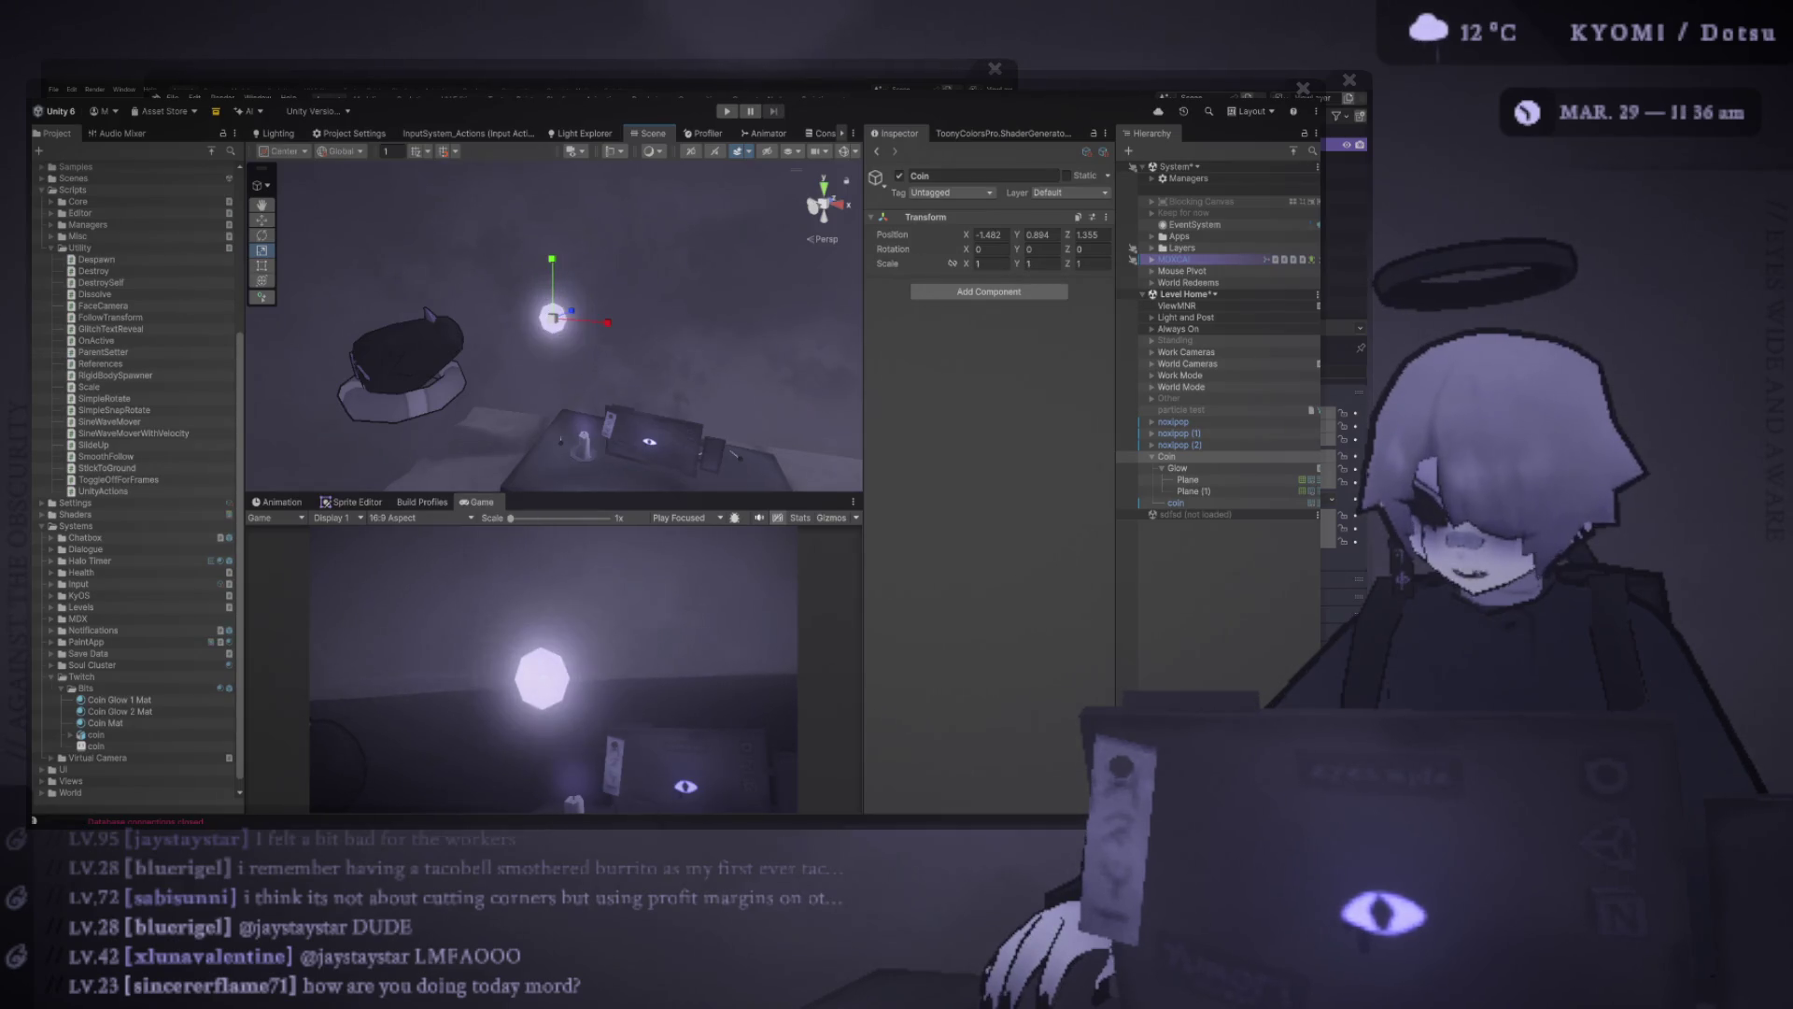
Set the coin mesh's Transform Scale to 0.7
click(1178, 468)
click(1175, 503)
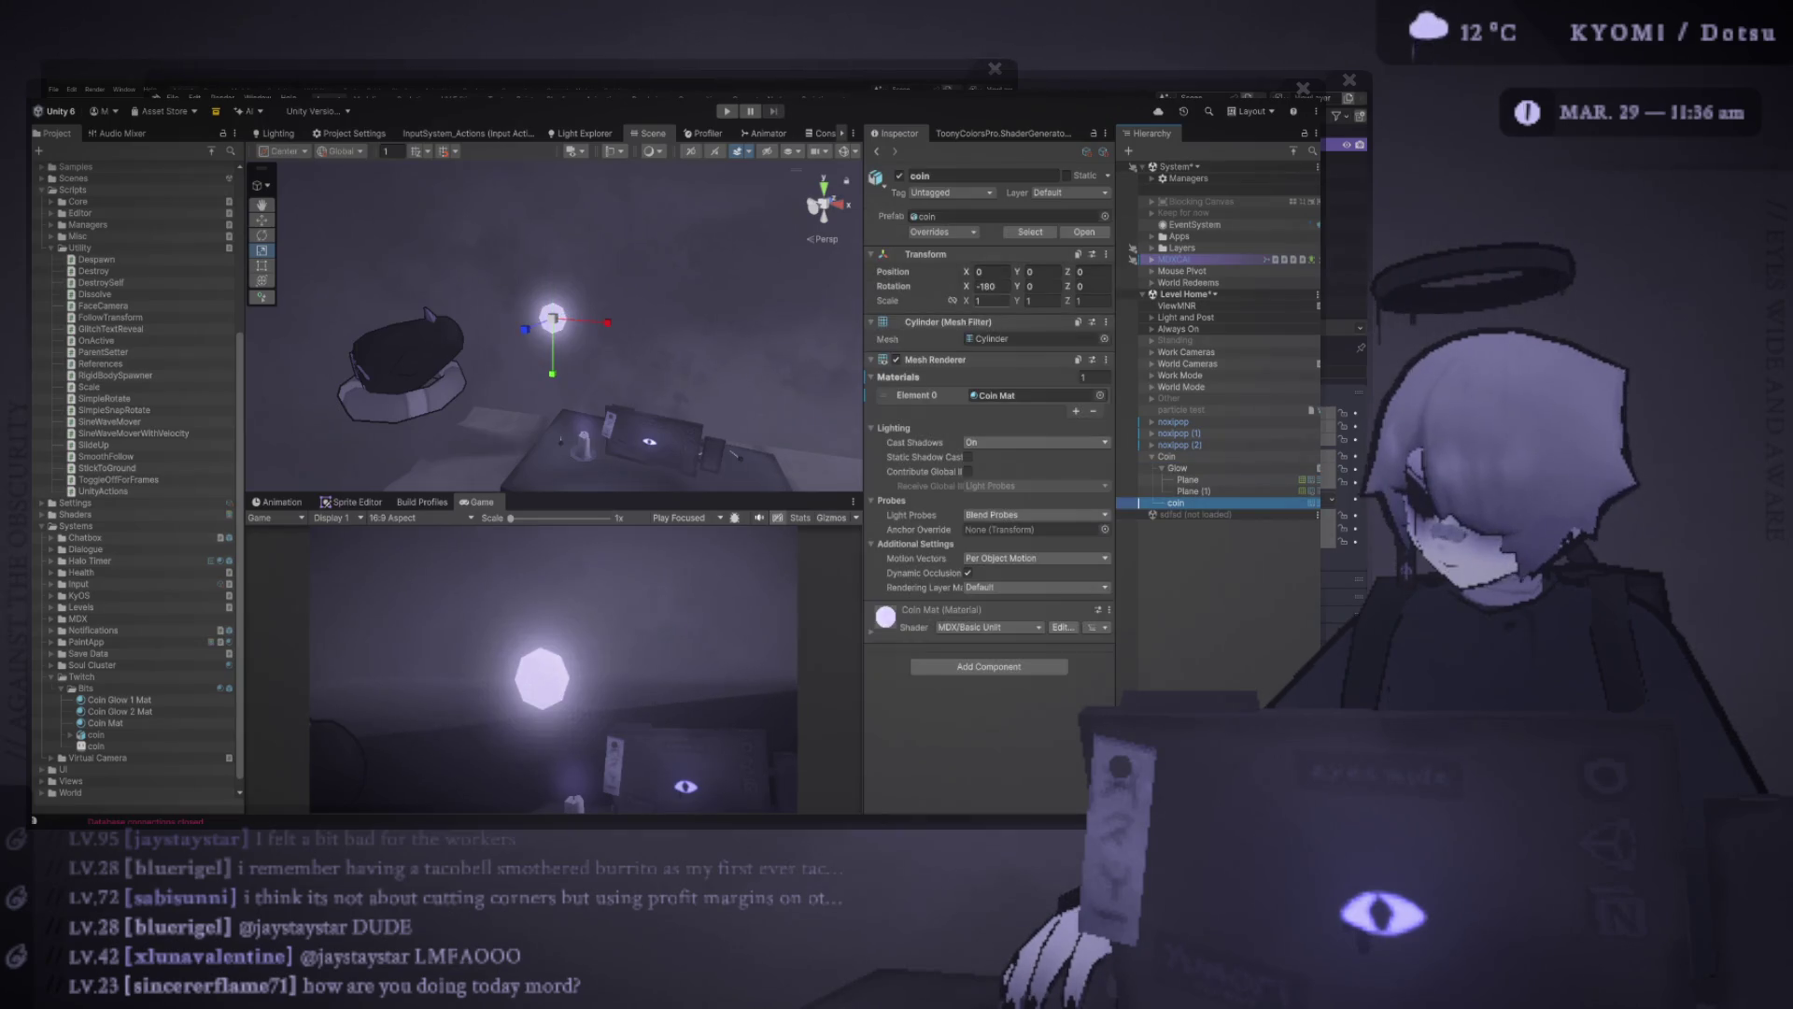
mouse_move(561, 392)
mouse_down()
mouse_move(448, 374)
mouse_move(560, 373)
mouse_up()
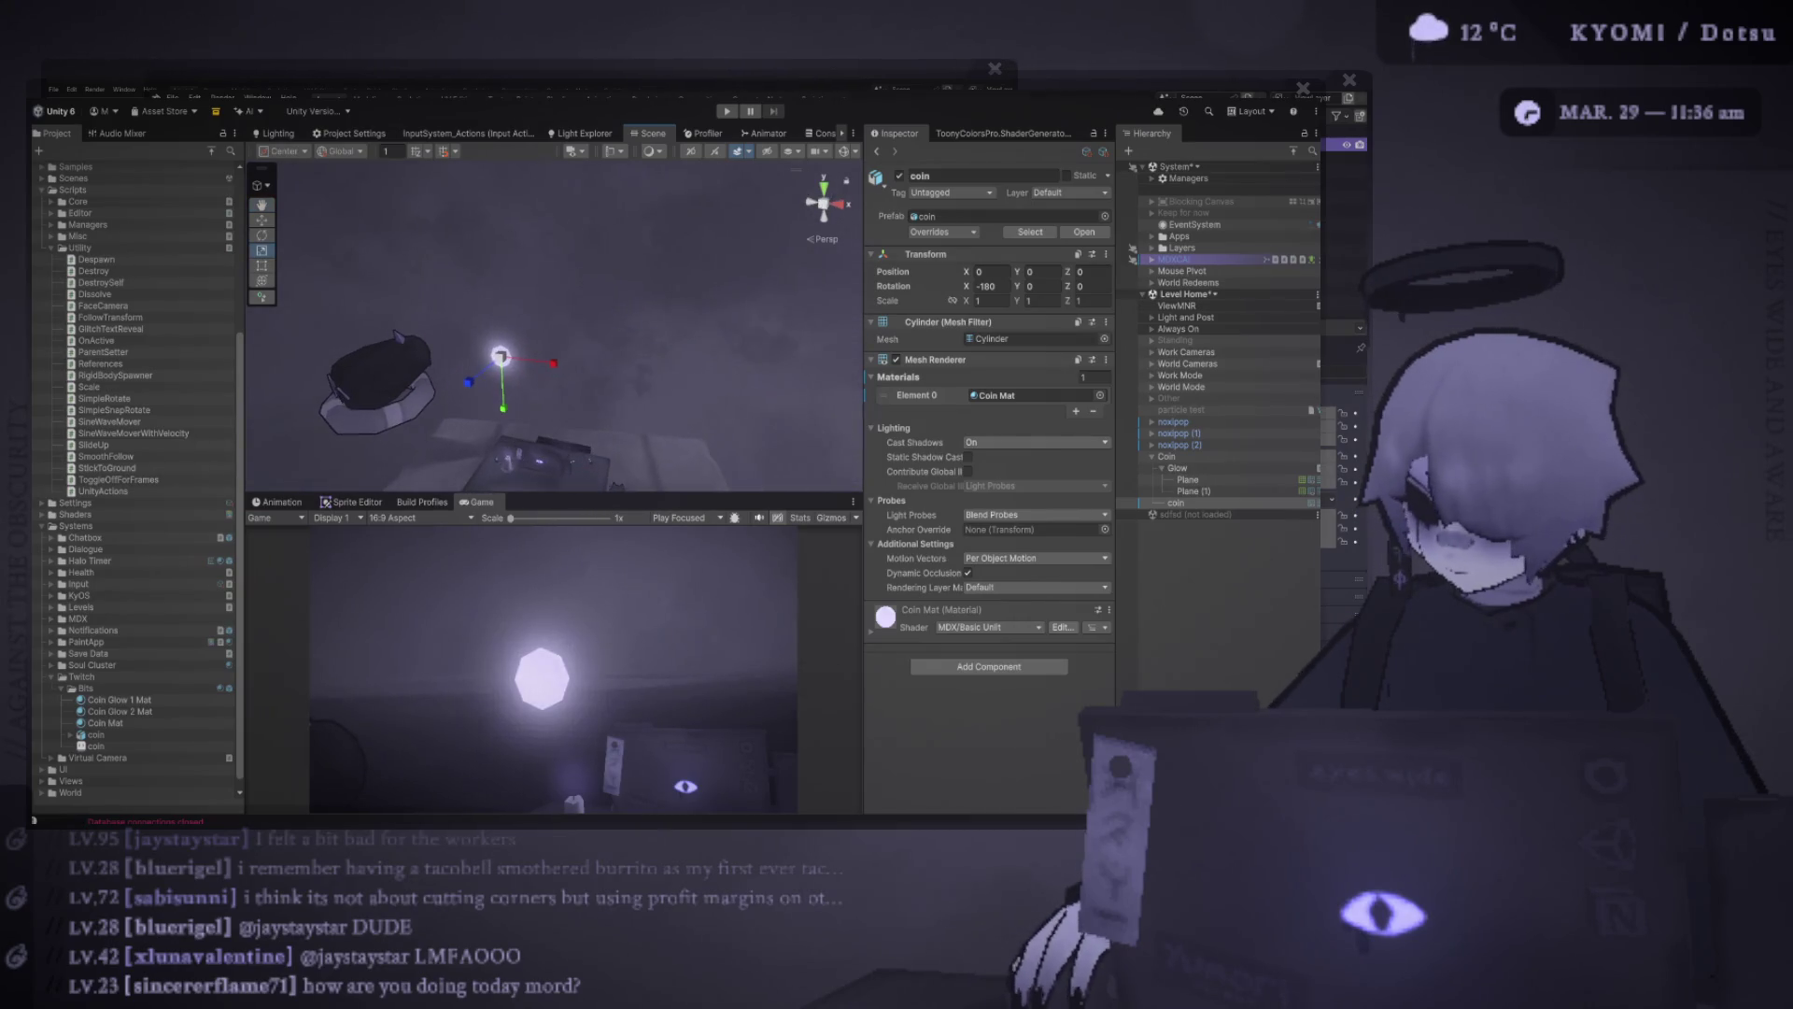
click(992, 301)
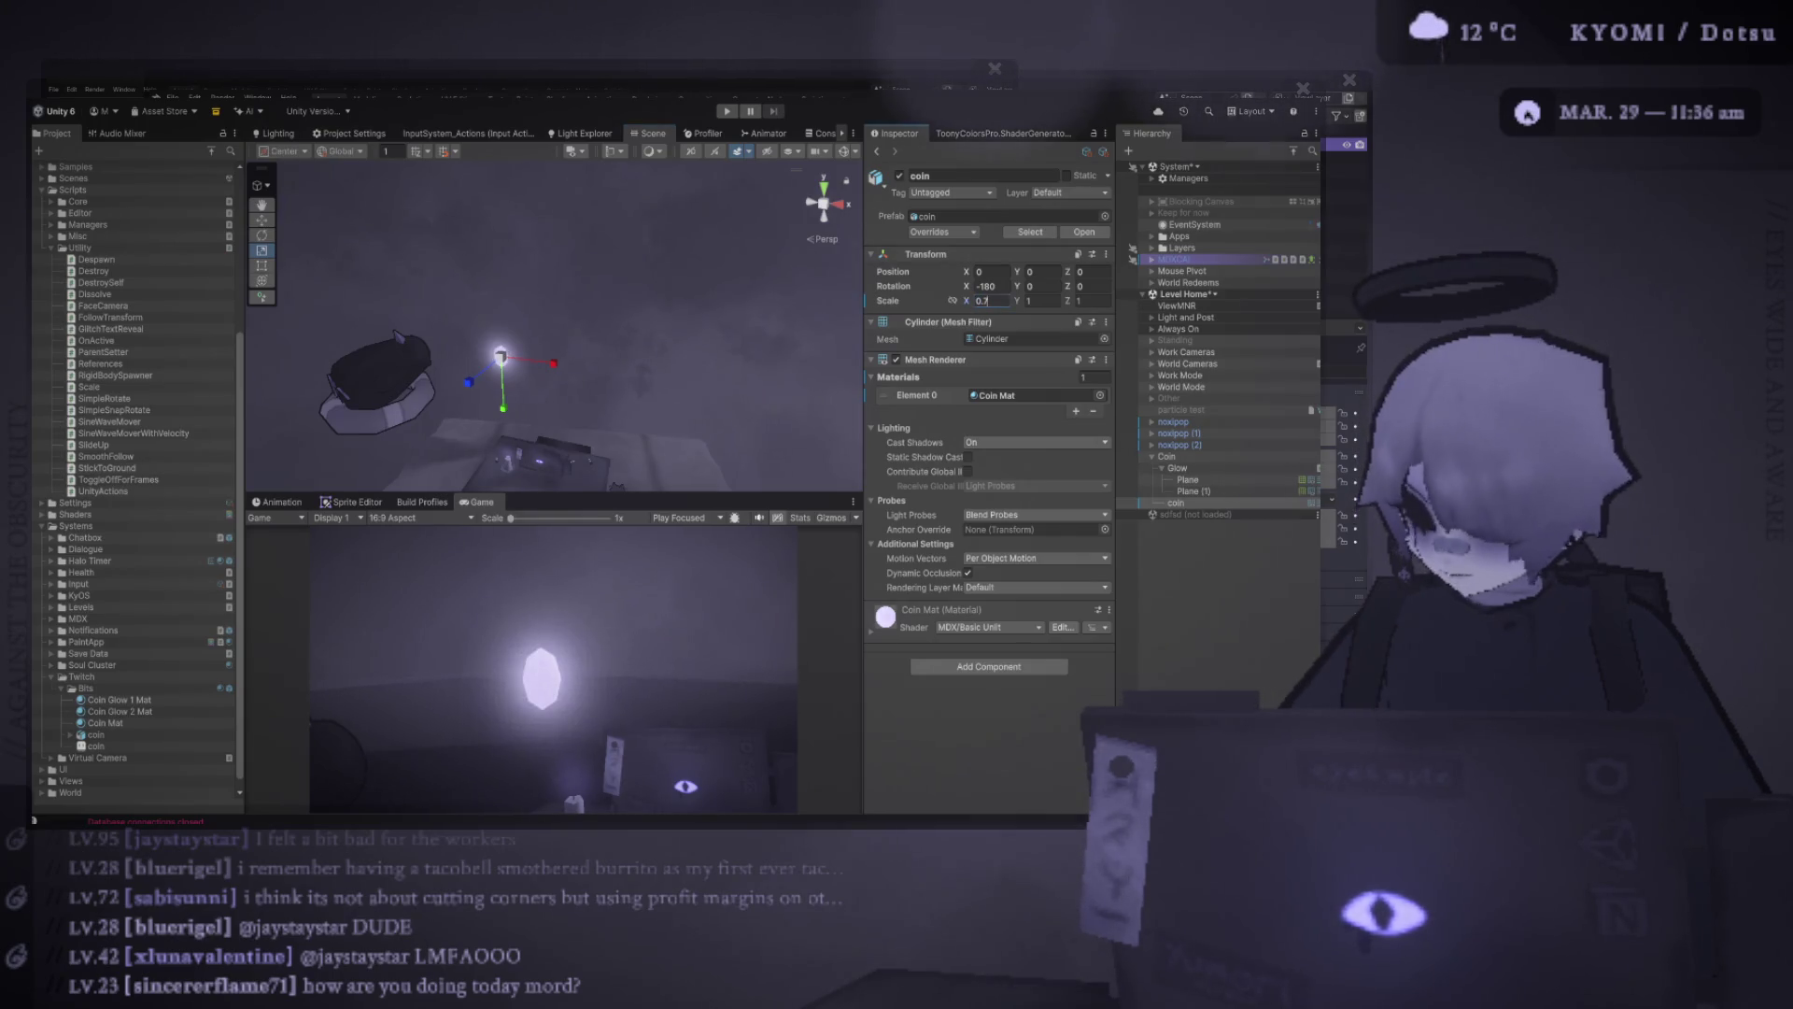
text(0.7)
key(Tab)
key(Tab)
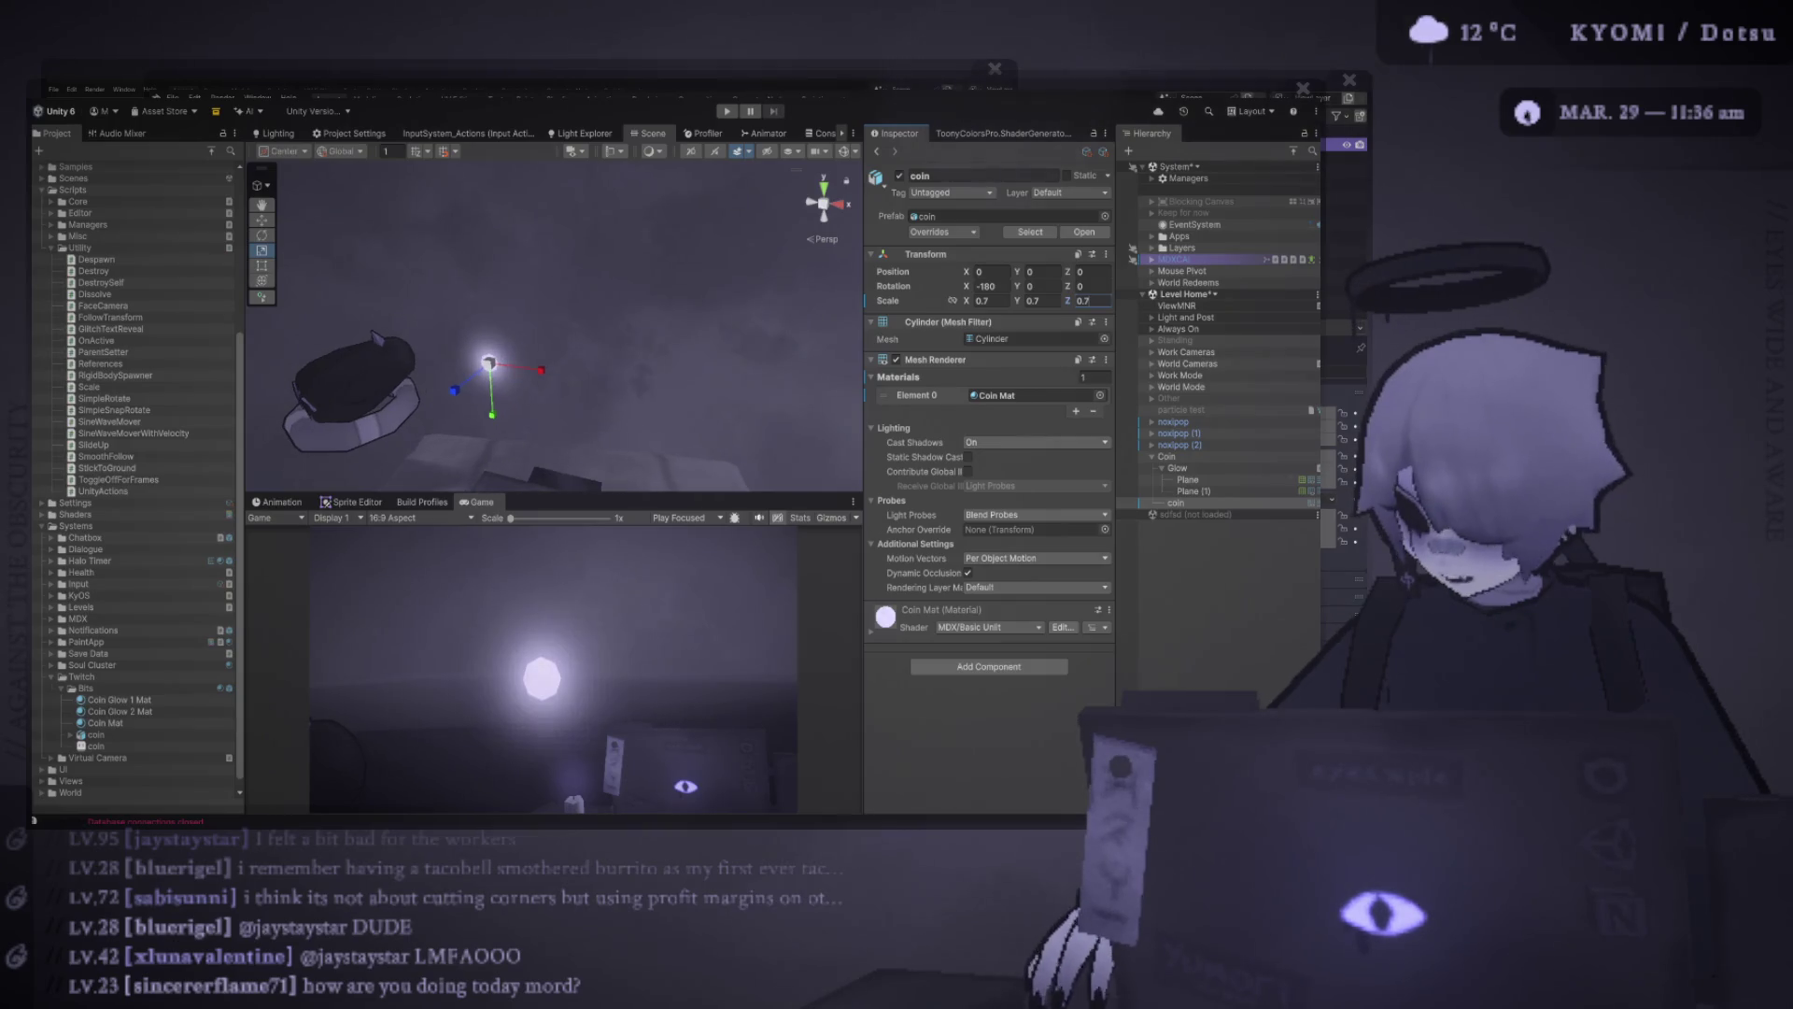
Select both glow planes, Plane and Plane (1)
click(1188, 479)
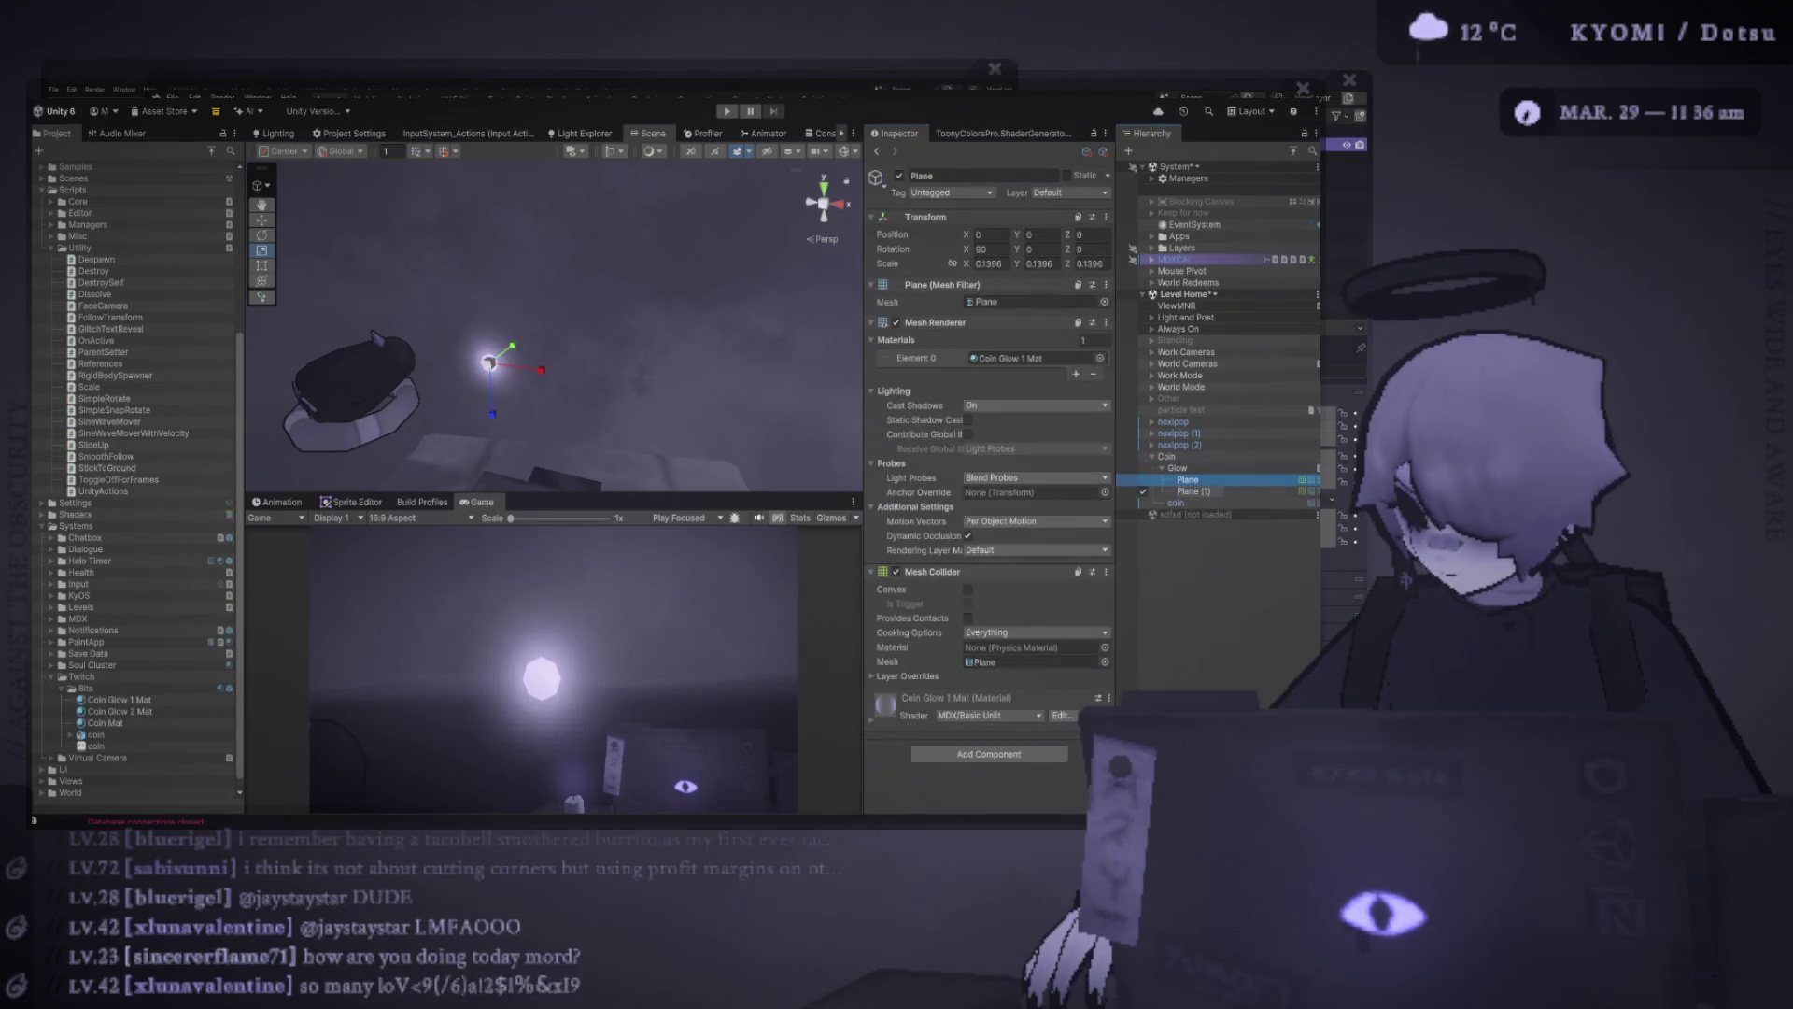
ctrl+click(1193, 490)
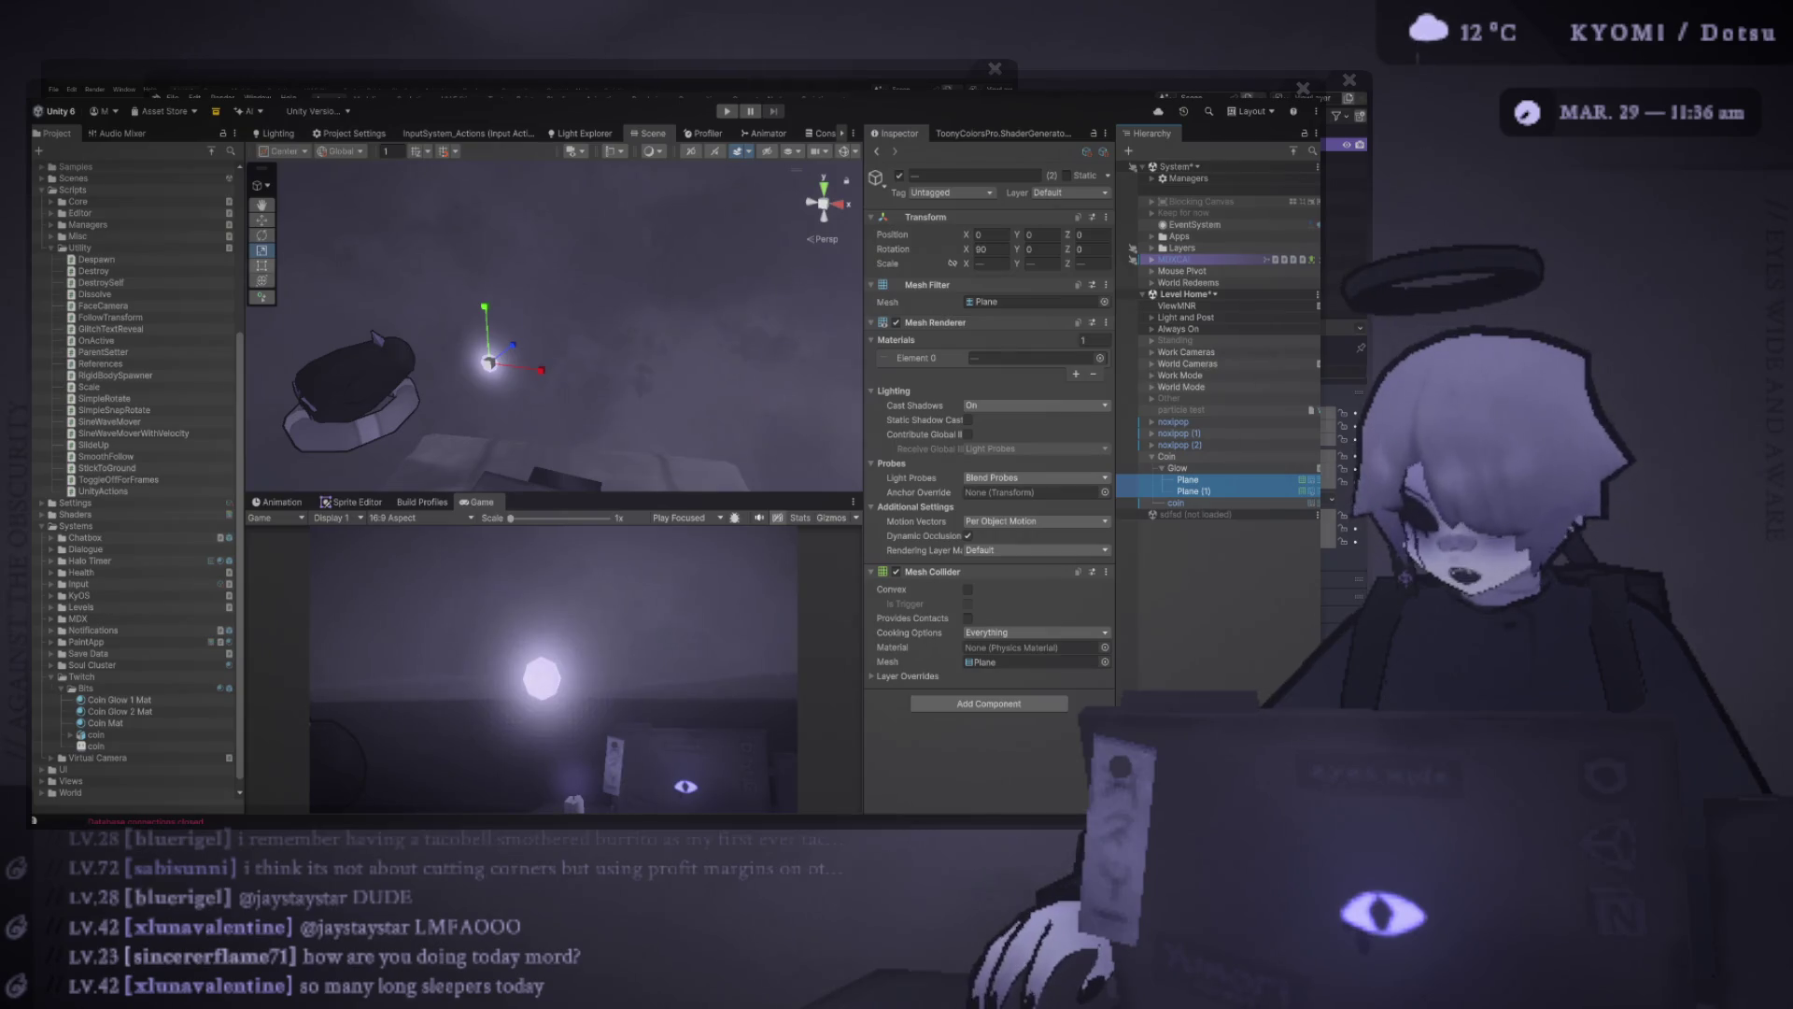
click(488, 363)
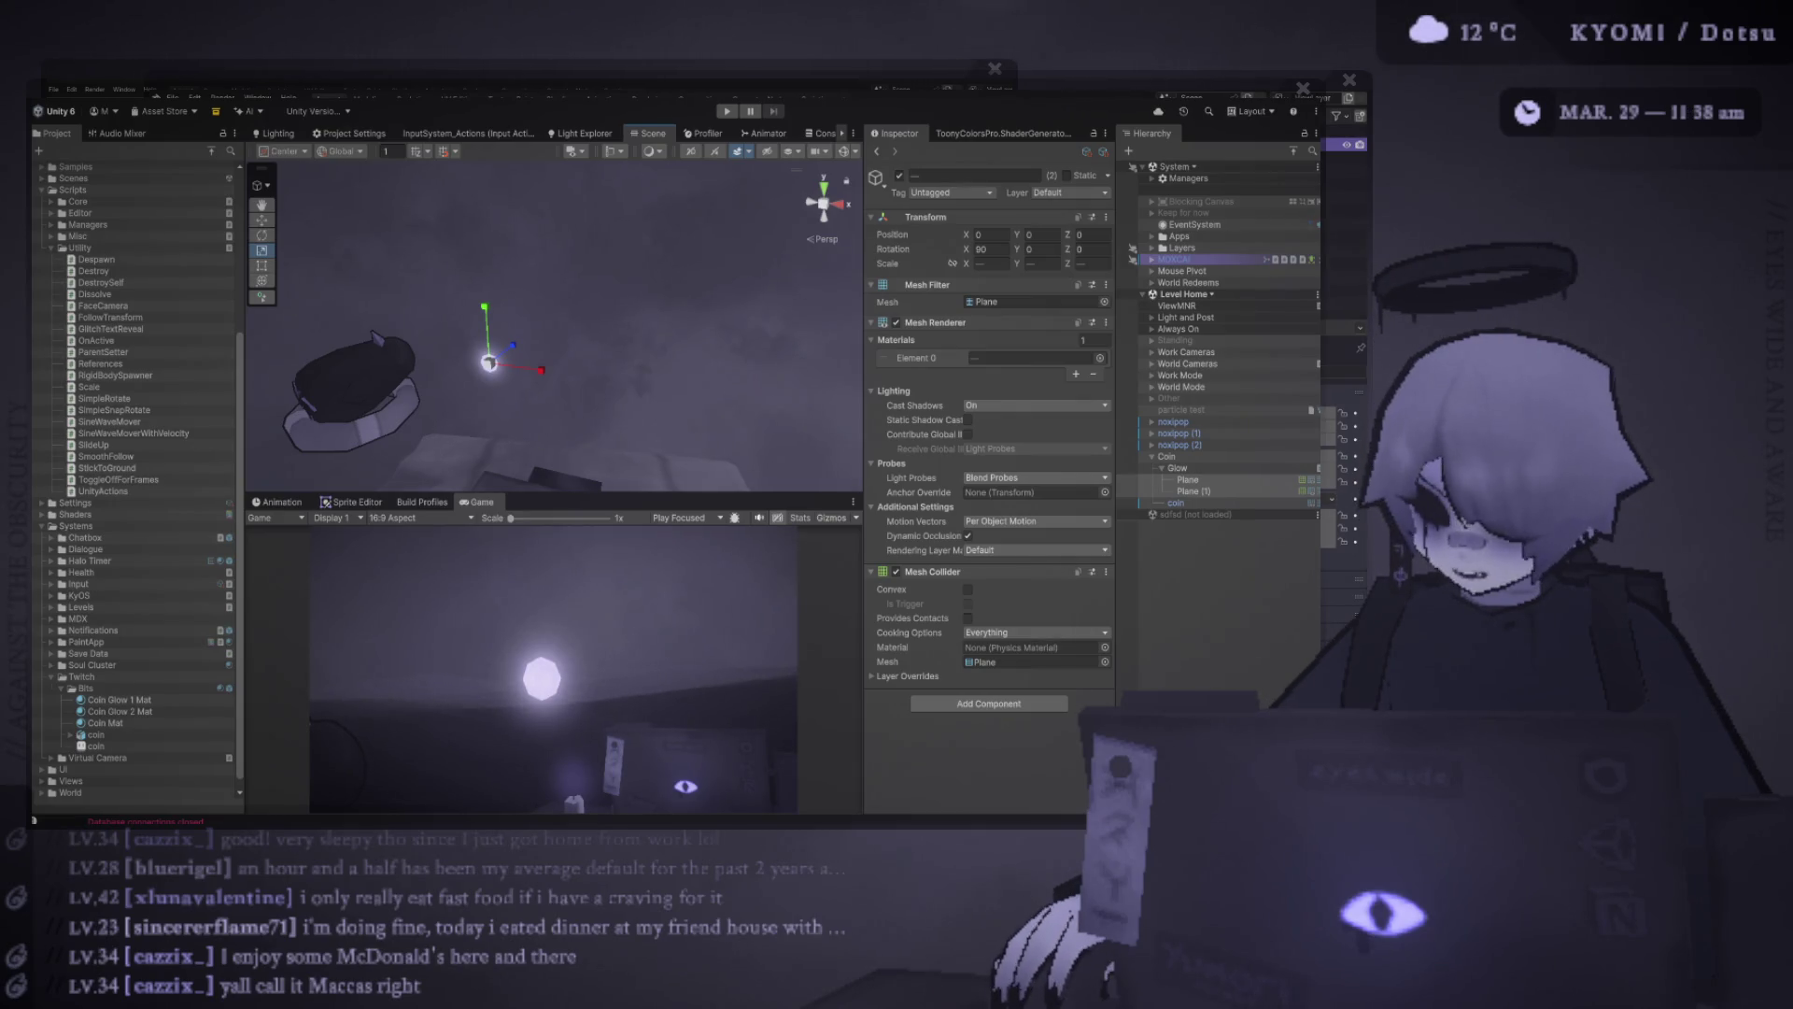
Collapse Glow and Coin in the Hierarchy and add an Effects > Particle System under Coin
mouse_move(552, 493)
mouse_down()
mouse_move(551, 572)
mouse_move(551, 510)
mouse_up()
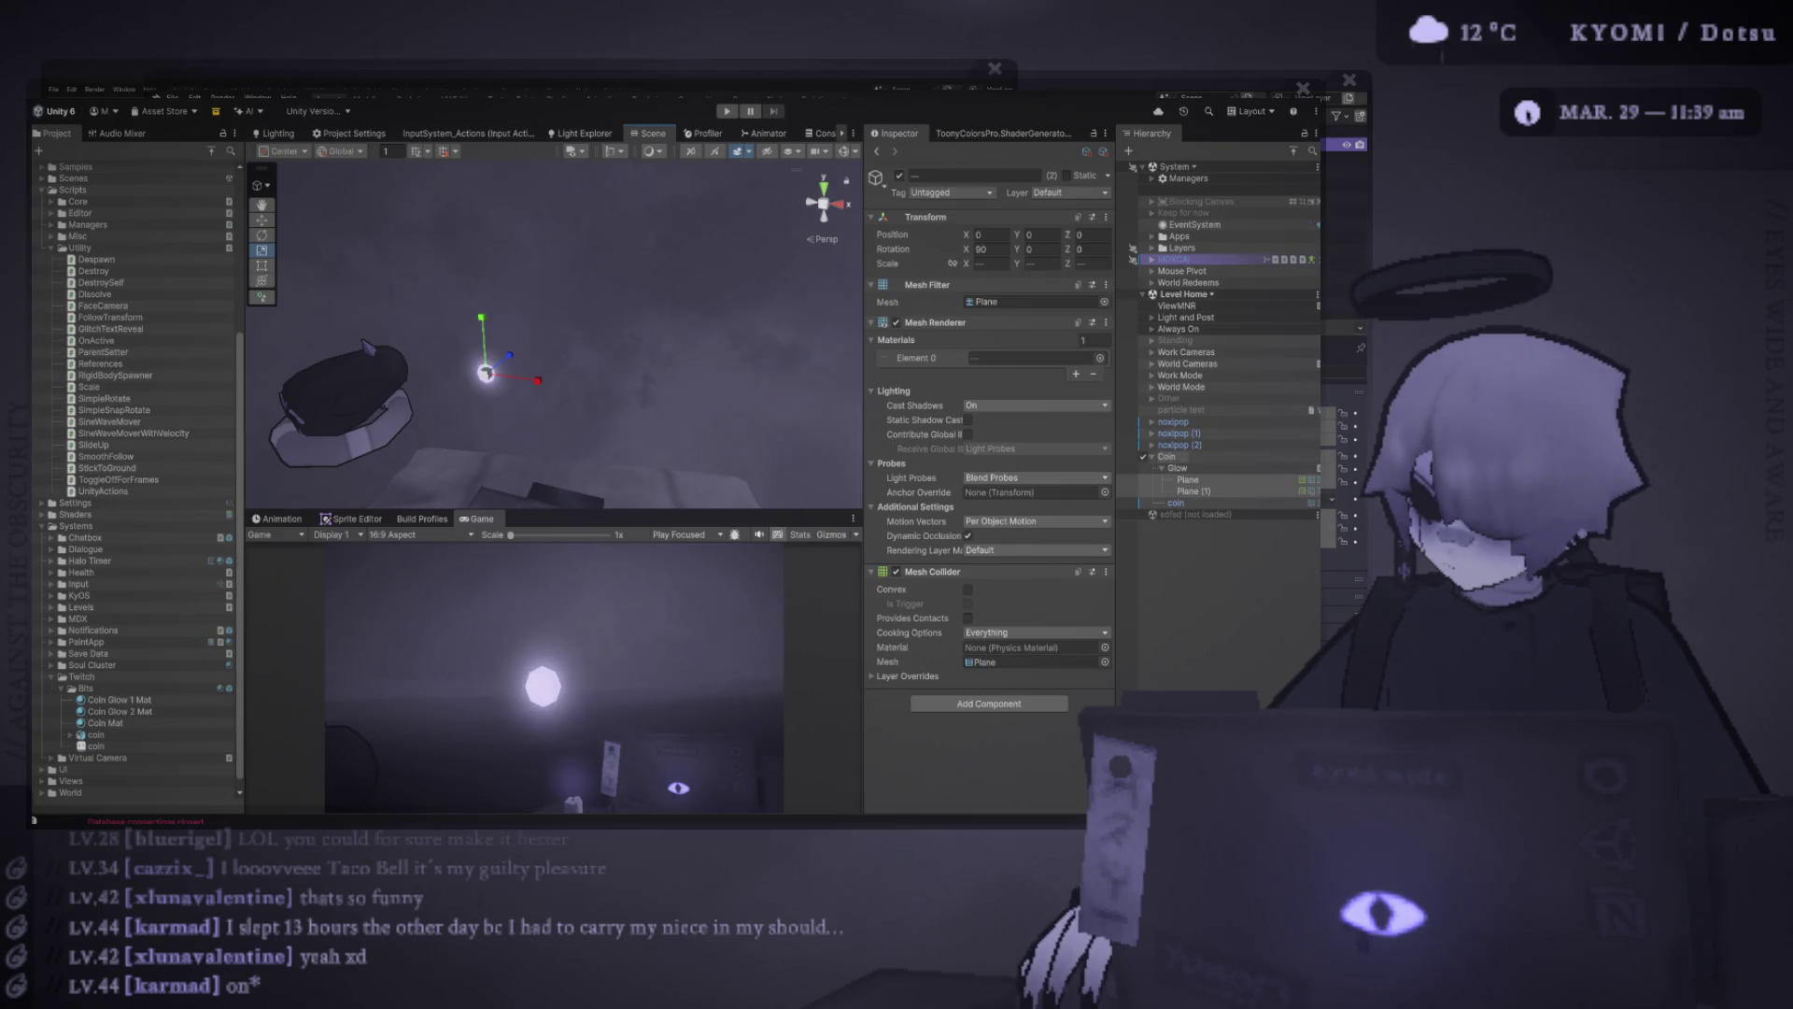
click(1161, 468)
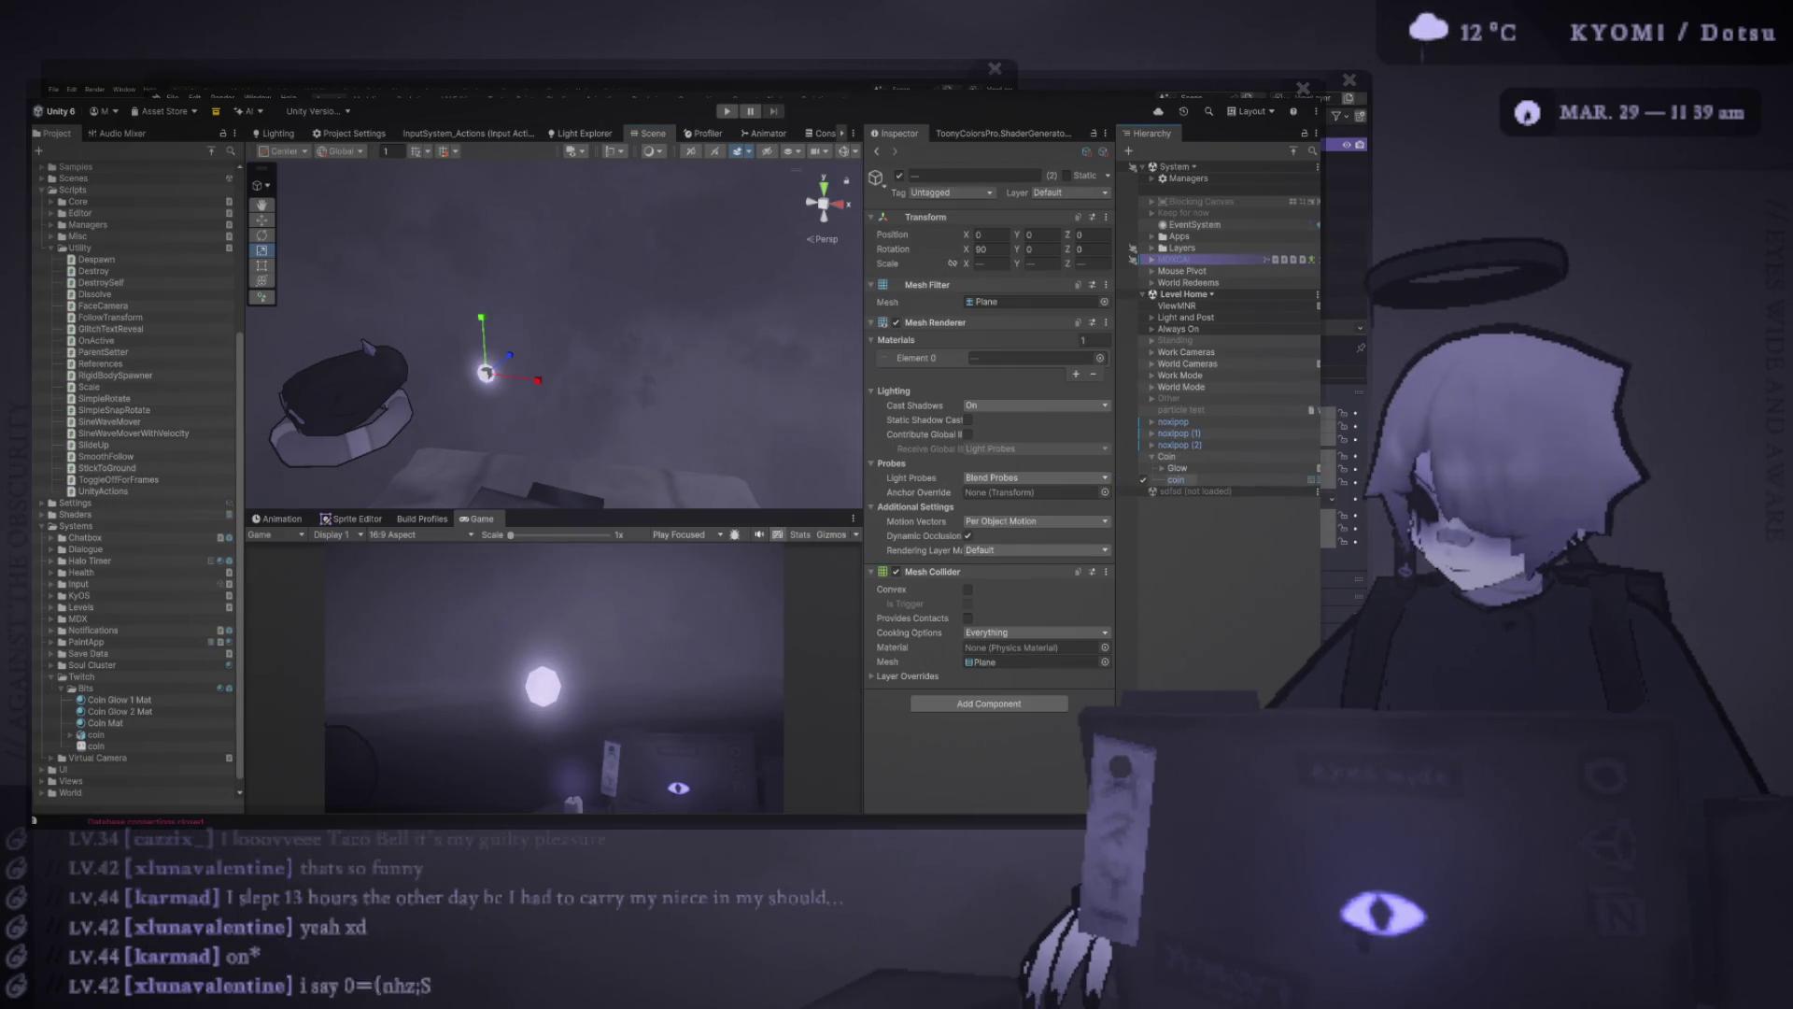
click(1151, 457)
click(1167, 457)
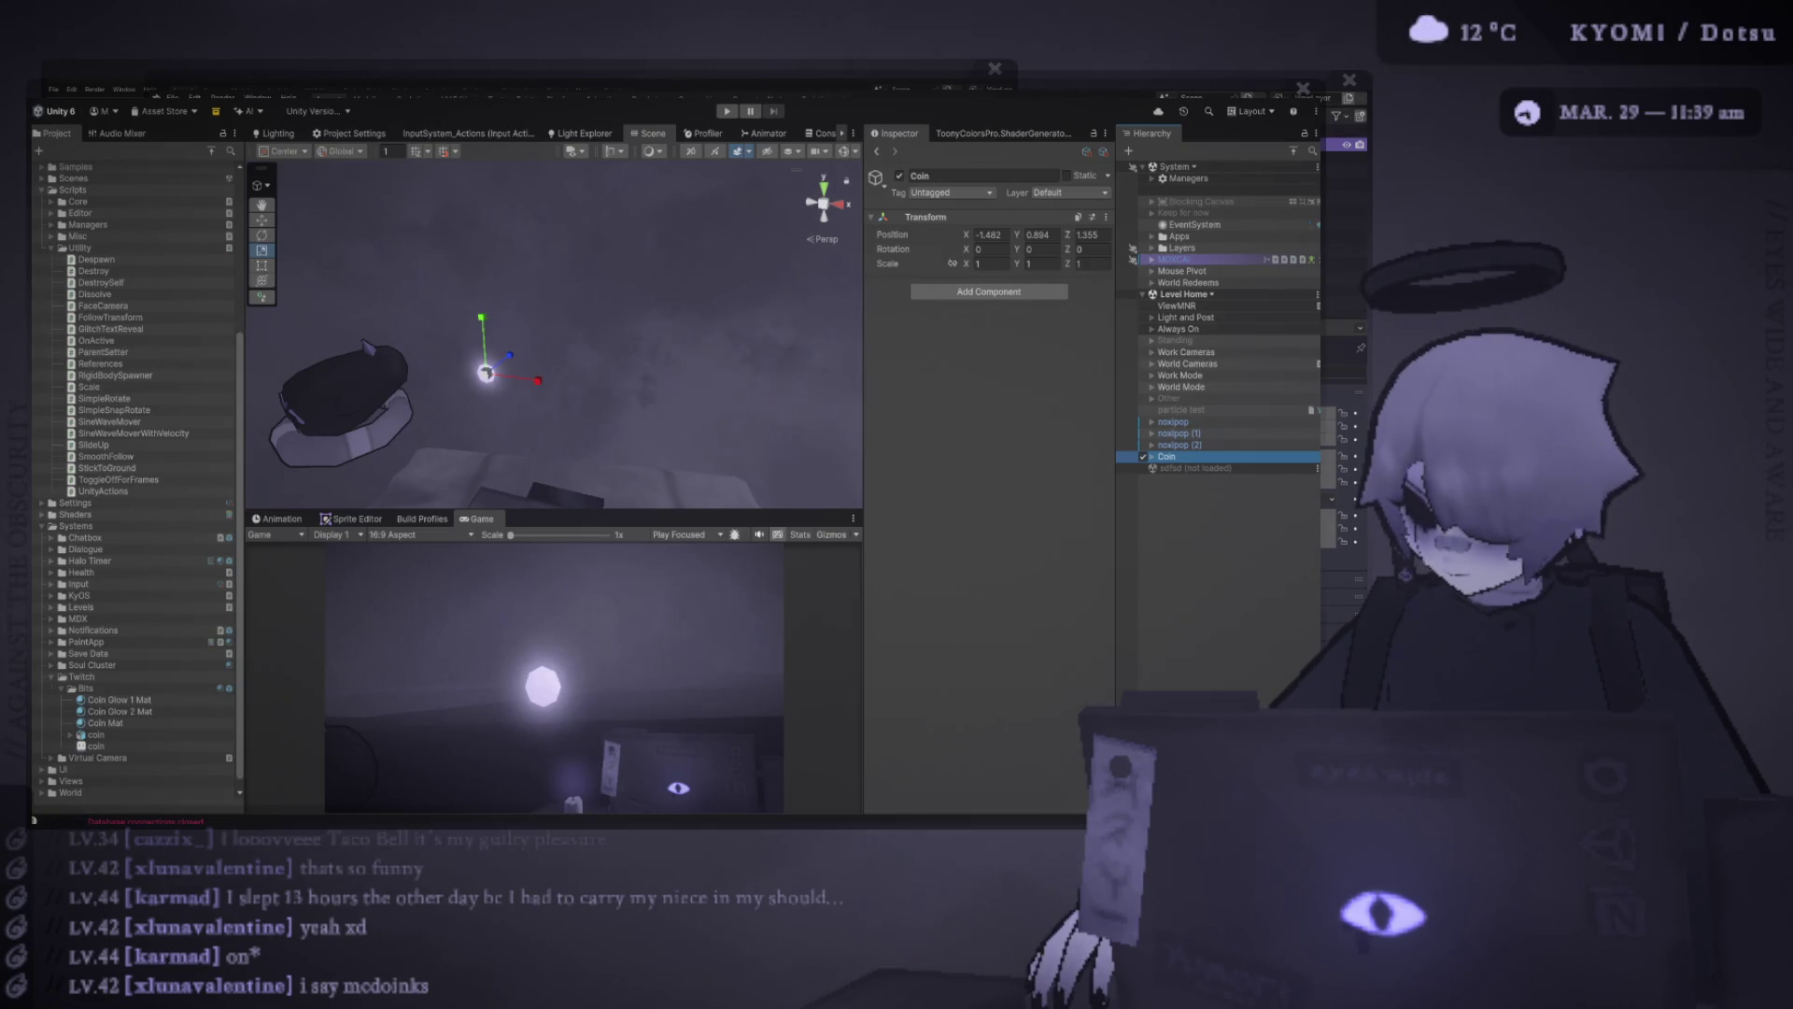
right_click(1167, 457)
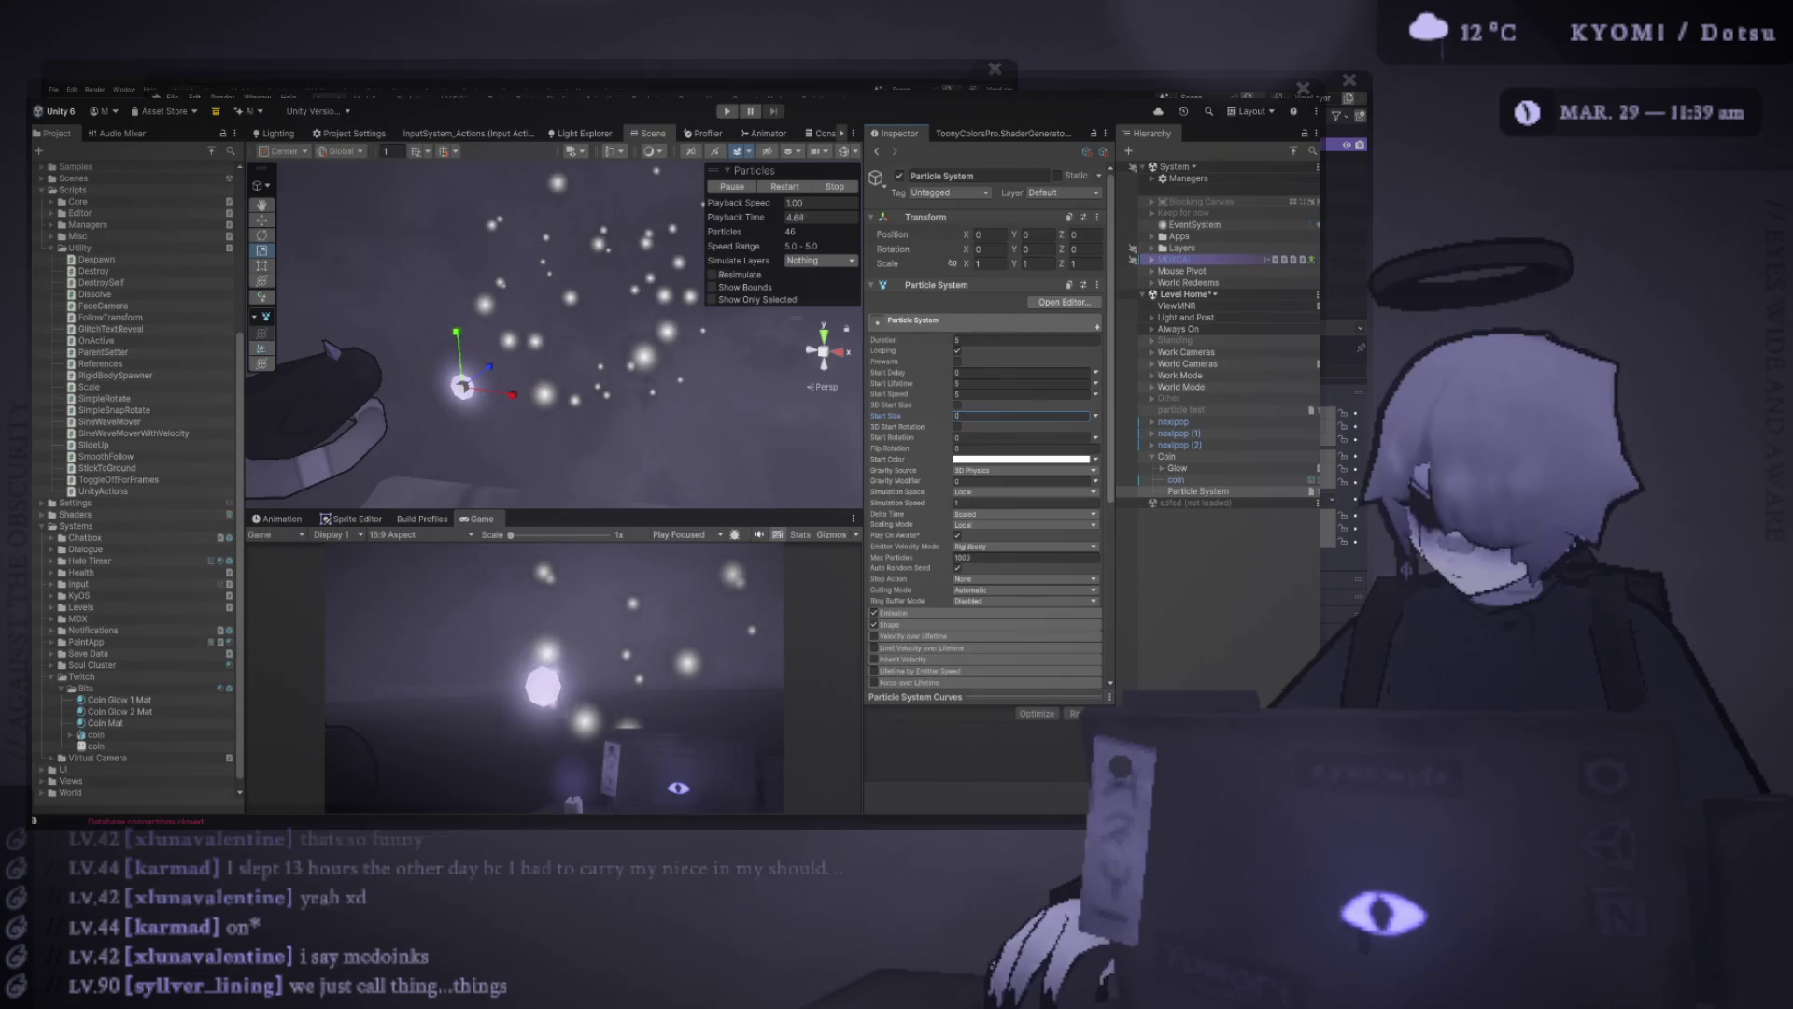
Enlarge the Scene view and raise the particle emitter slightly above the coin
right_click(523, 420)
drag(523, 420, 542, 416)
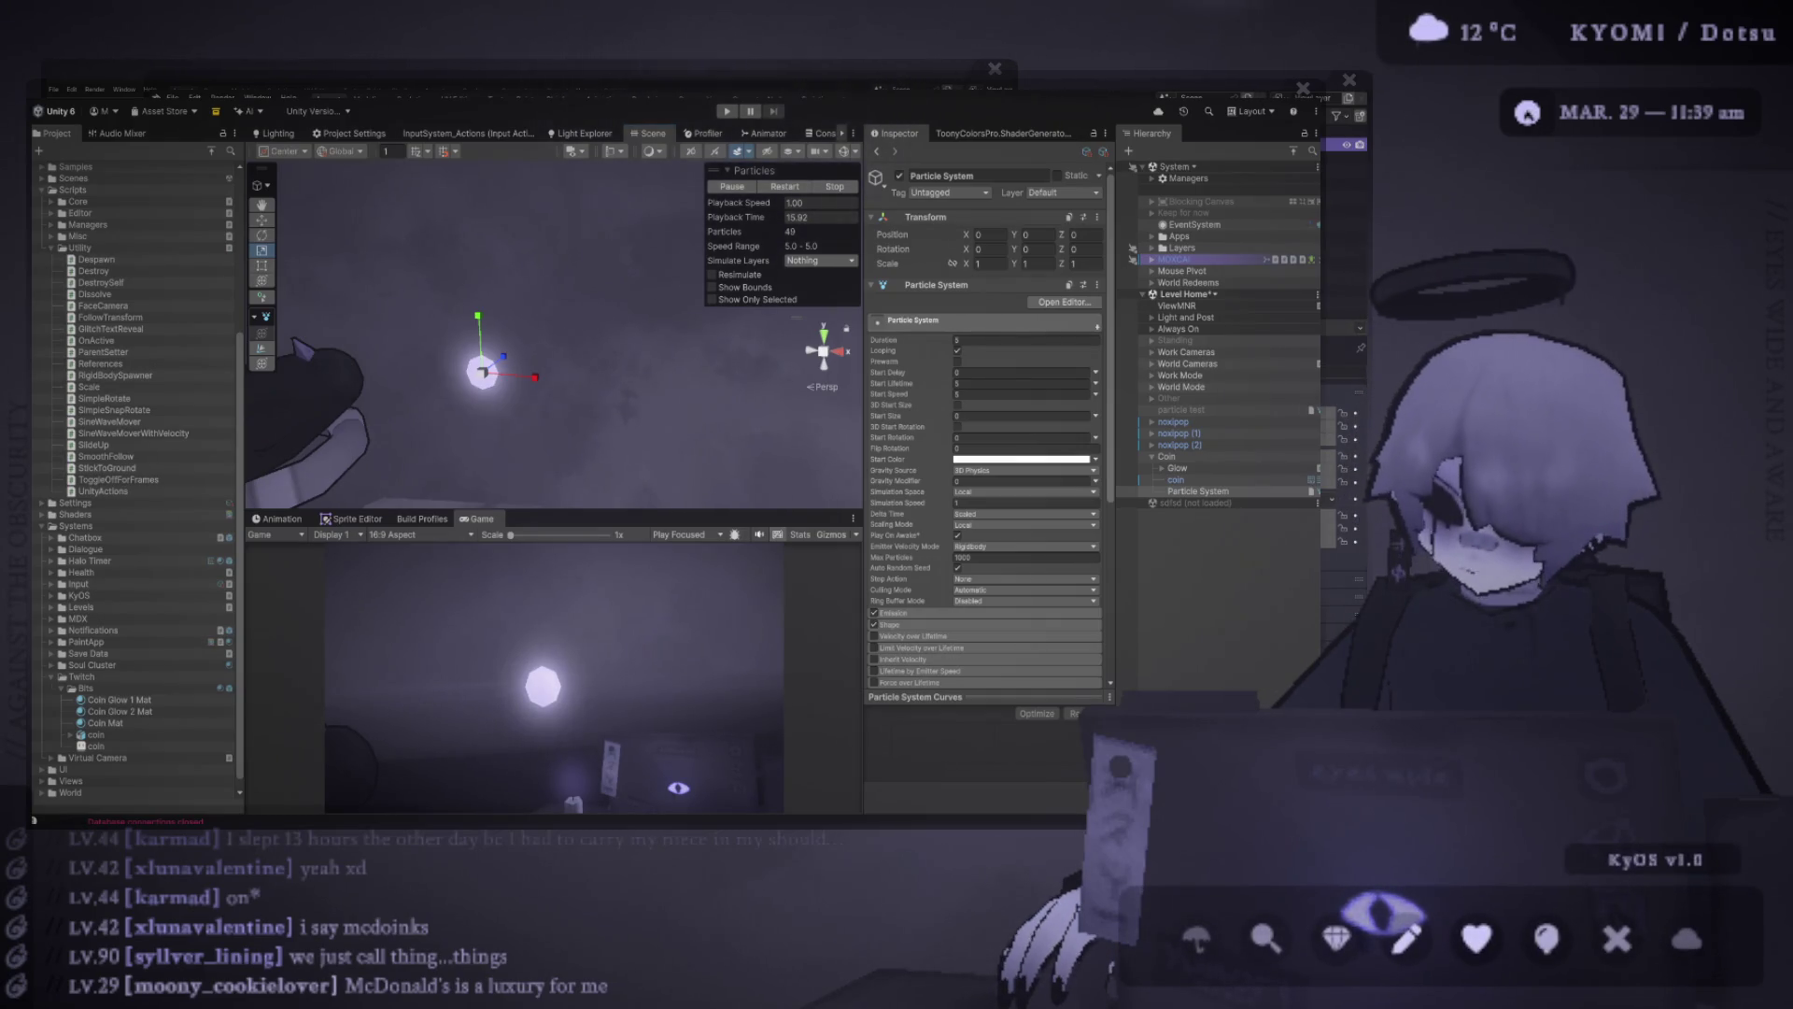
drag(560, 512, 561, 555)
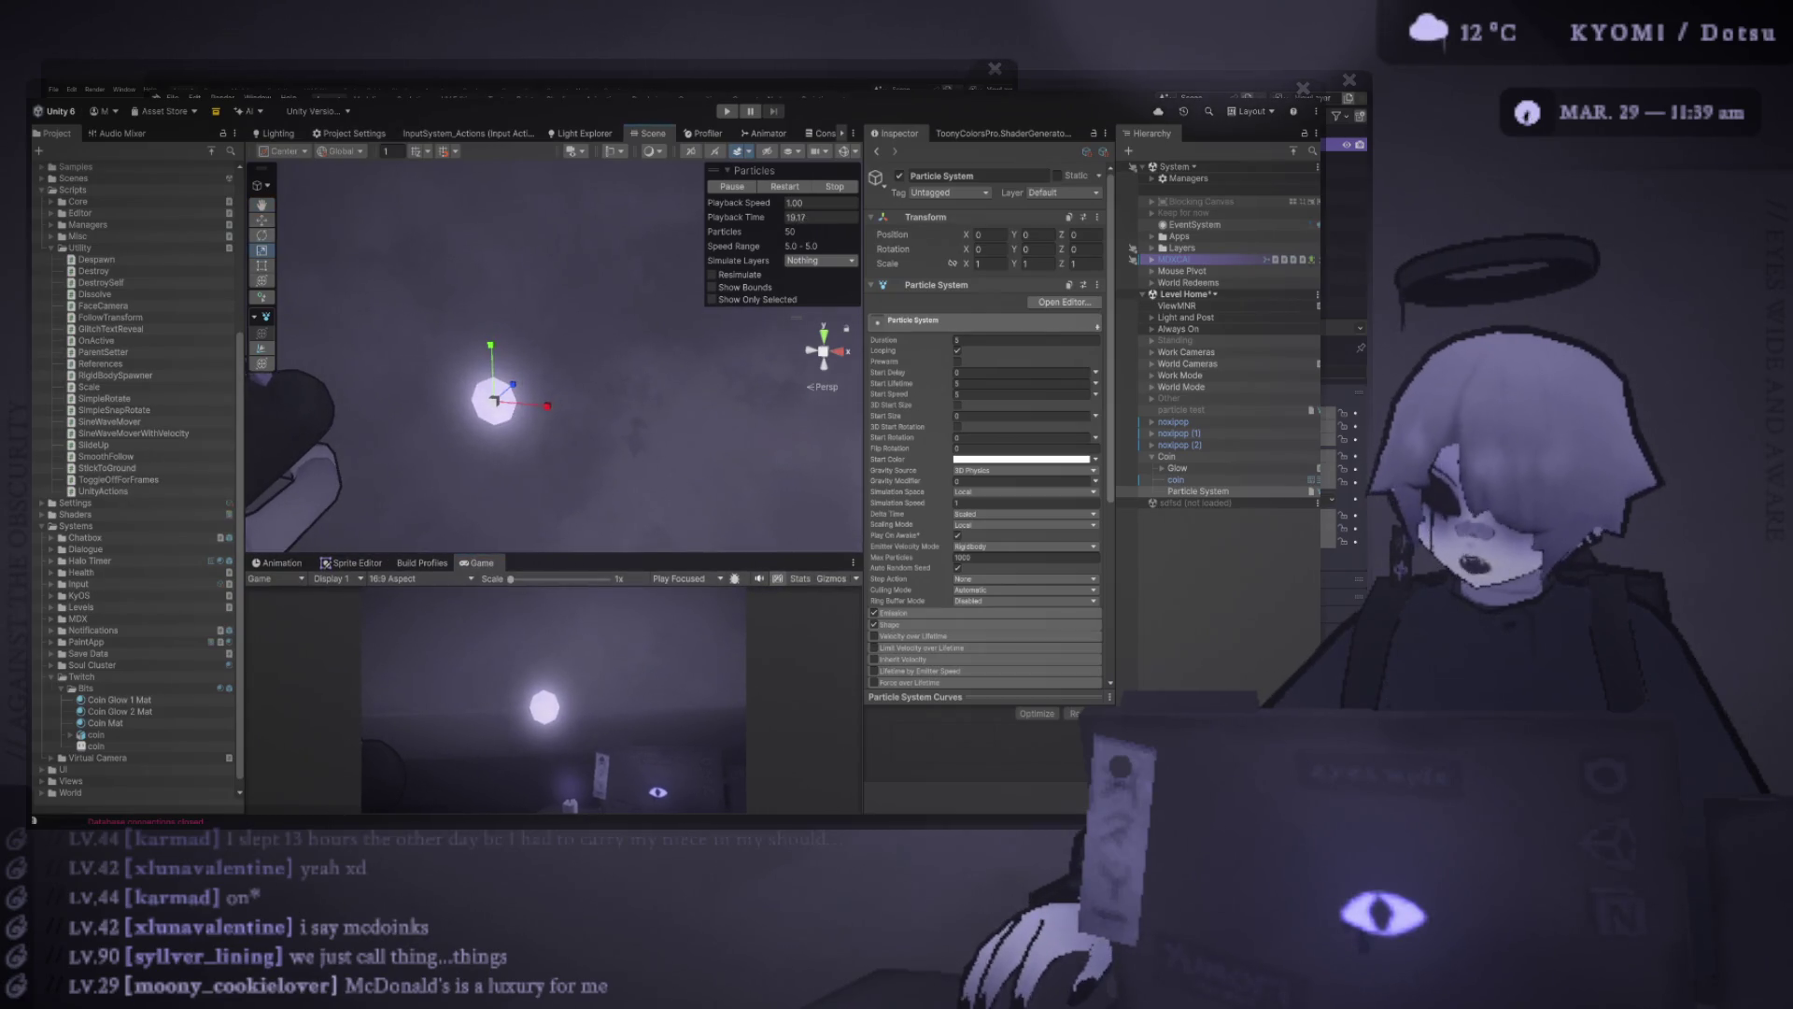
key(w)
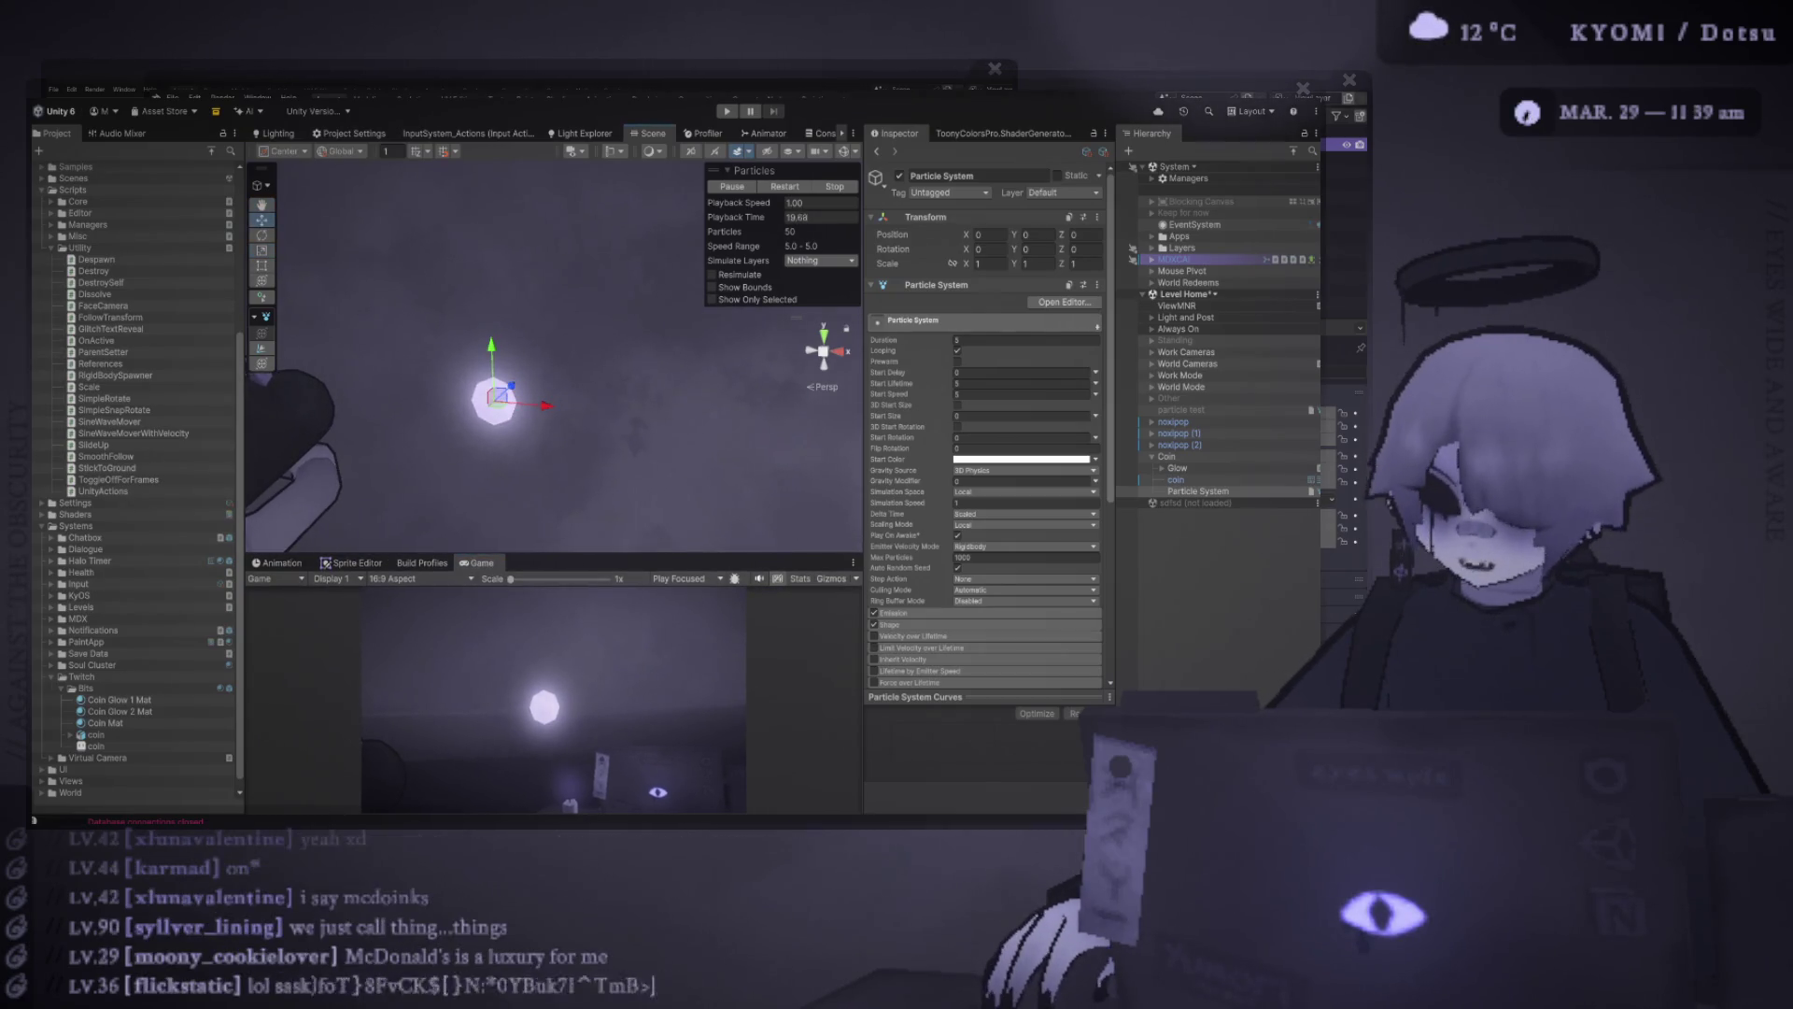
drag(540, 404, 479, 400)
key(ctrl+z)
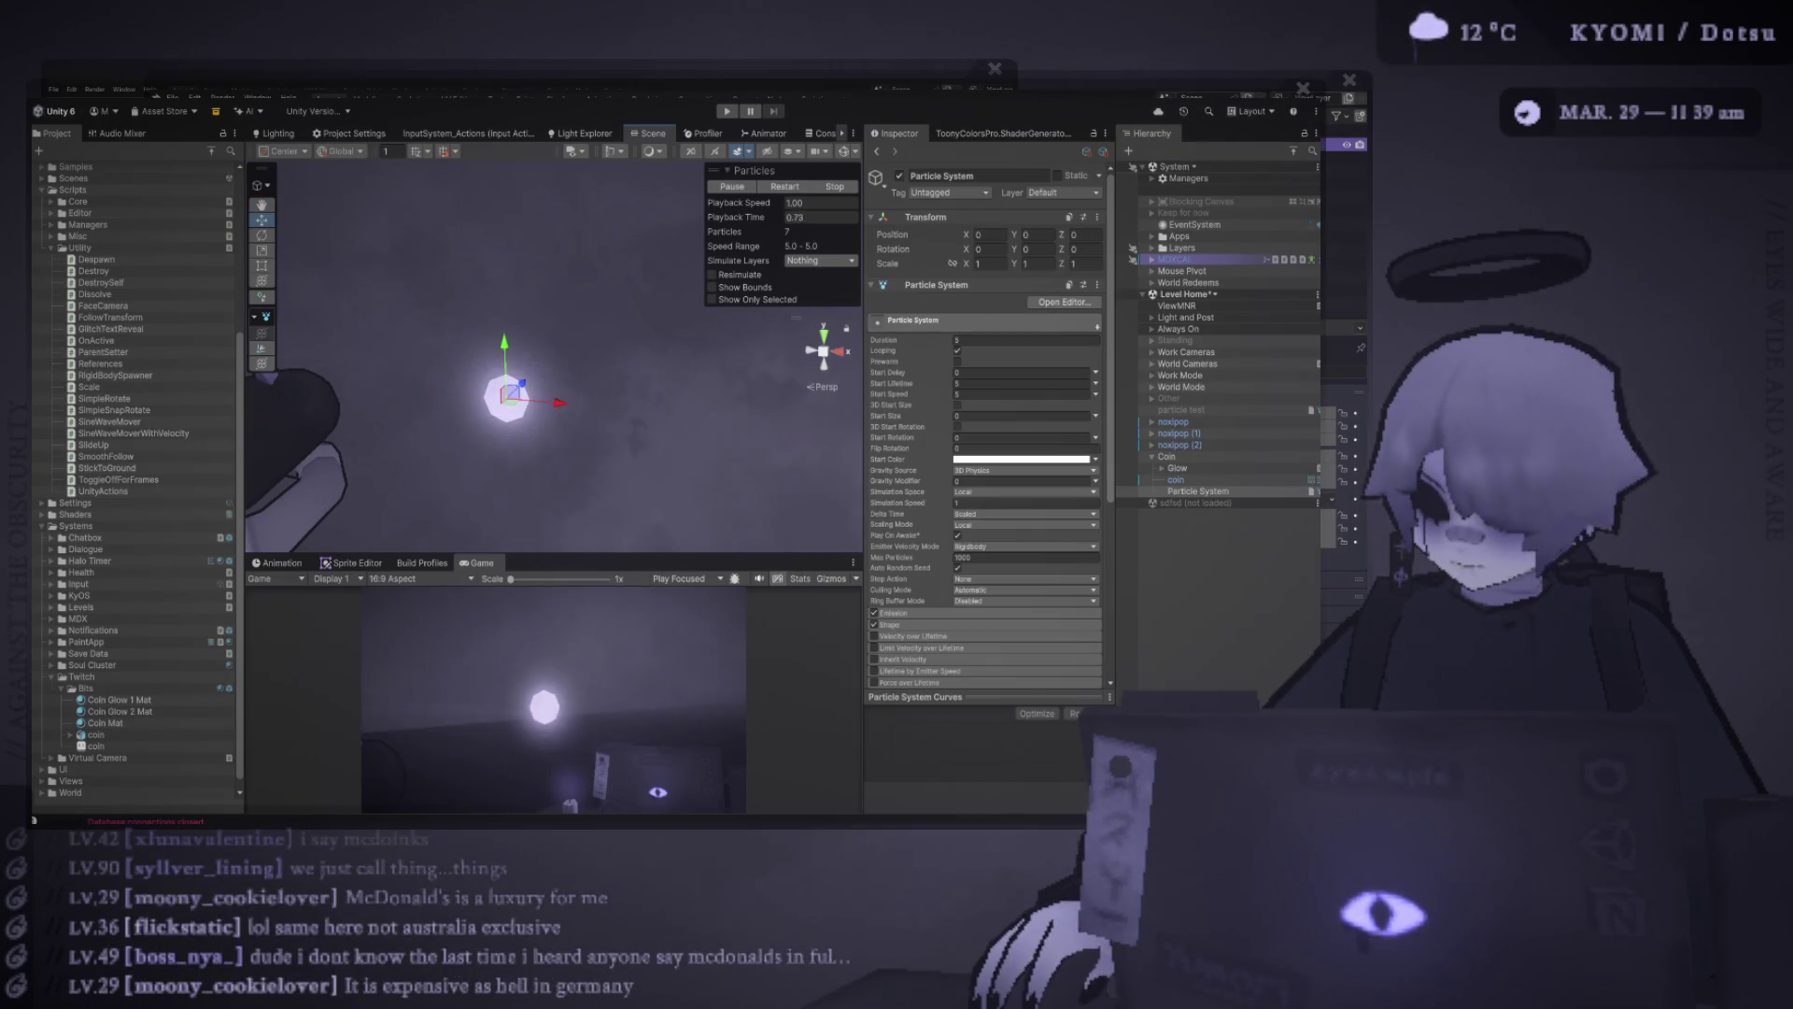
drag(537, 364, 537, 271)
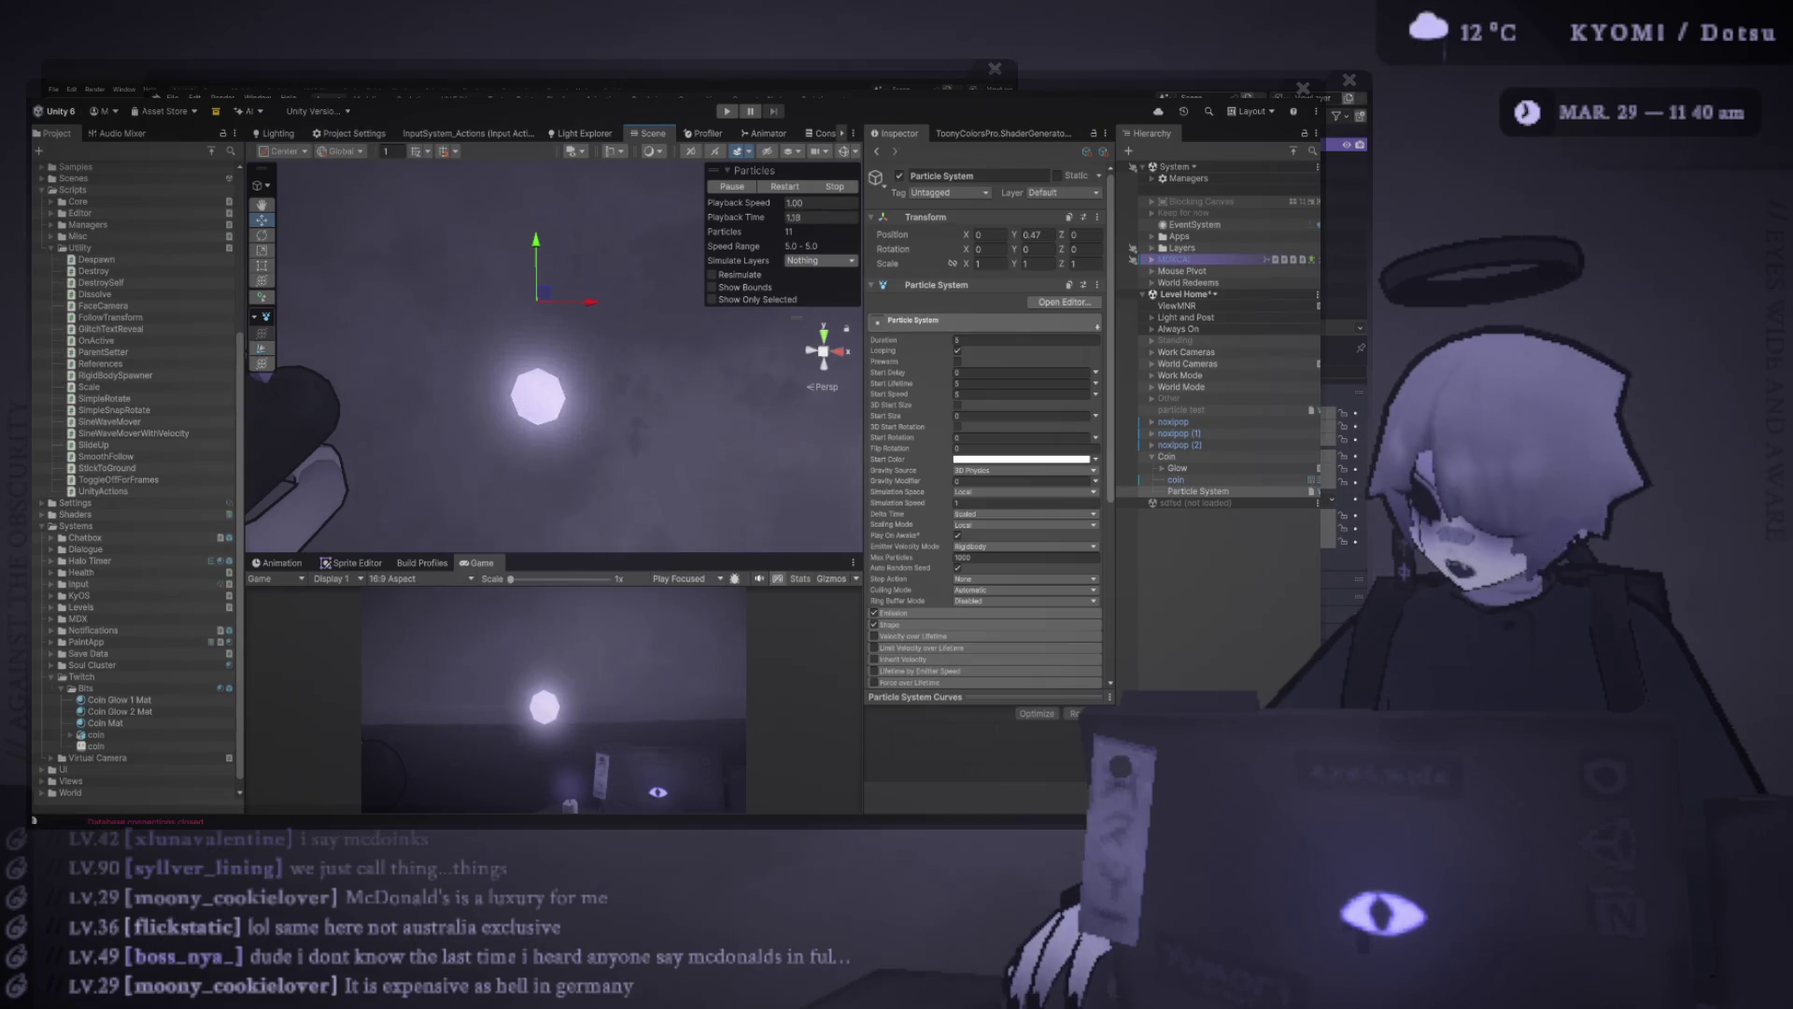
Set the particles' Start Size to 1 and Start Speed to 0, then frame them
text(1)
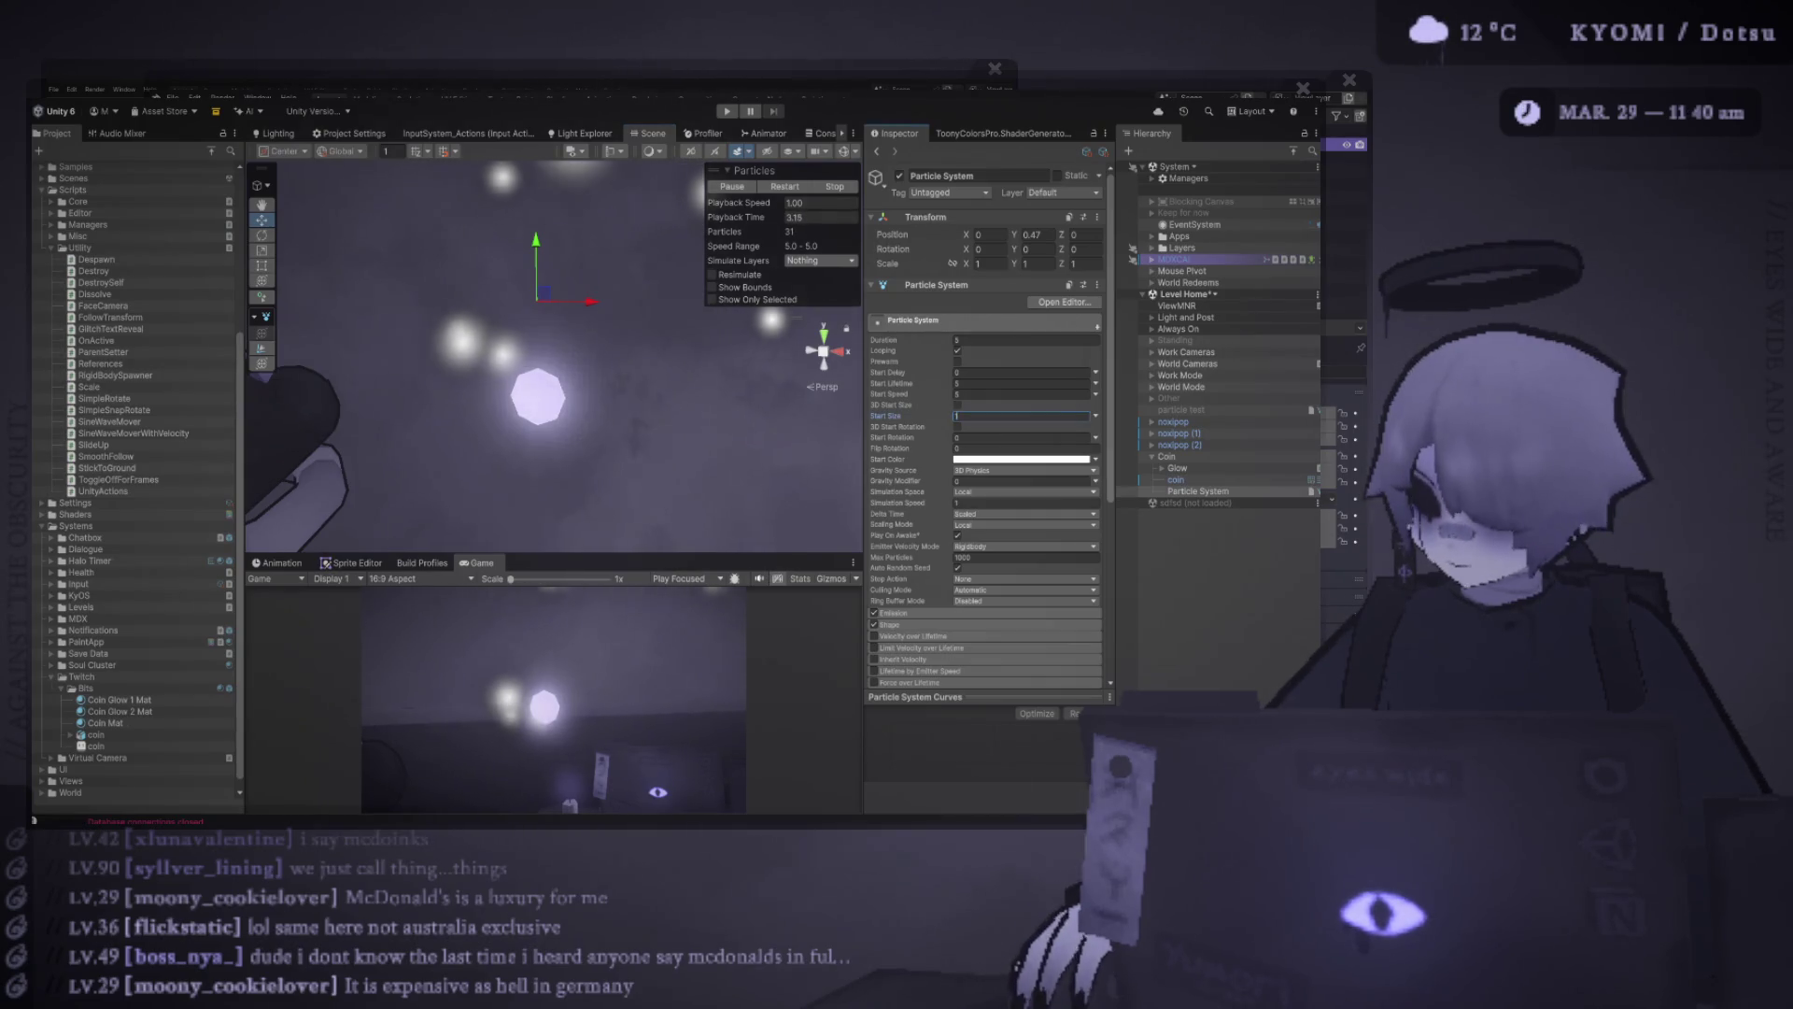
click(1023, 393)
text(0)
key(Return)
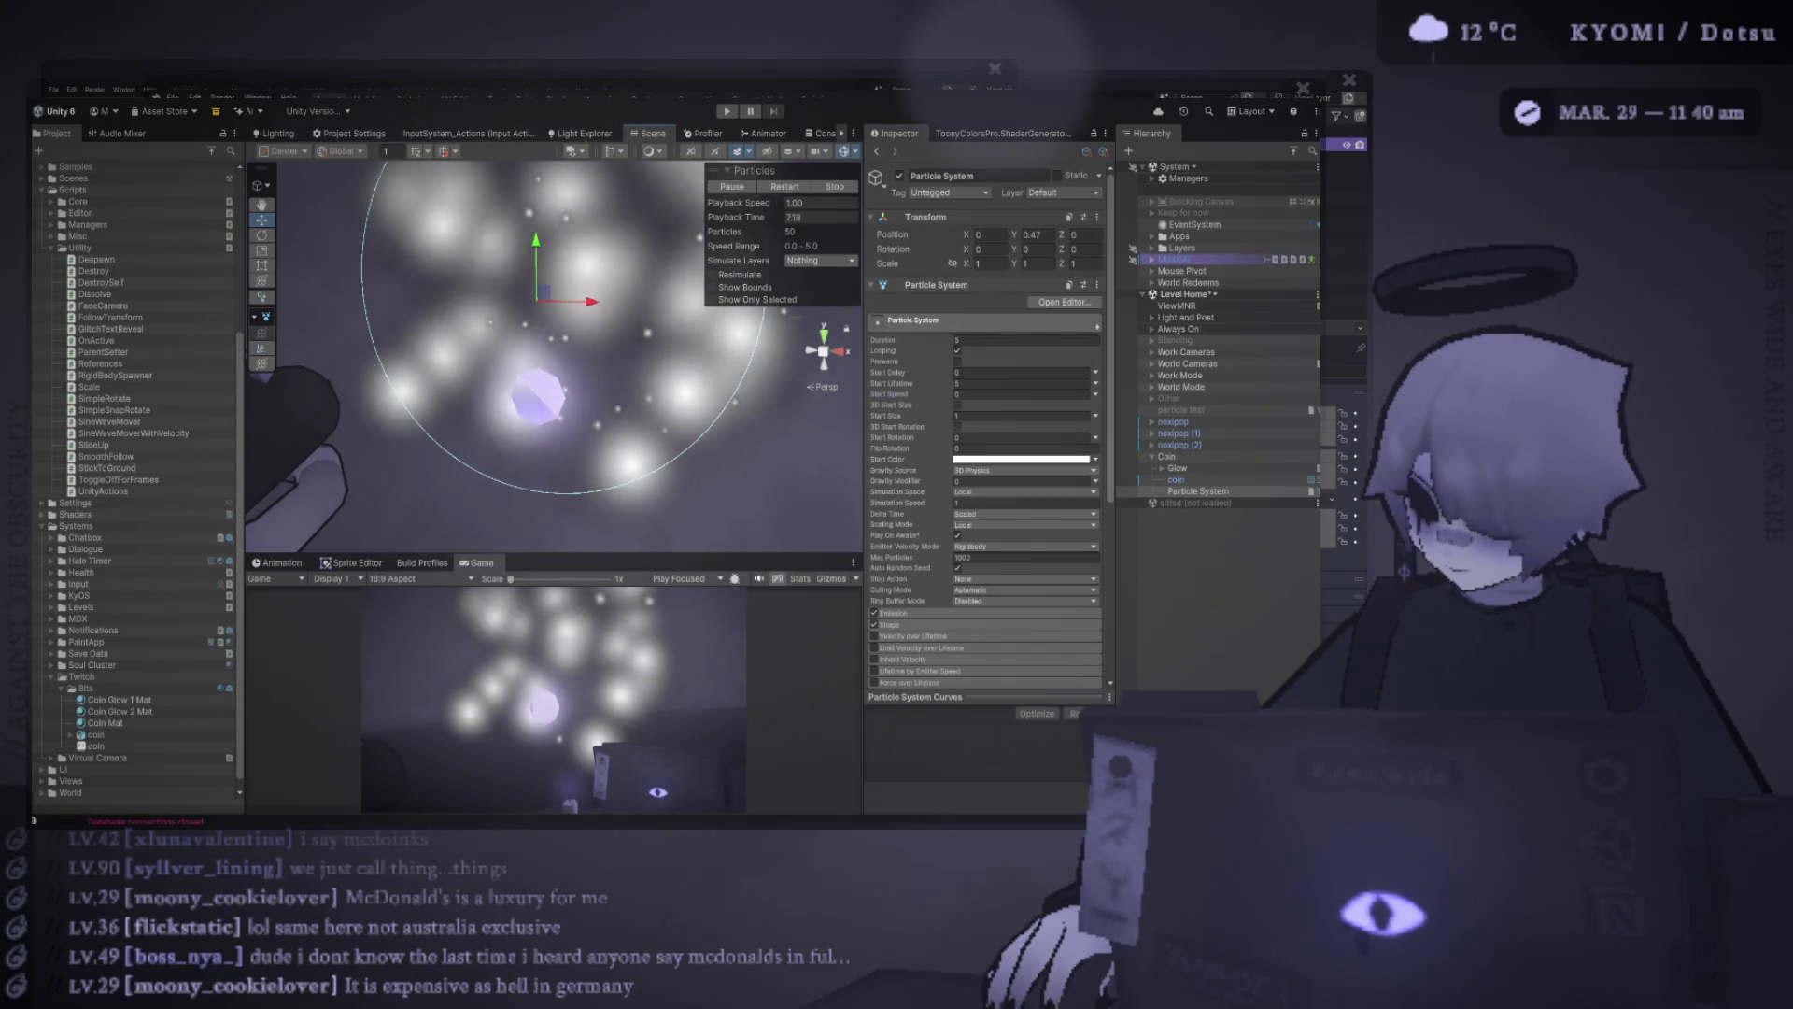
key(f)
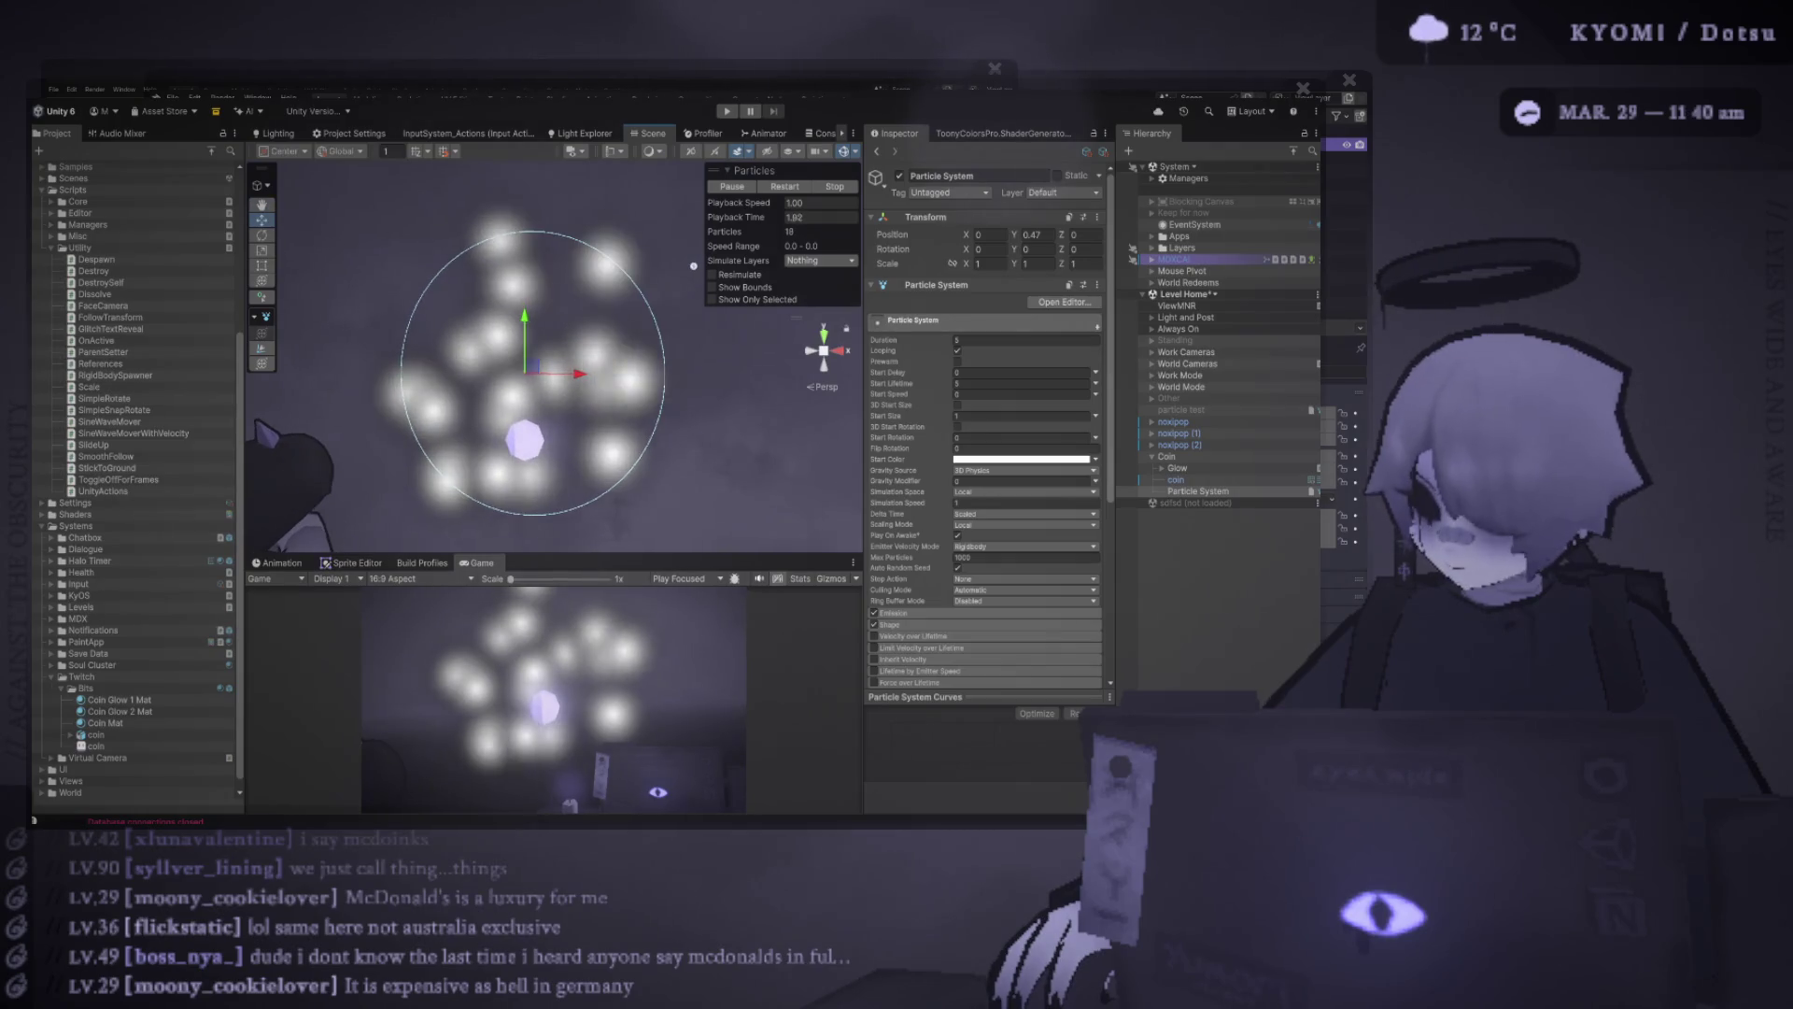
In the Shape module, set the angle to 25 and change the emitter shape to Circle
scroll(985, 421, down, 5)
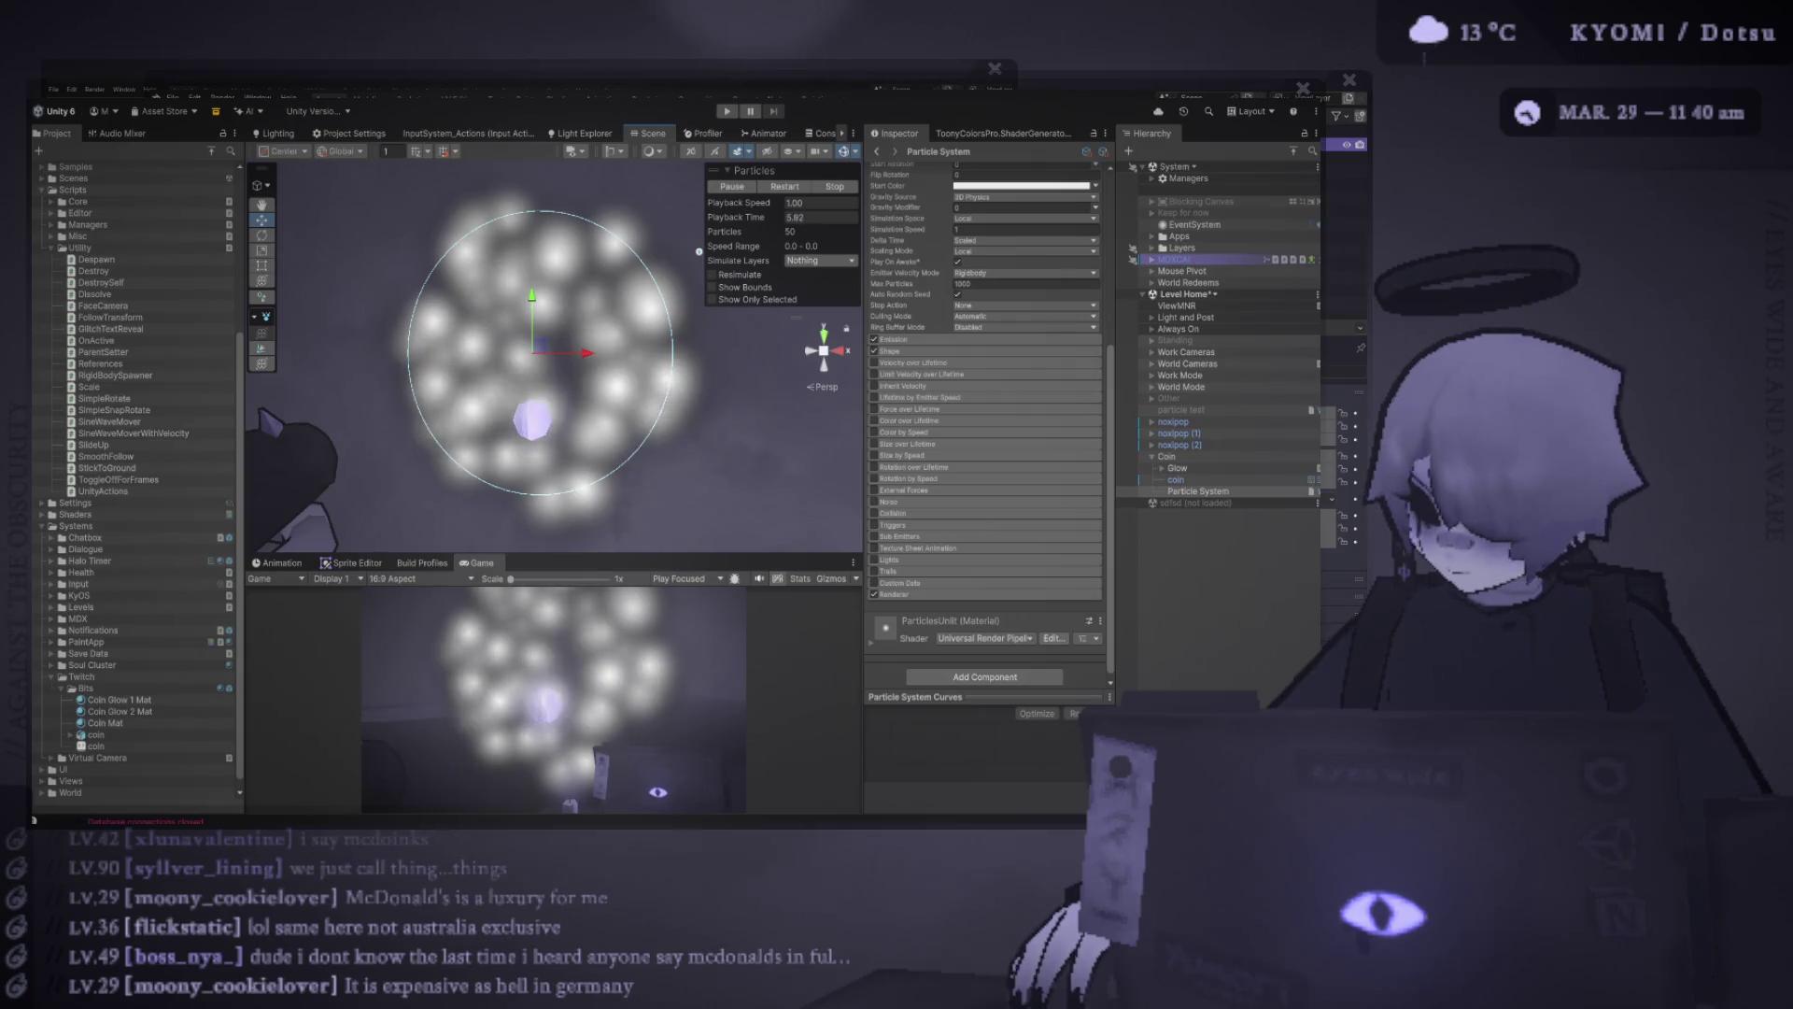
click(889, 351)
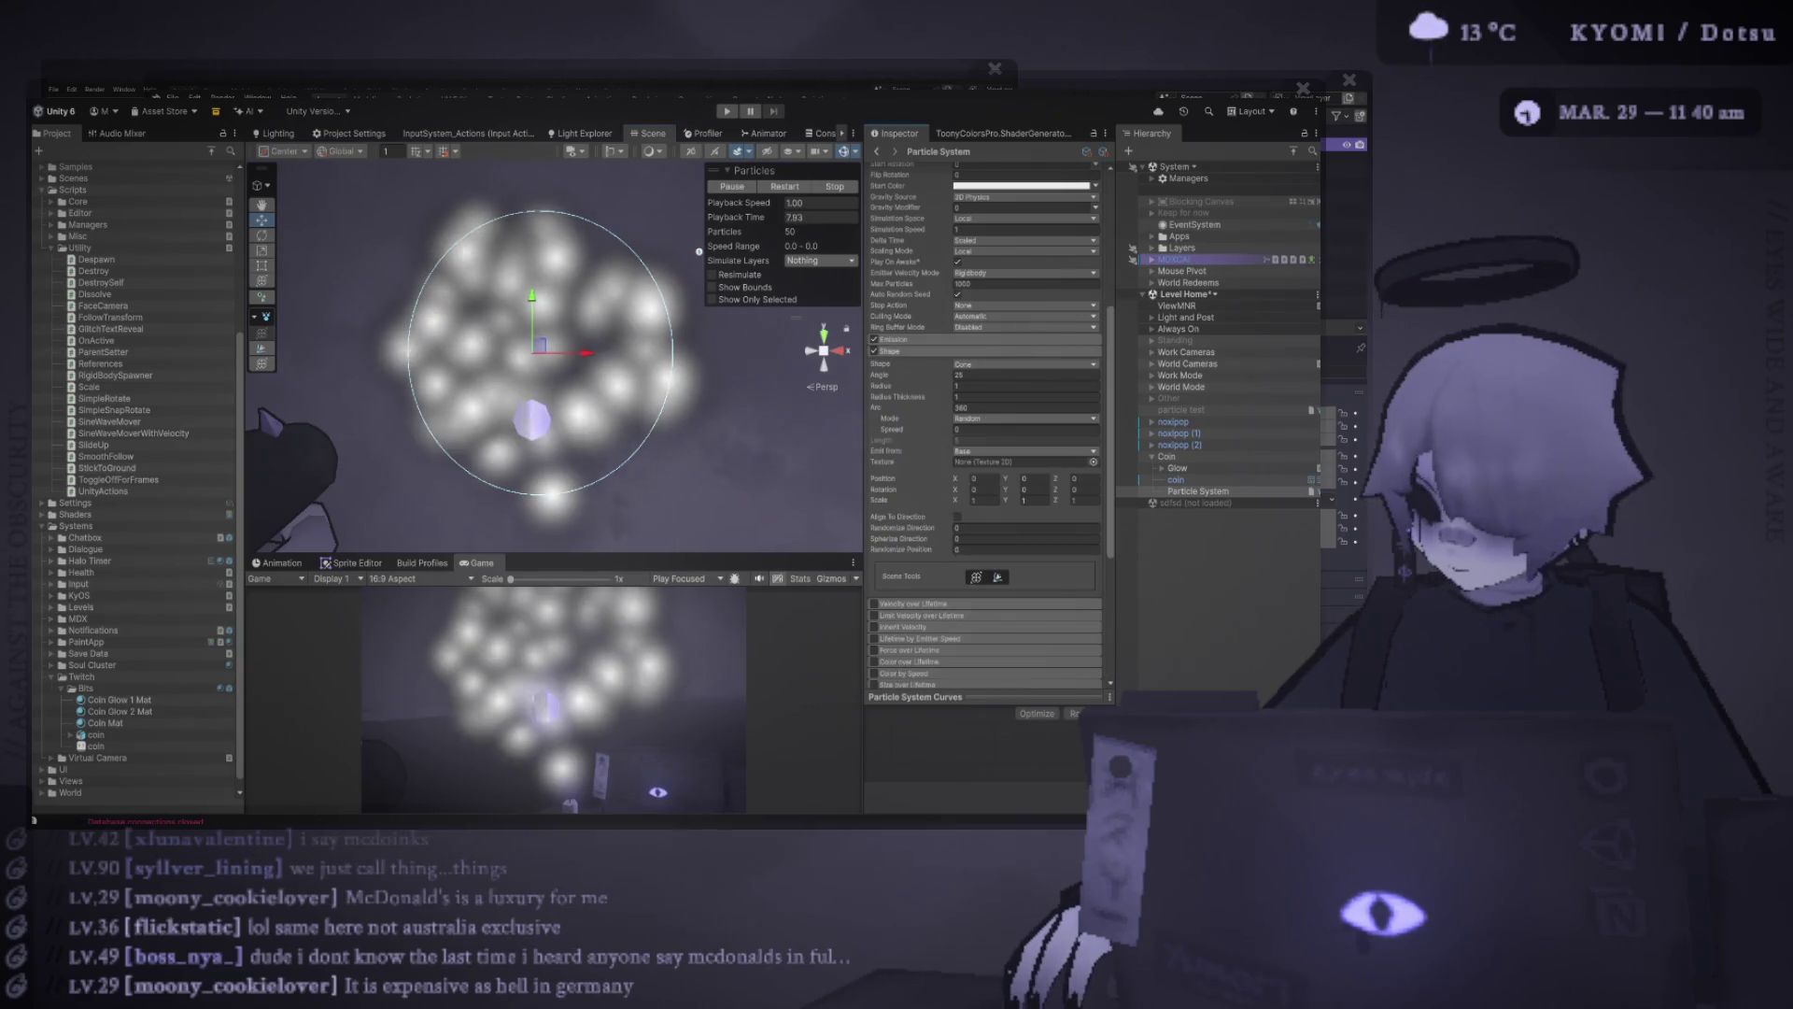
text(25)
key(Tab)
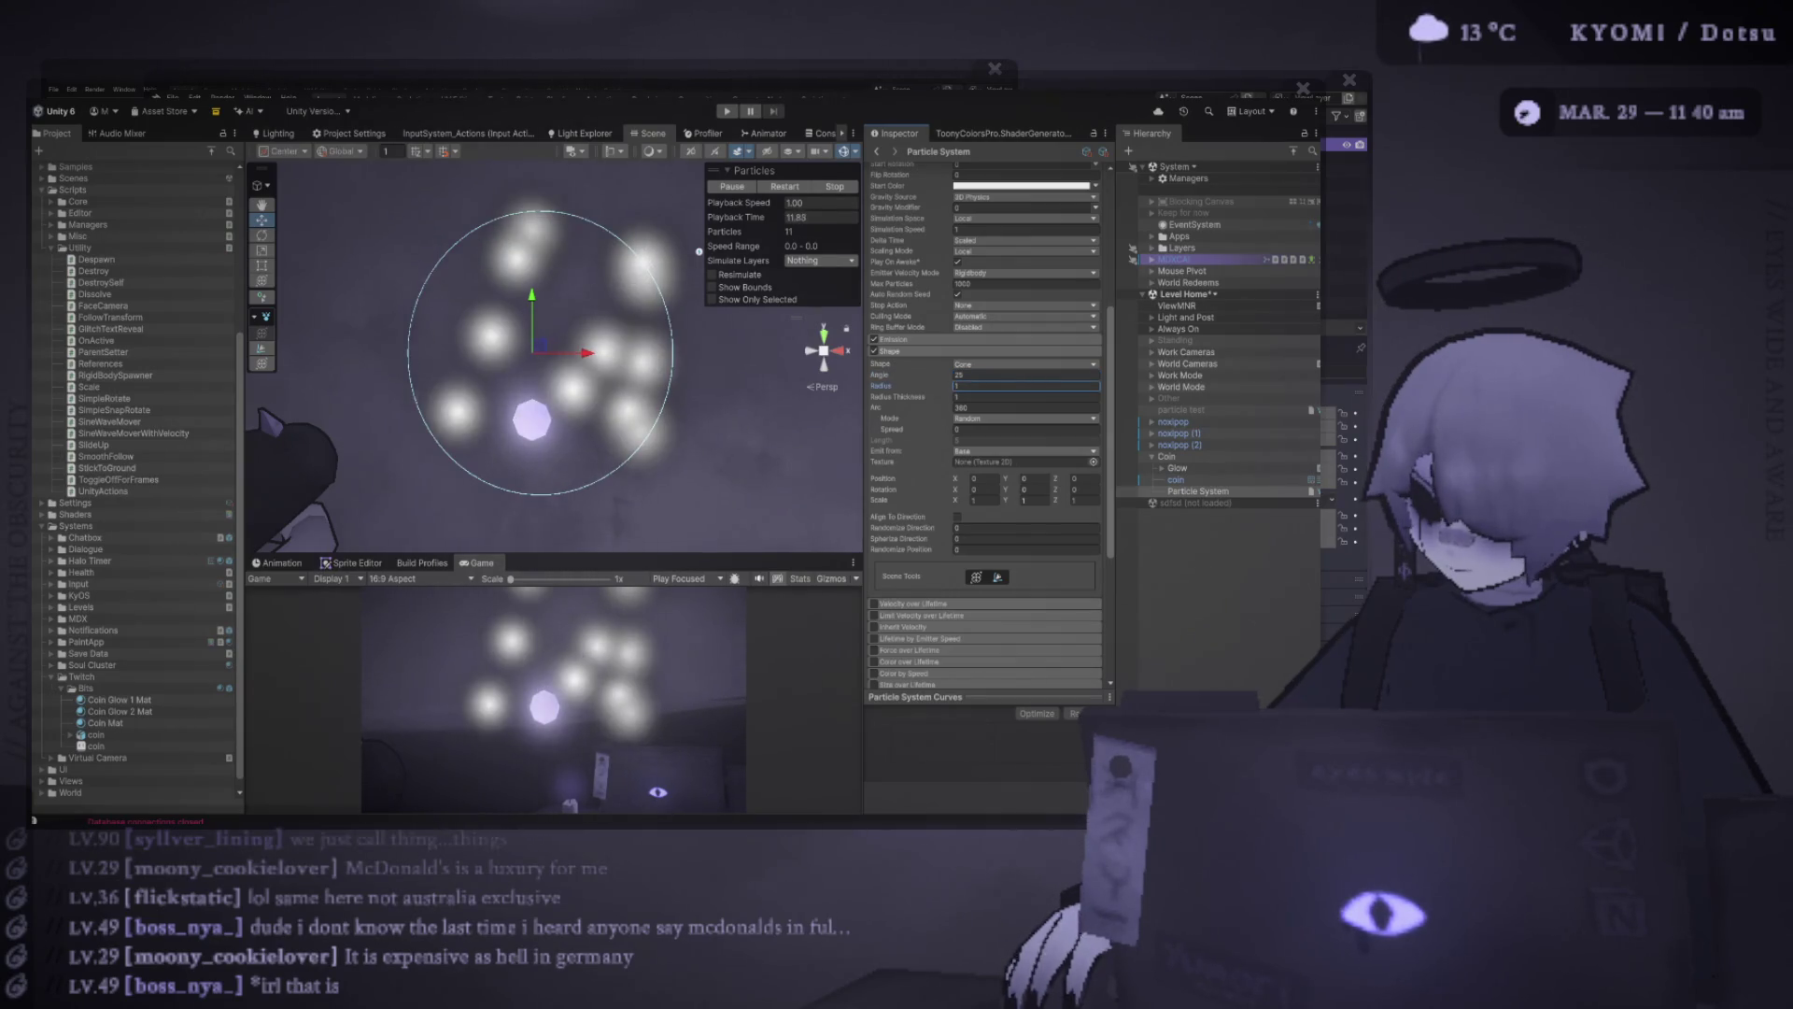
key(Tab)
text(0.71)
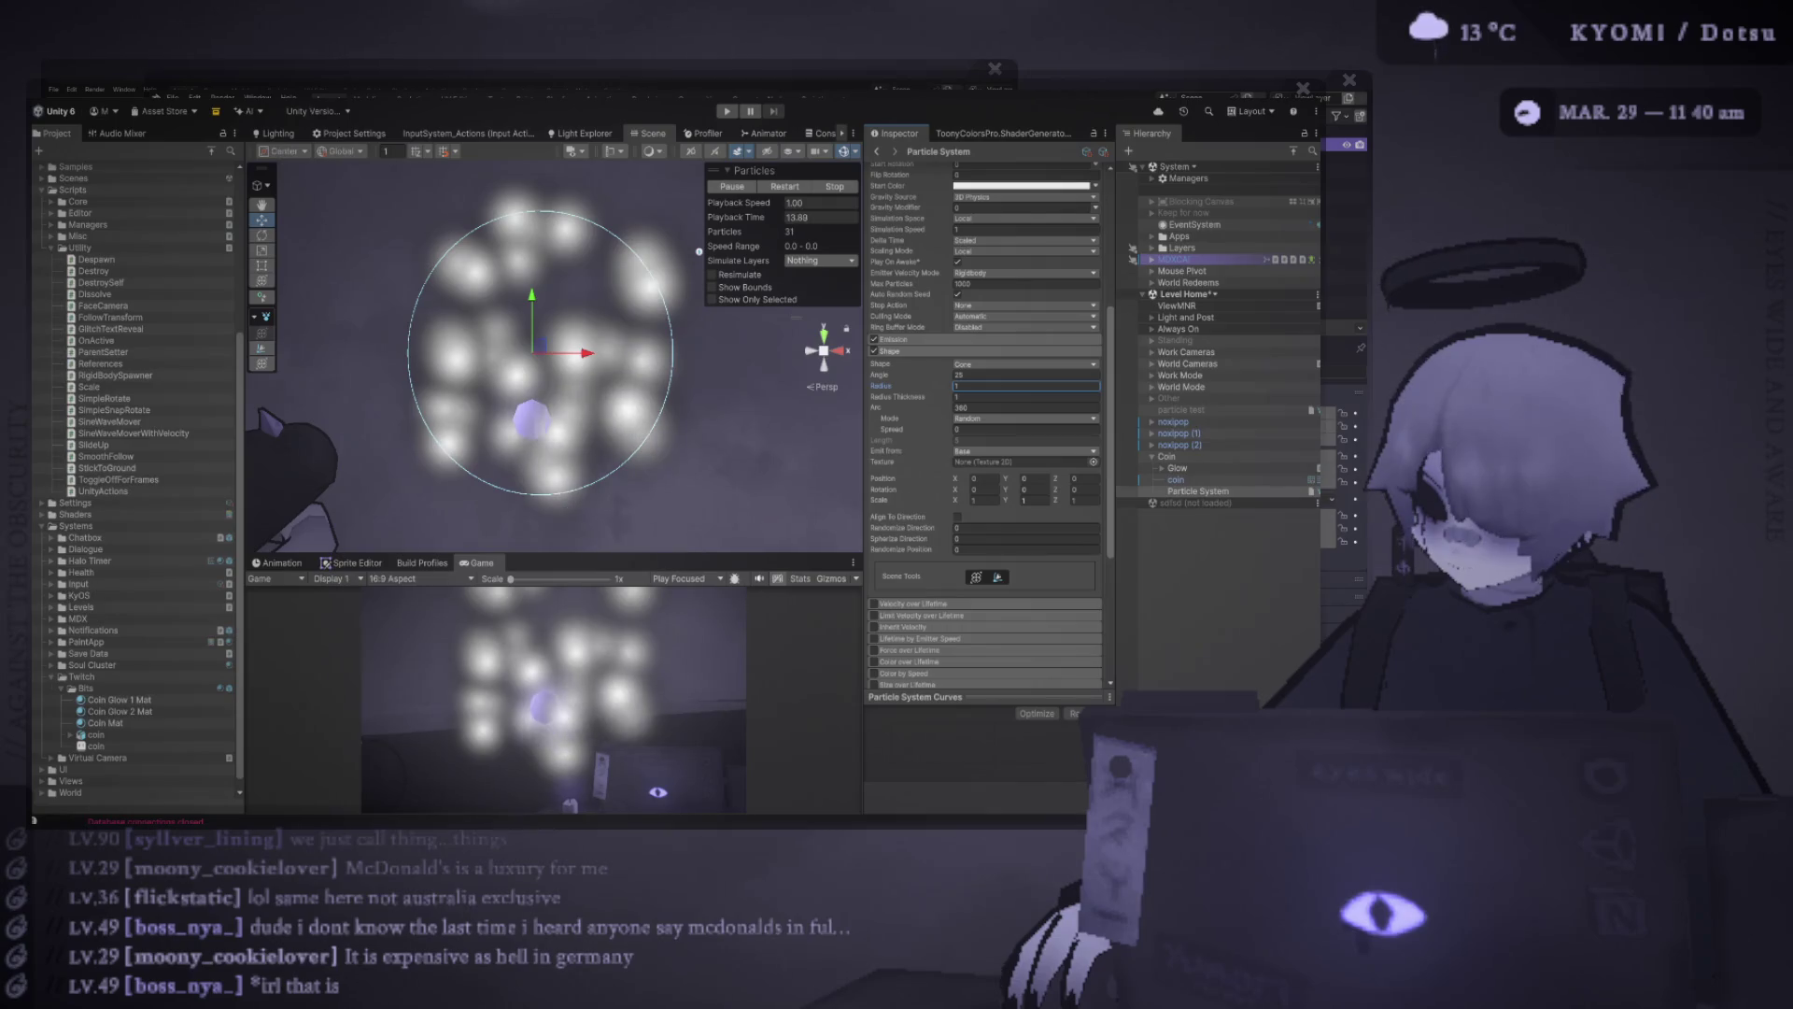
text(1)
key(shift+Tab)
key(shift+Tab)
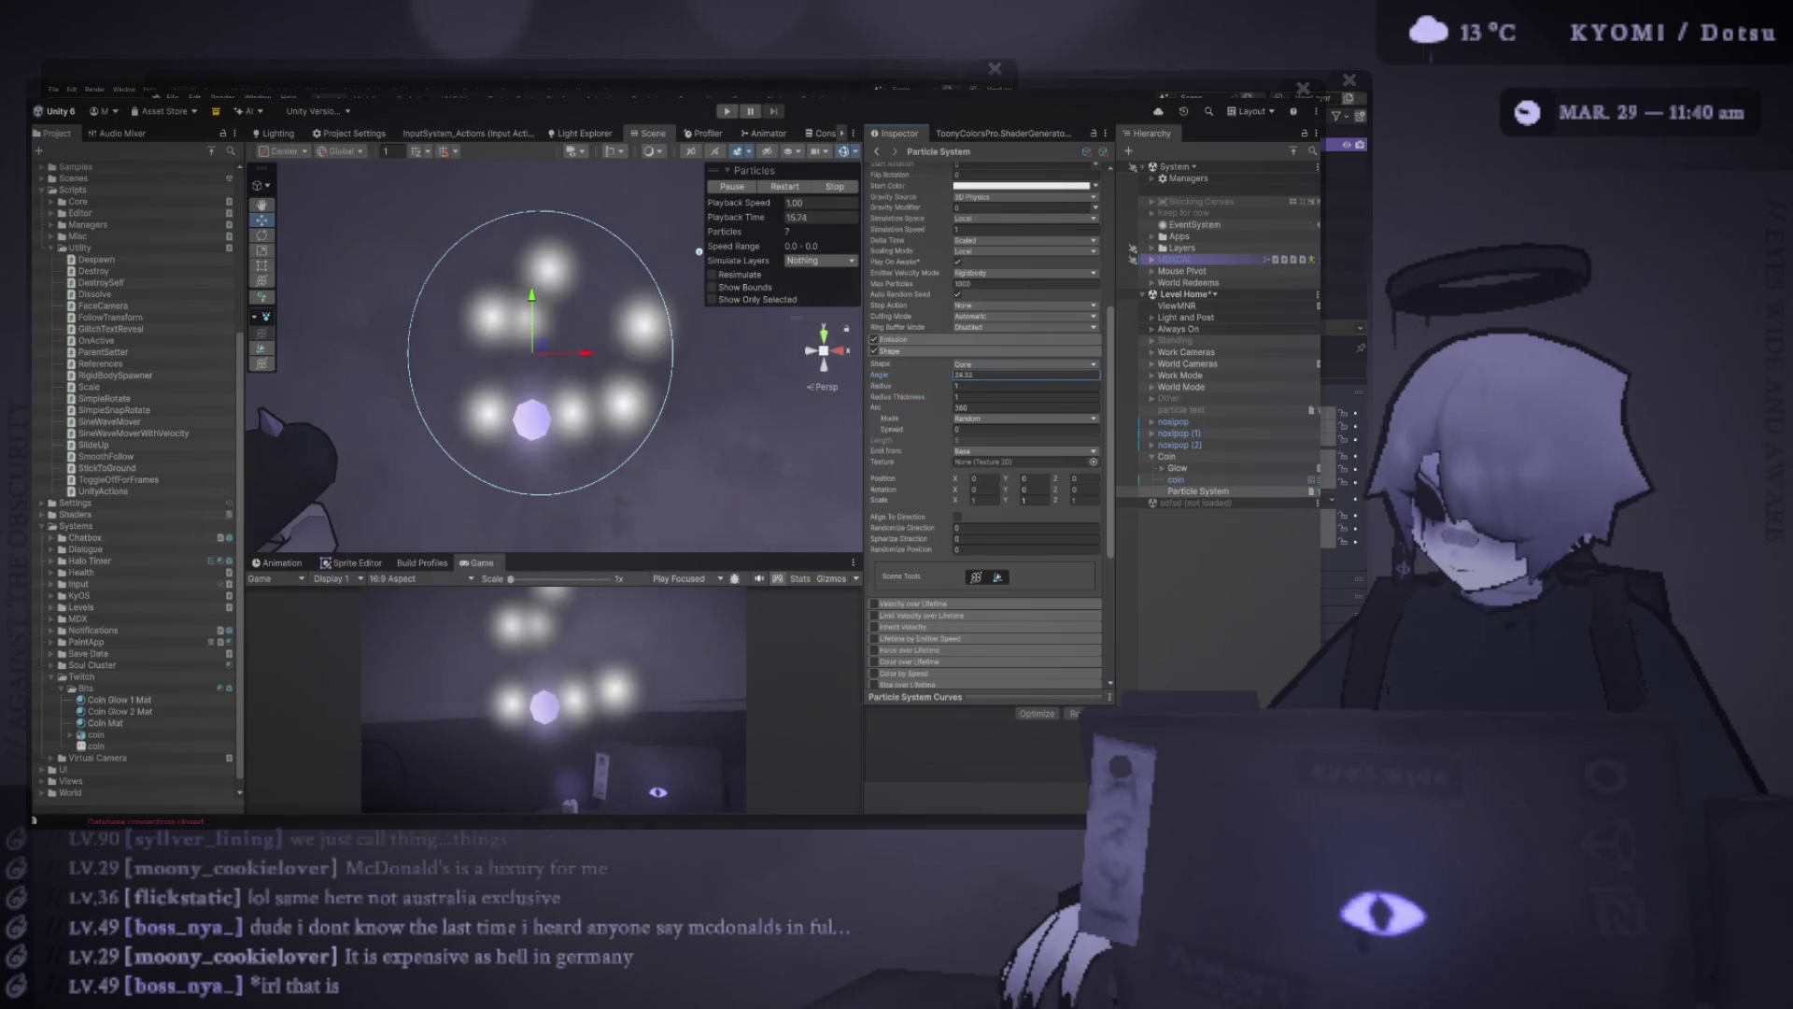
drag(699, 250, 387, 427)
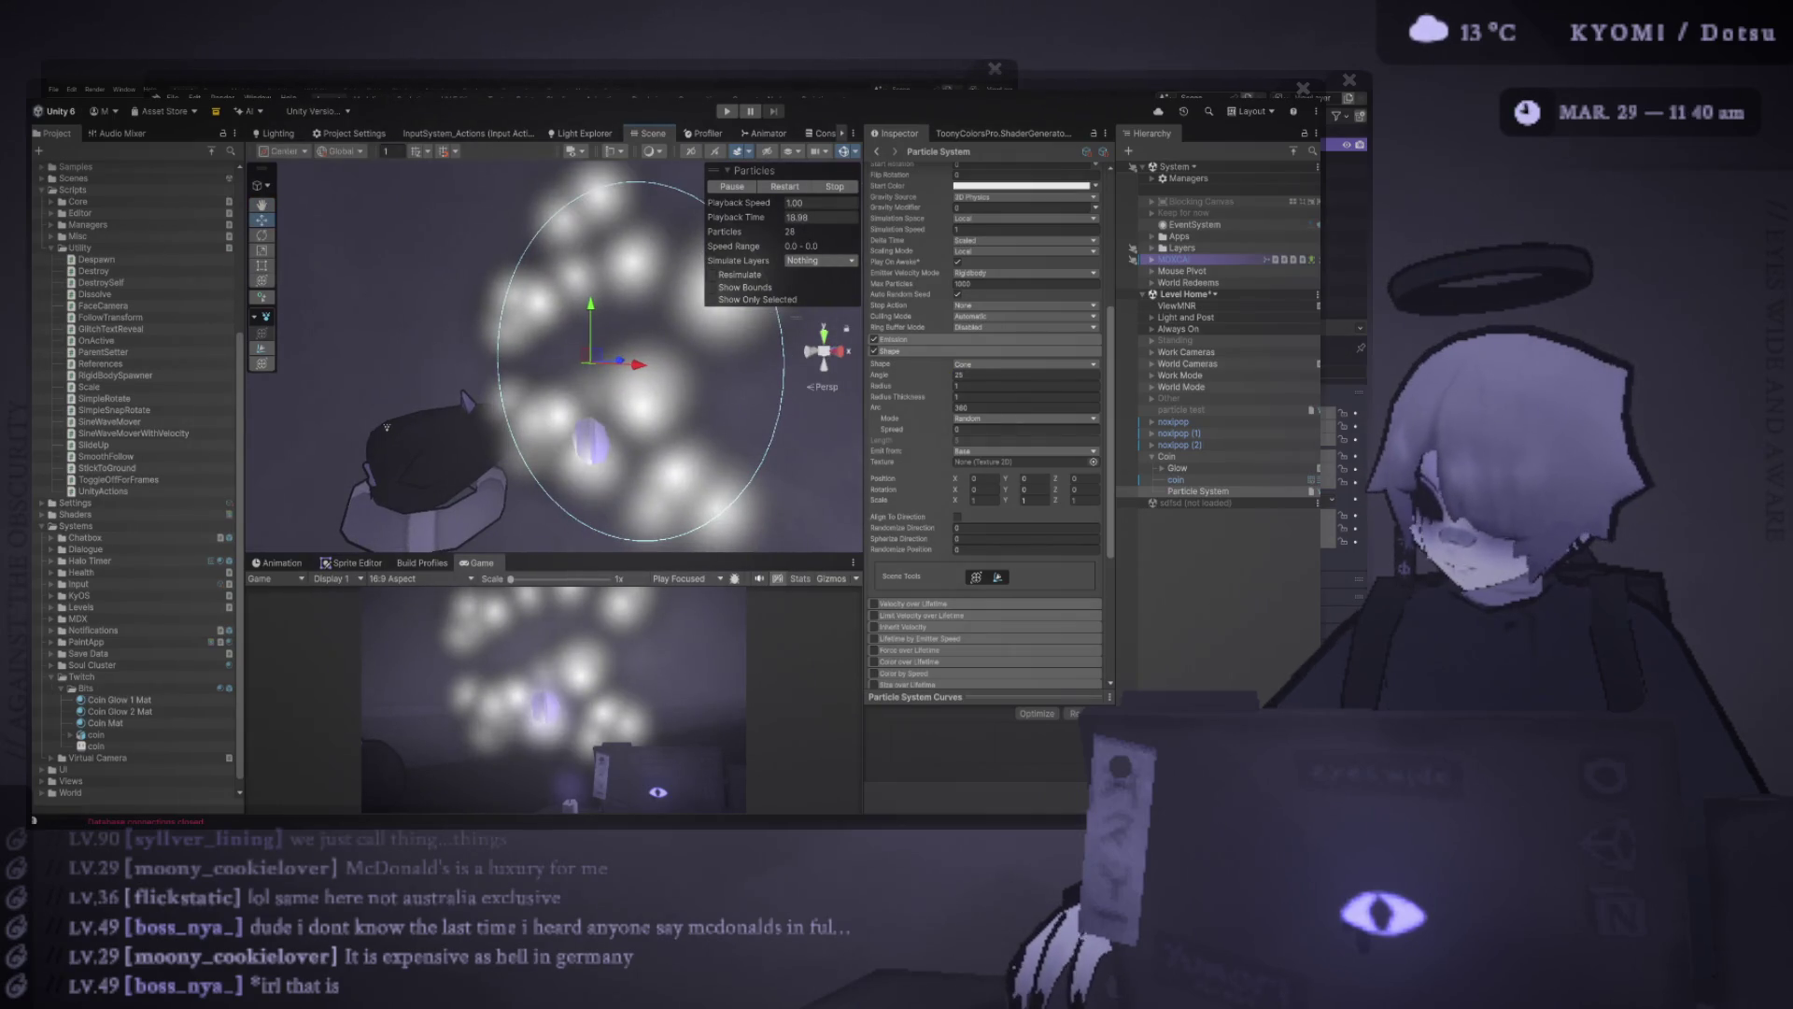
key(ctrl+z)
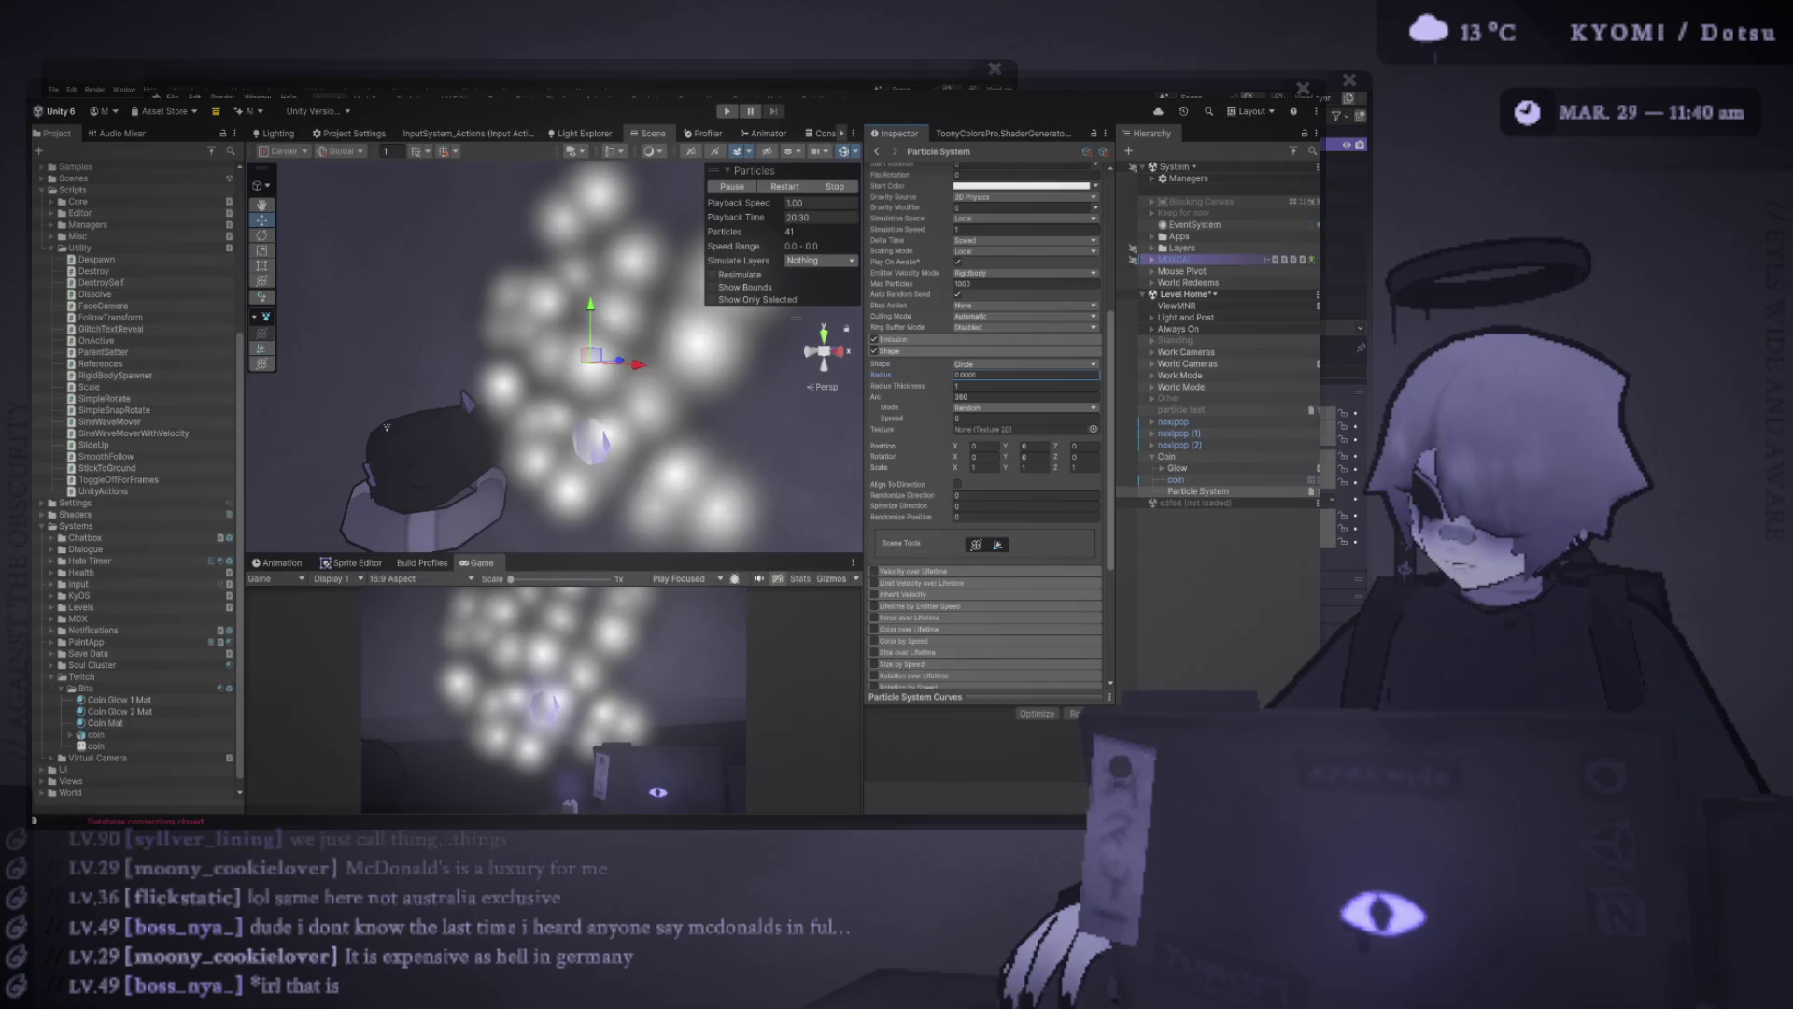
Set Emission Rate over Time to 1 and enable Texture Sheet Animation
text(0.3)
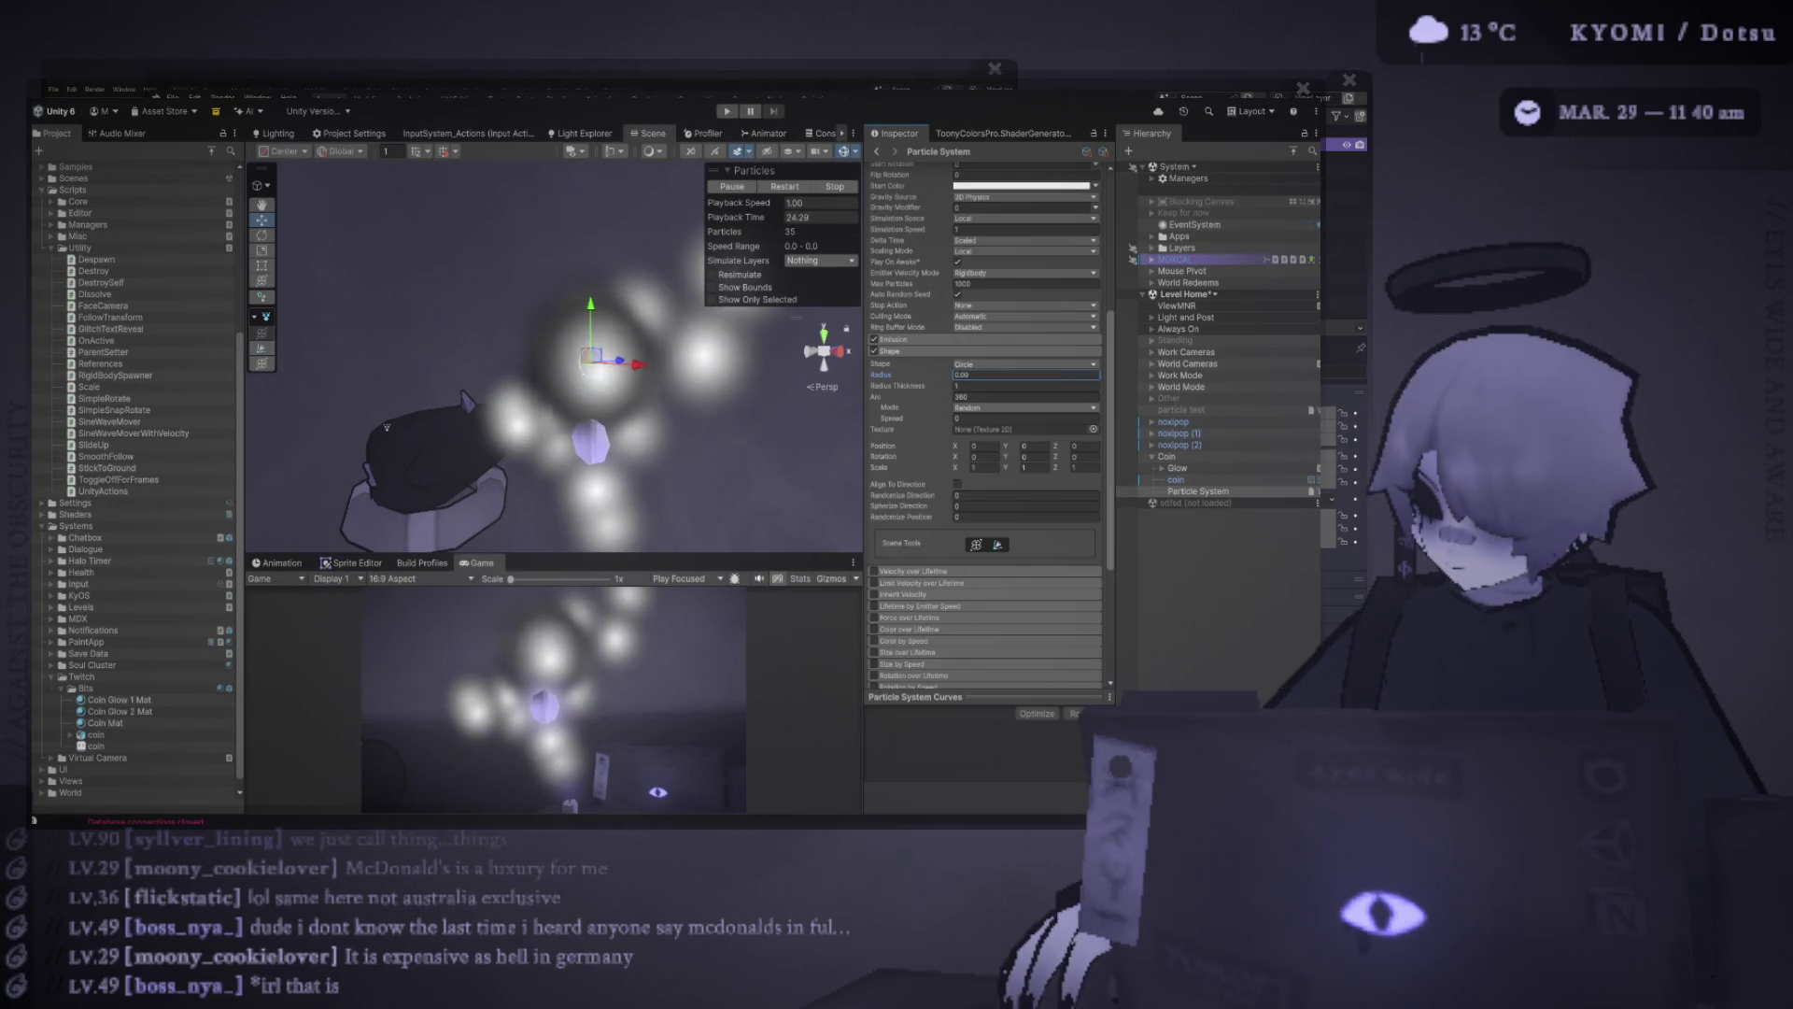
key(ctrl+z)
text(1)
key(Return)
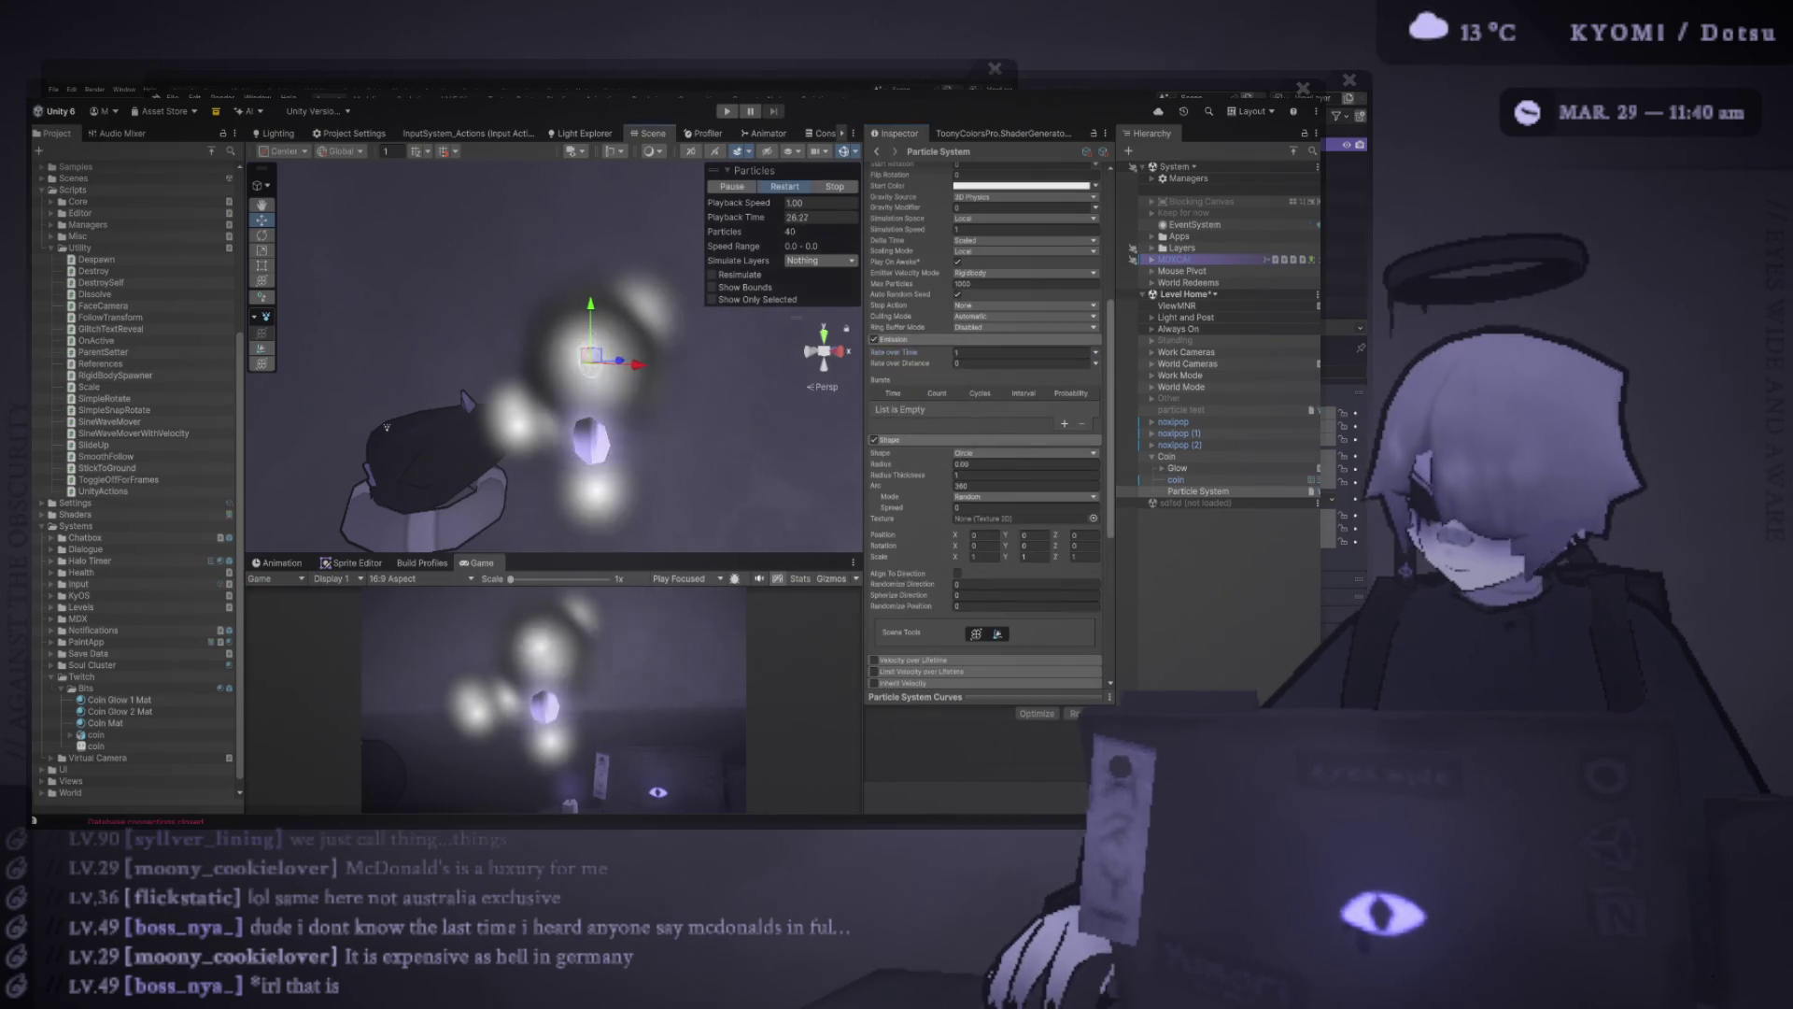
drag(386, 427, 275, 439)
scroll(985, 421, down, 5)
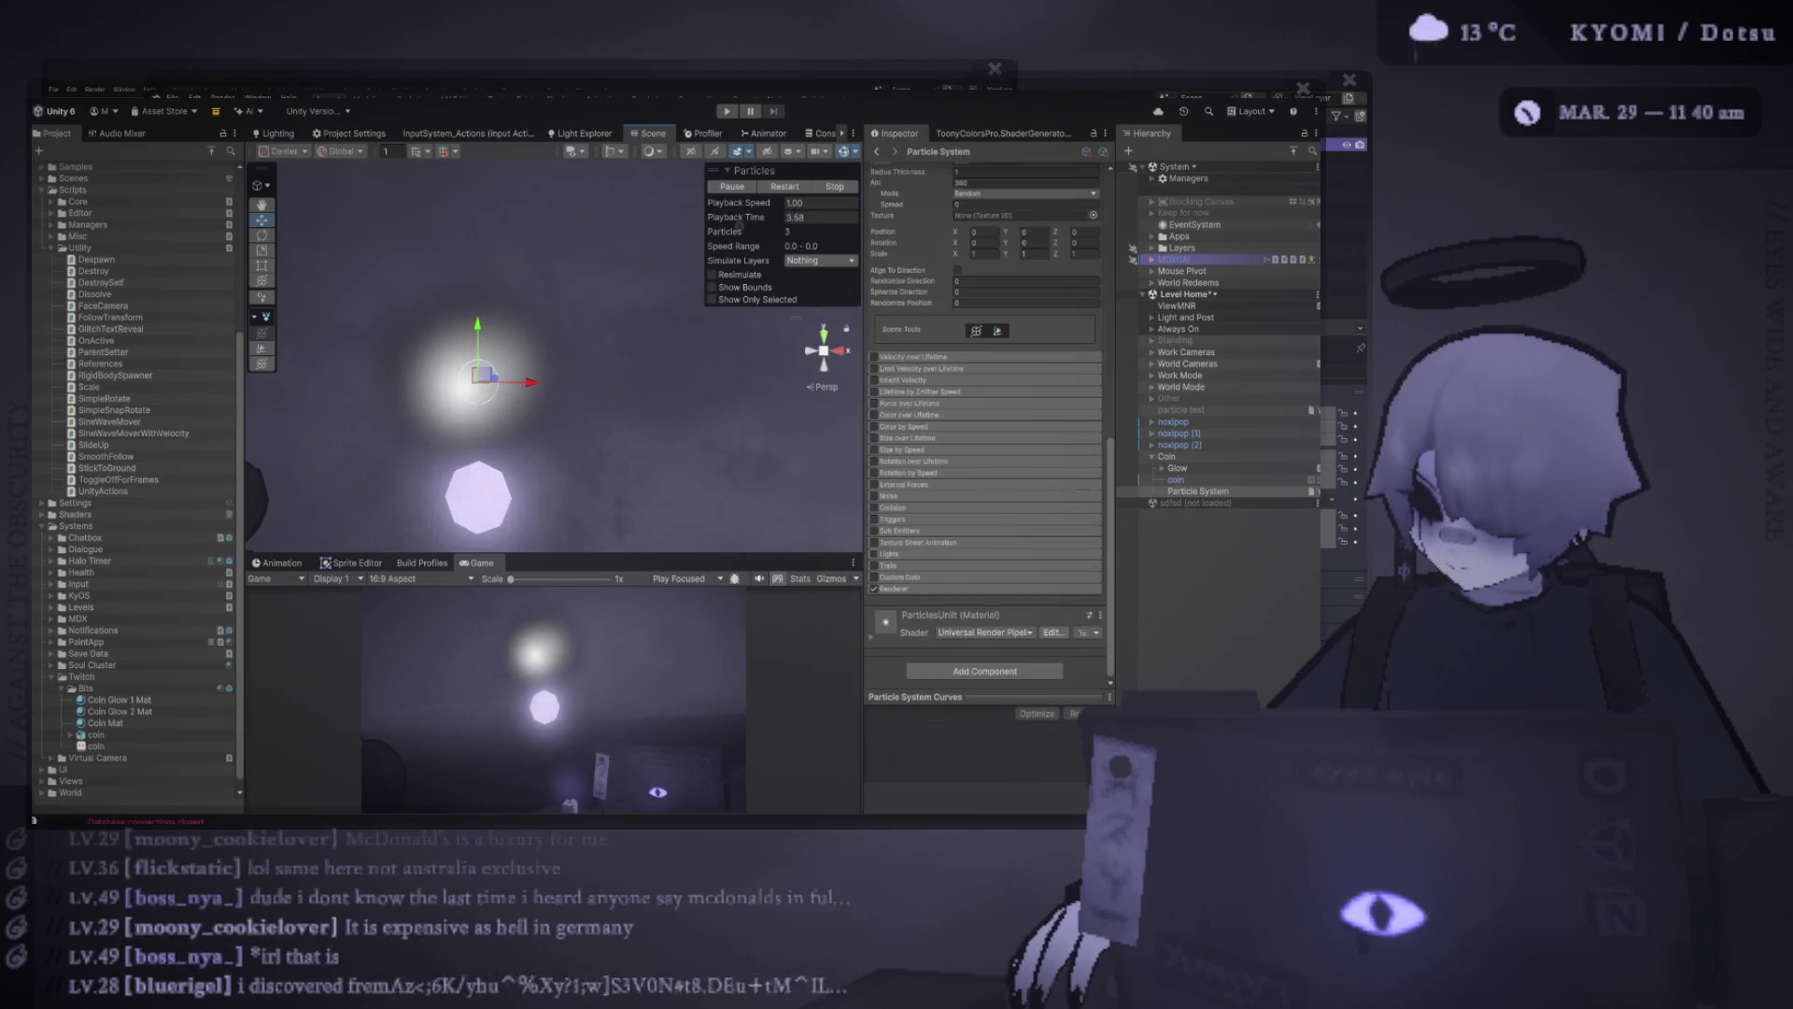
click(918, 542)
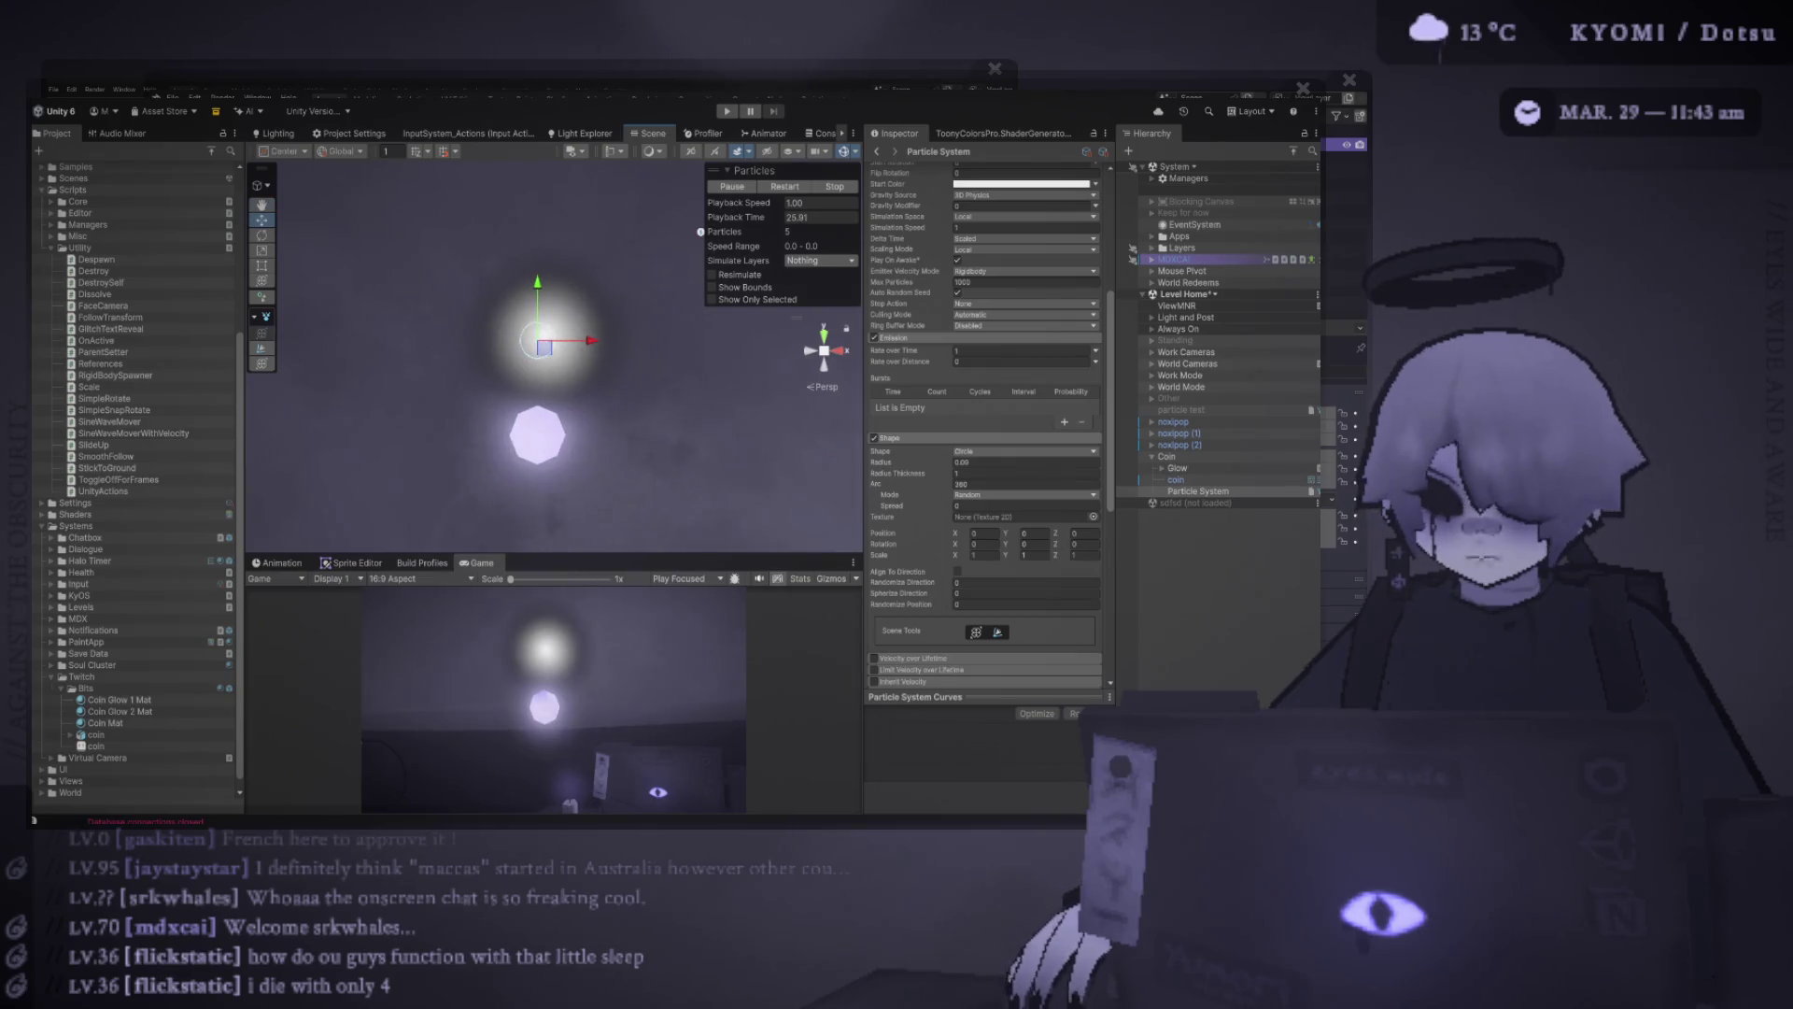
Switch Texture Sheet Animation to Sprite mode and assign the sparkle_tx sprite
click(1023, 350)
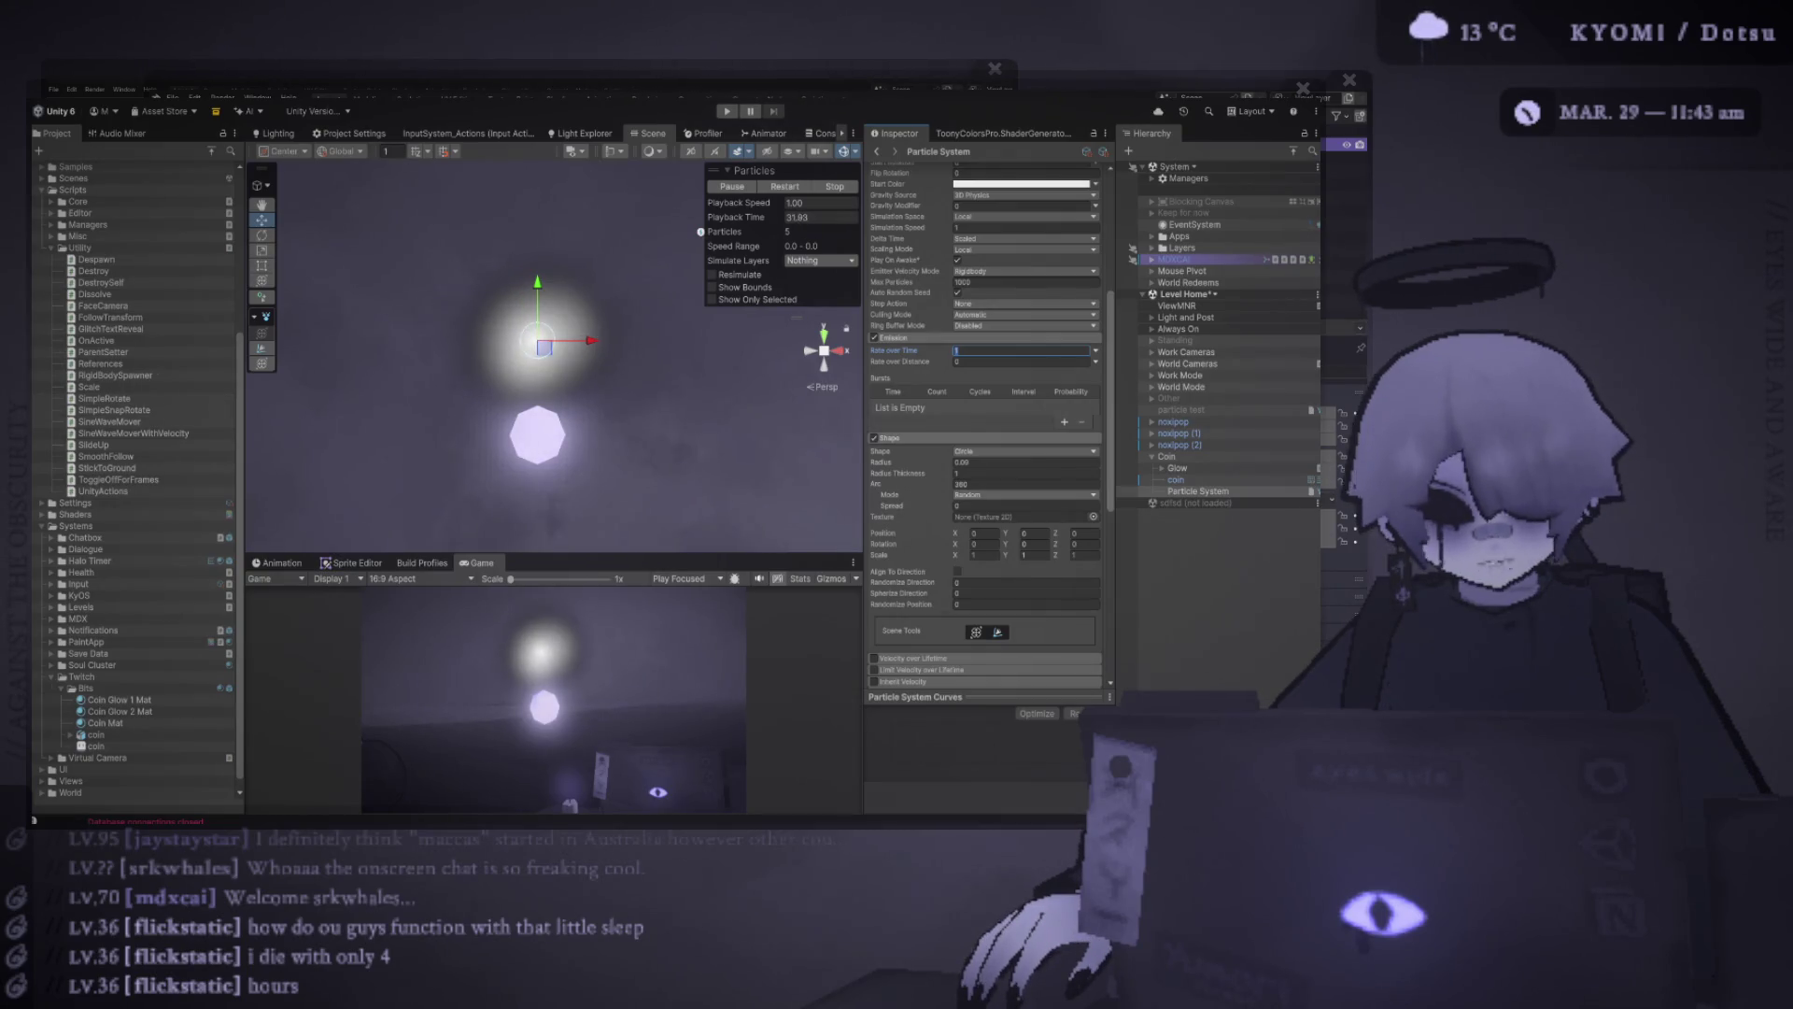
key(Return)
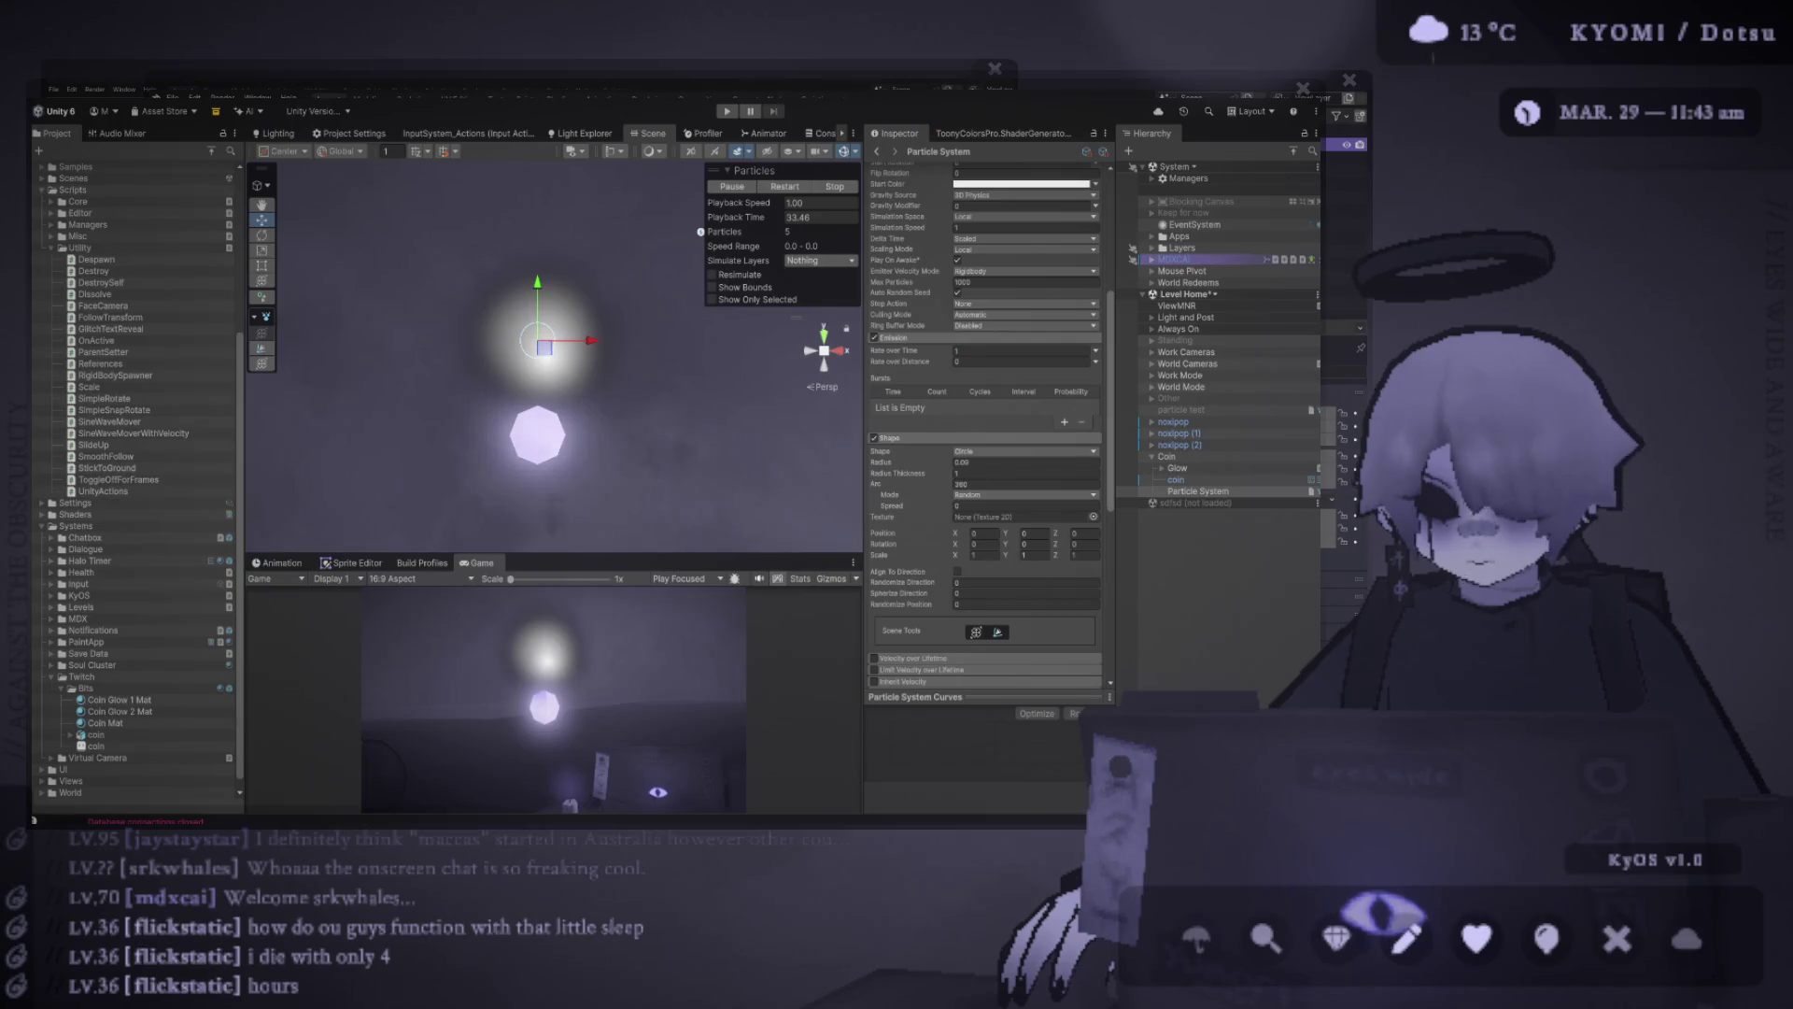
click(1022, 350)
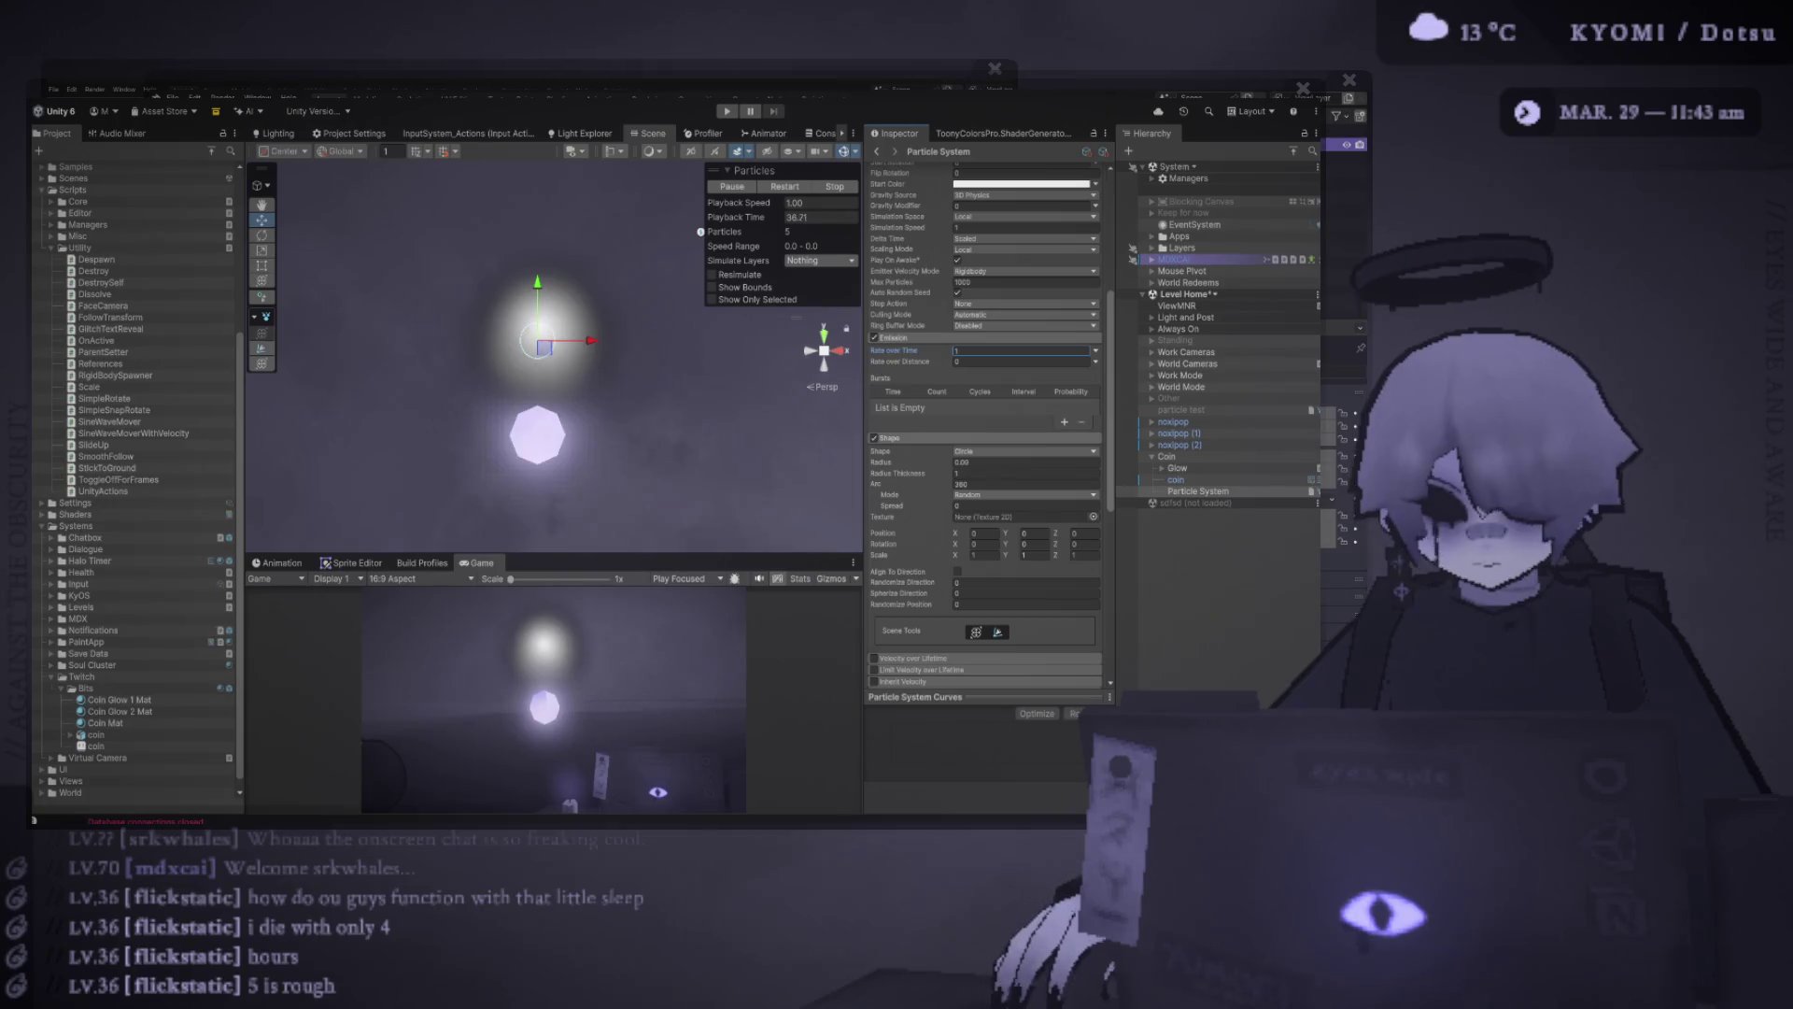
scroll(985, 420, down, 3)
scroll(985, 420, down, 6)
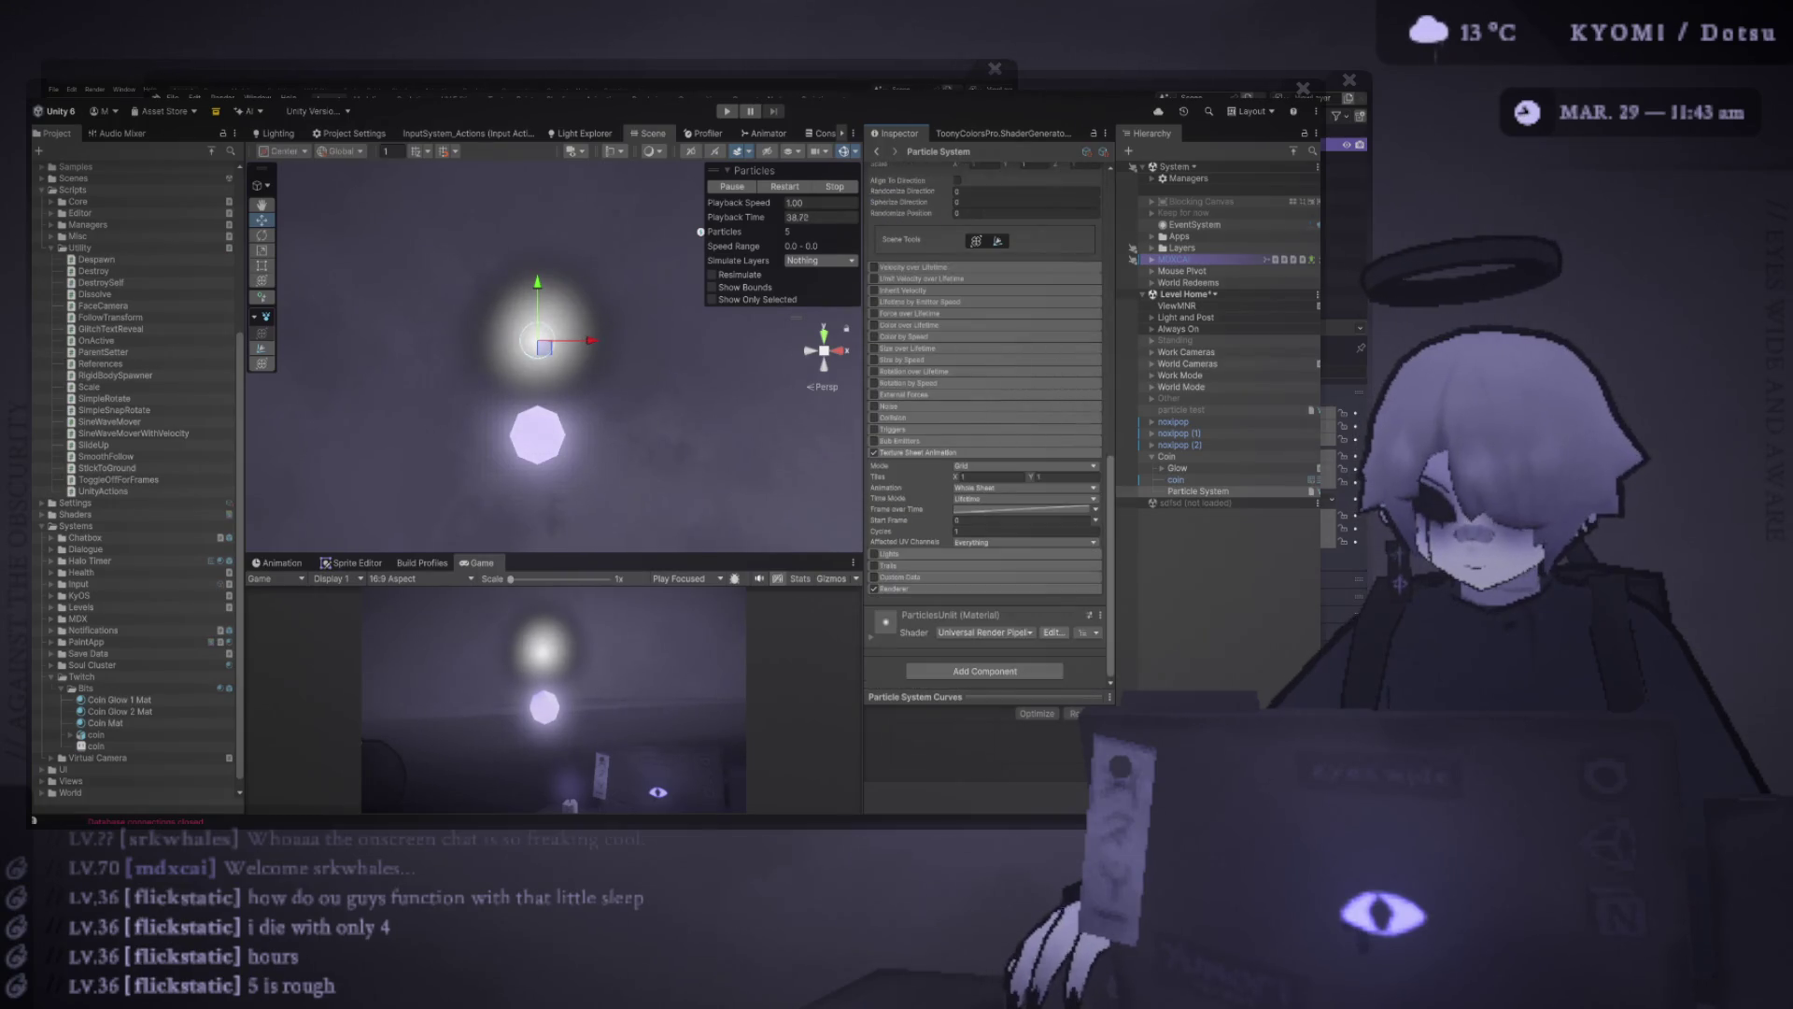
click(1024, 465)
click(1024, 476)
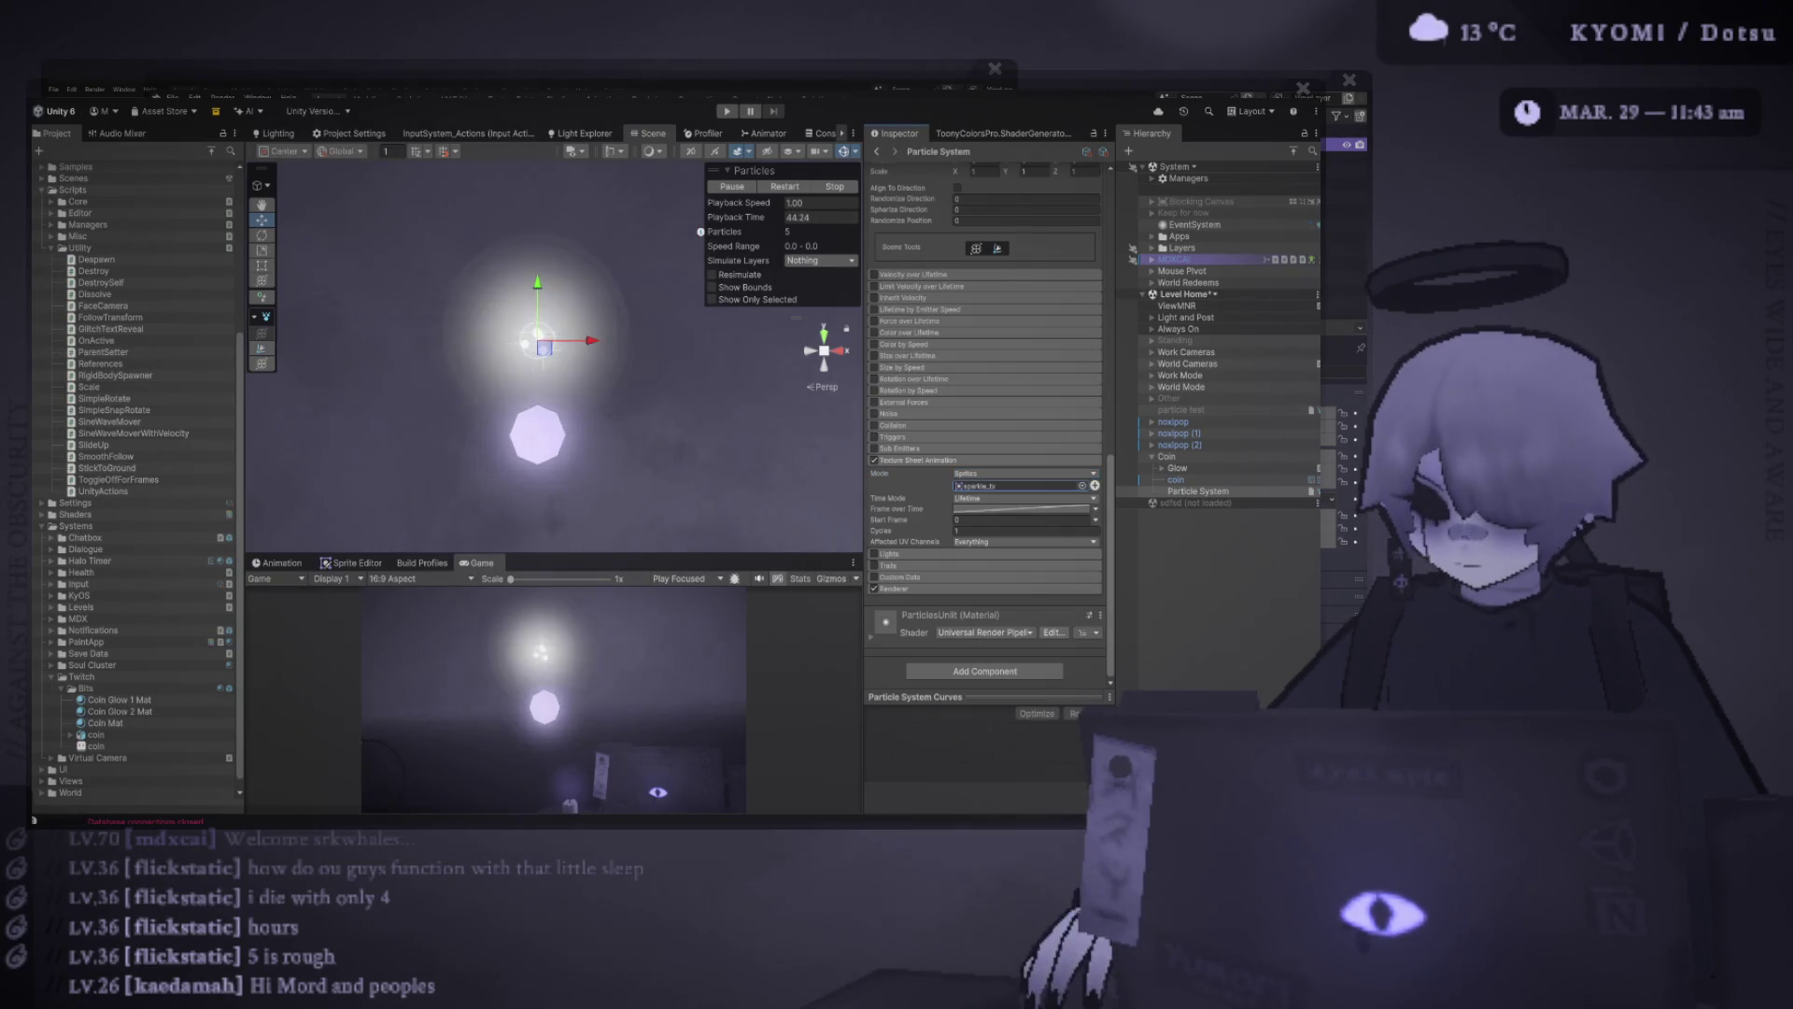
click(1018, 485)
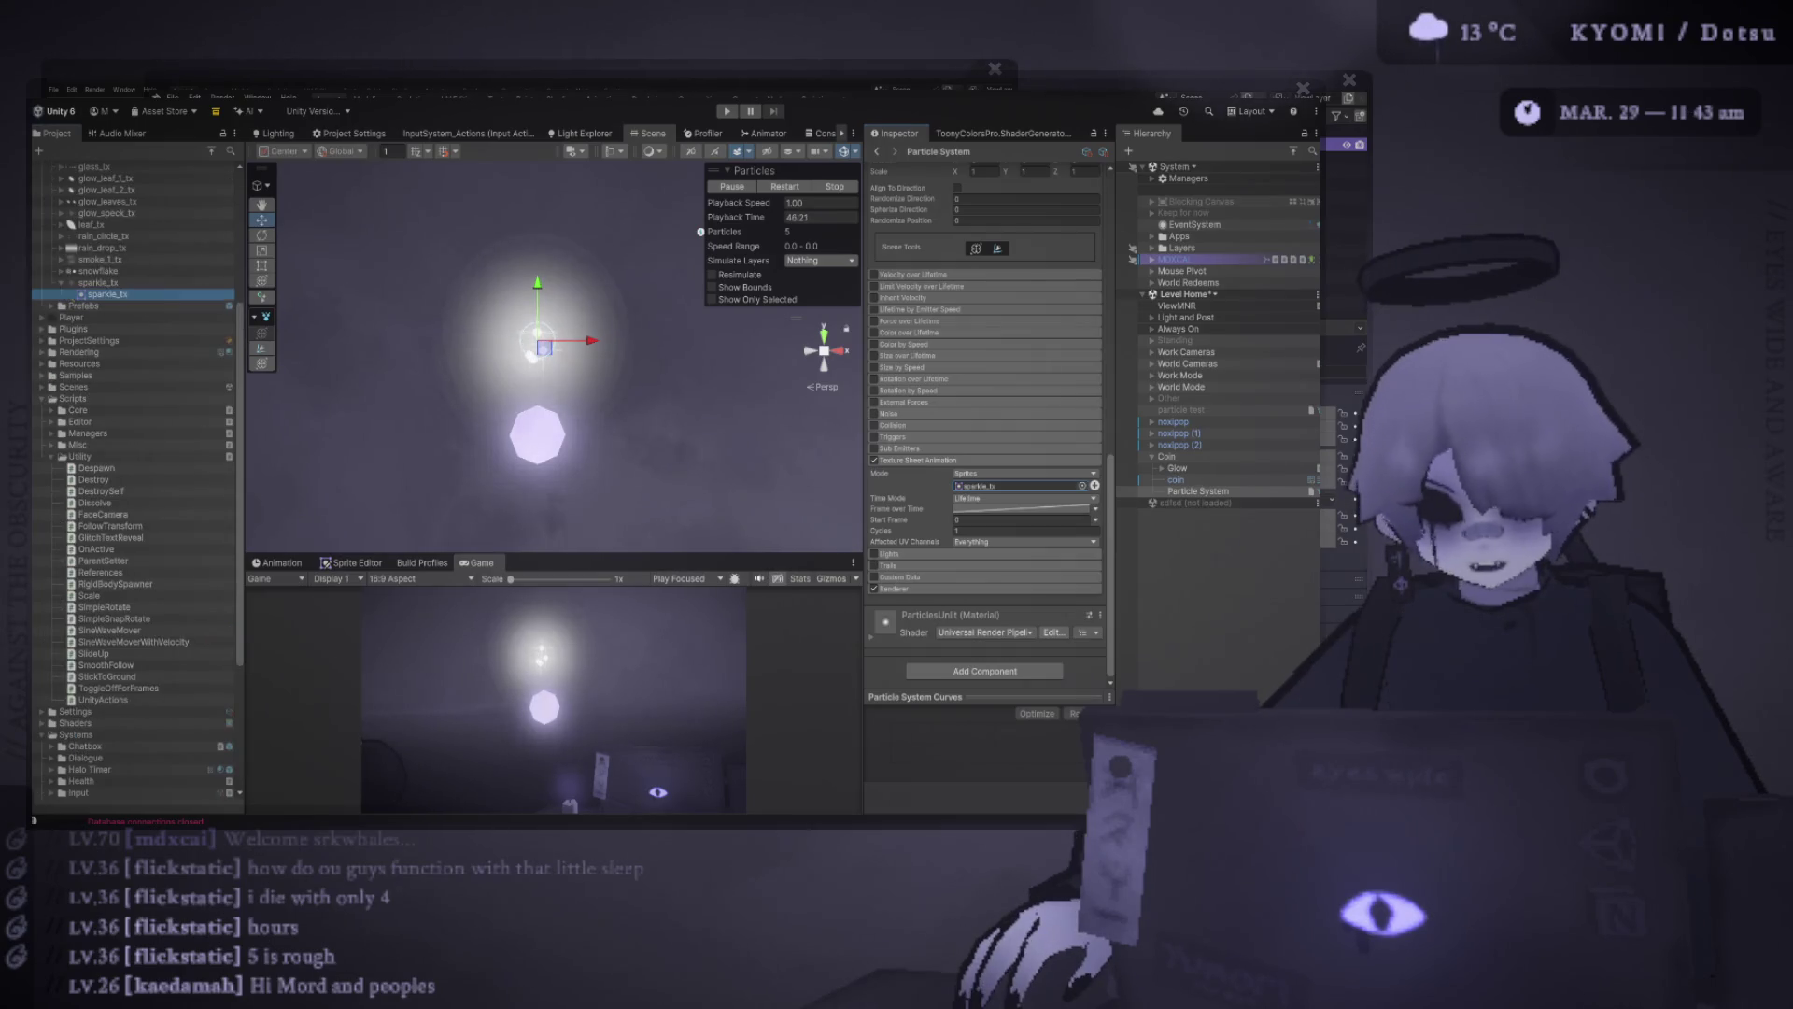
Select and open the Particles texture folder in the Project window
click(107, 294)
click(85, 306)
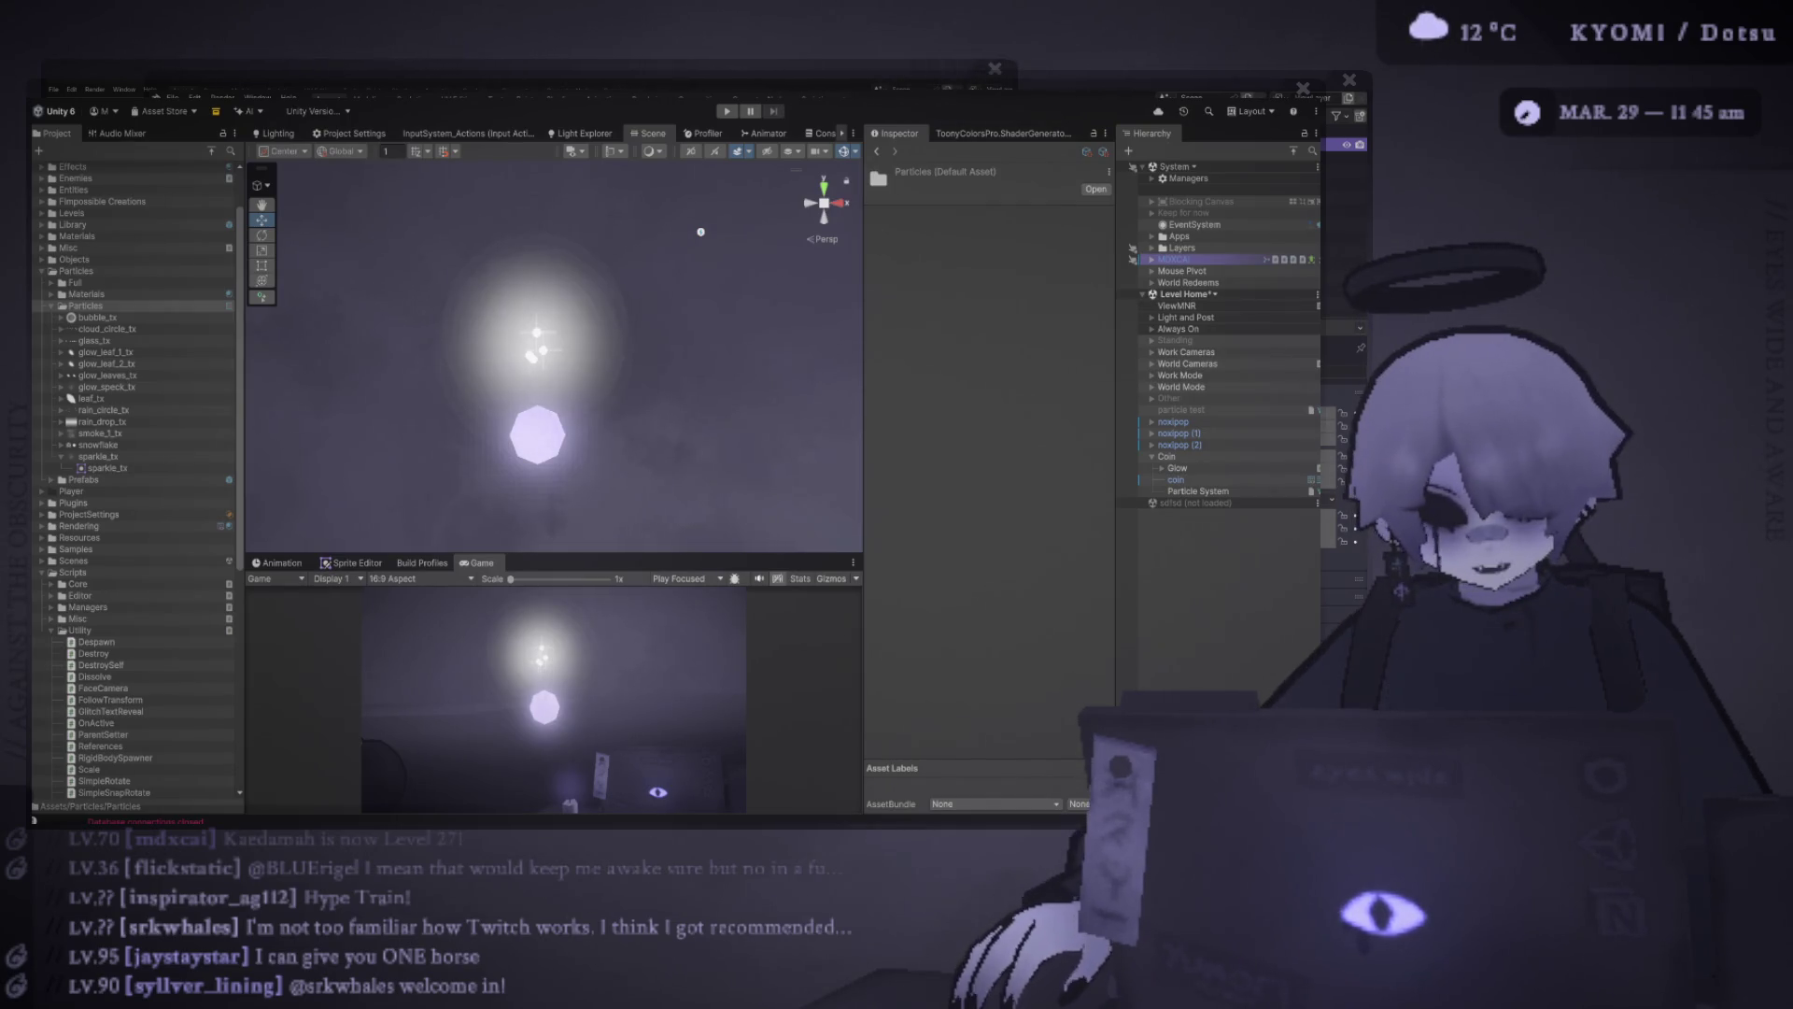
click(85, 306)
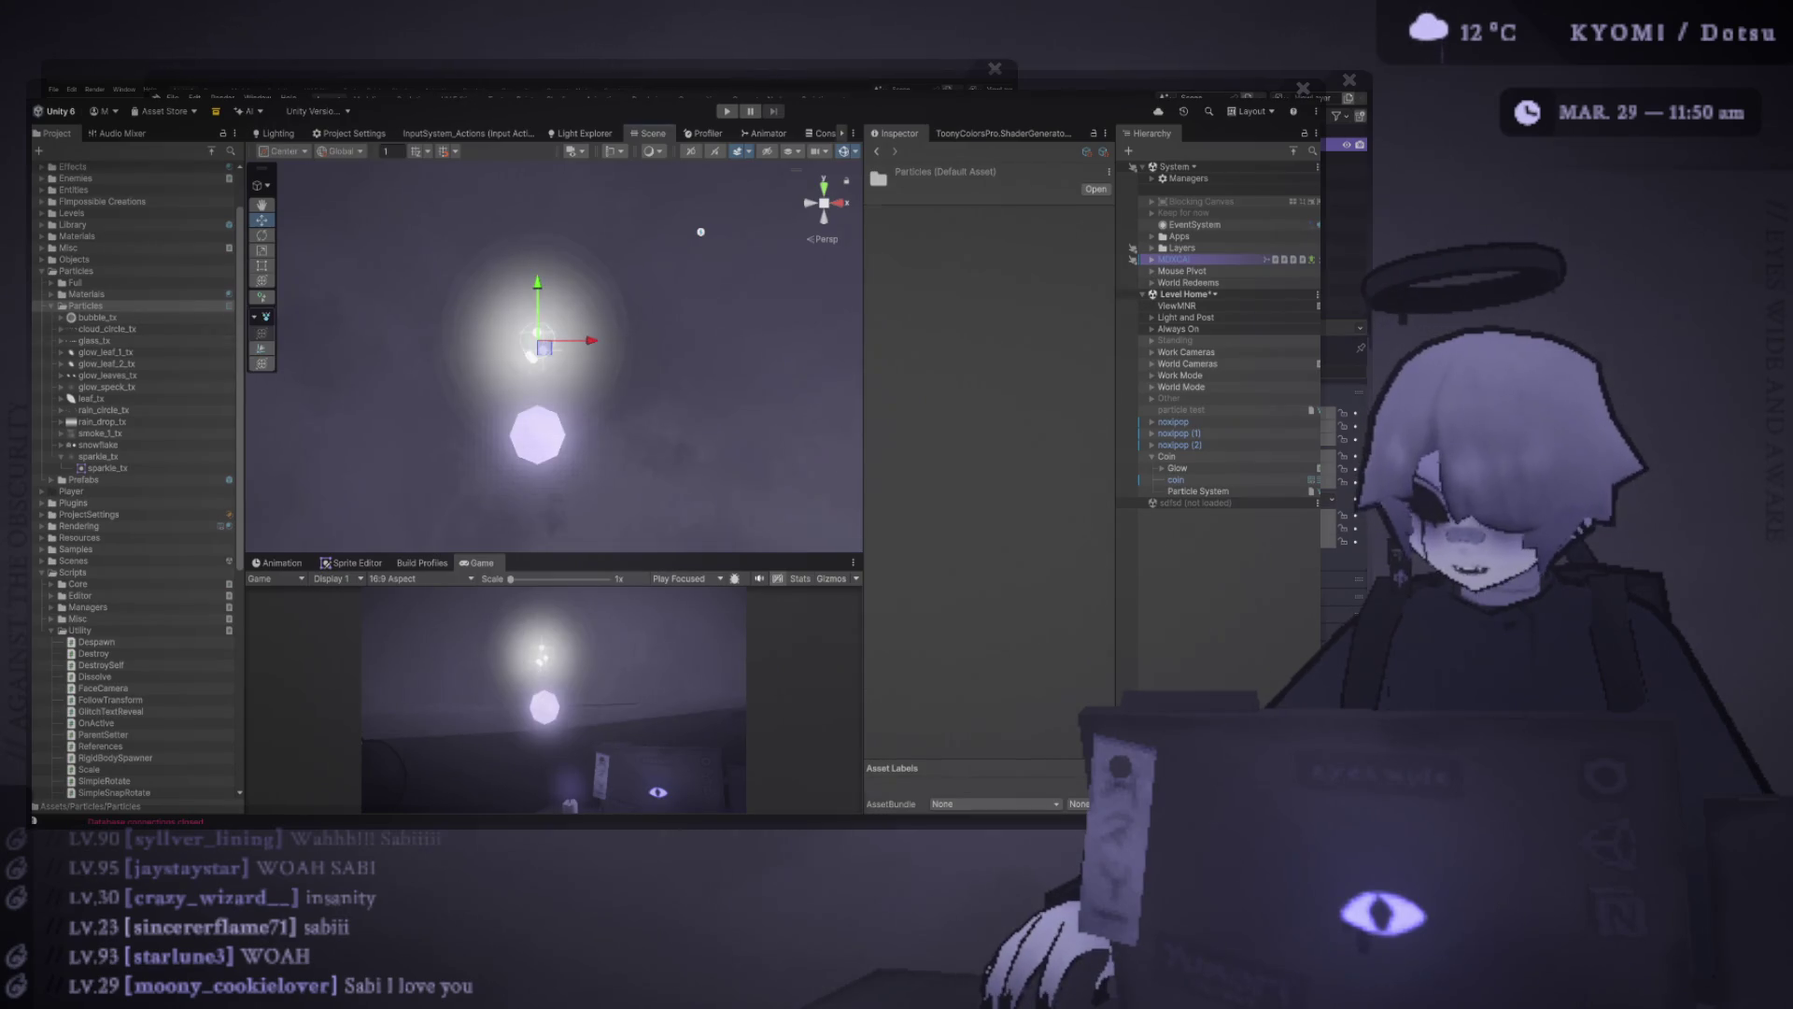
Select the coin's Particle System, then view diamond_glowing_tx's import settings in Particles
click(1198, 490)
scroll(984, 420, down, 10)
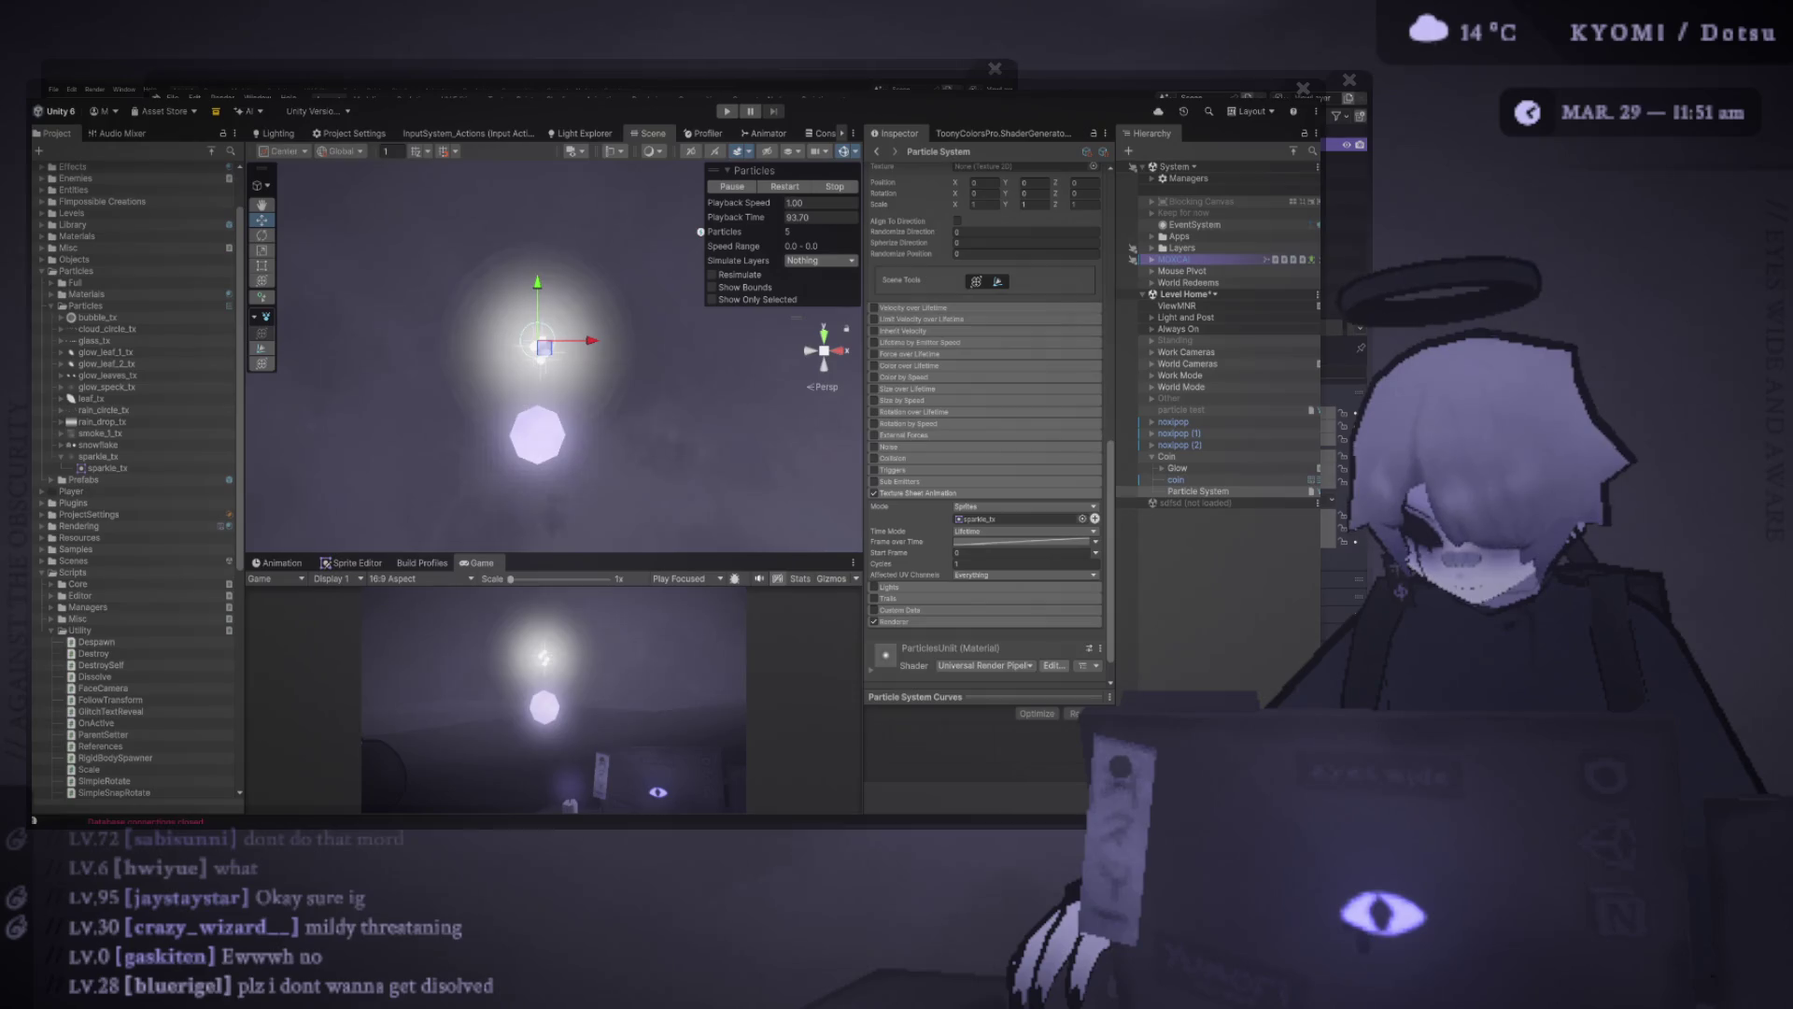
click(119, 340)
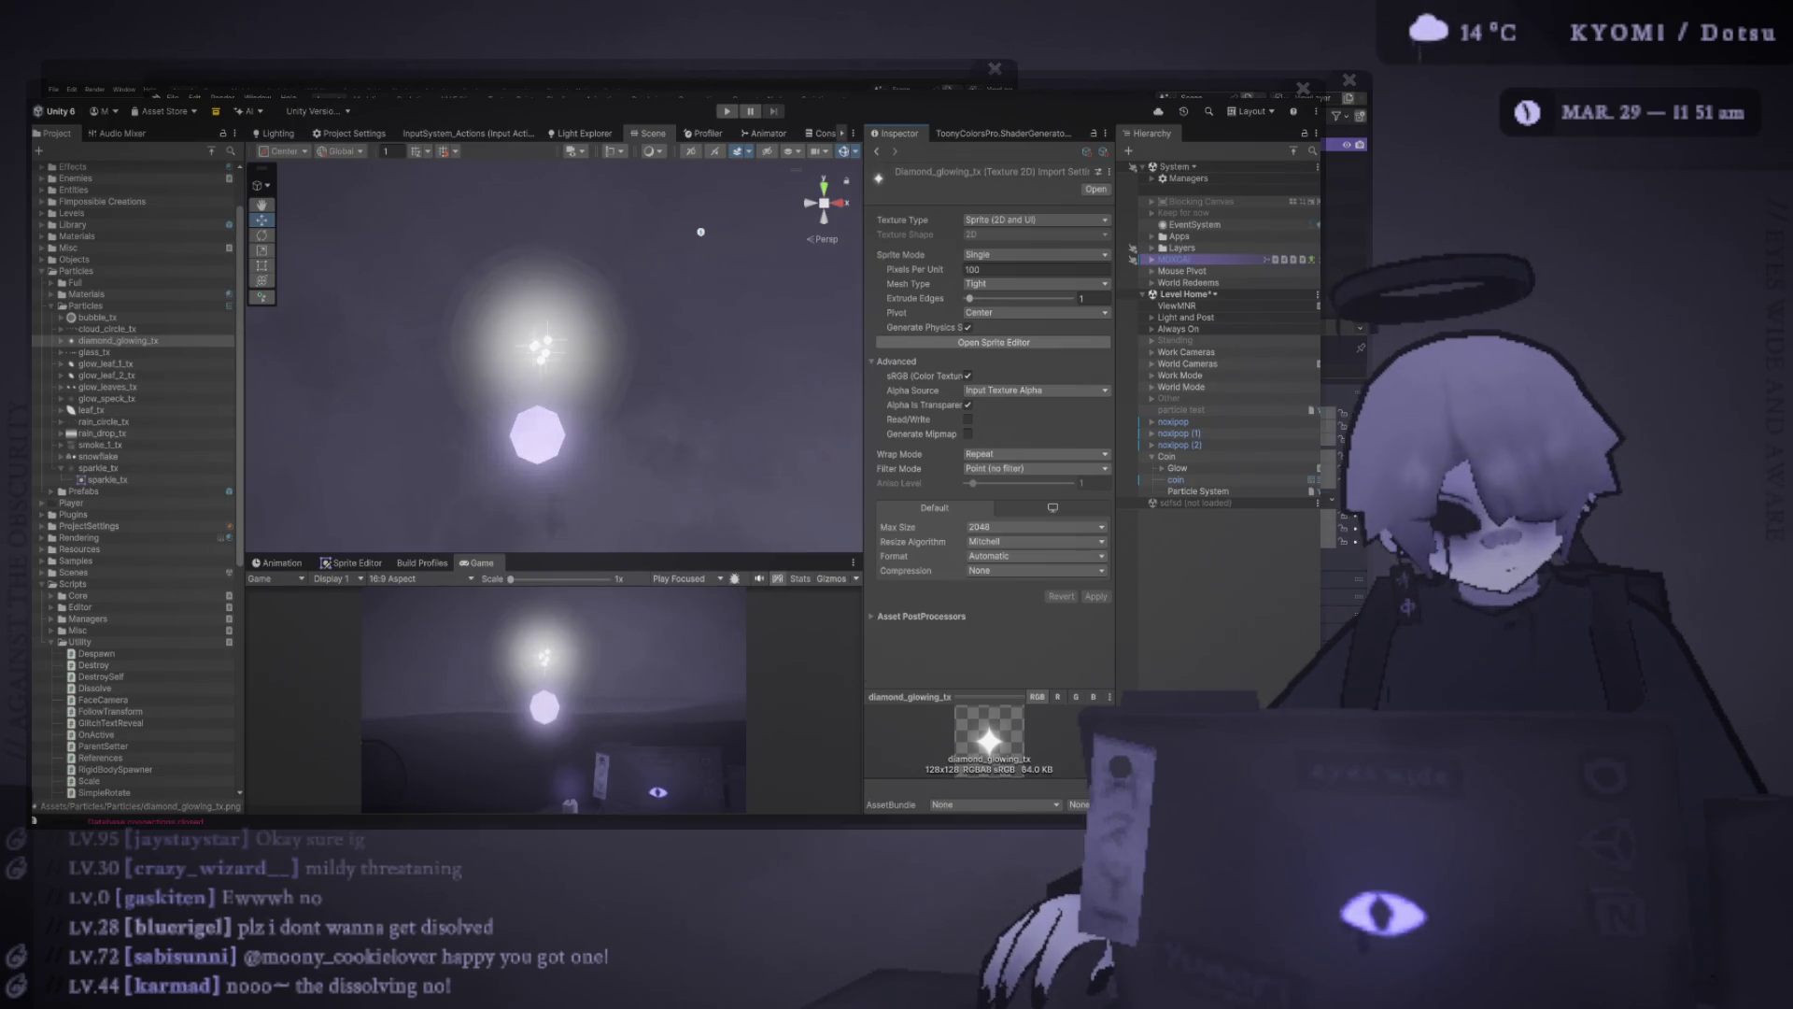
Replace sparkle_tx with diamond_glowing_tx in the coin Particle System's Texture Sheet Animation sprite slot
click(1199, 490)
scroll(985, 420, down, 10)
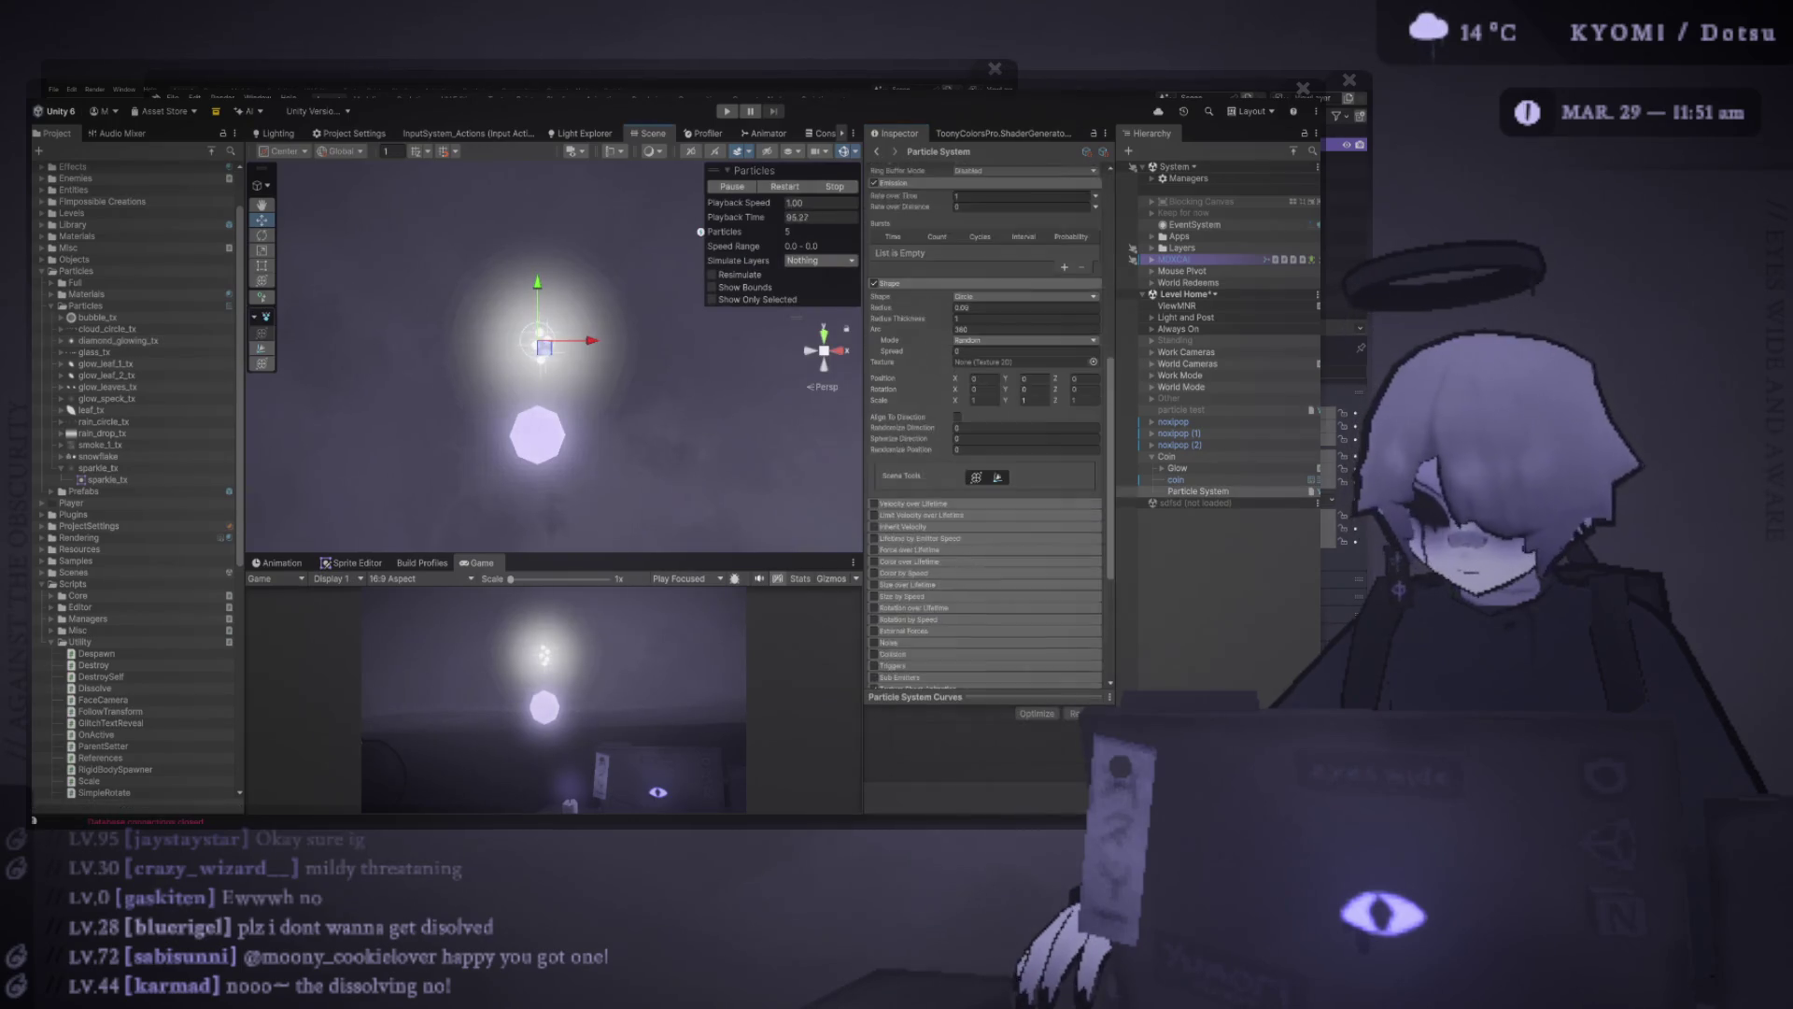
click(1018, 486)
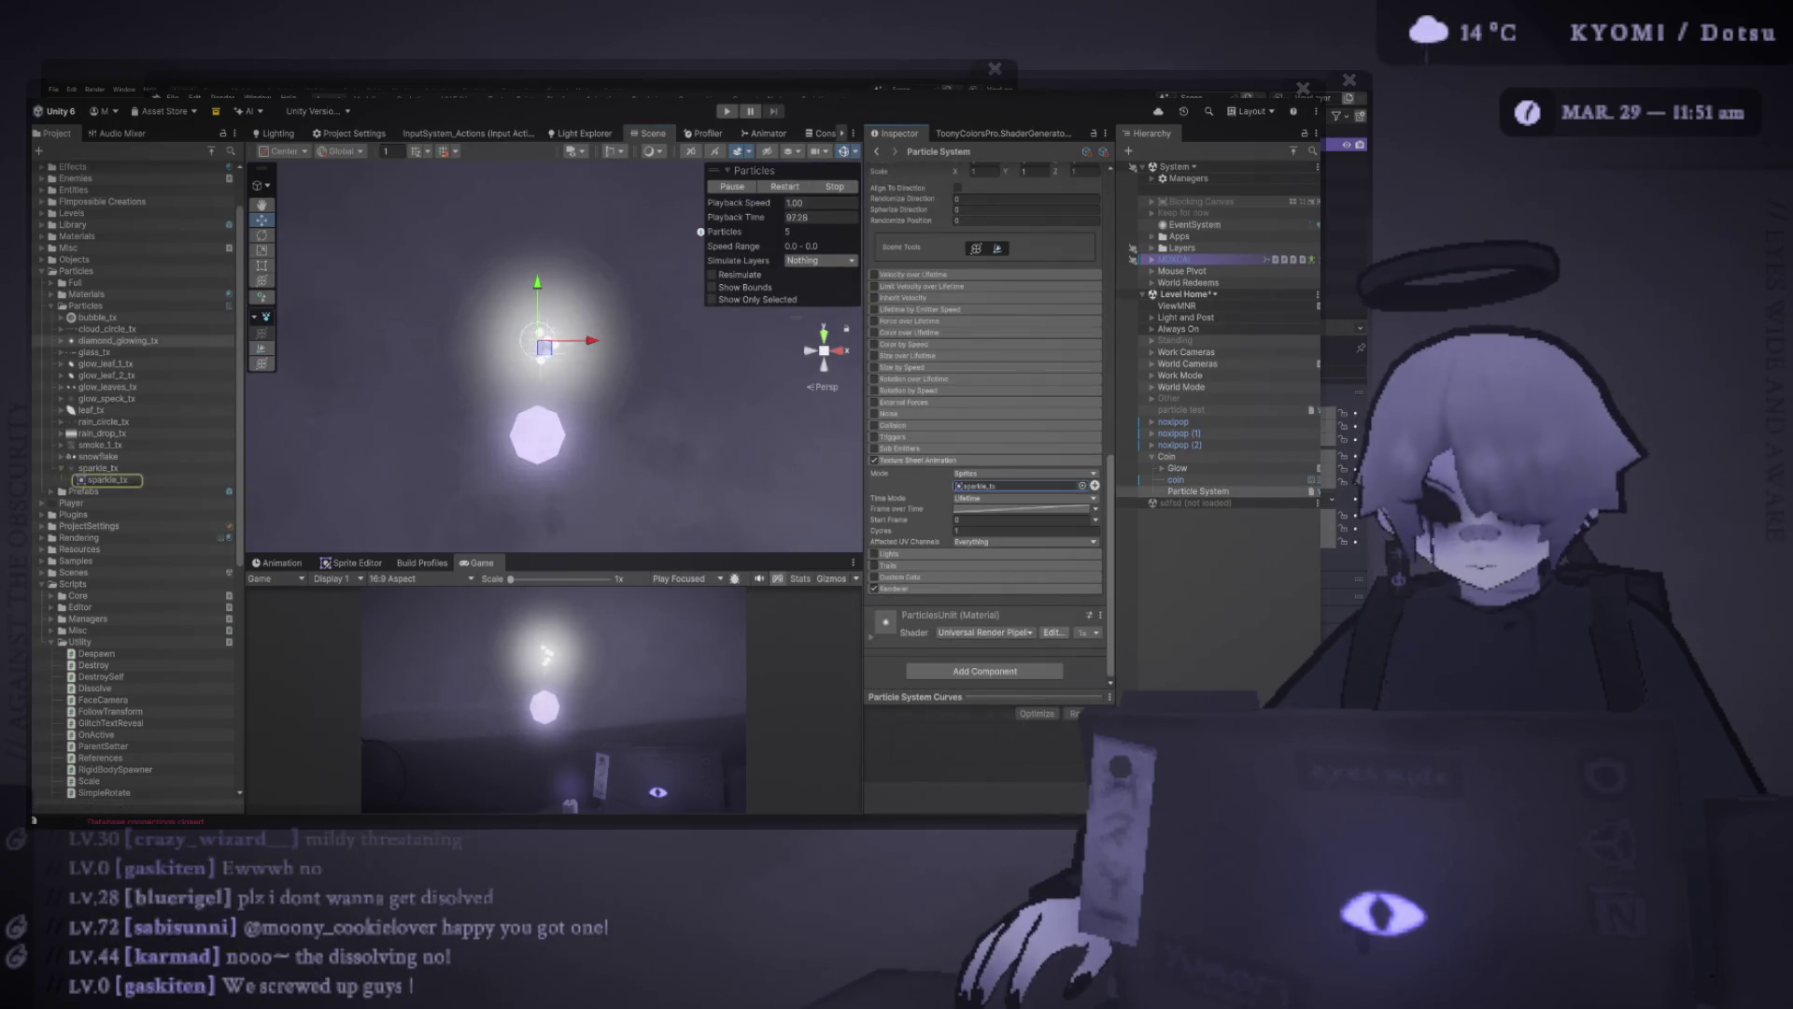
drag(117, 340, 1018, 486)
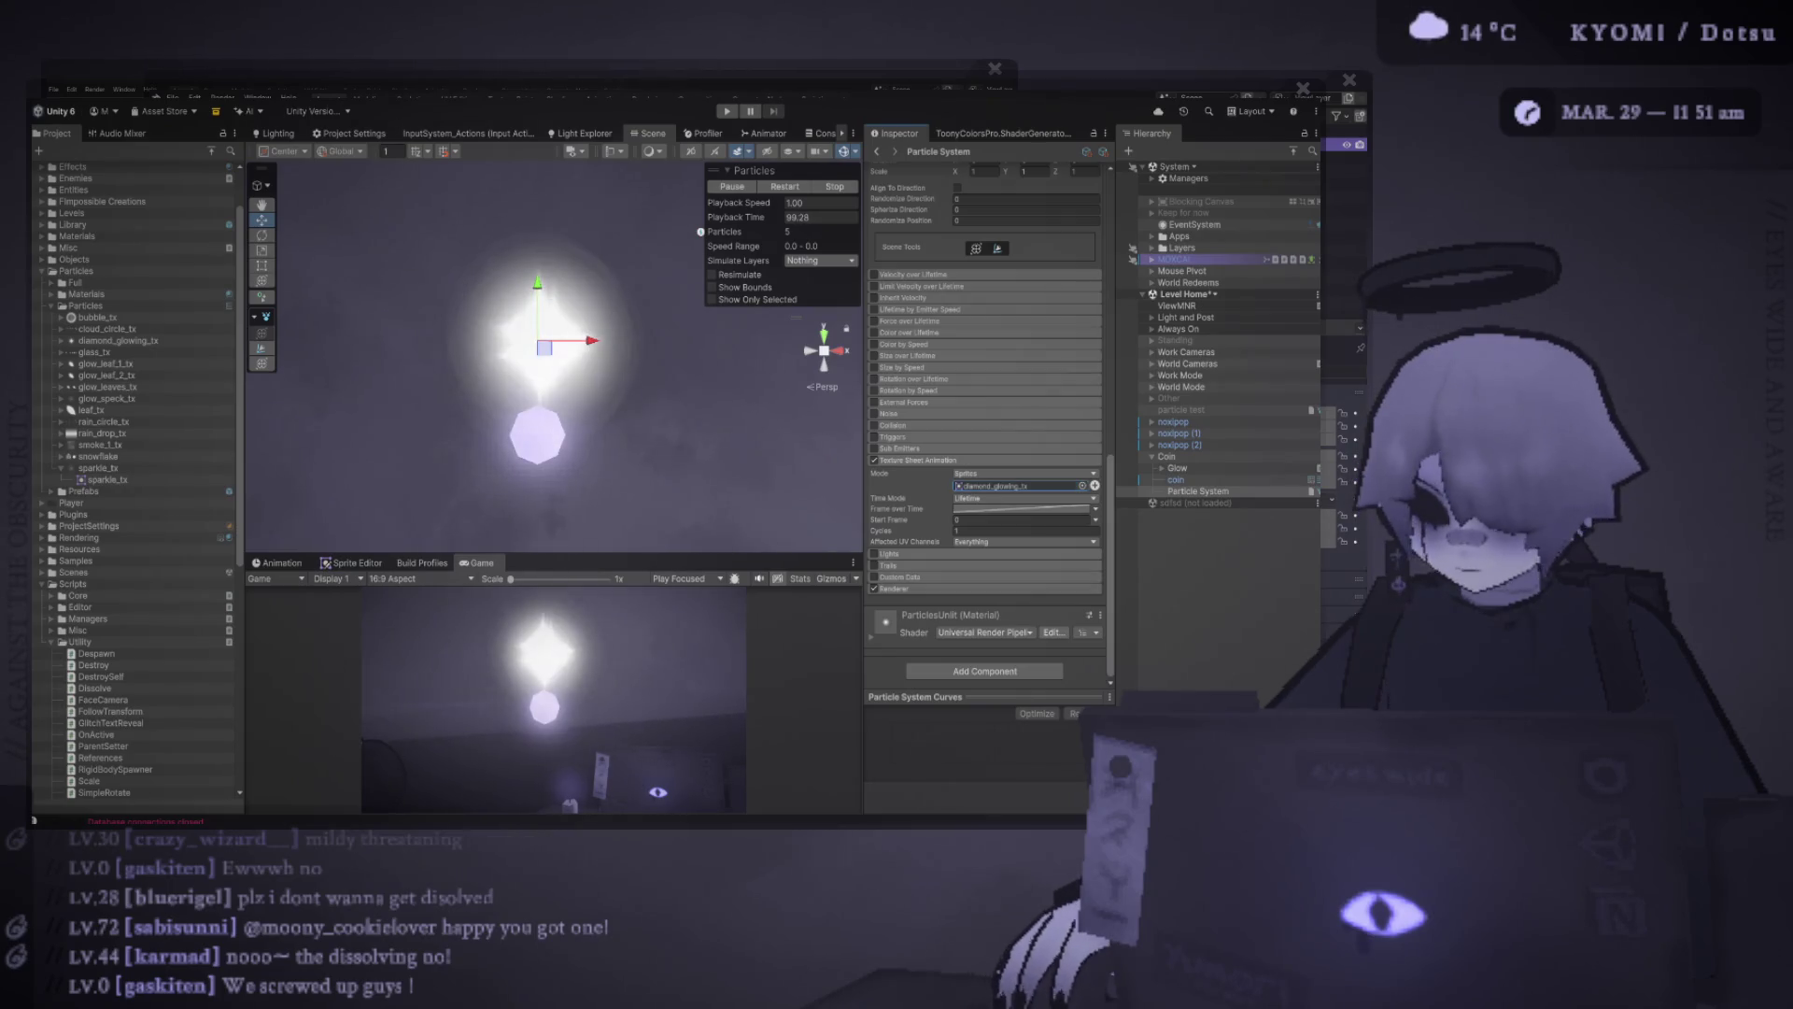
scroll(985, 421, up, 3)
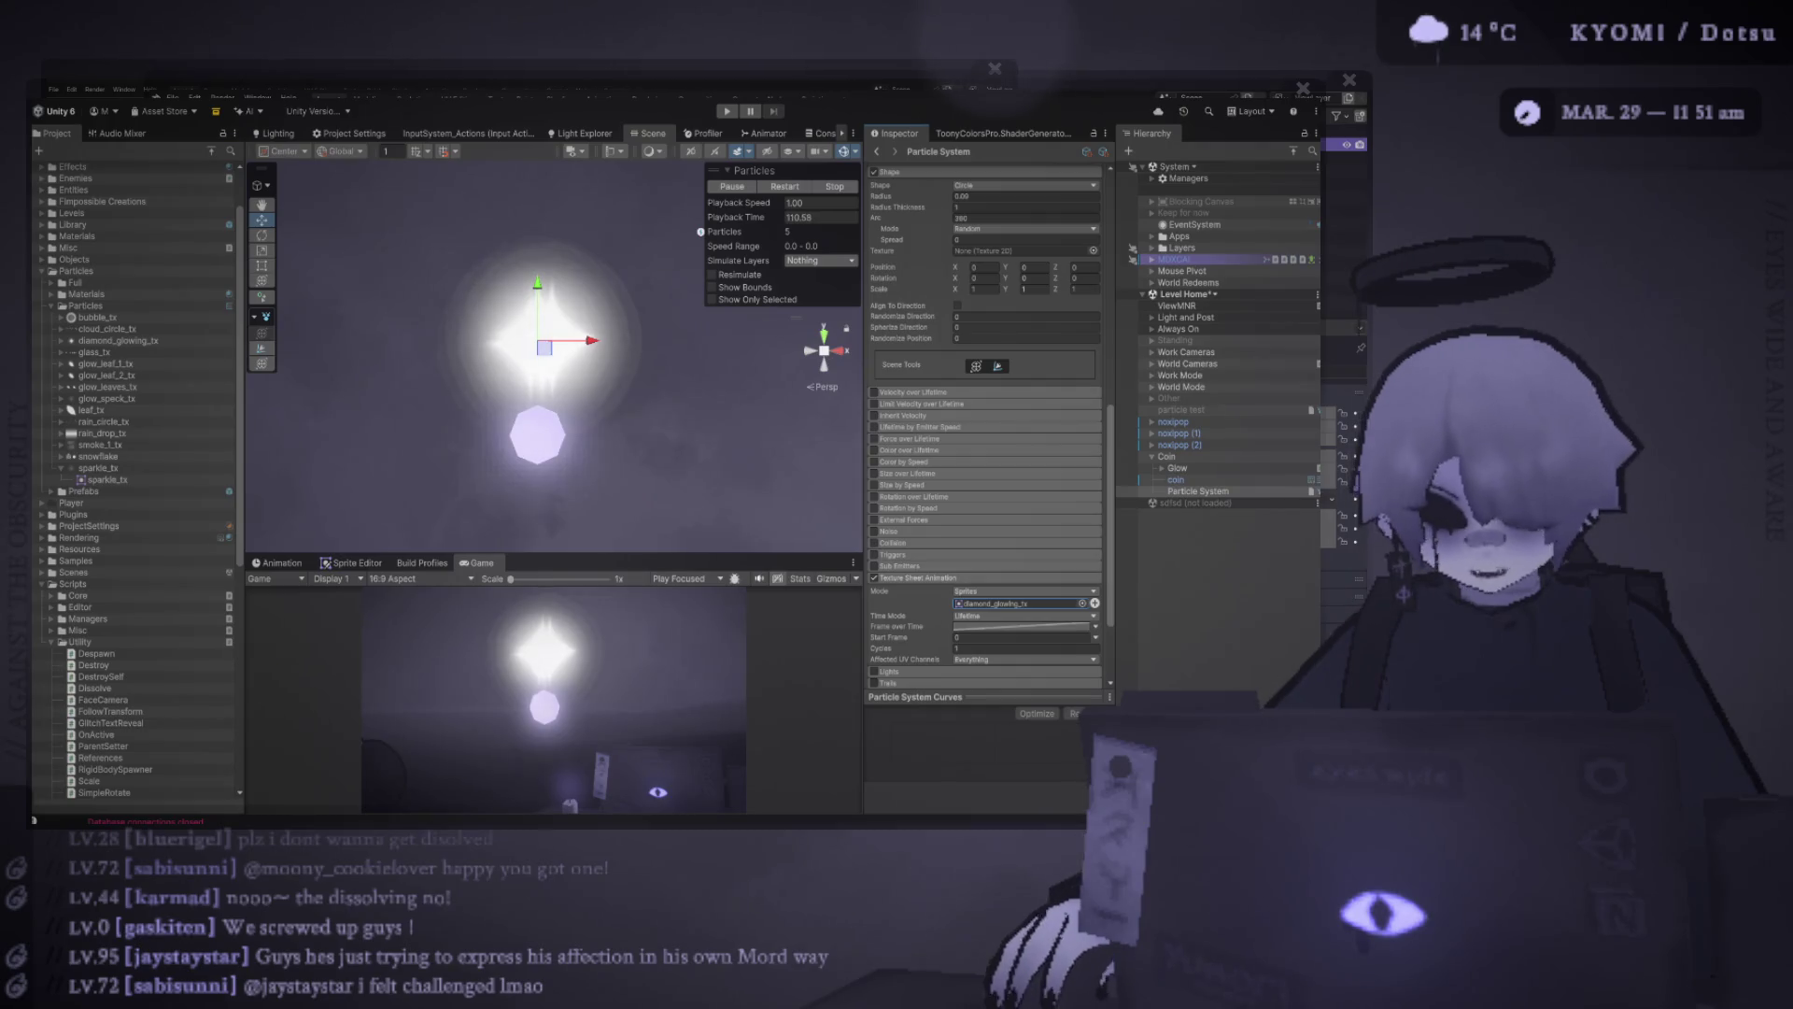
scroll(986, 420, up, 3)
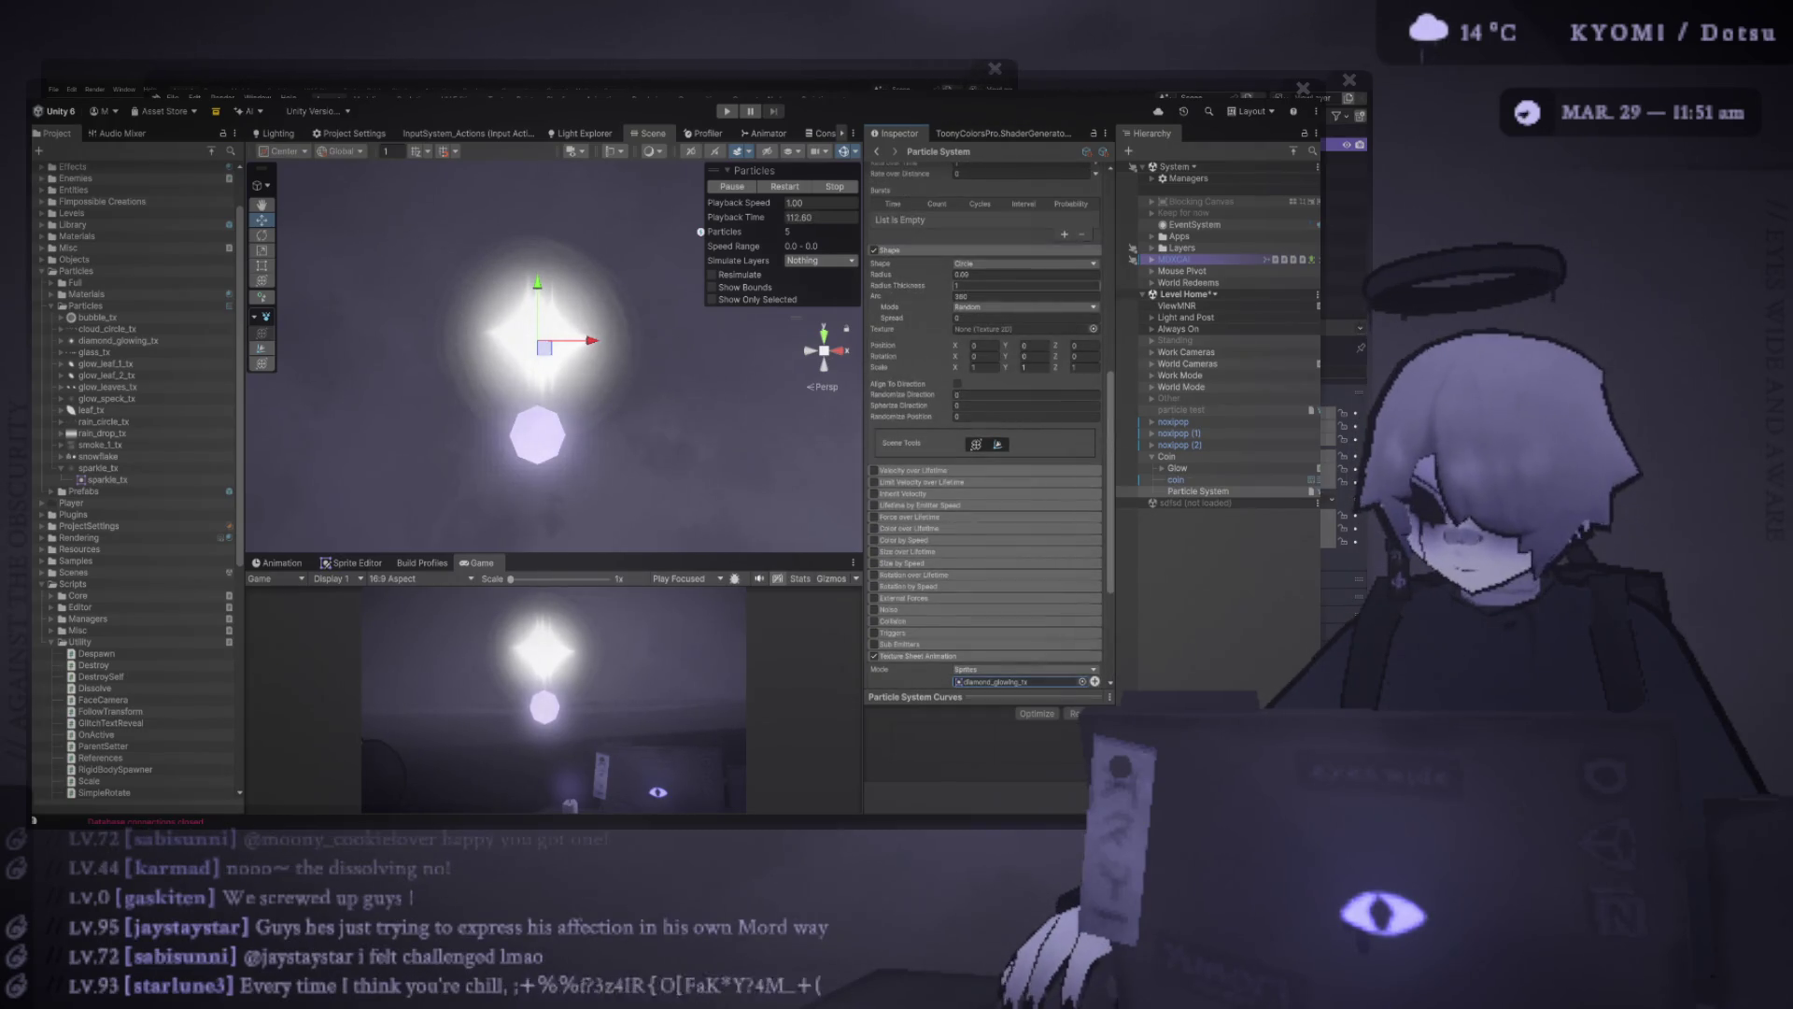
scroll(985, 421, up, 4)
scroll(986, 425, up, 6)
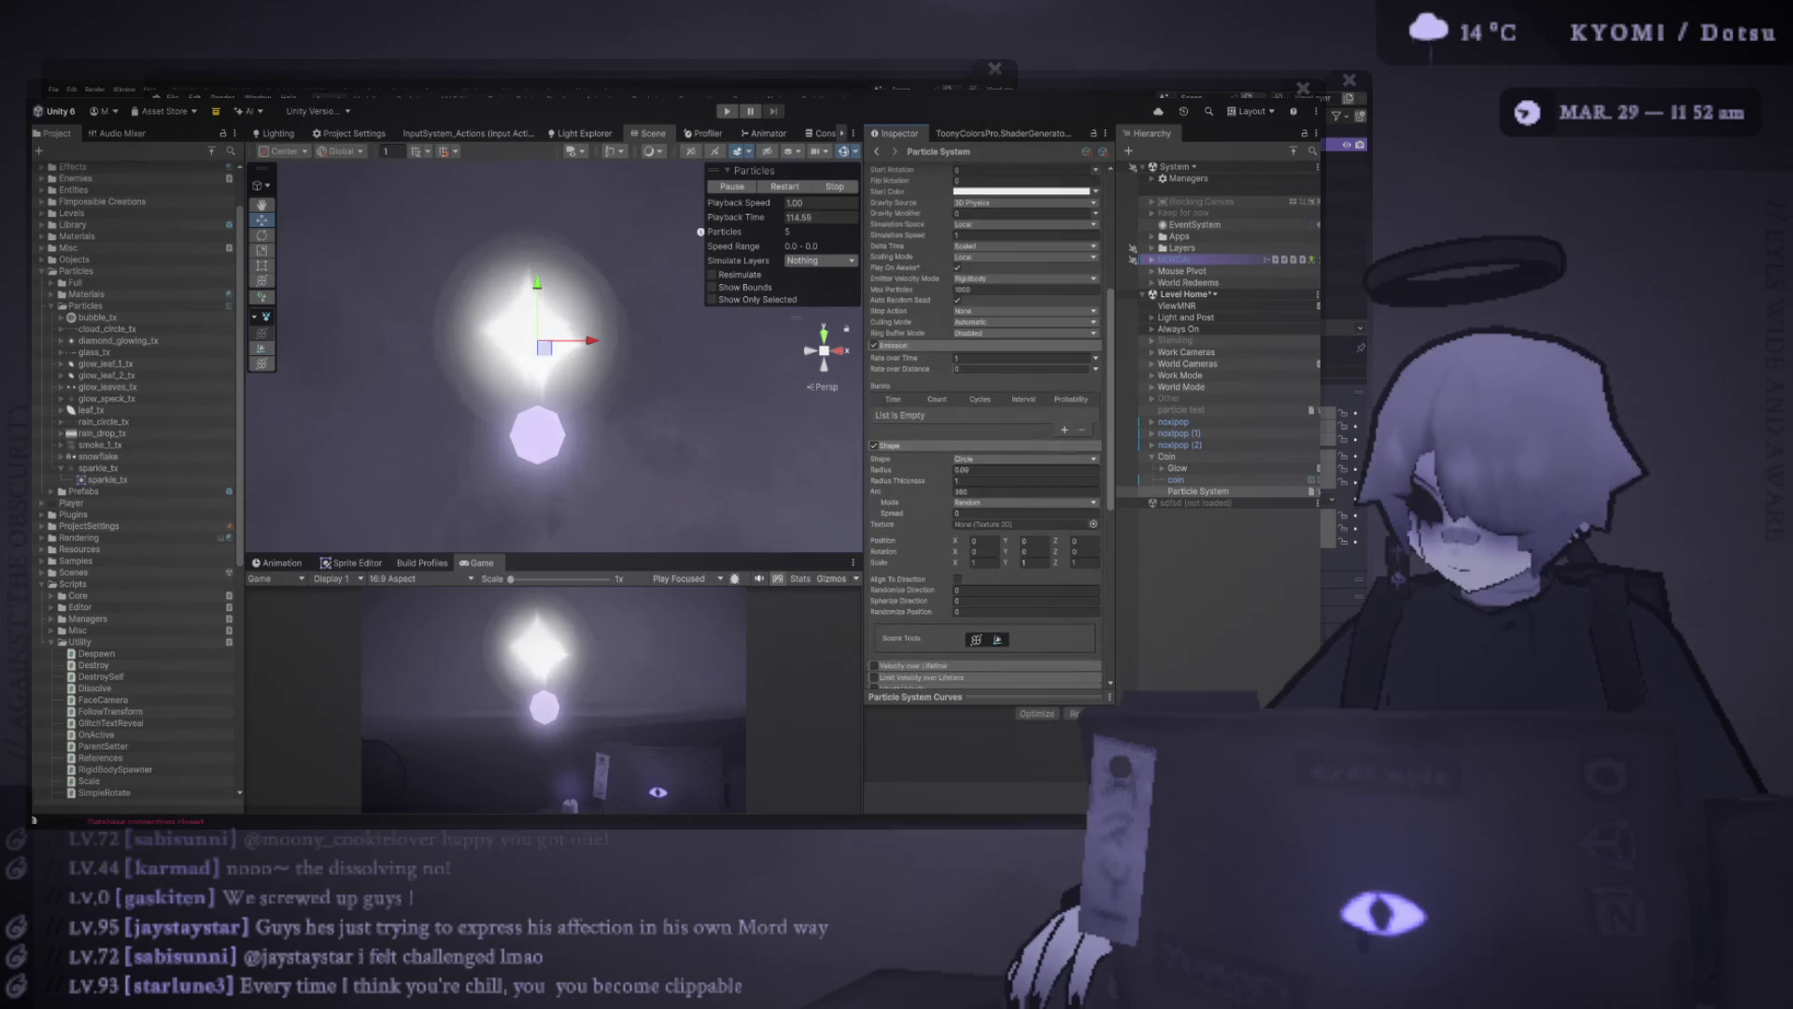
scroll(985, 425, down, 4)
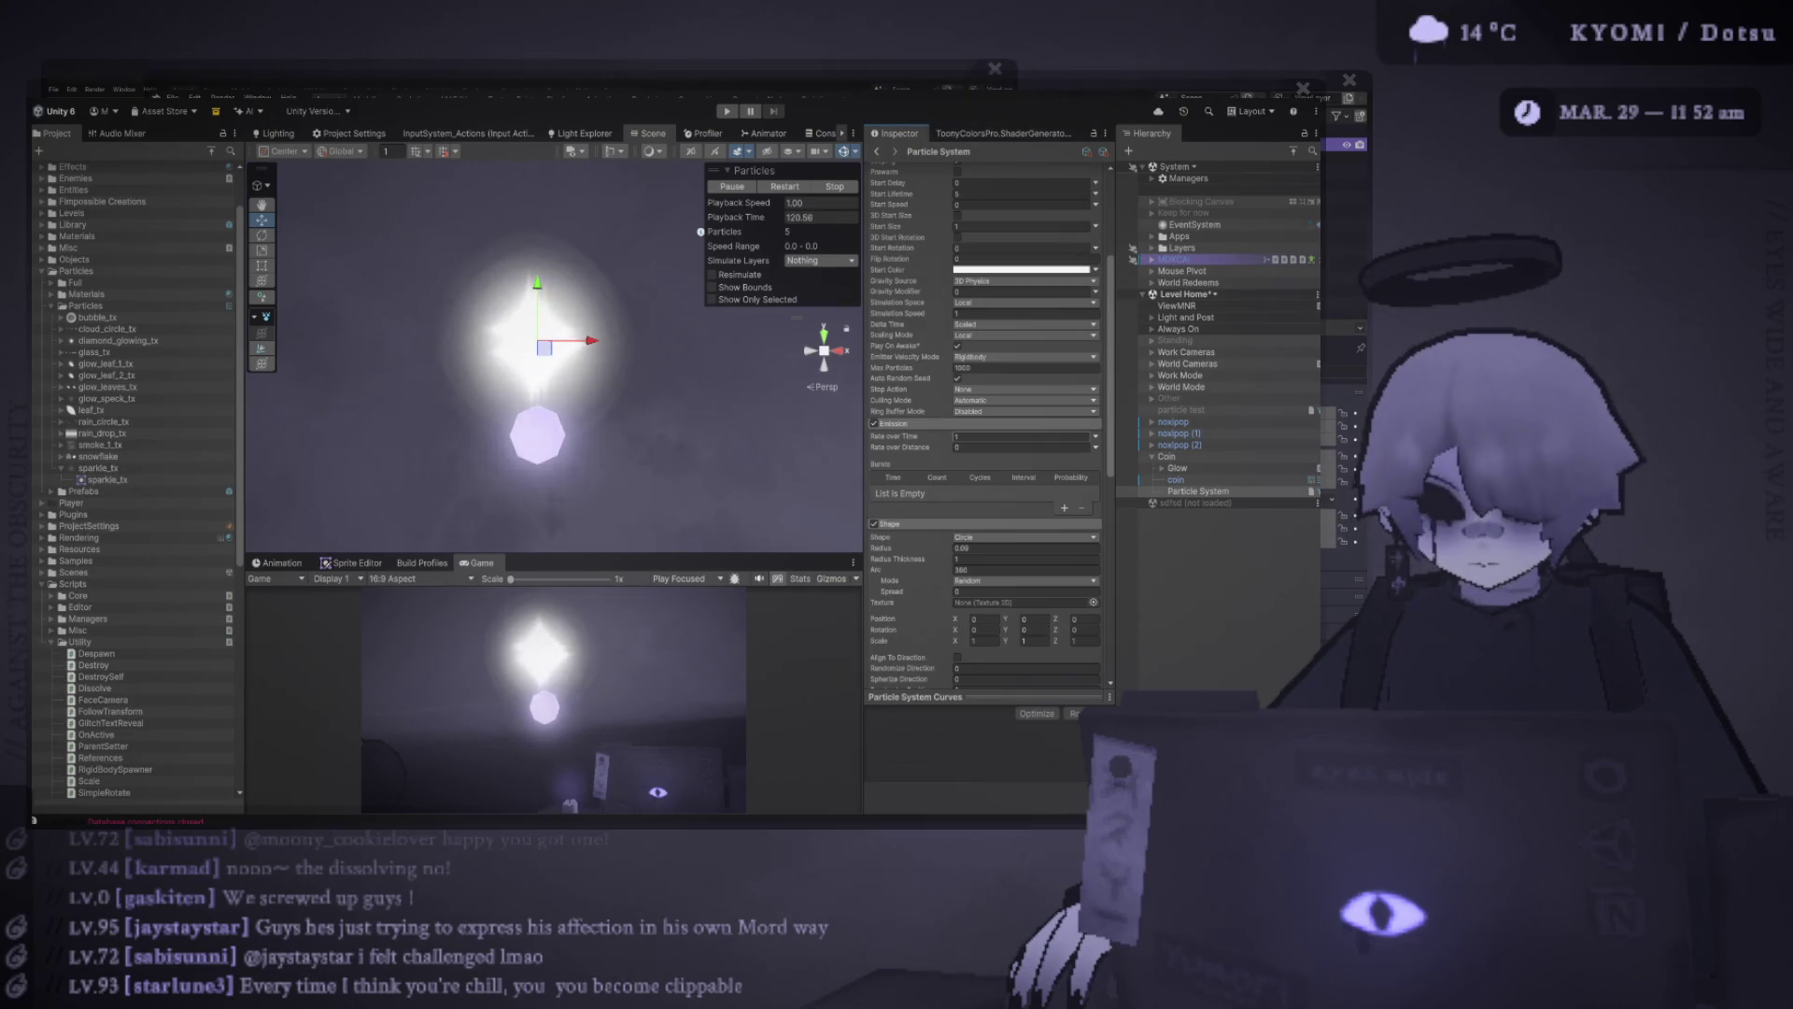
scroll(985, 420, up, 5)
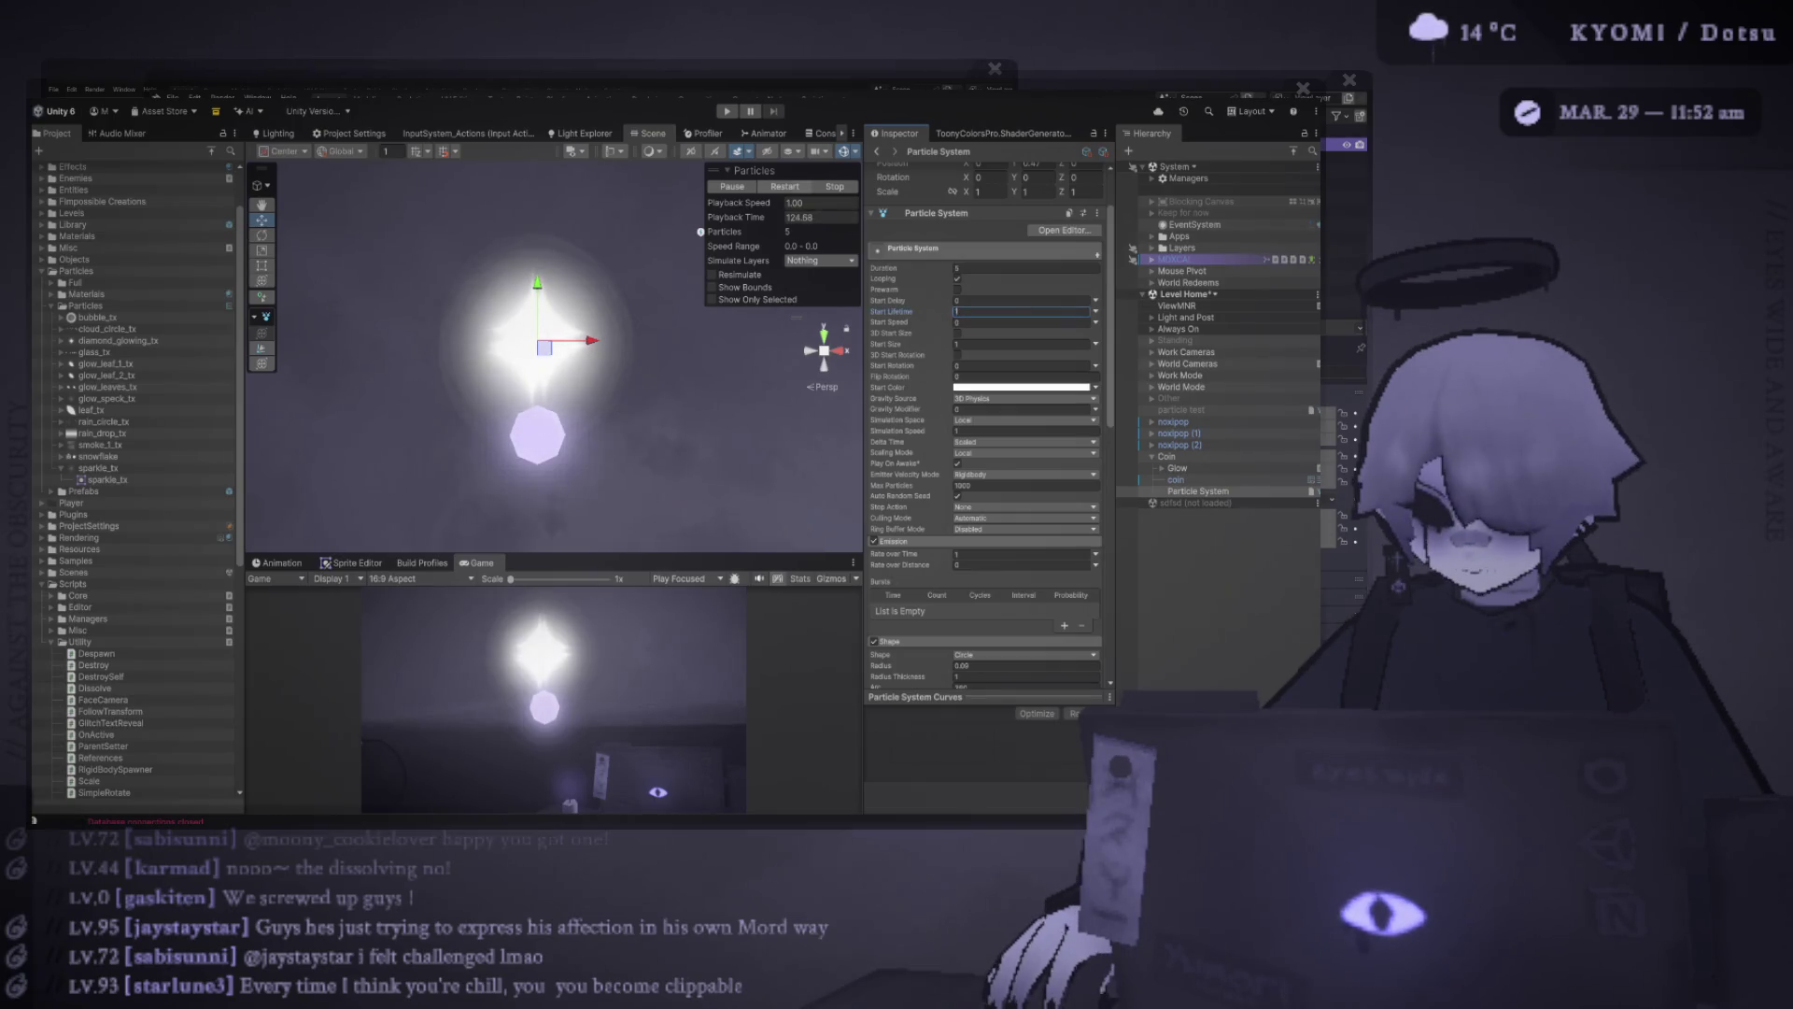
Set the sparkle particles' Start Lifetime to 1 and Start Size to 0.4
text(1)
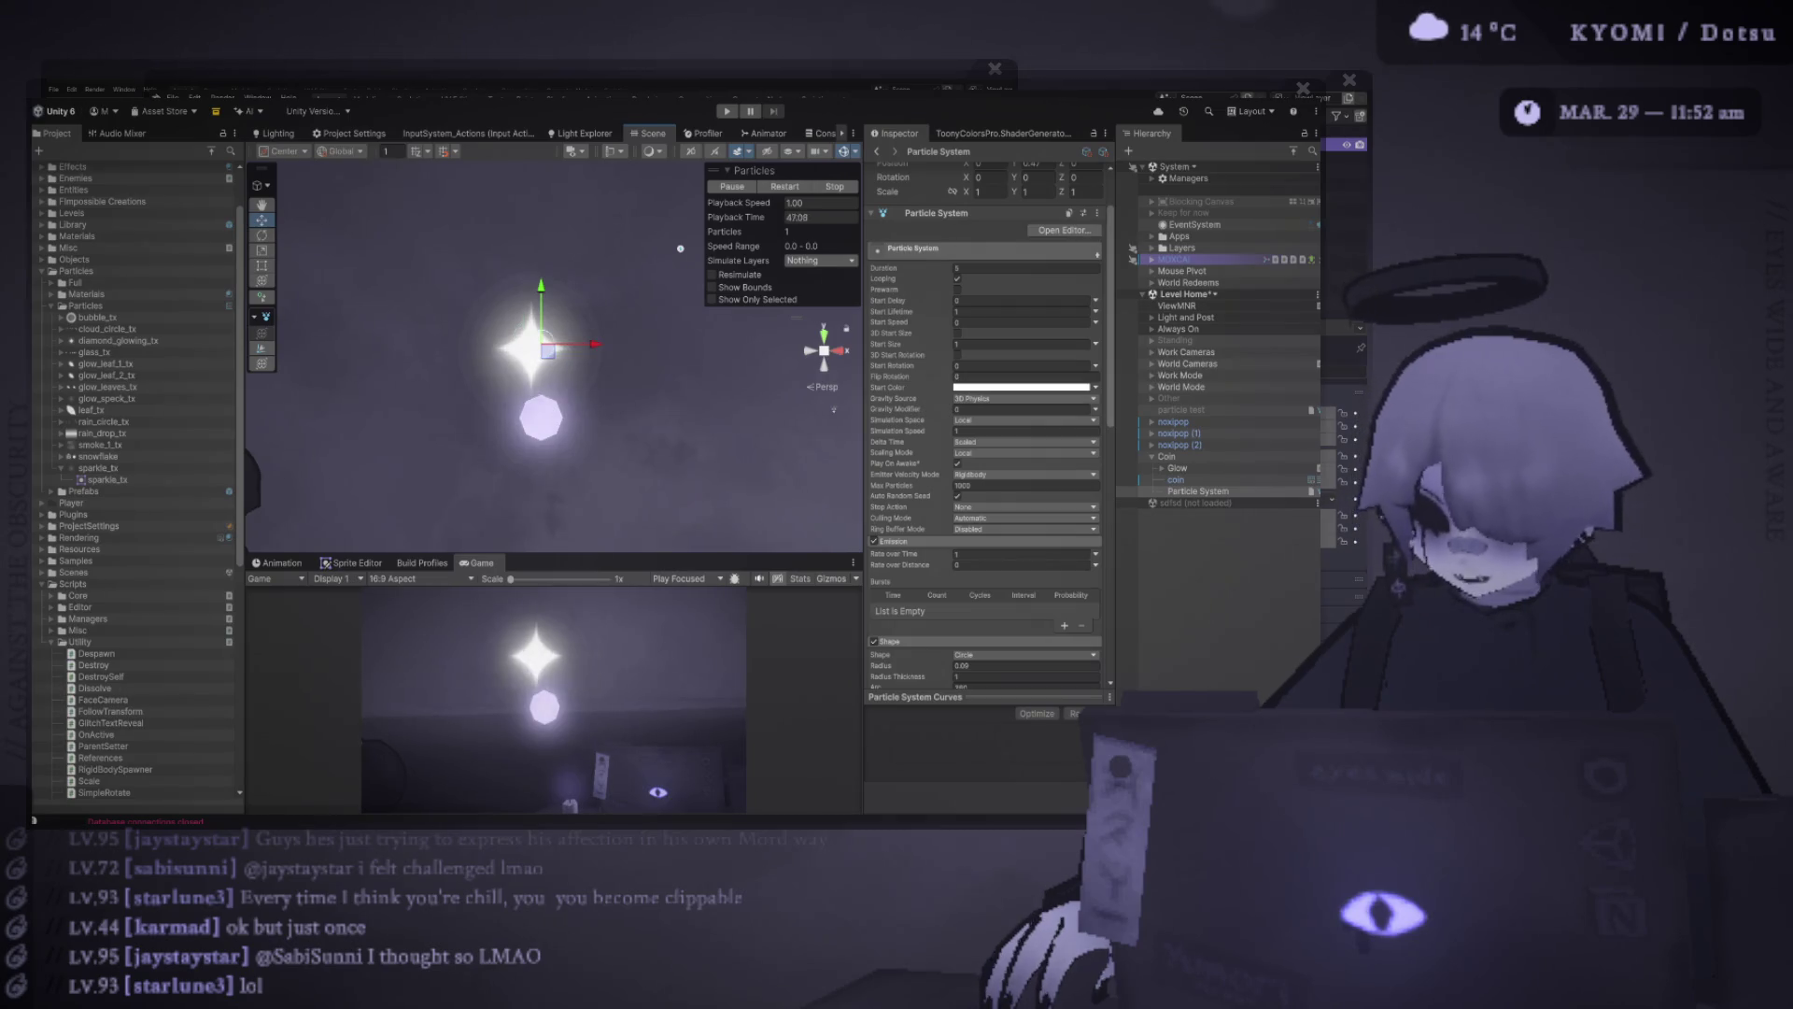
scroll(985, 420, down, 3)
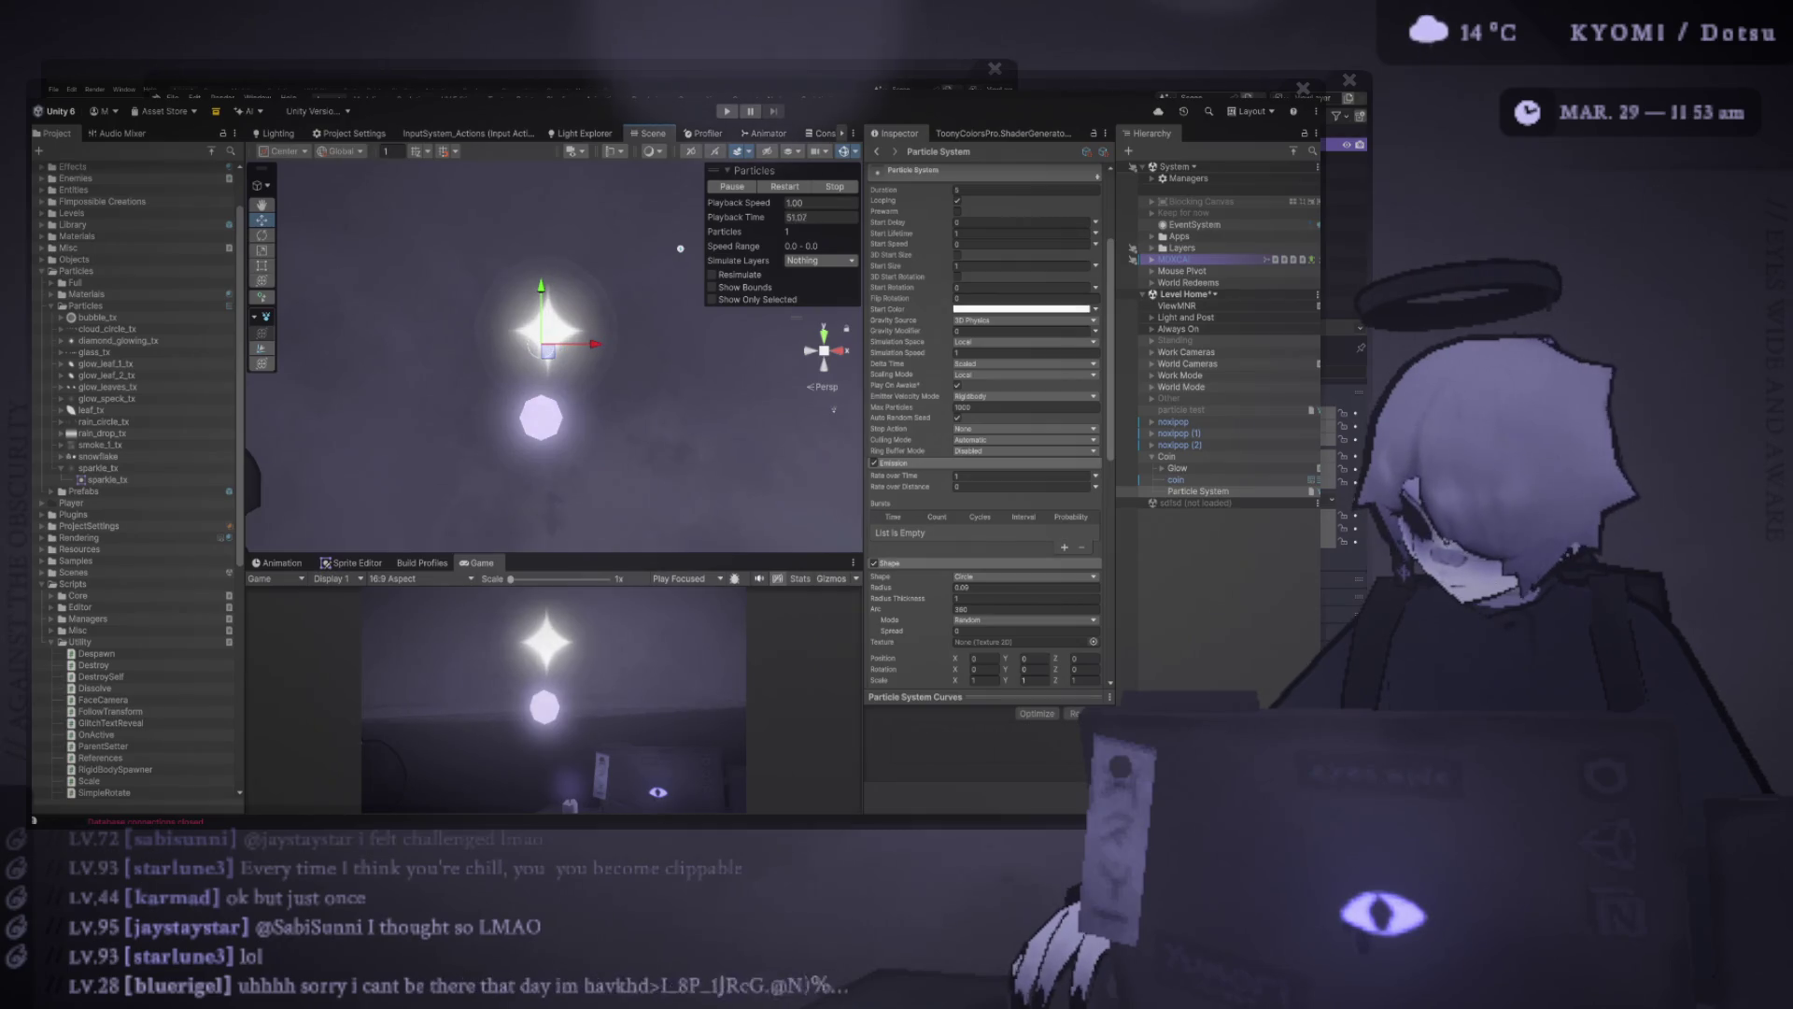
scroll(986, 420, up, 5)
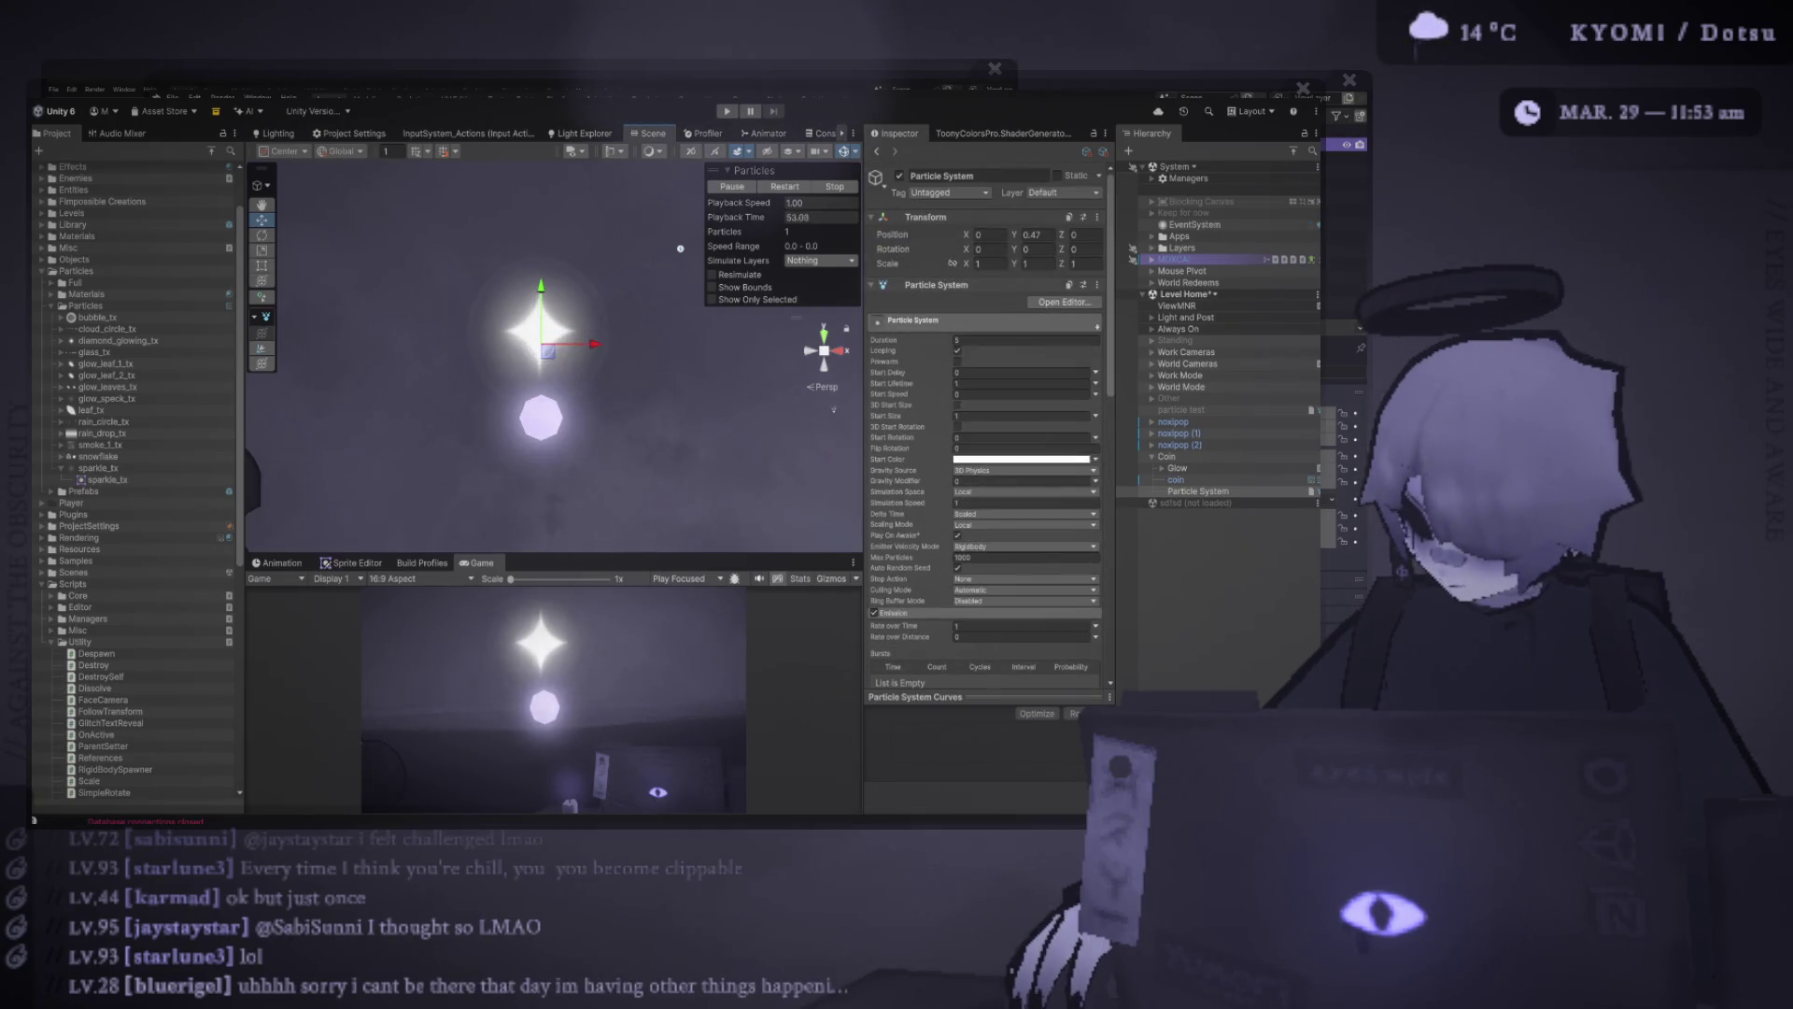
text(0.4)
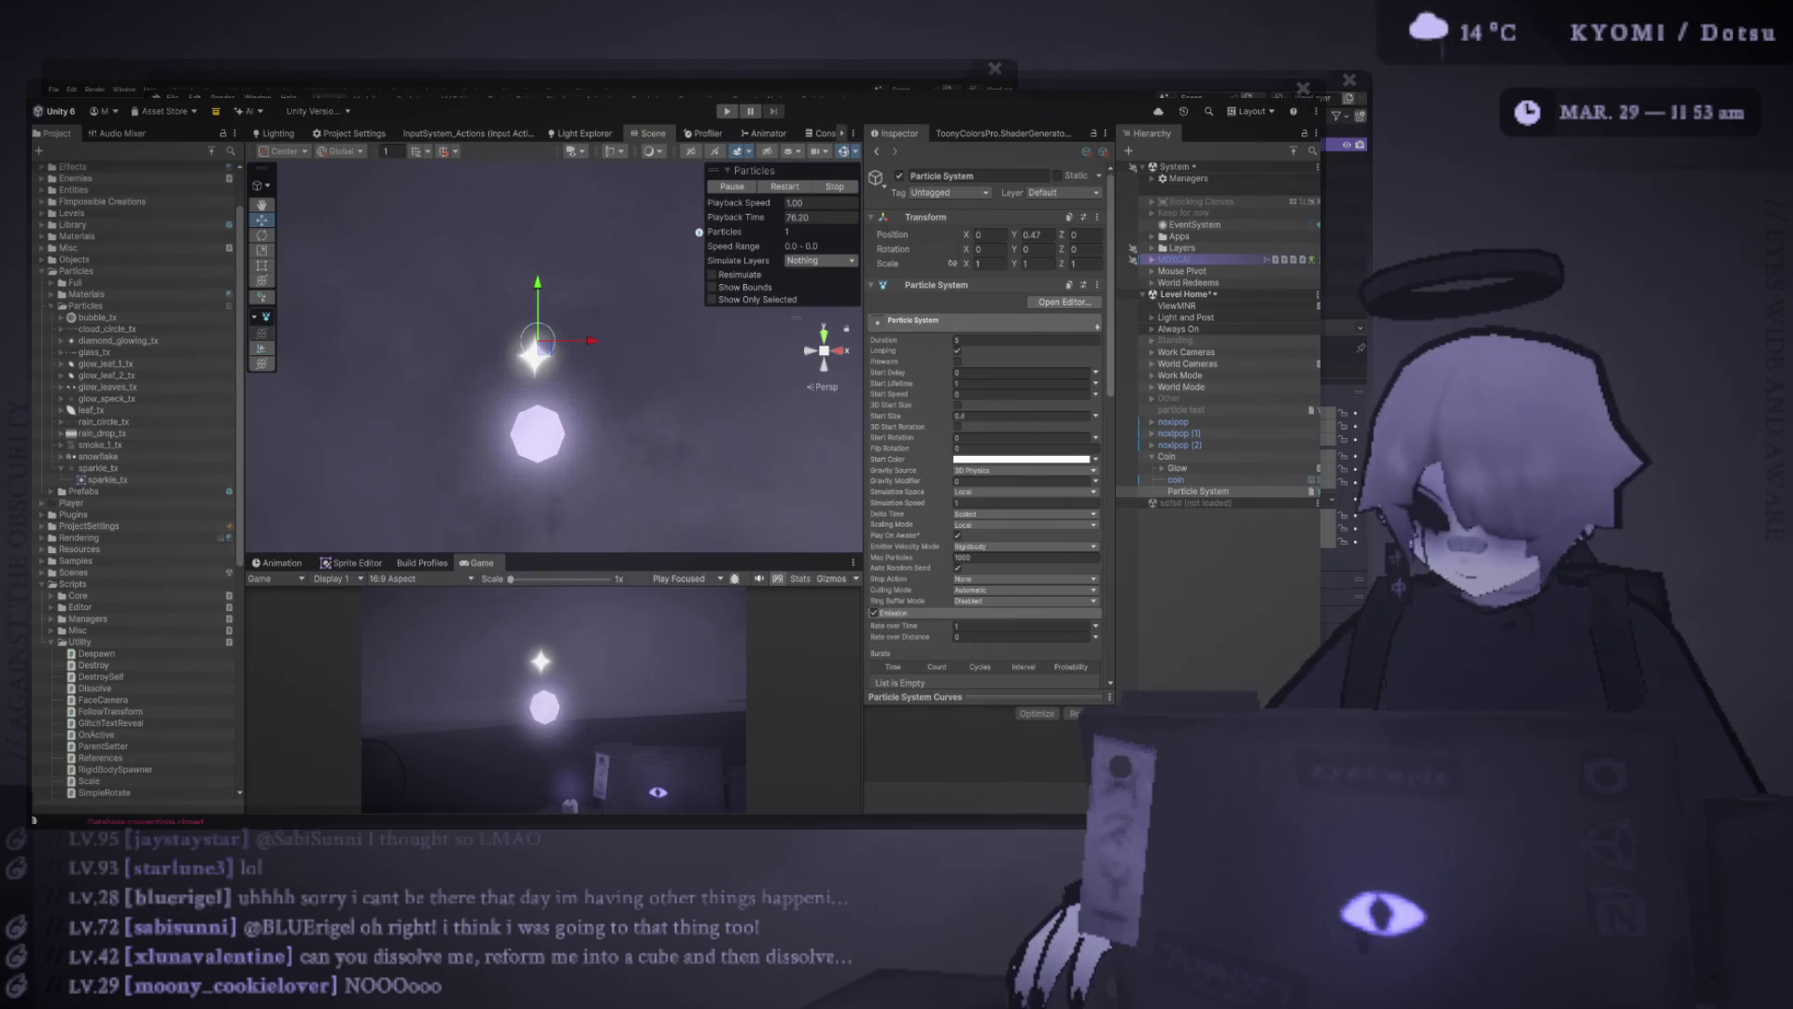
Enable the Size over Lifetime module on the coin's sparkle Particle System
scroll(990, 417, down, 4)
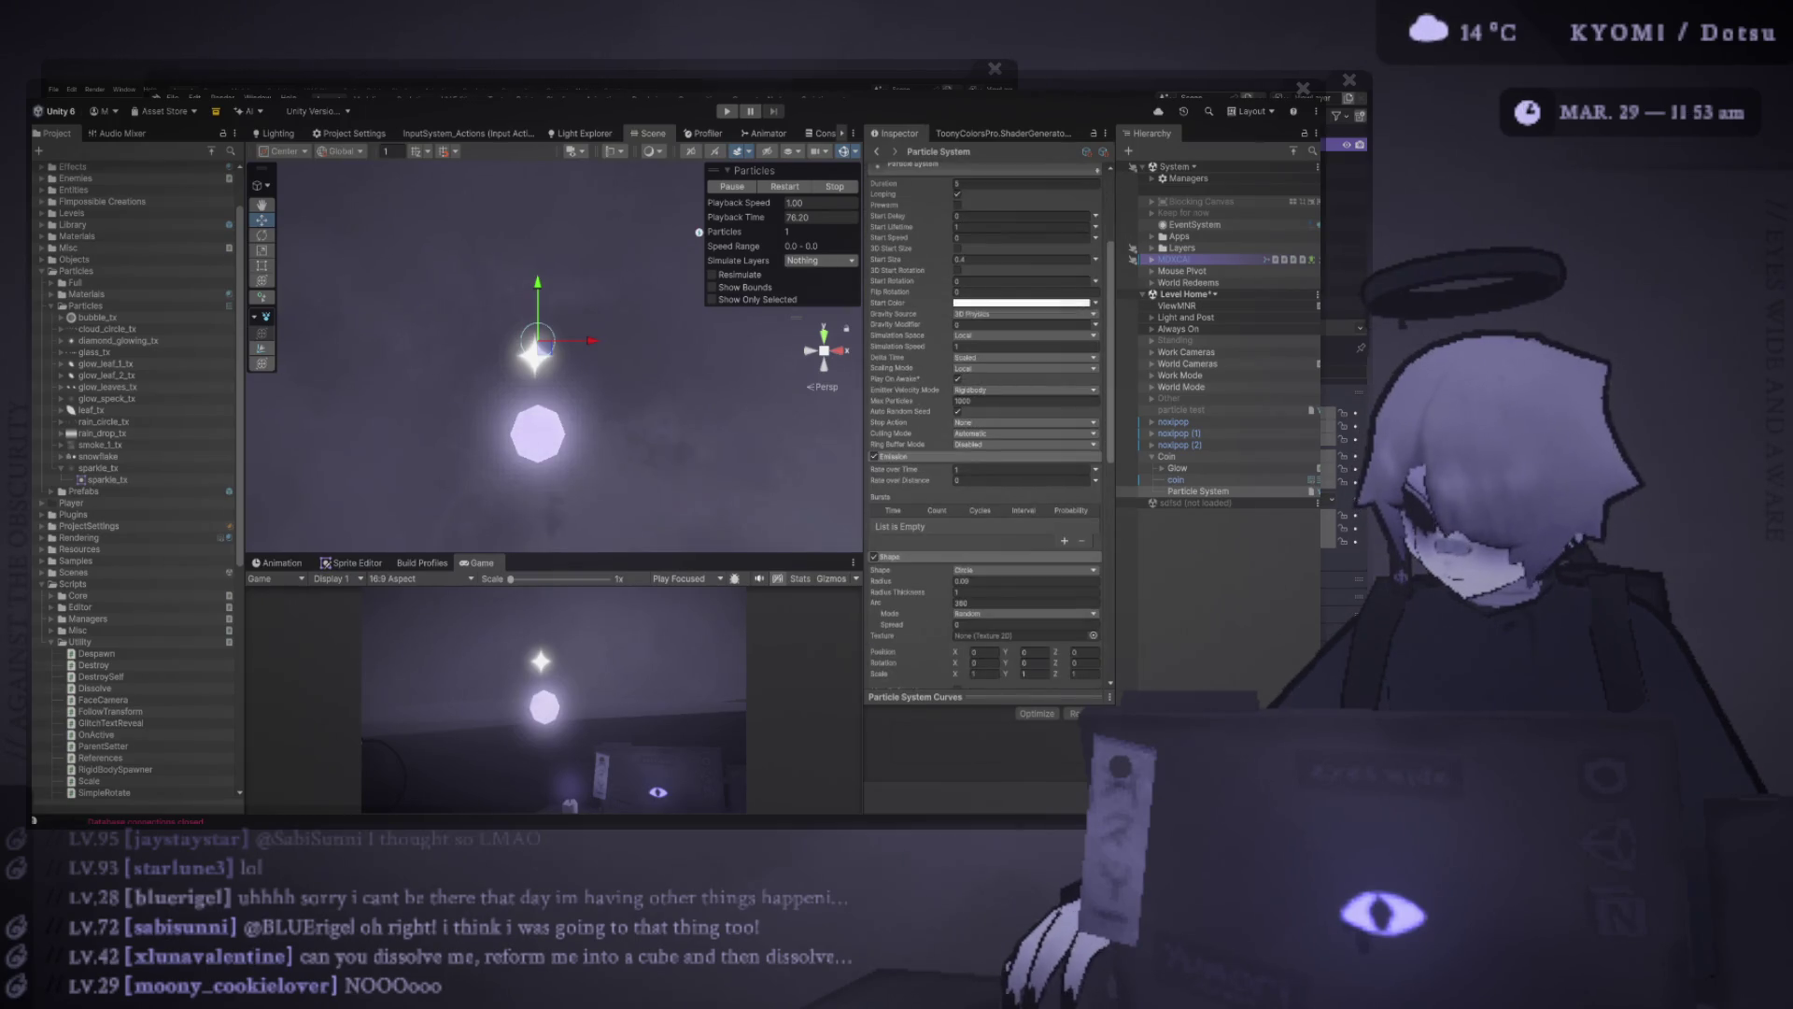
scroll(985, 425, down, 8)
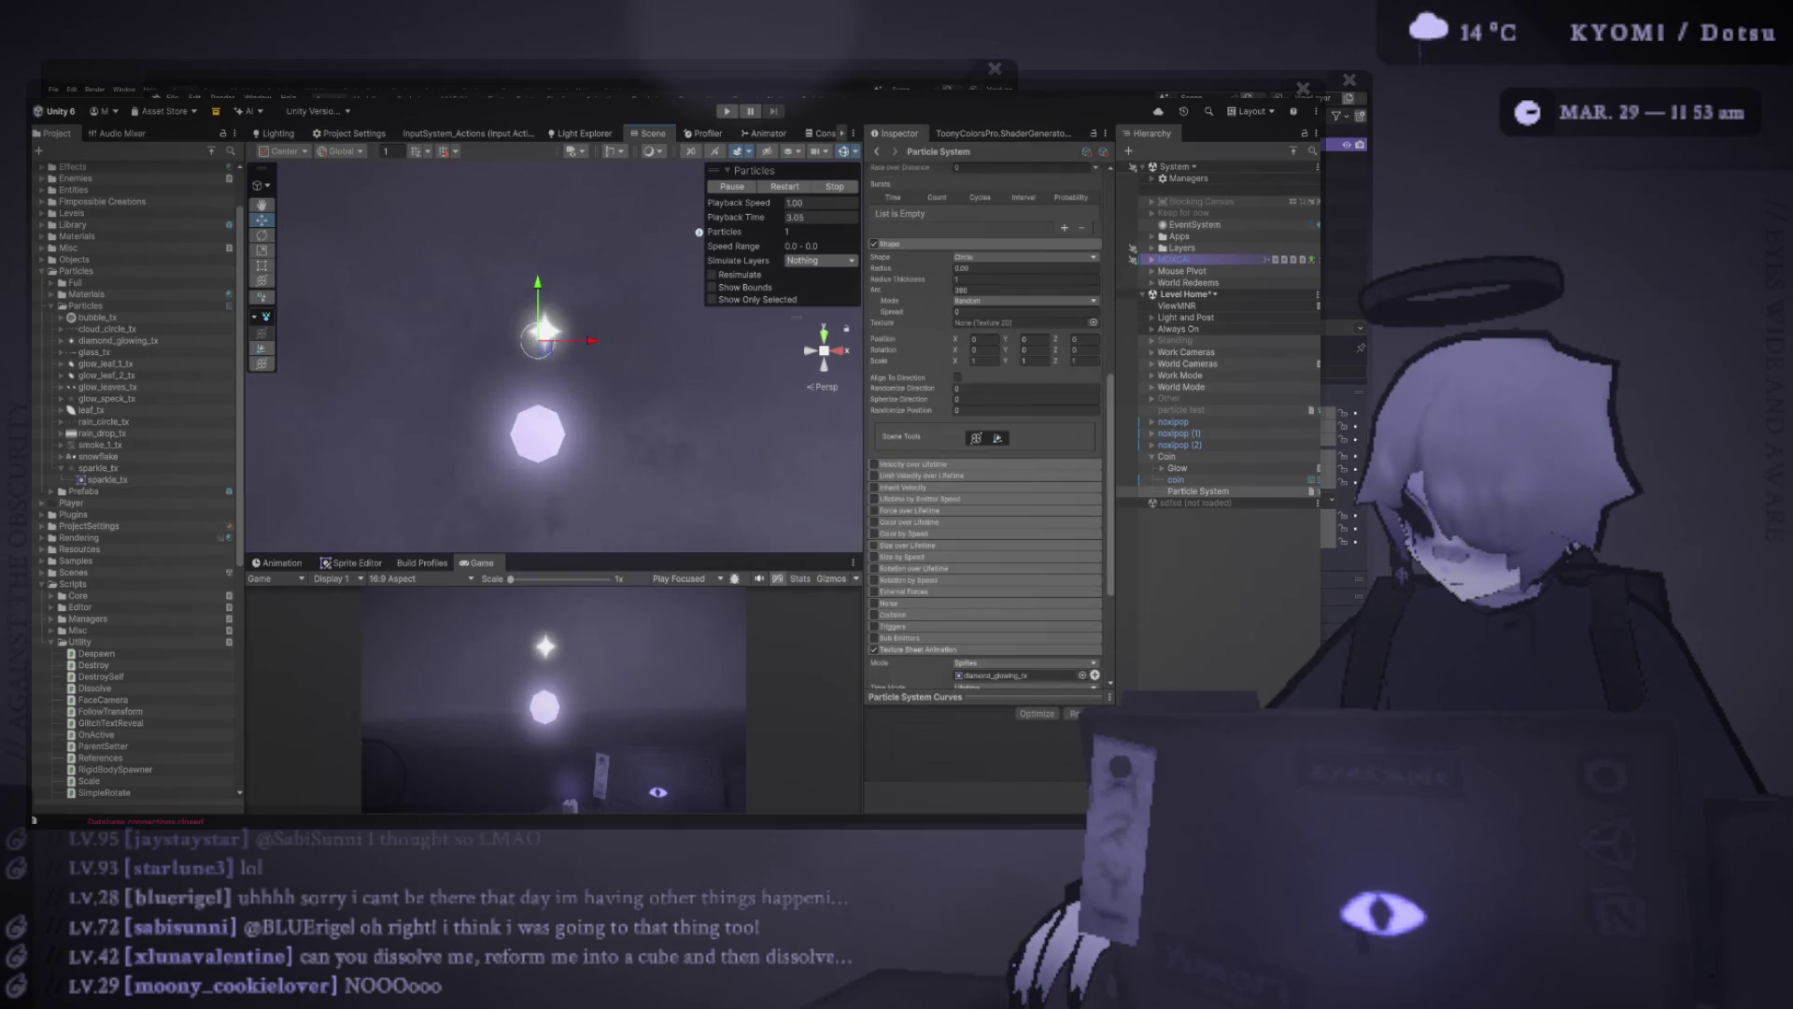
click(874, 546)
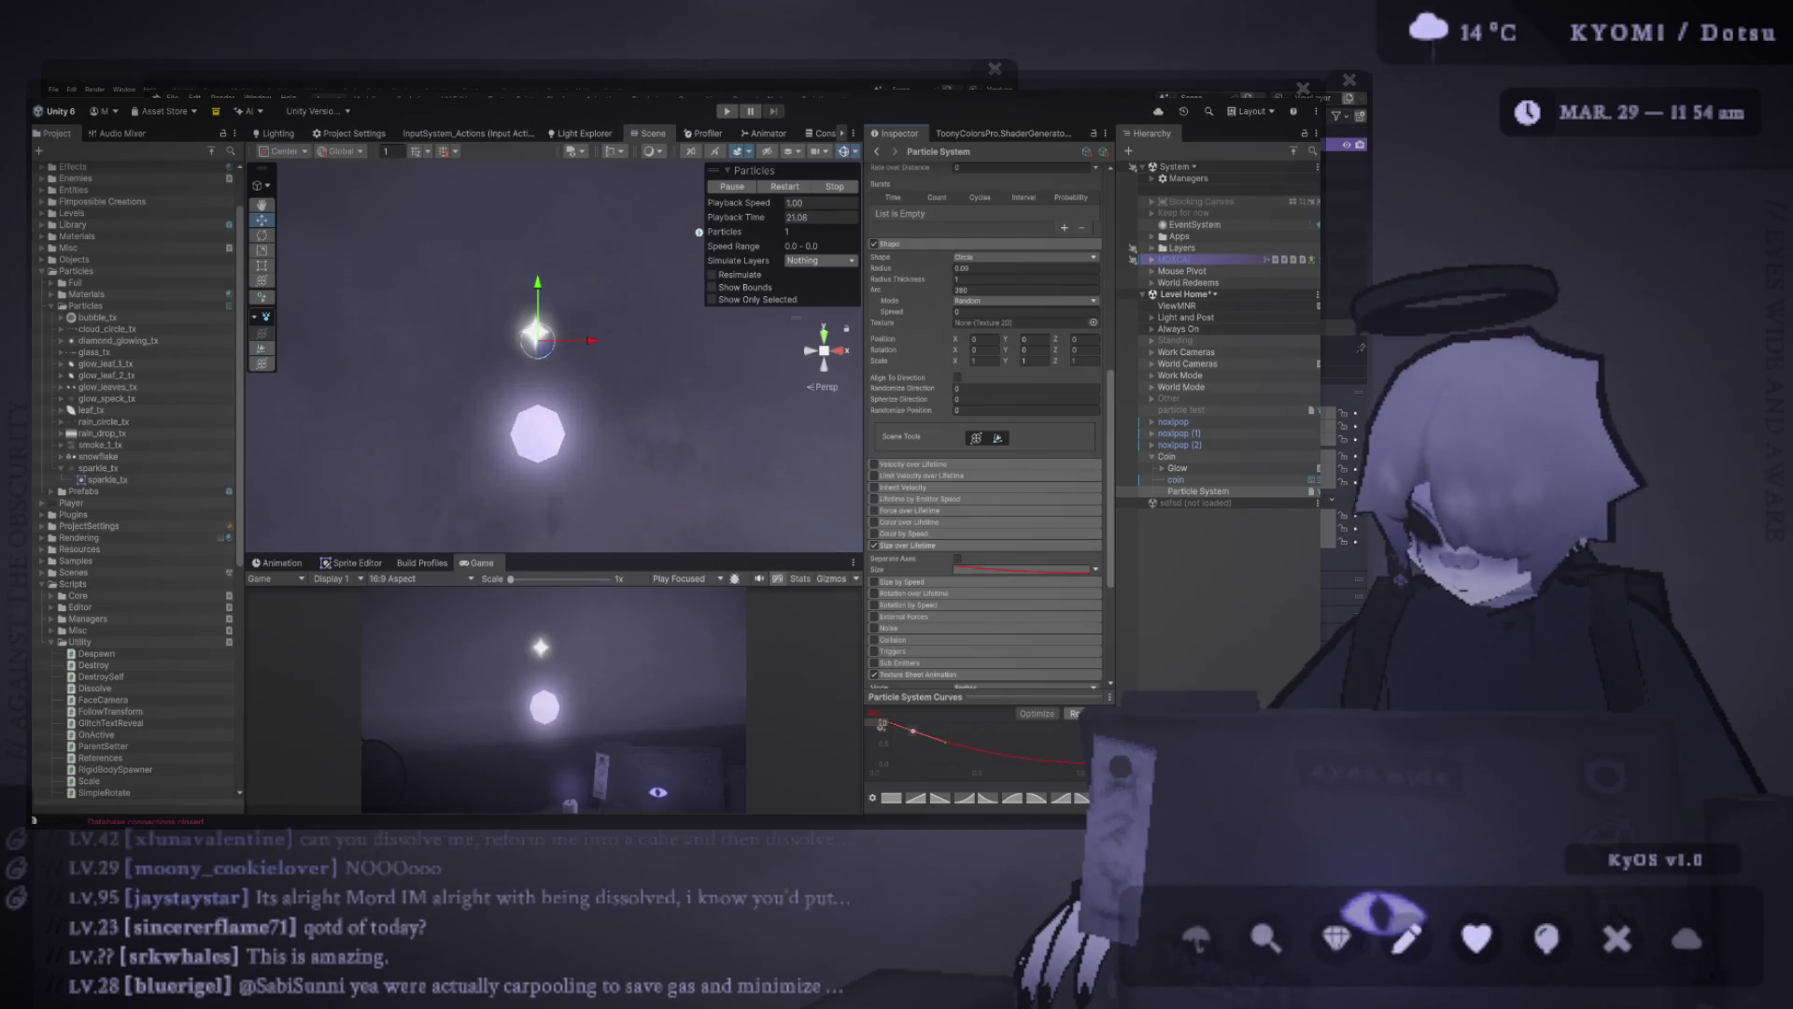
Lower the size-over-lifetime curve's middle key from about 0.89 to 0.69
mouse_move(946, 726)
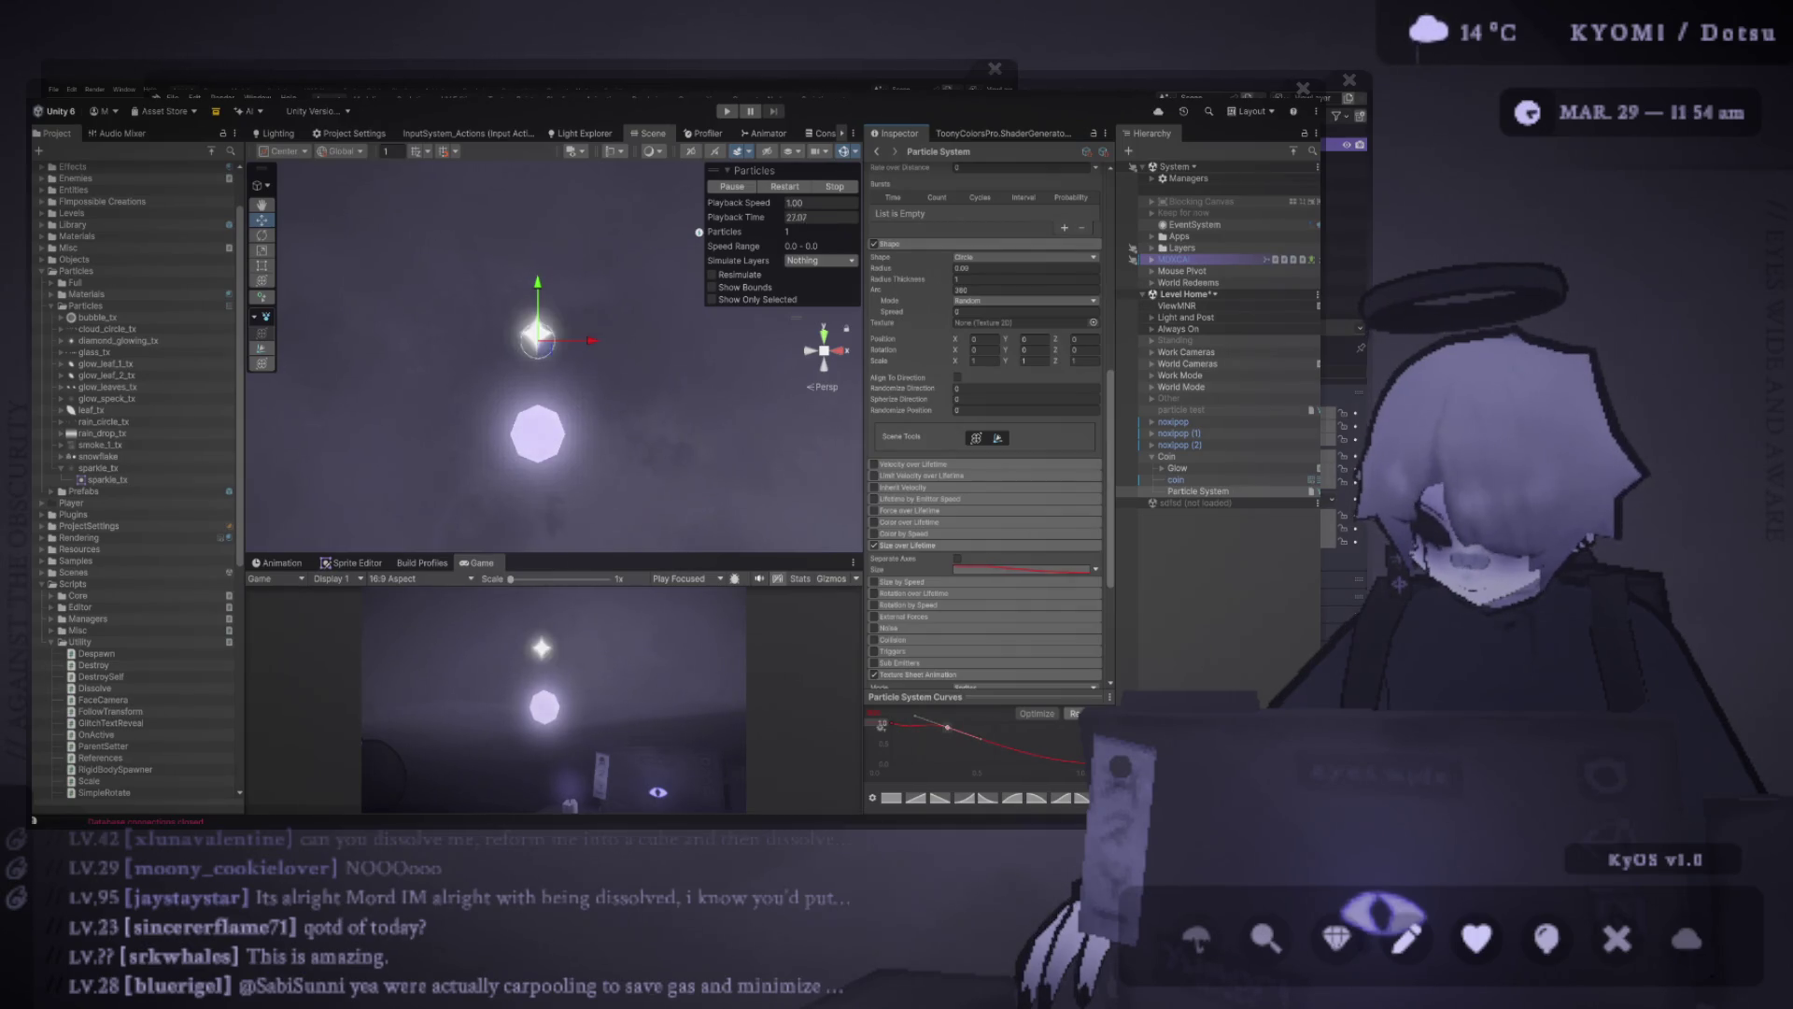
drag(947, 727, 963, 734)
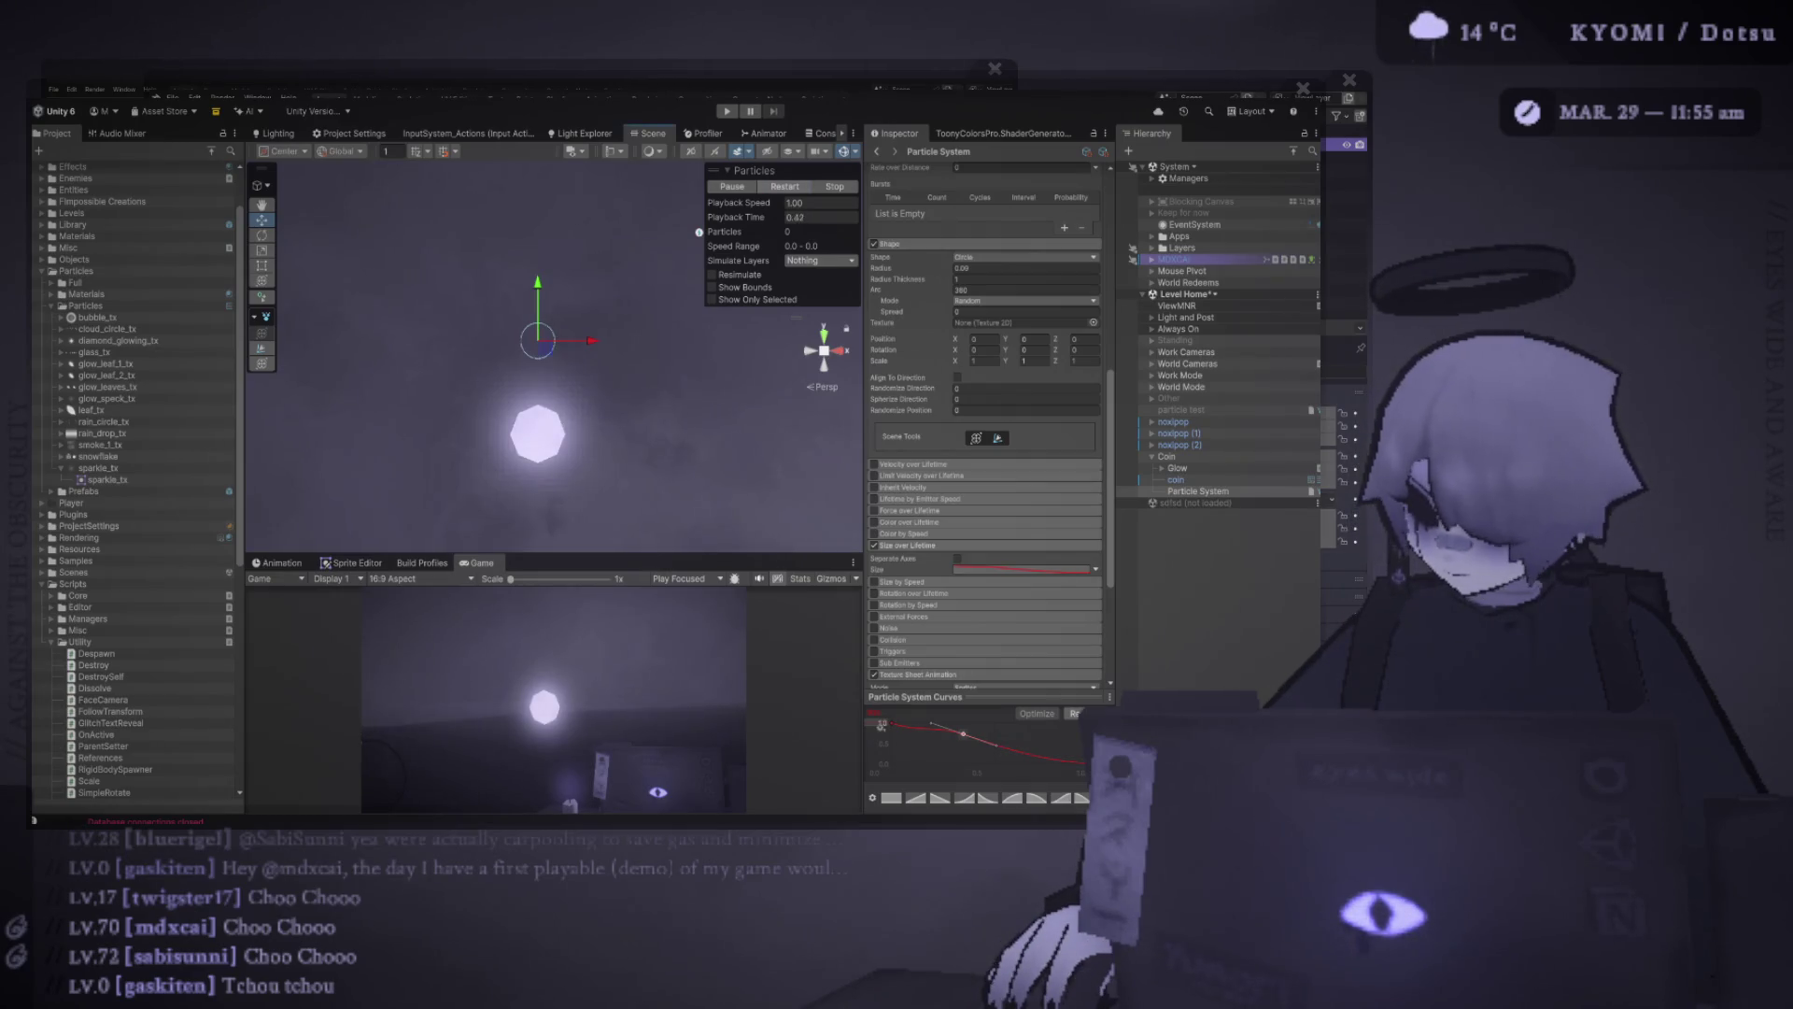
Pan the Scene view to recenter it on the glowing coin sphere, switching to the Move tool
drag(699, 232, 676, 246)
key(w)
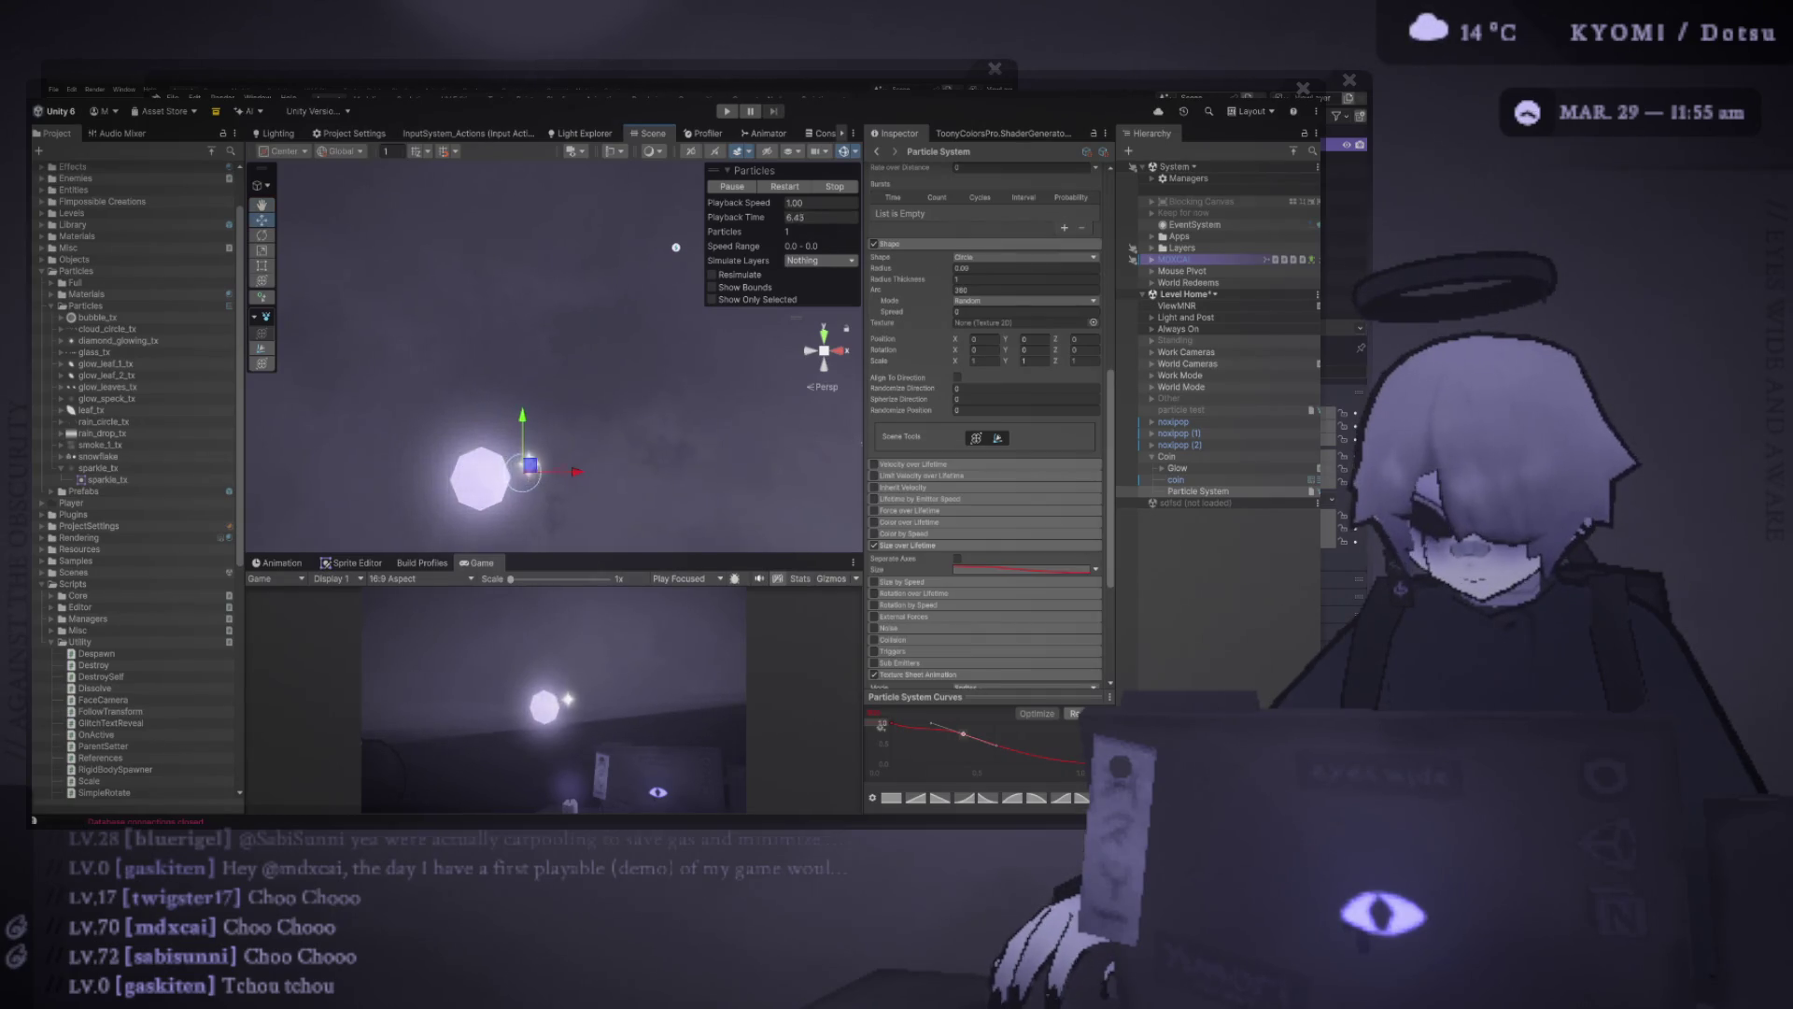
drag(676, 247, 672, 218)
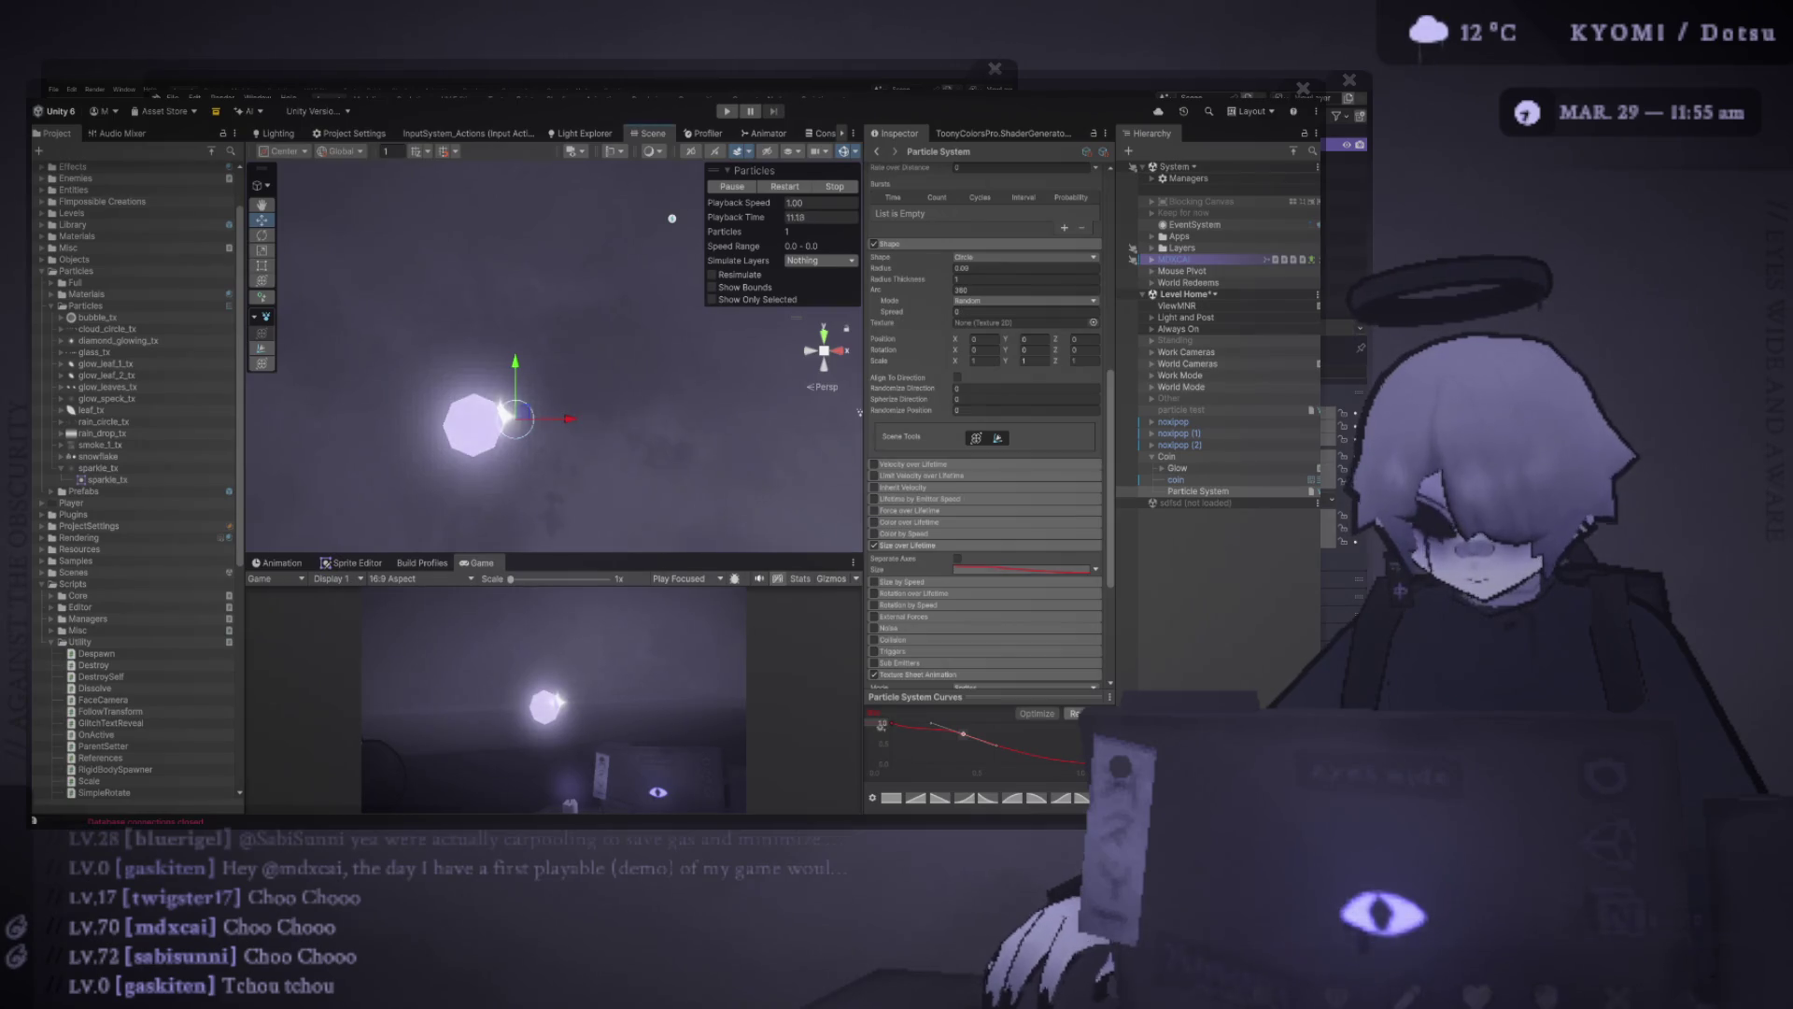
drag(669, 221, 658, 235)
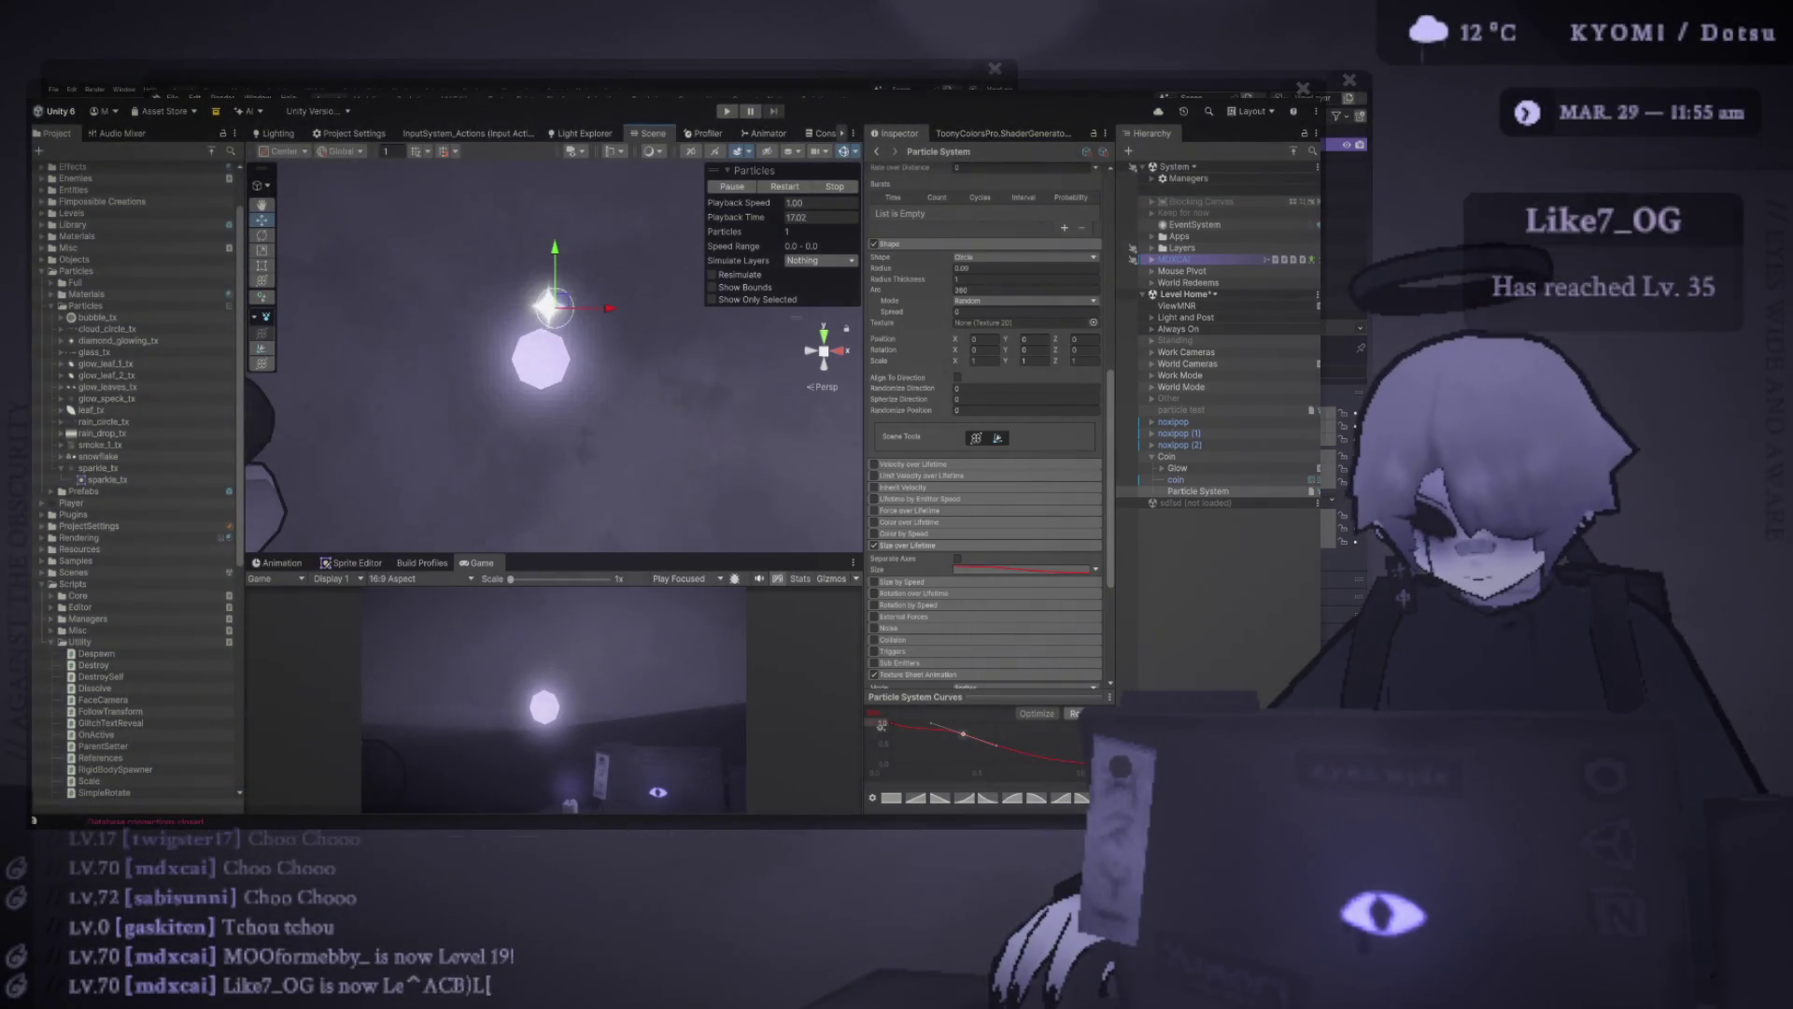
Move the Scene/Game divider down so the Scene view is taller than the Game view
drag(551, 555, 551, 458)
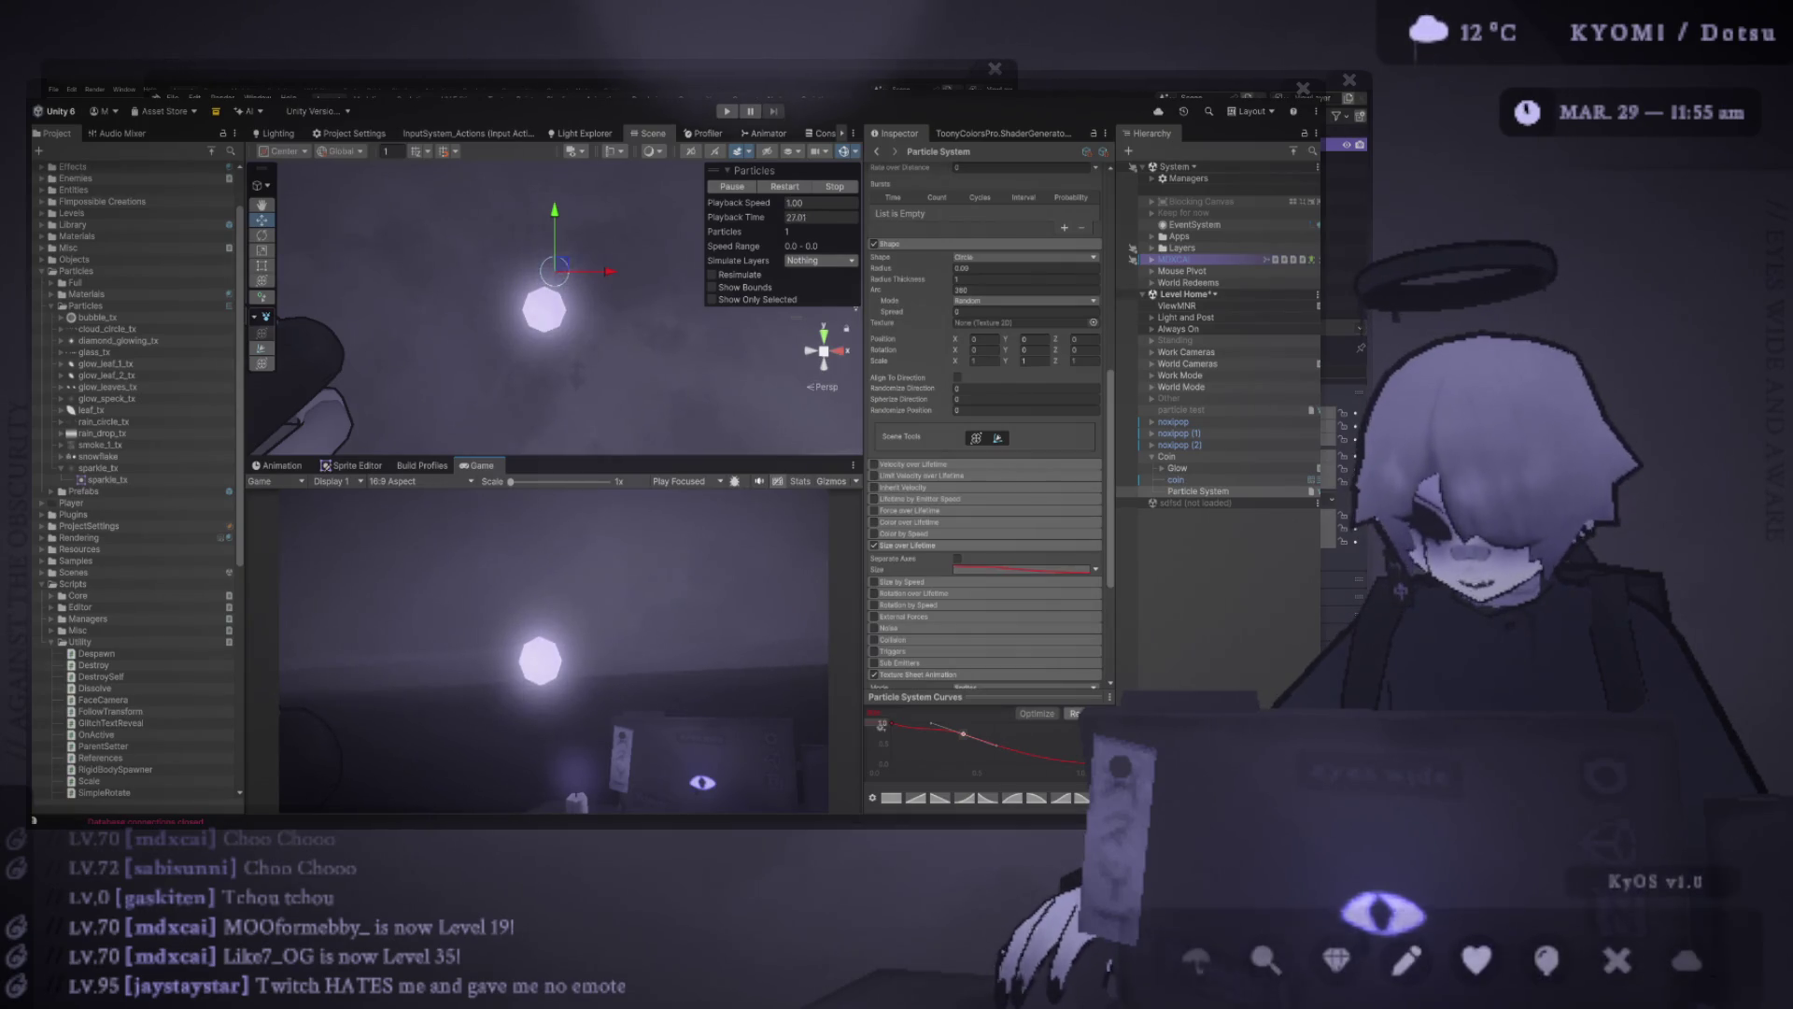
drag(551, 459, 551, 542)
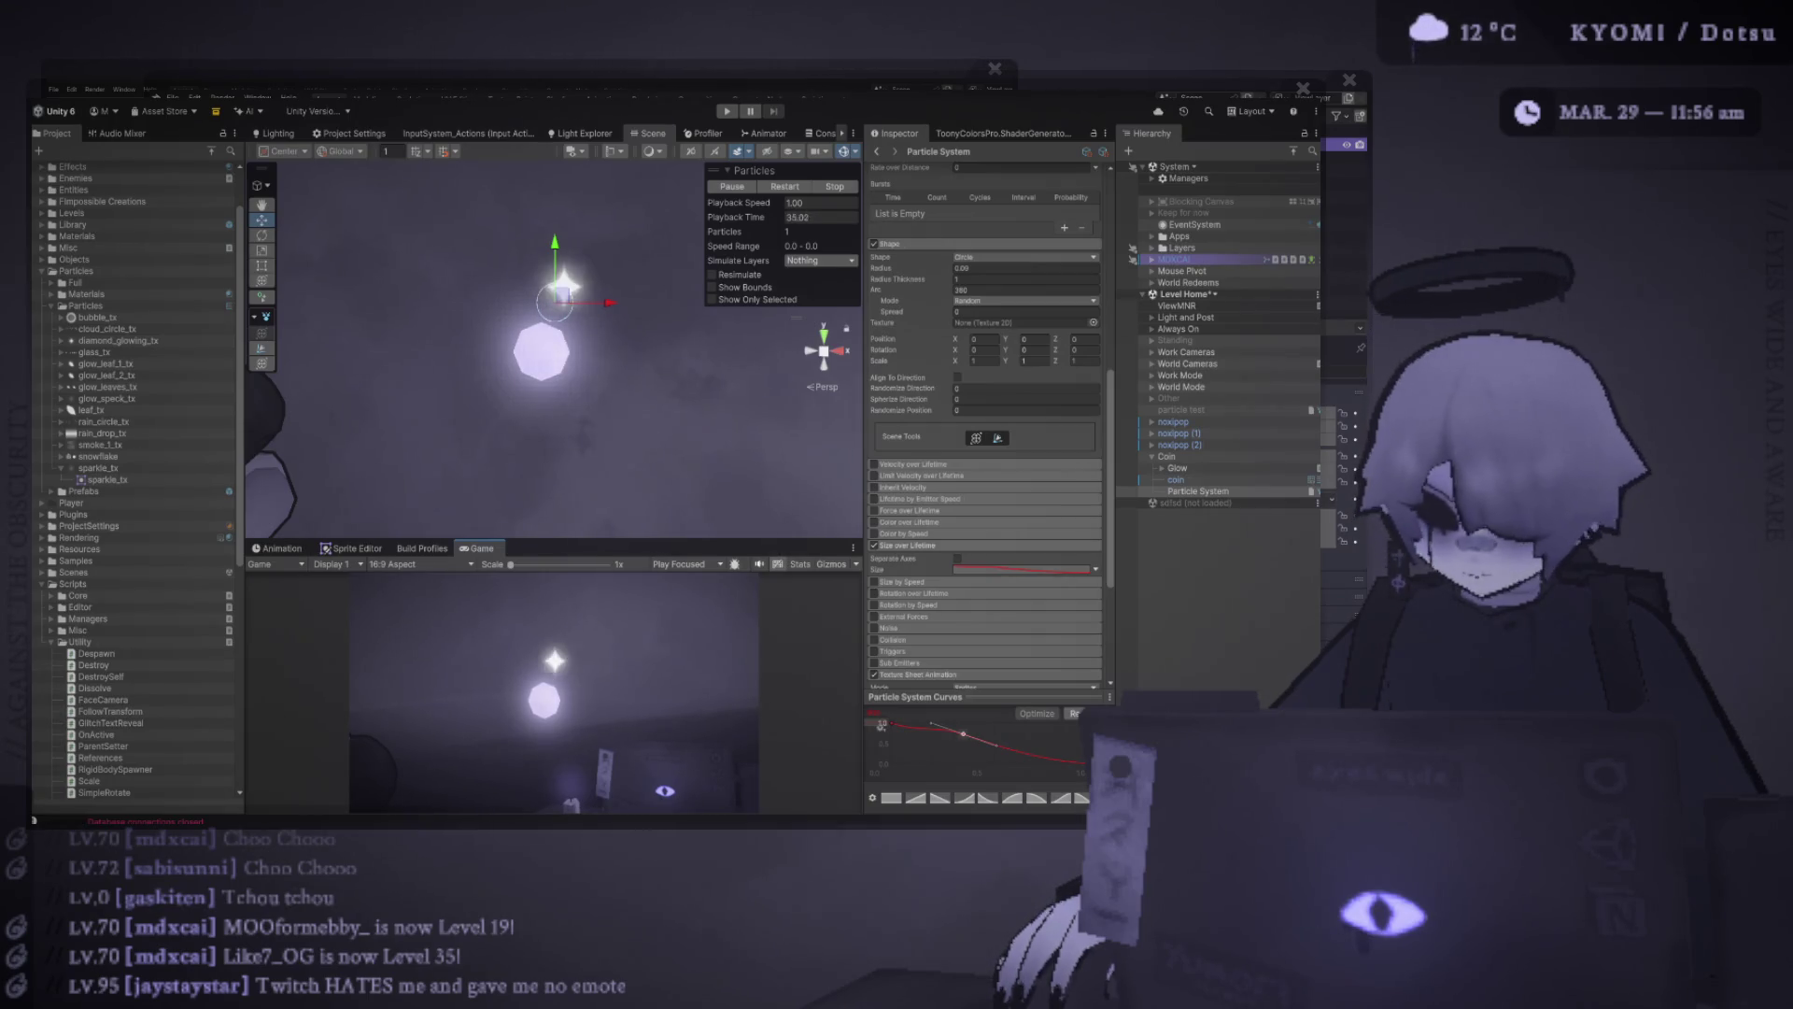
drag(551, 541, 552, 613)
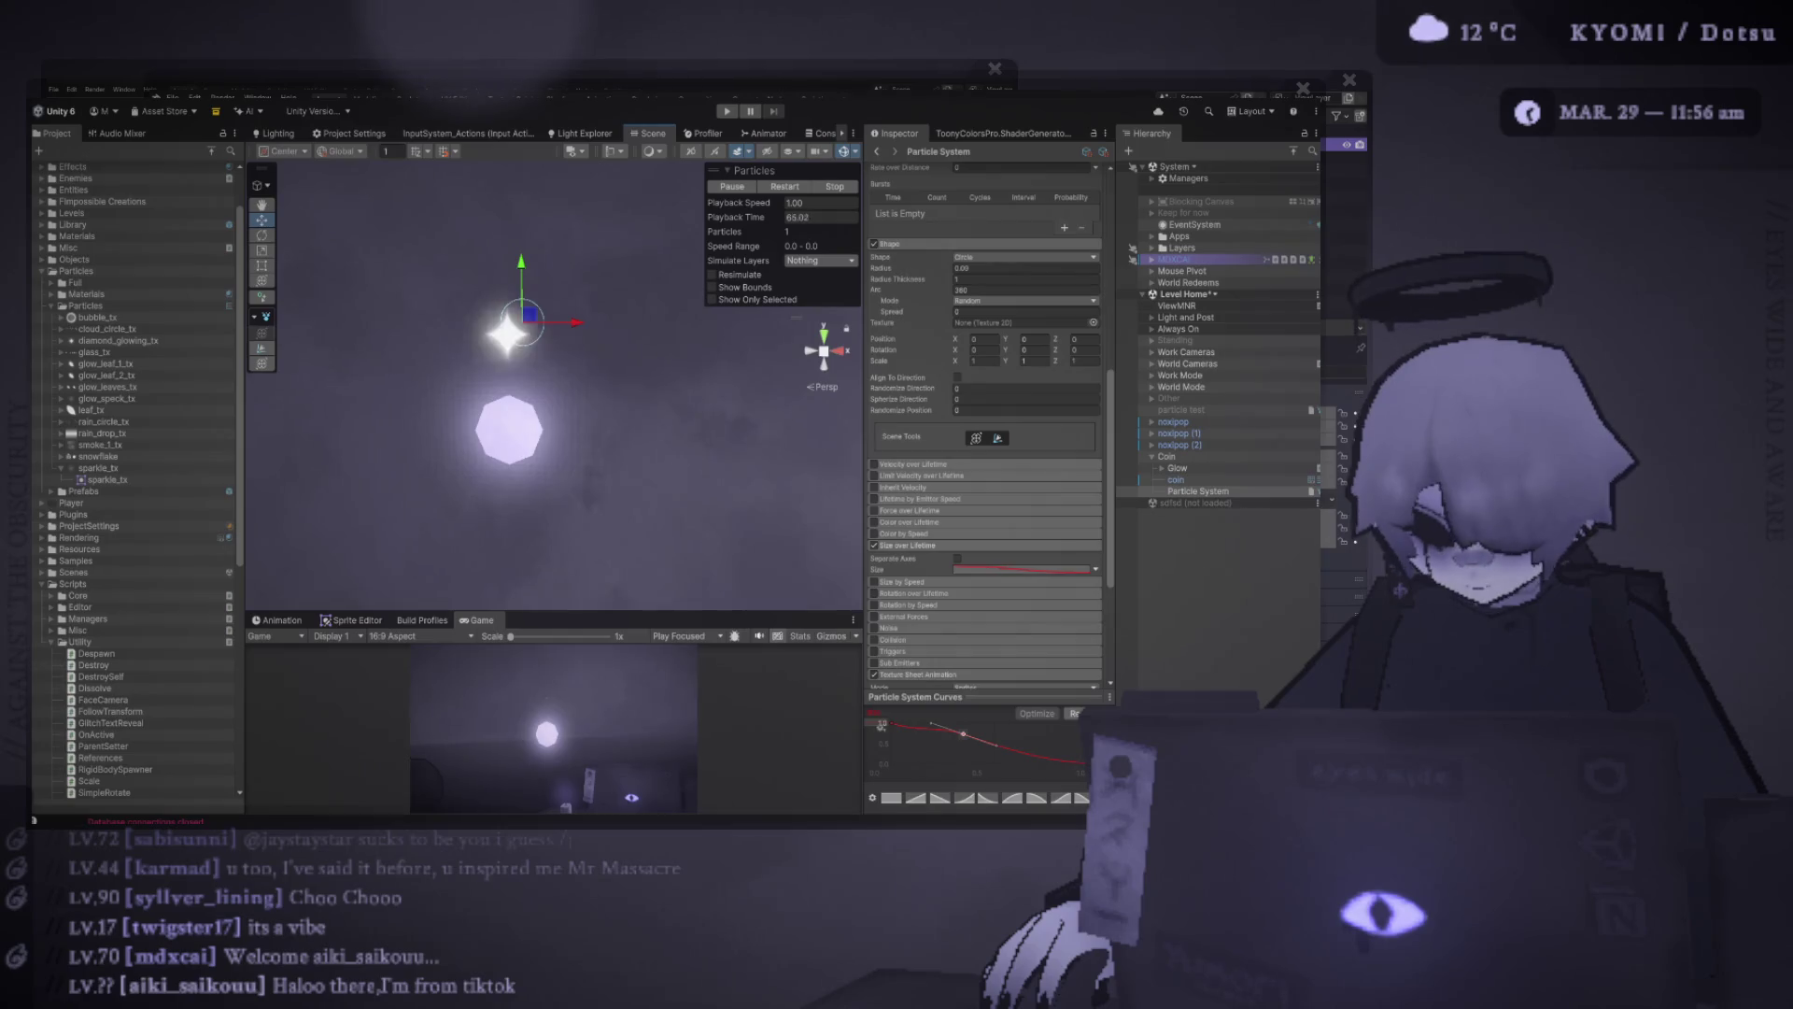
Pull the size curve key further down and left so sparkles shrink sooner
scroll(986, 420, down, 3)
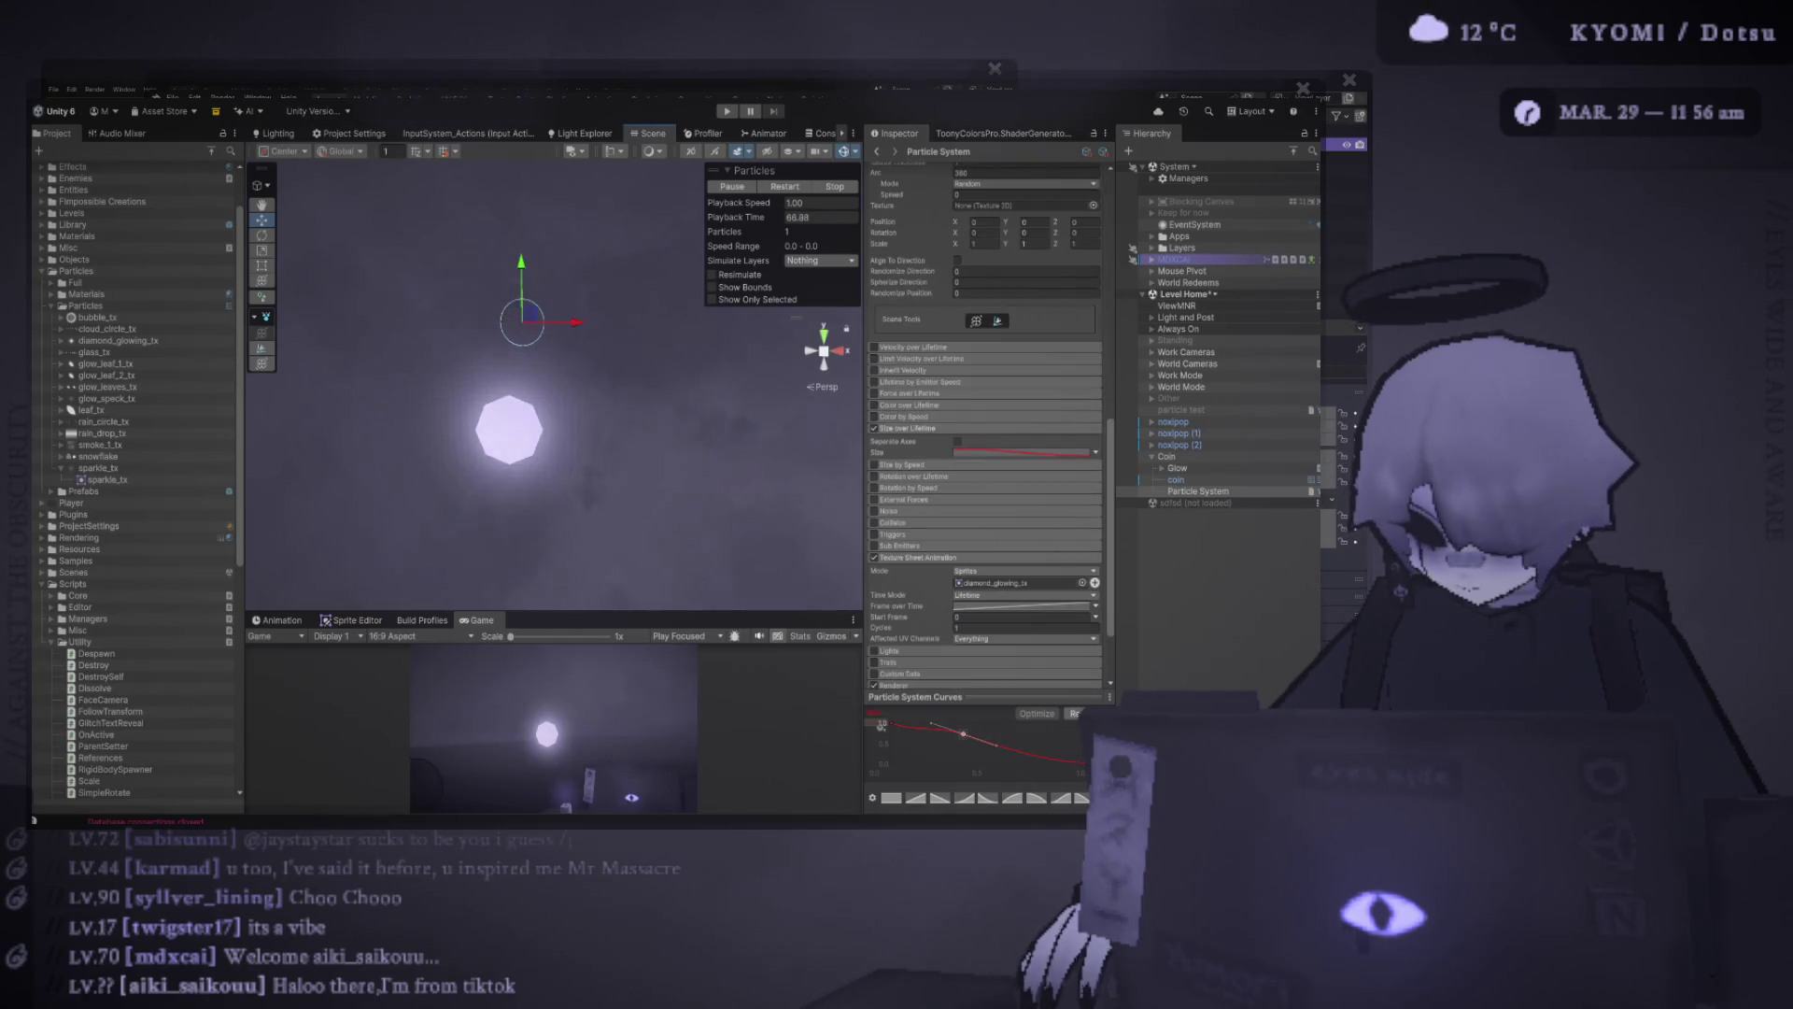
mouse_move(963, 733)
mouse_down()
mouse_move(953, 750)
mouse_move(968, 733)
mouse_up()
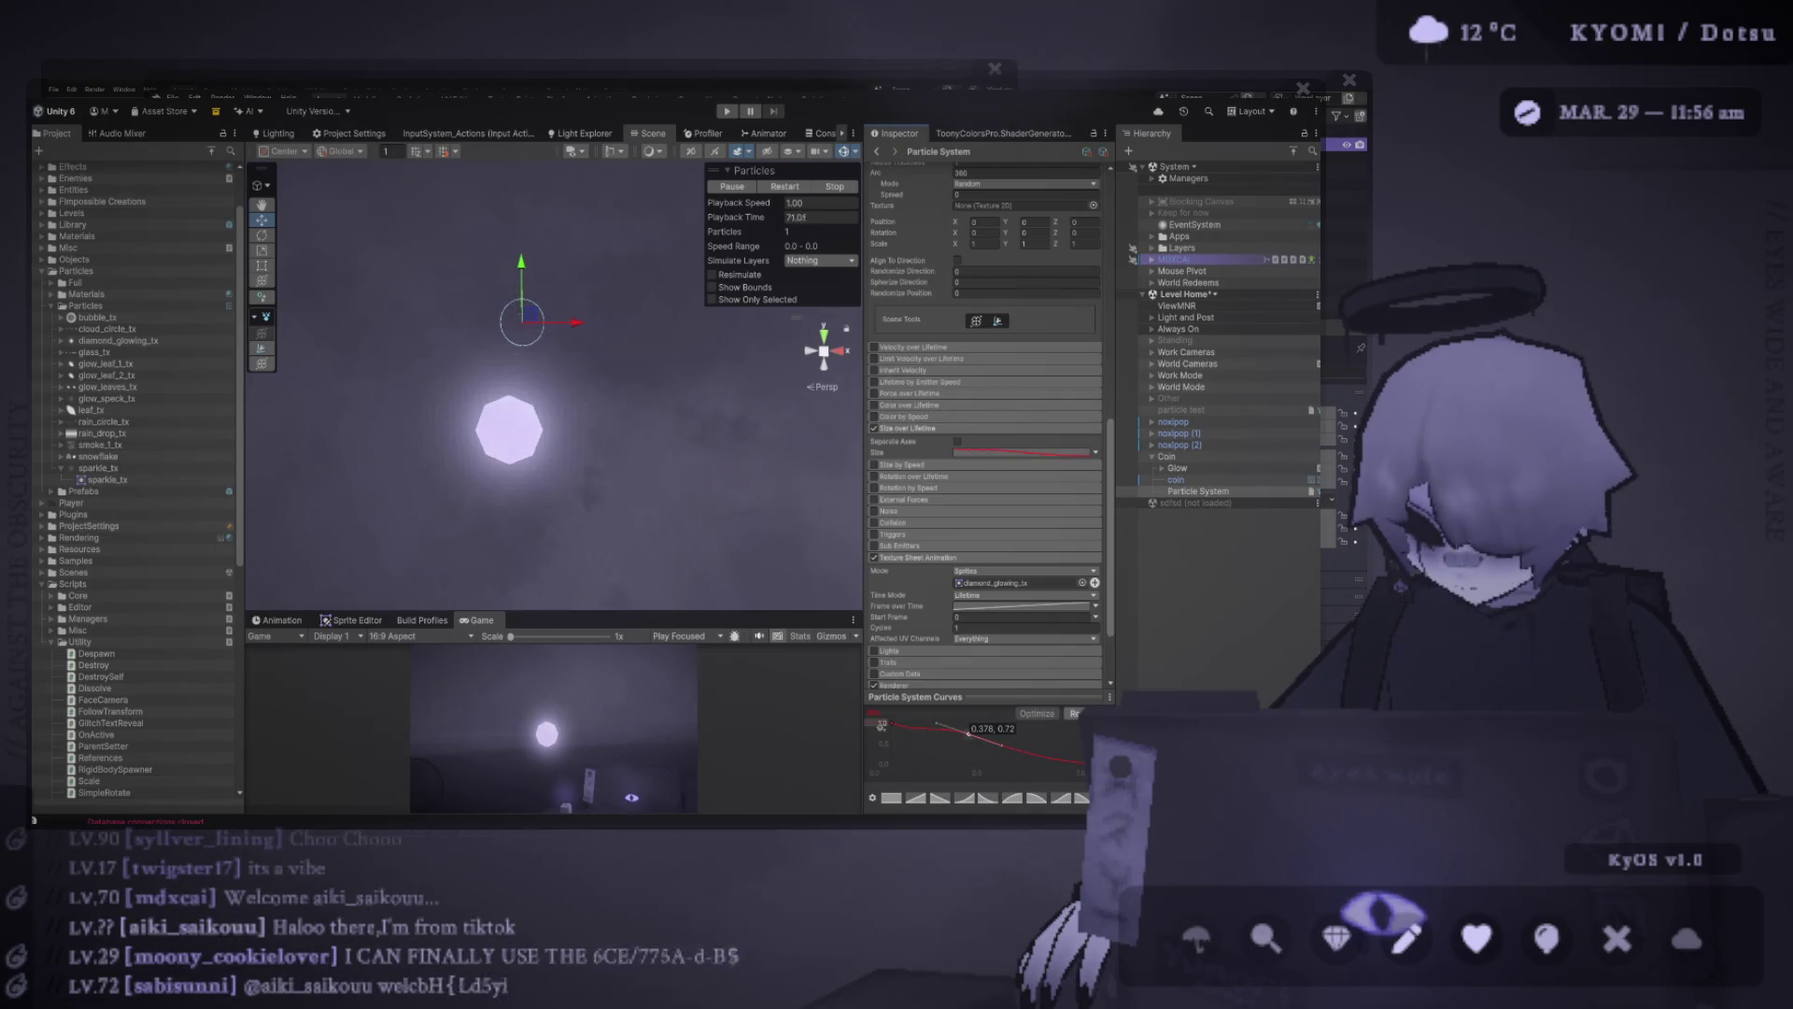
drag(968, 733, 957, 742)
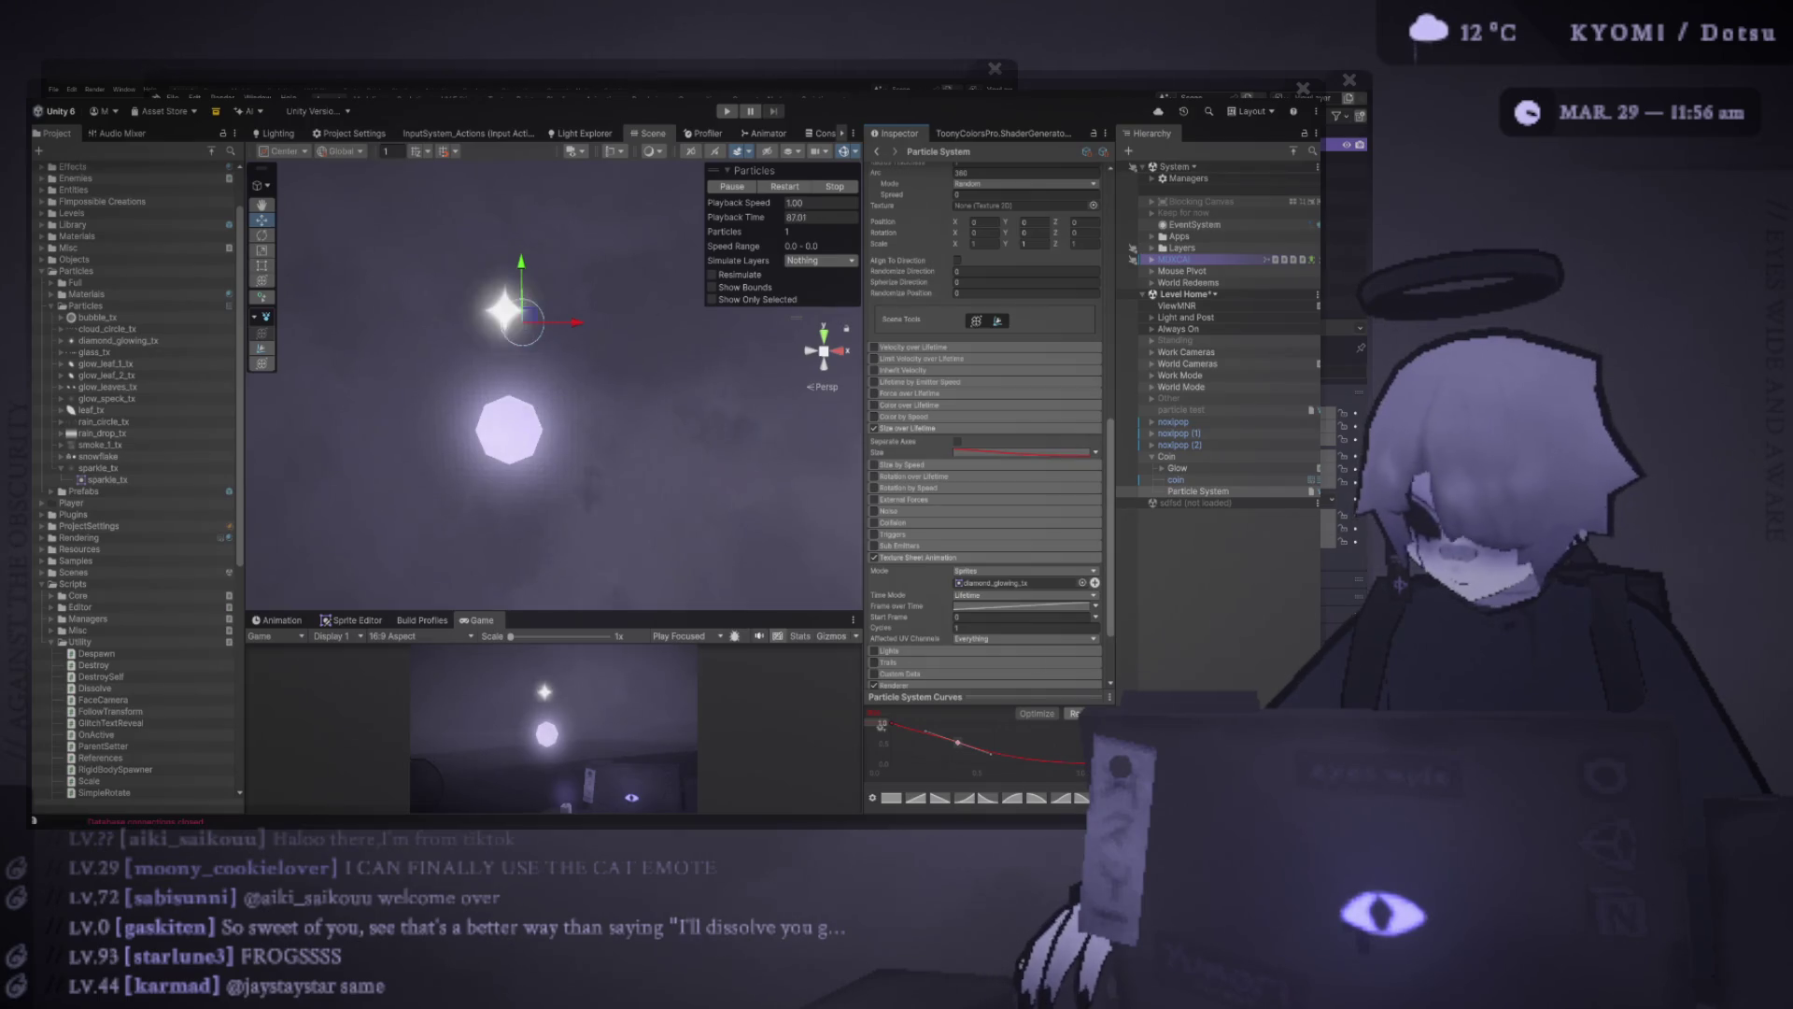
Make the Game view much larger to preview the sparkles around the coin
scroll(985, 420, down, 2)
scroll(985, 420, up, 10)
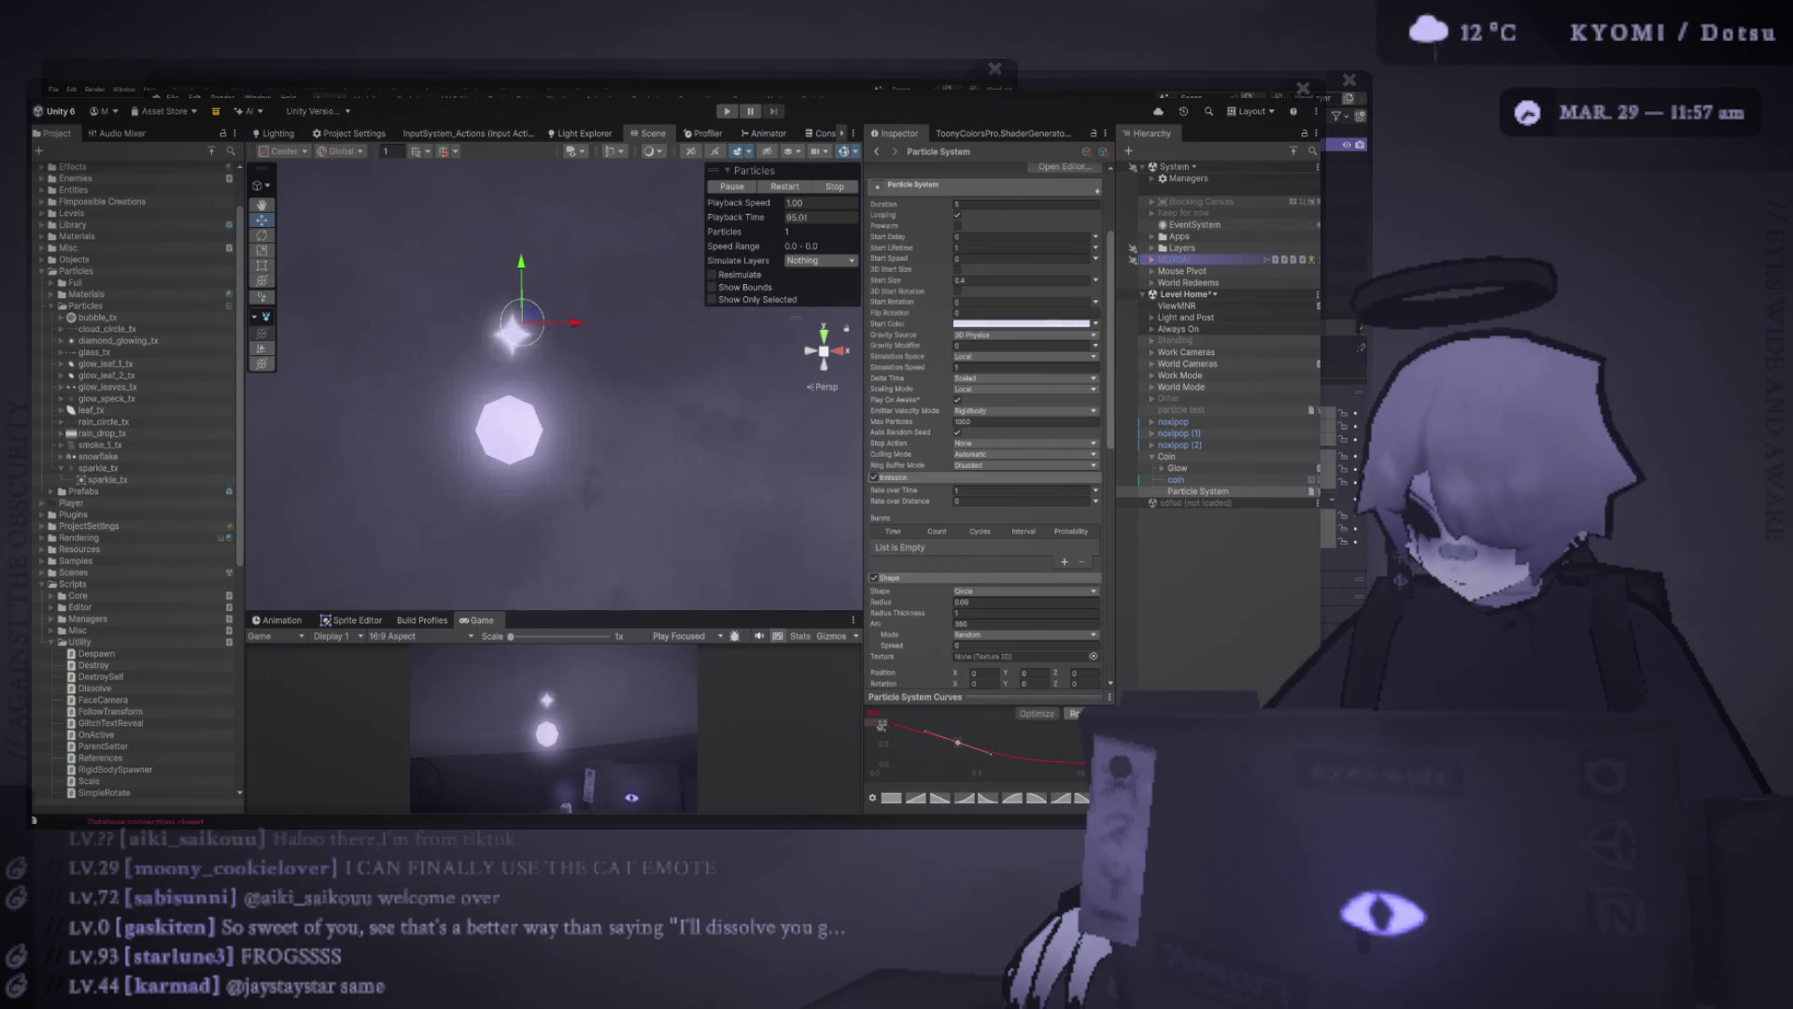
mouse_move(299, 614)
mouse_down()
mouse_move(299, 339)
mouse_move(299, 443)
mouse_up()
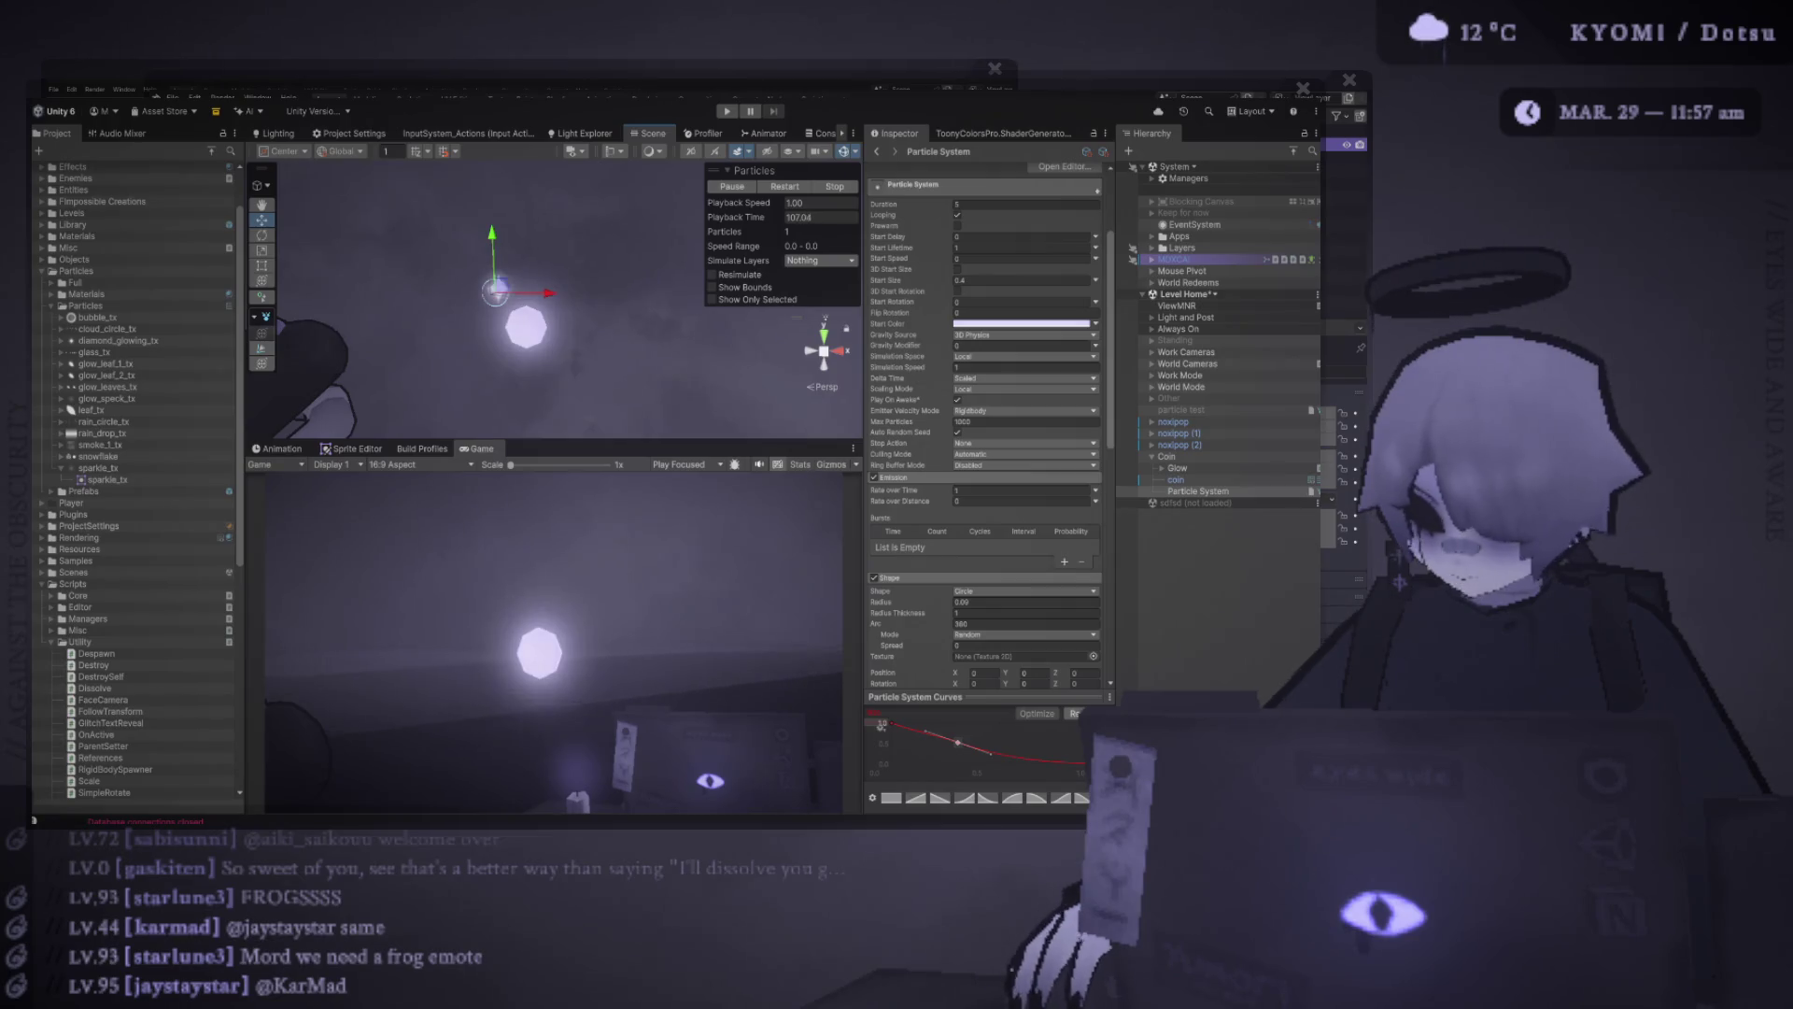
Add an Emission burst with a count of 2 particles
click(990, 490)
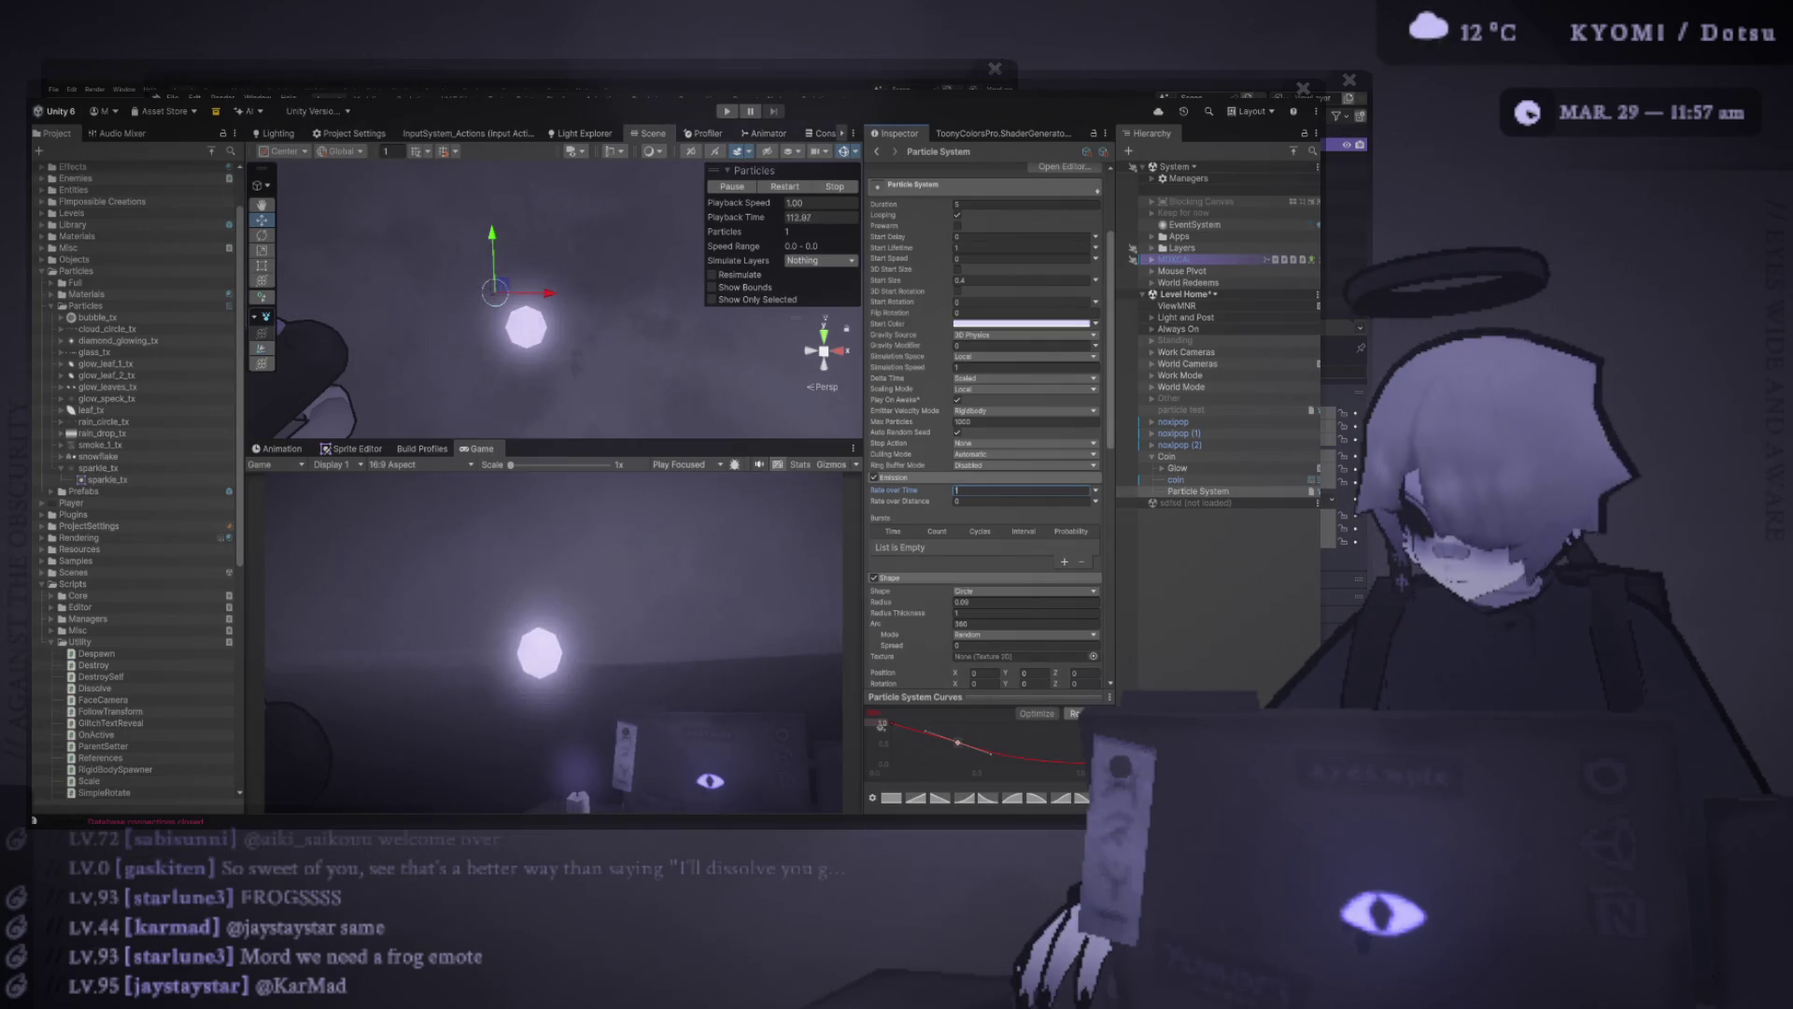
click(1064, 561)
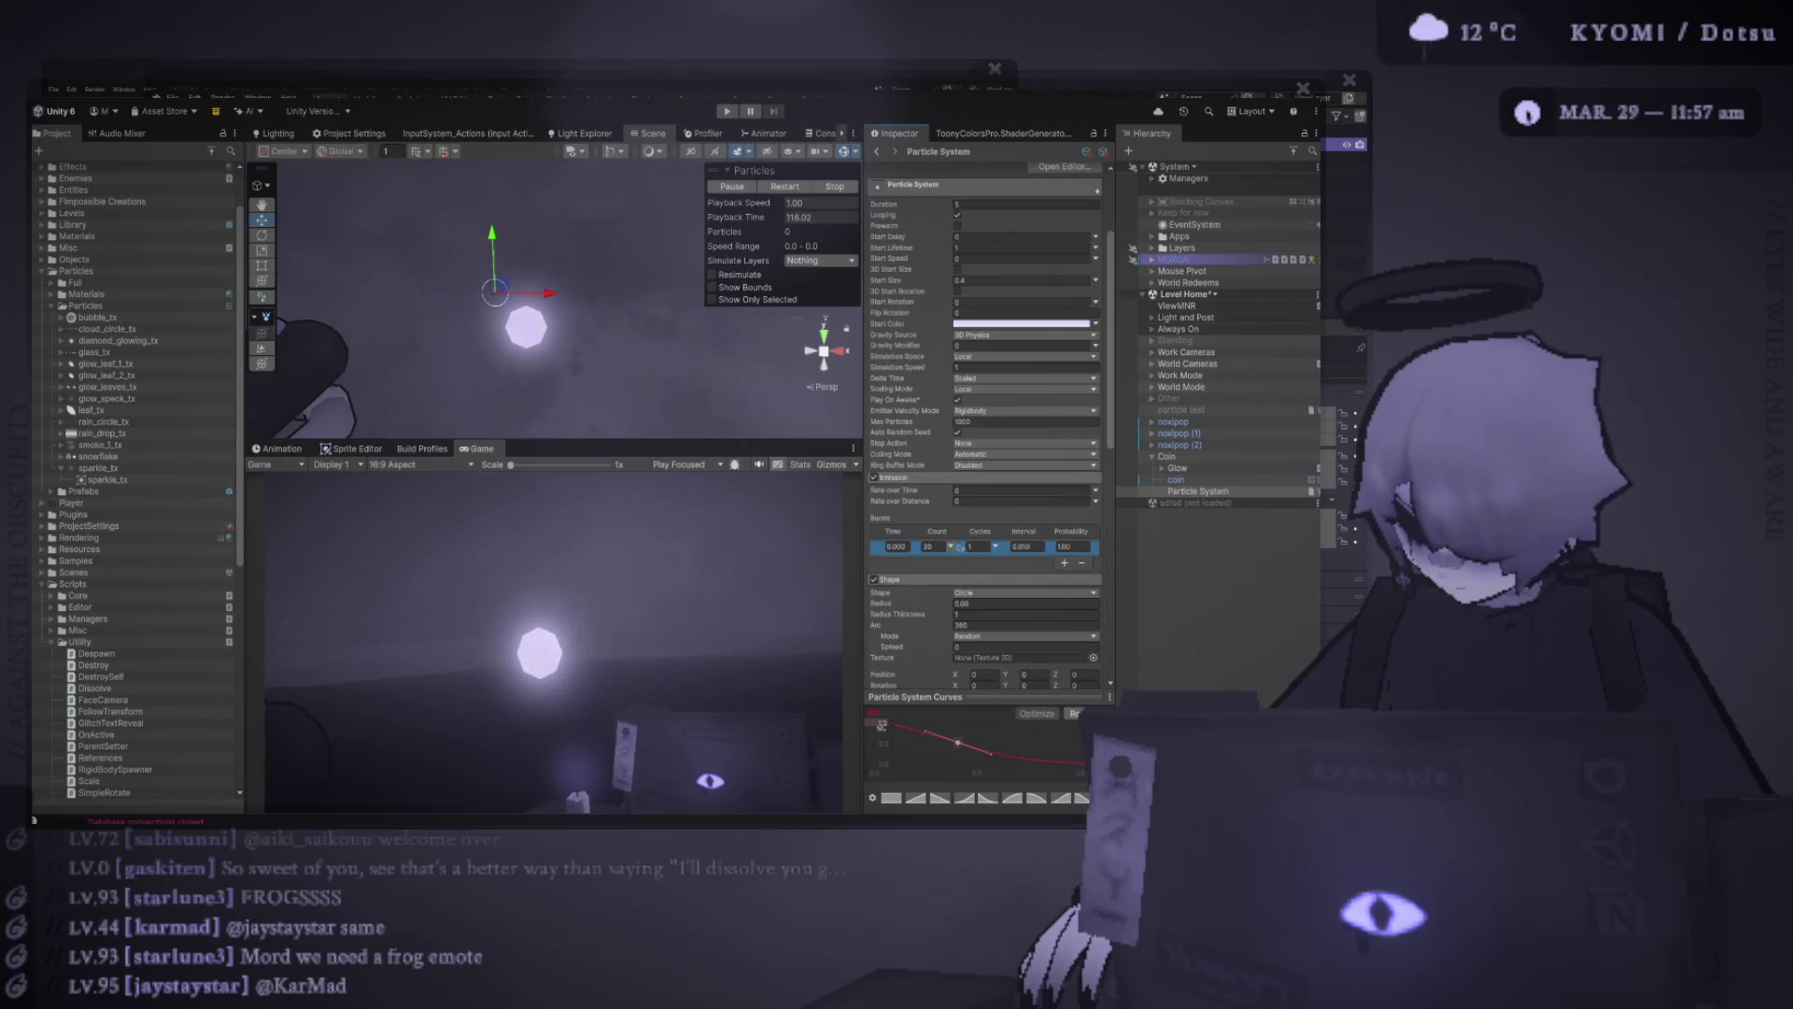
click(928, 546)
text(2)
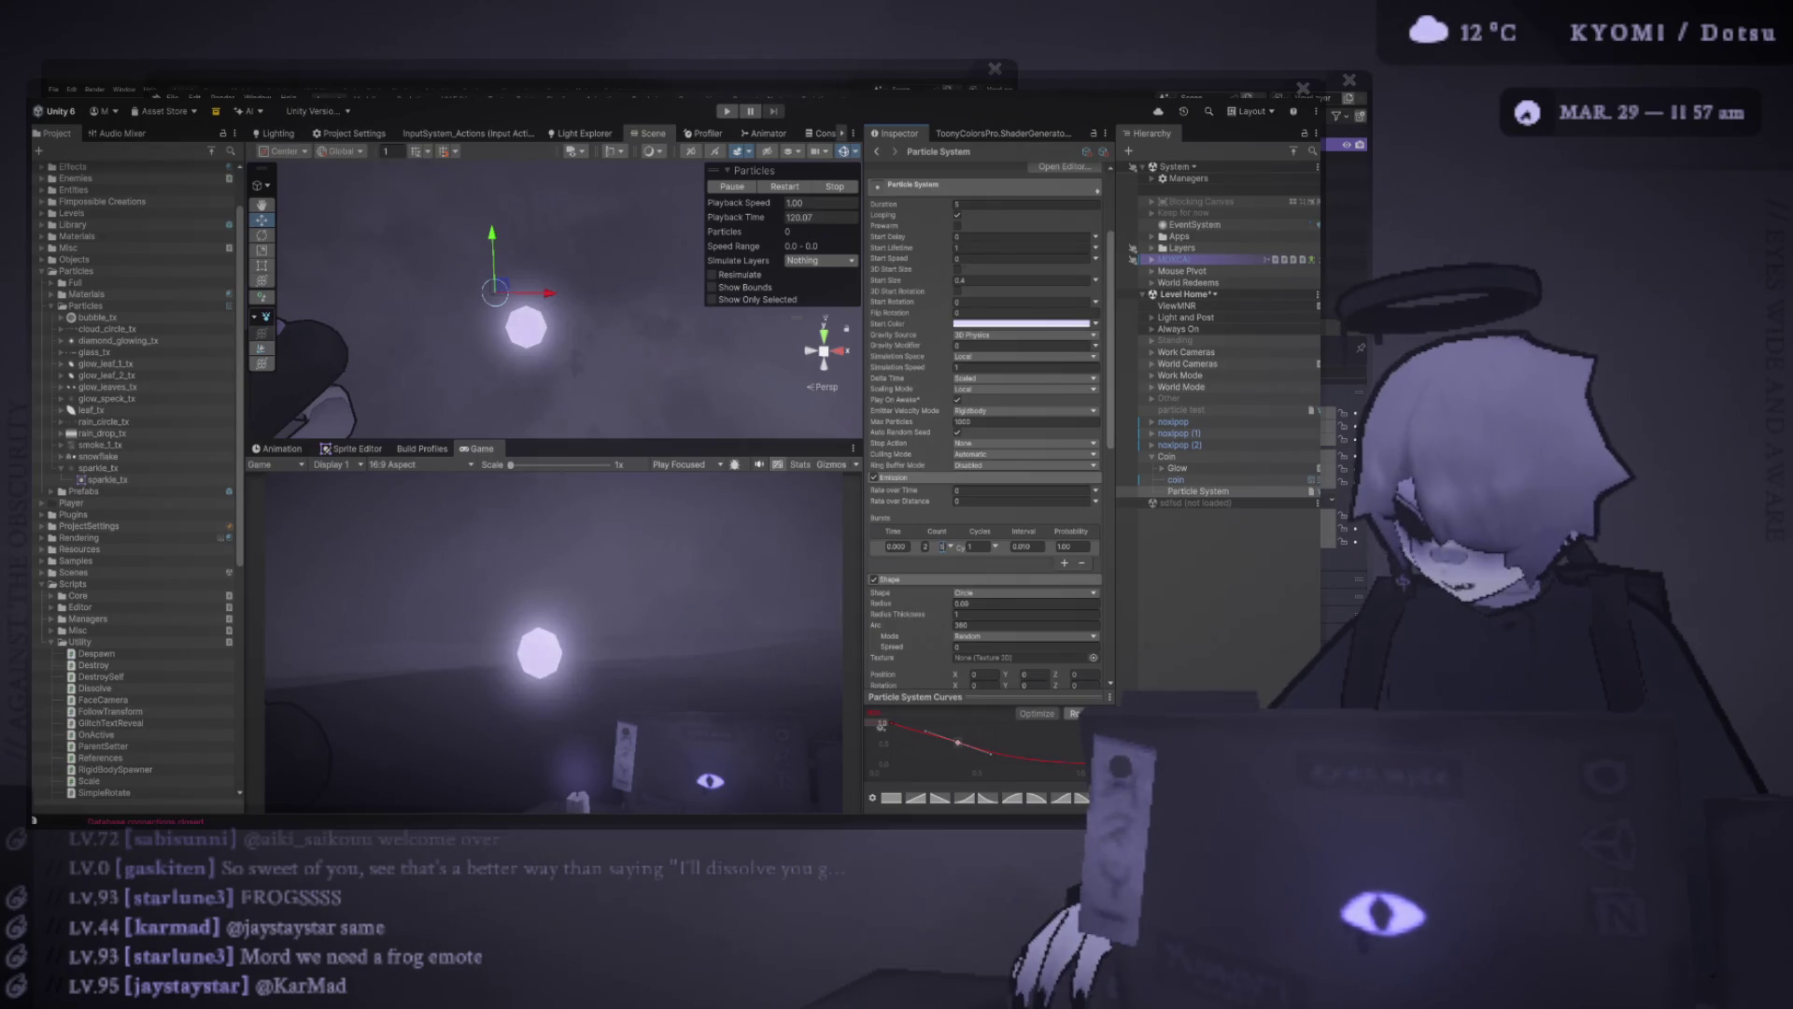
scroll(986, 421, up, 2)
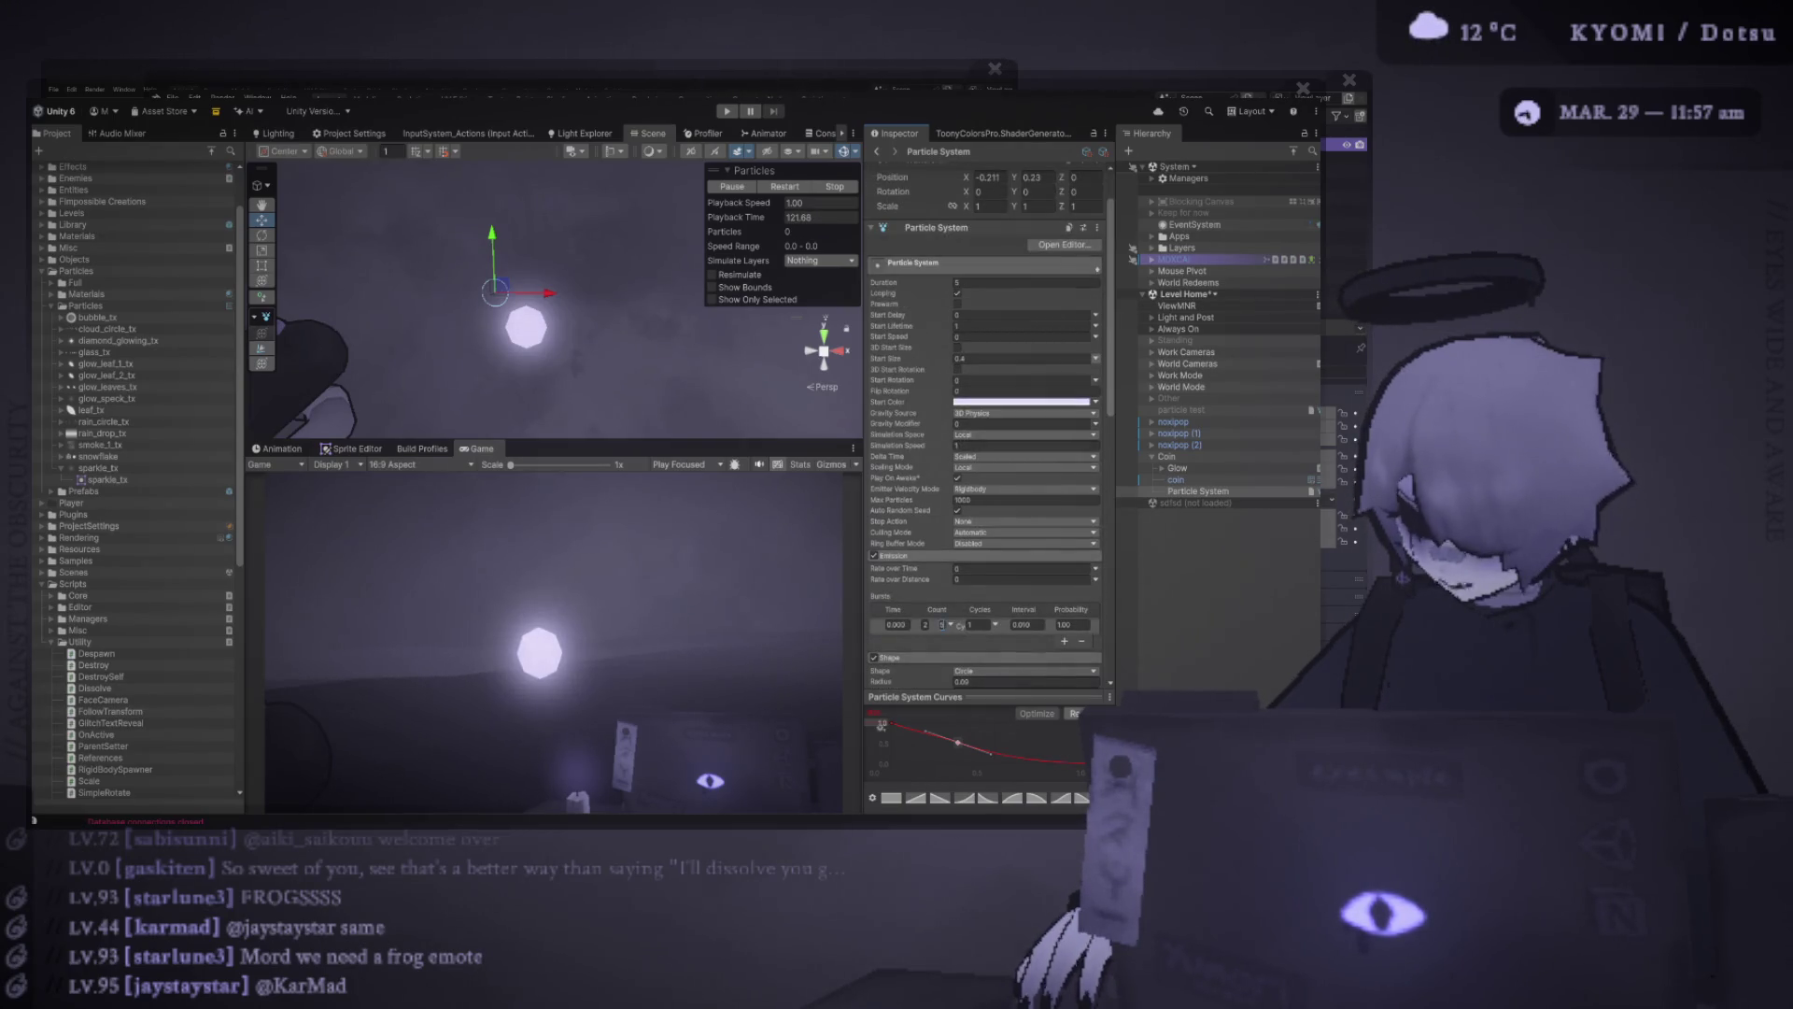
Give the sparkles a random Start Size between 0.2 and 0.4
click(984, 358)
text(0.2)
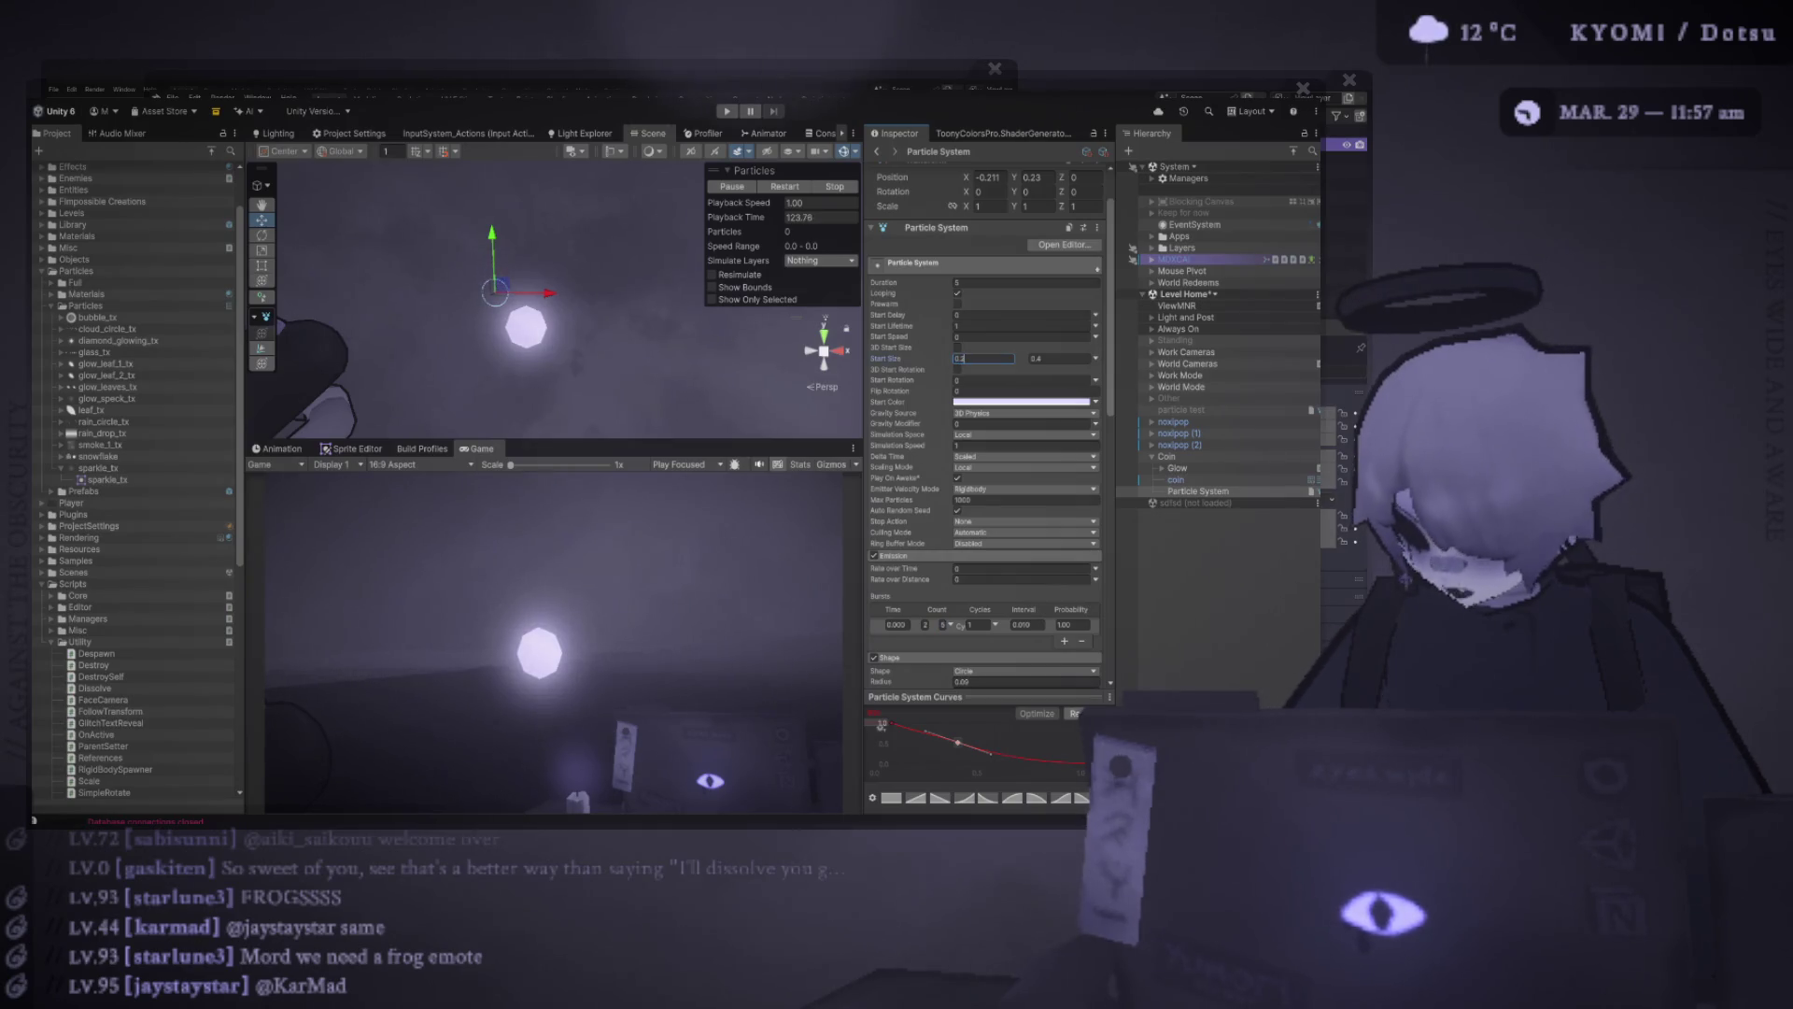
key(Tab)
text(0.4)
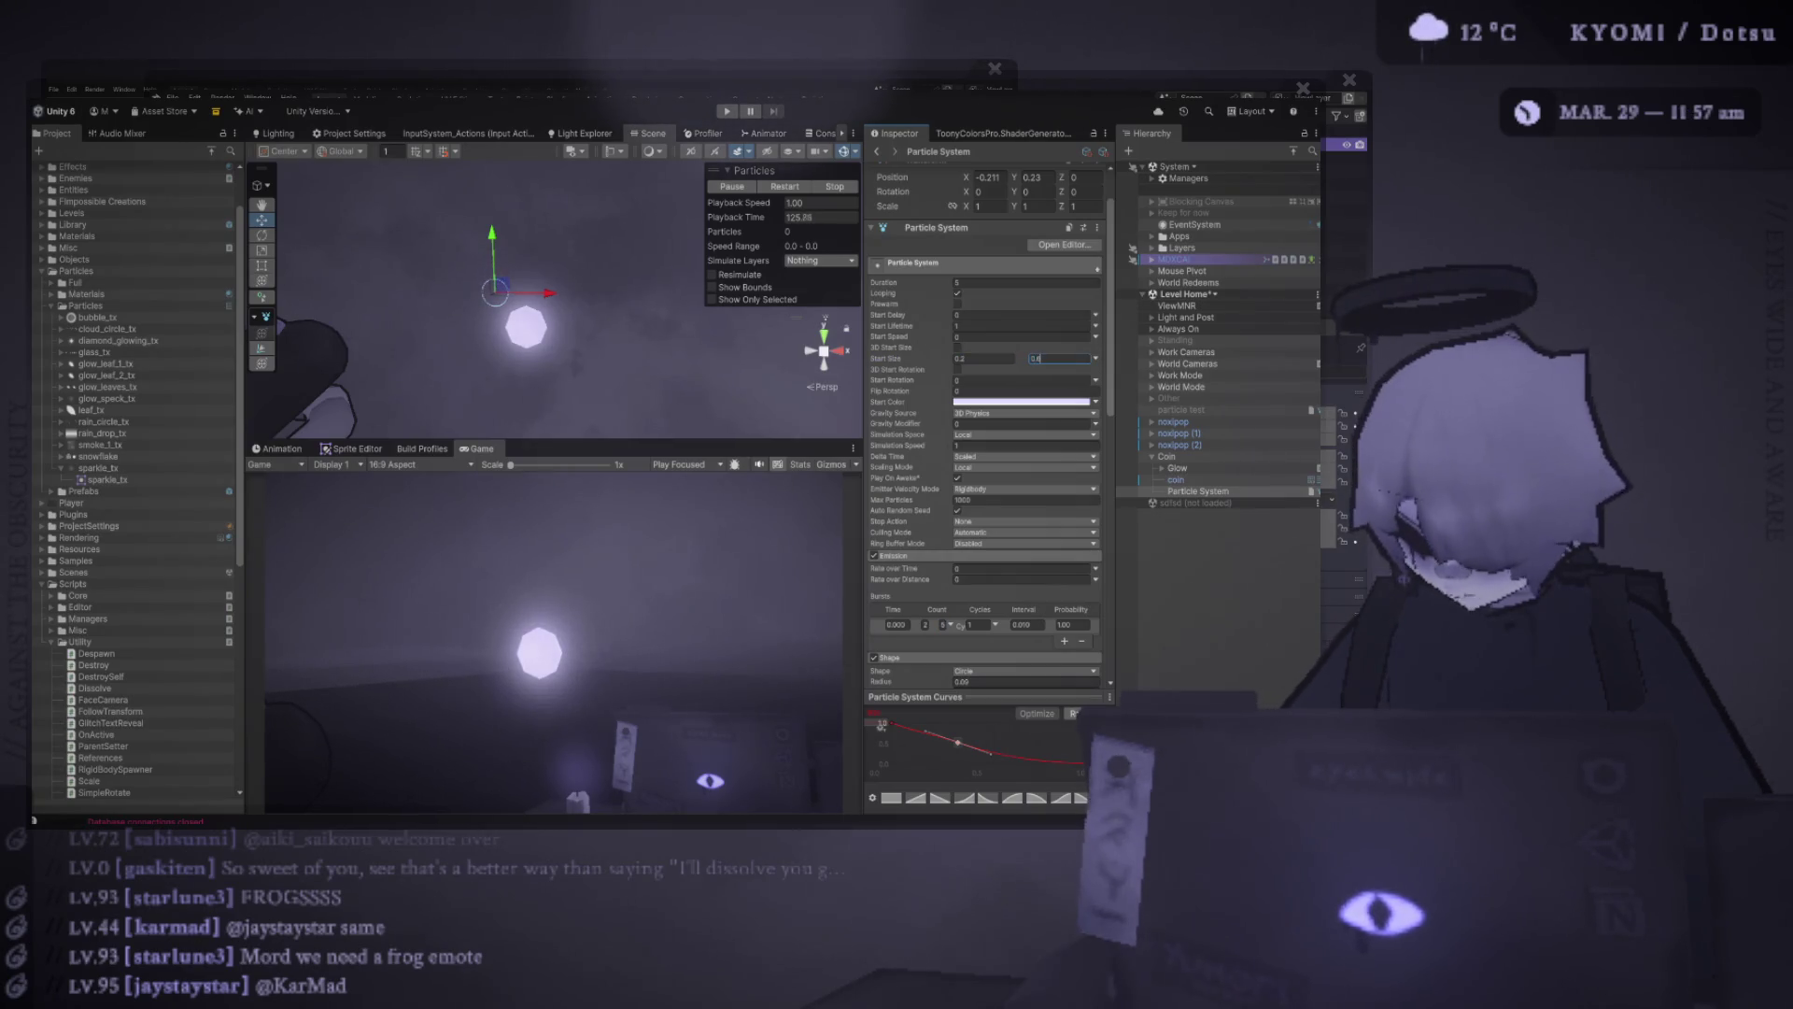
key(Return)
Set the Shape module's emission circle Radius to 0.3
scroll(985, 420, down, 3)
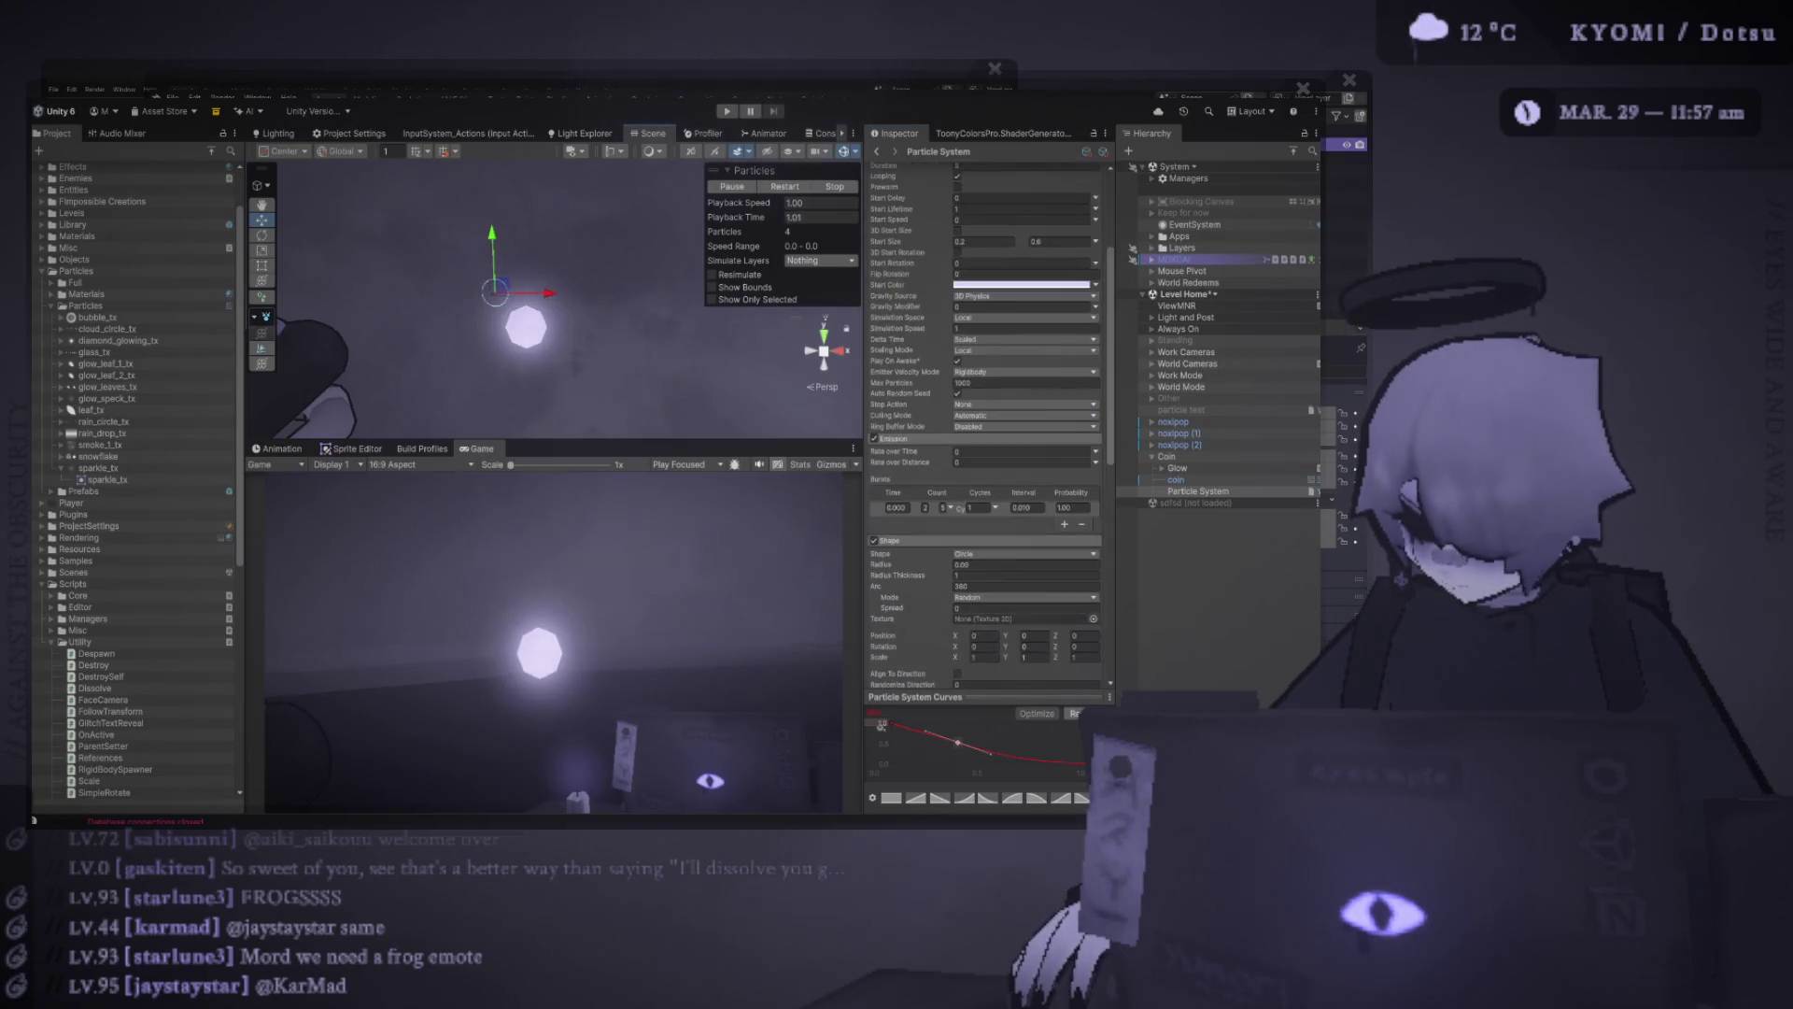
scroll(985, 425, down, 3)
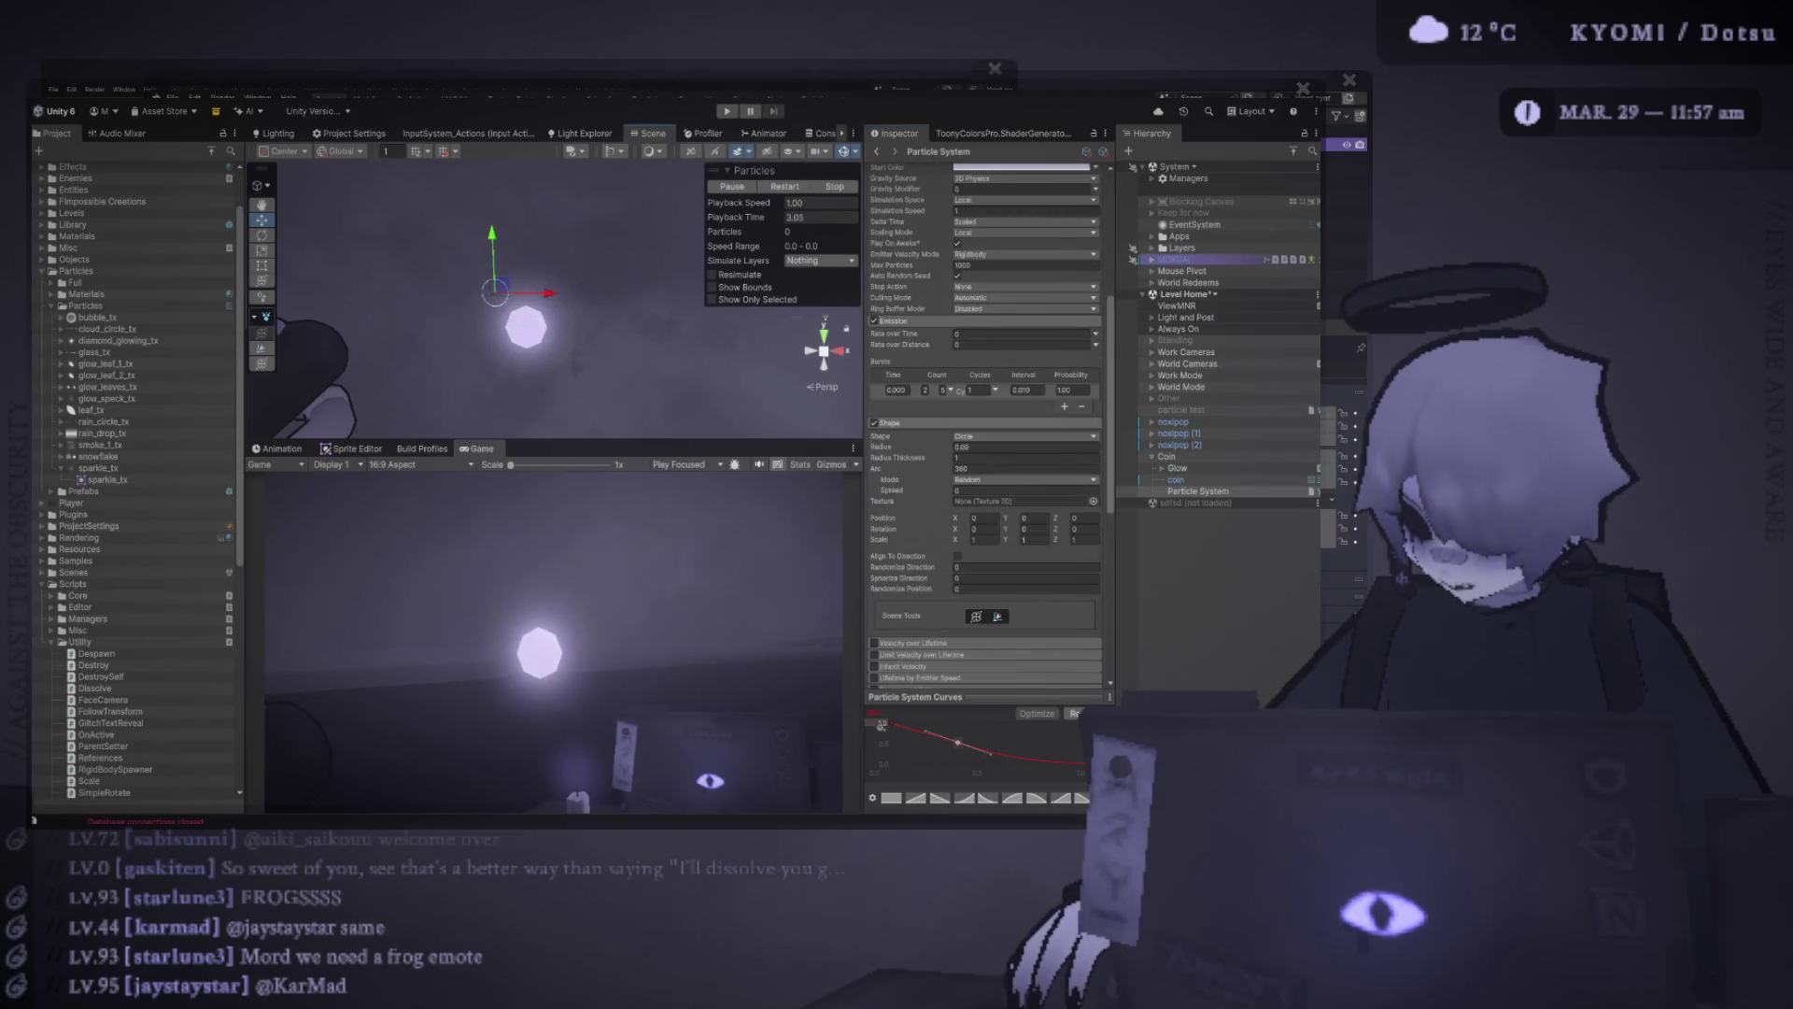
double_click(1026, 446)
text(0.3)
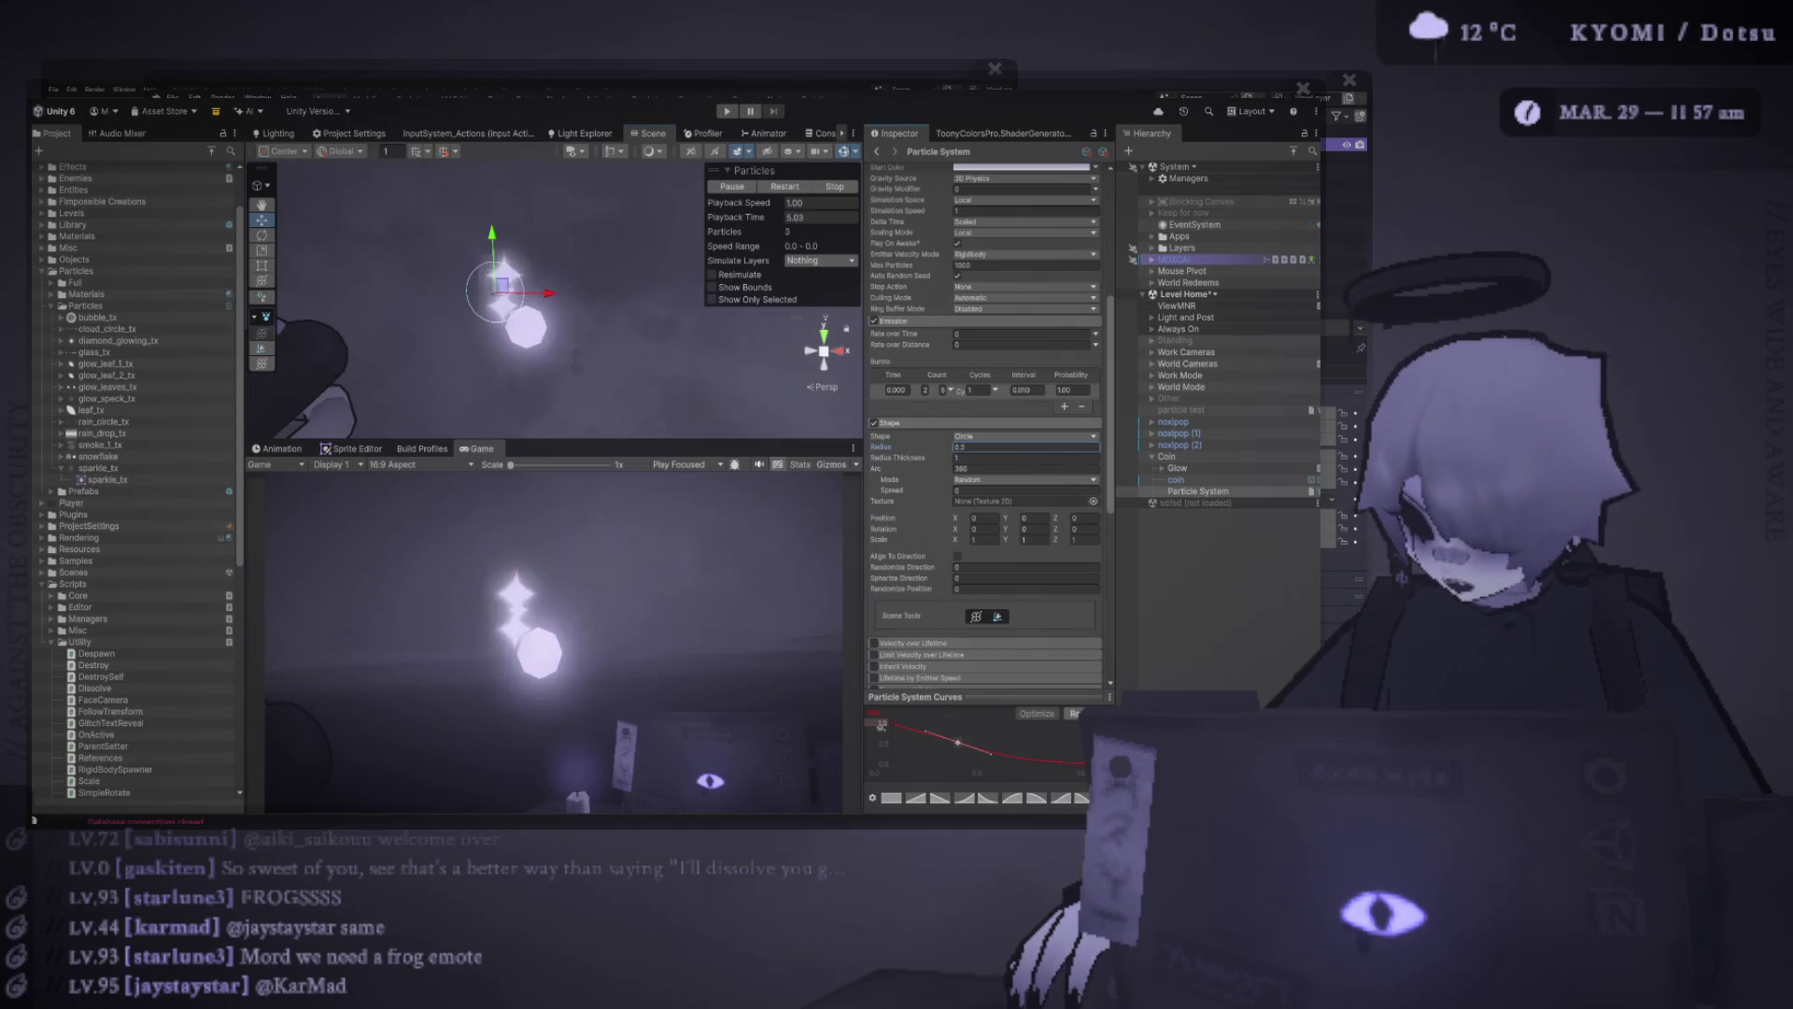
key(Return)
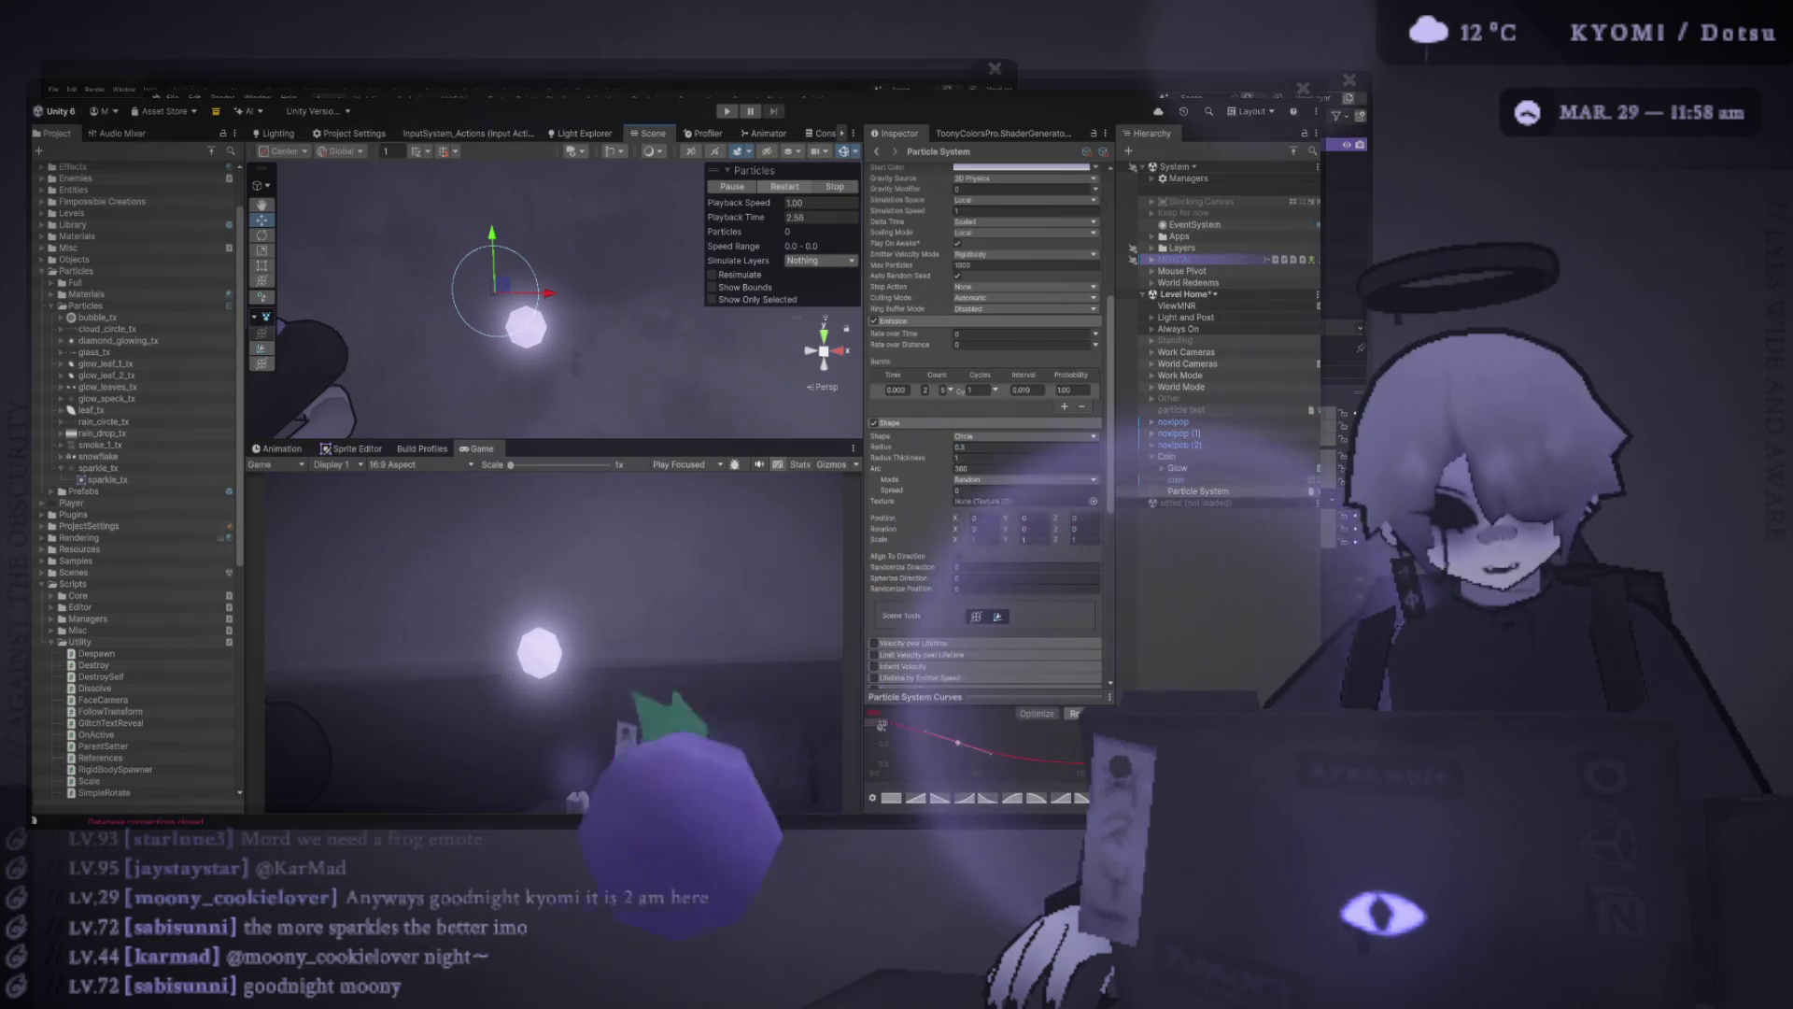
click(785, 185)
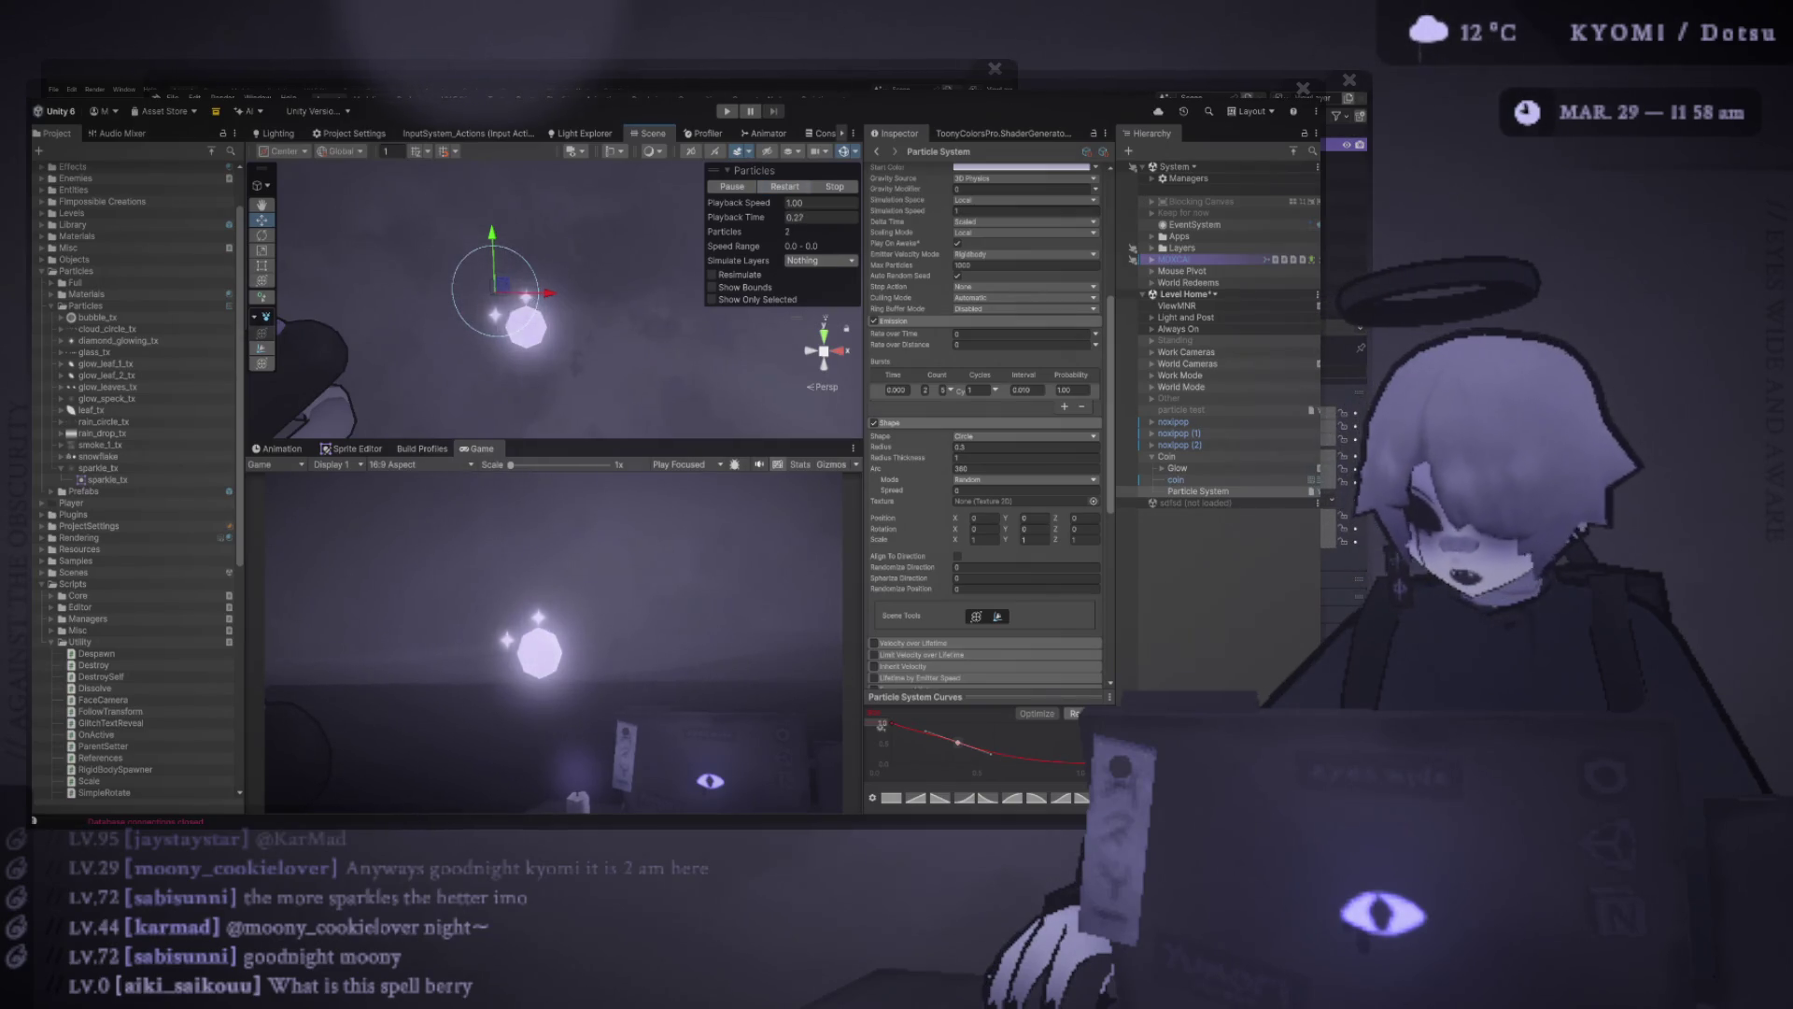
scroll(986, 425, down, 3)
scroll(985, 425, down, 8)
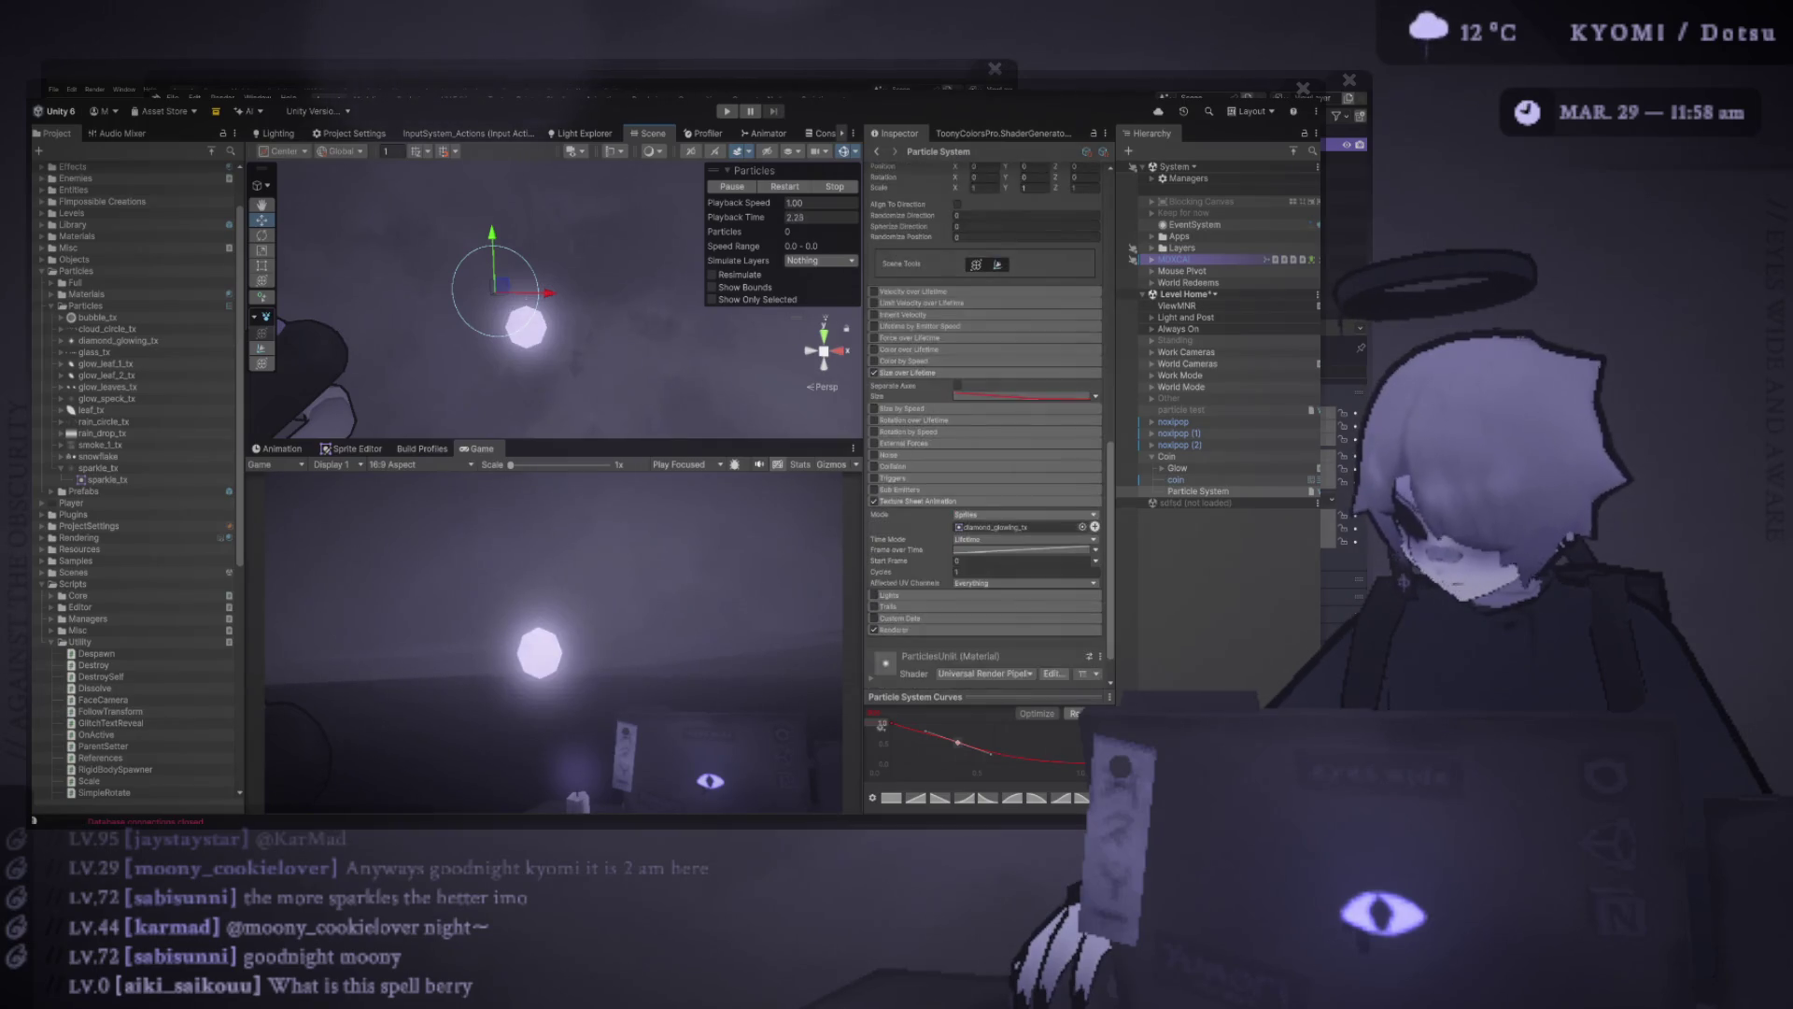
scroll(985, 425, up, 8)
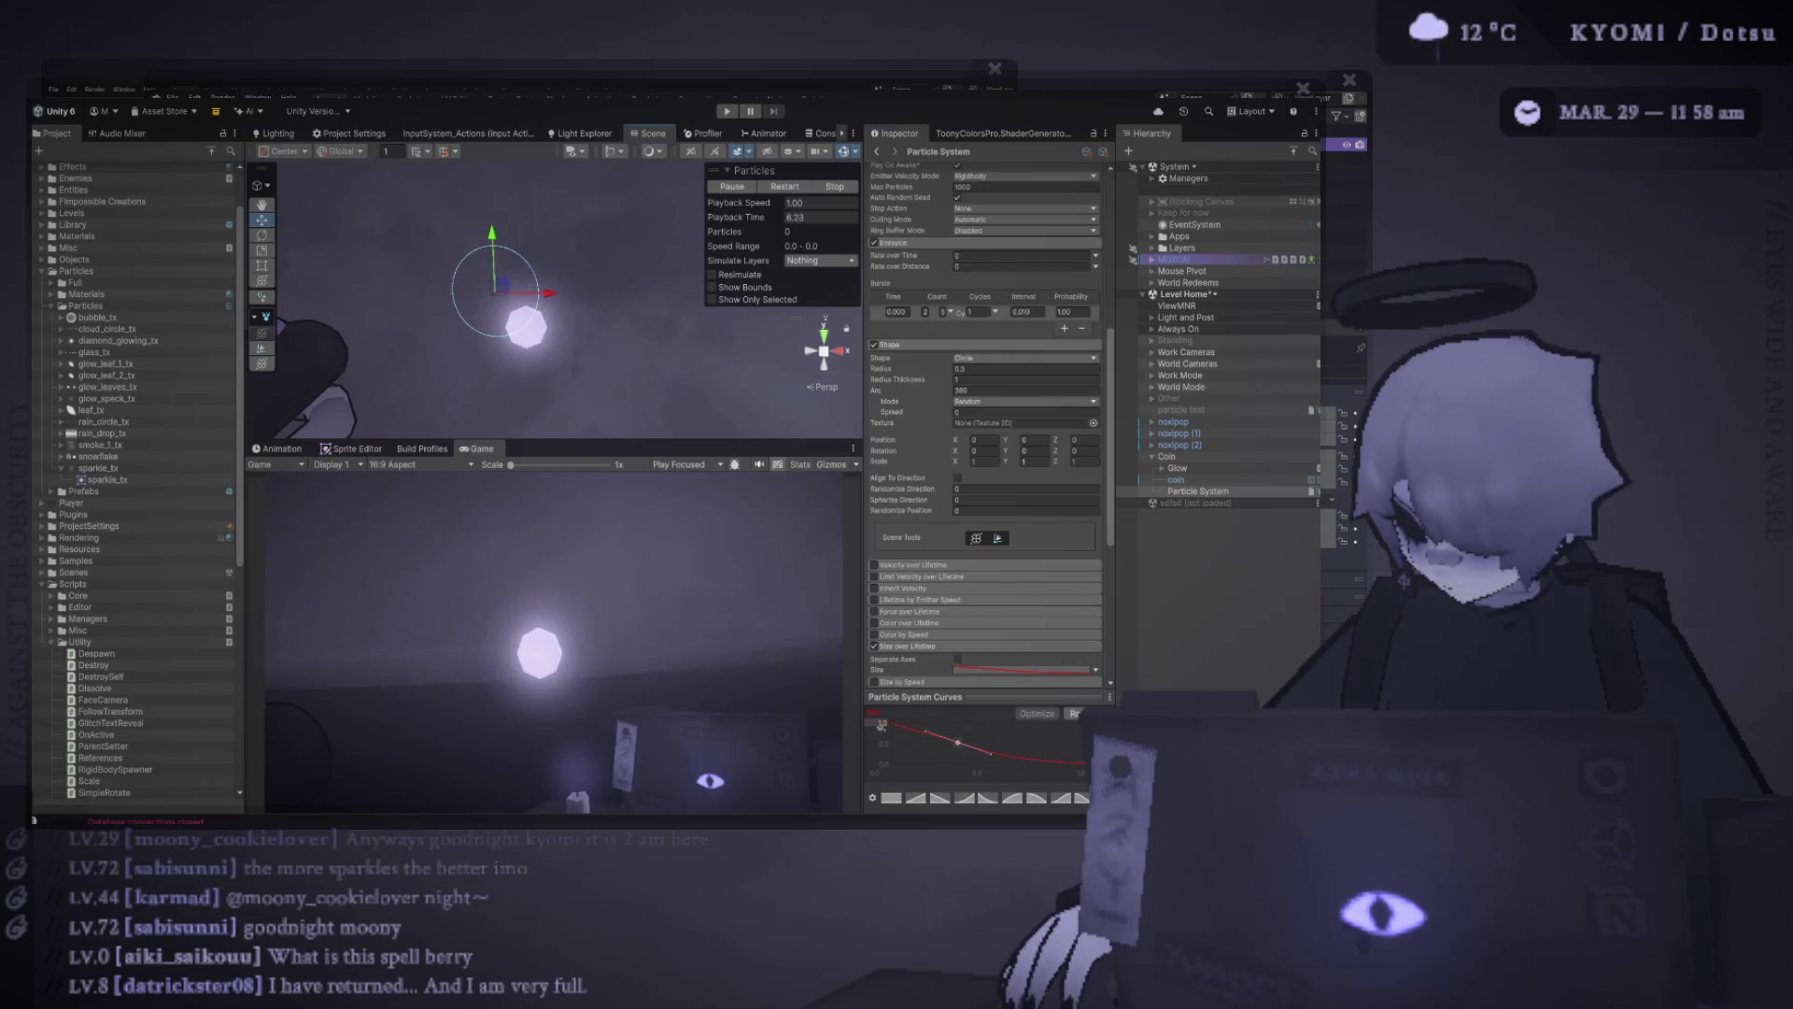
click(785, 186)
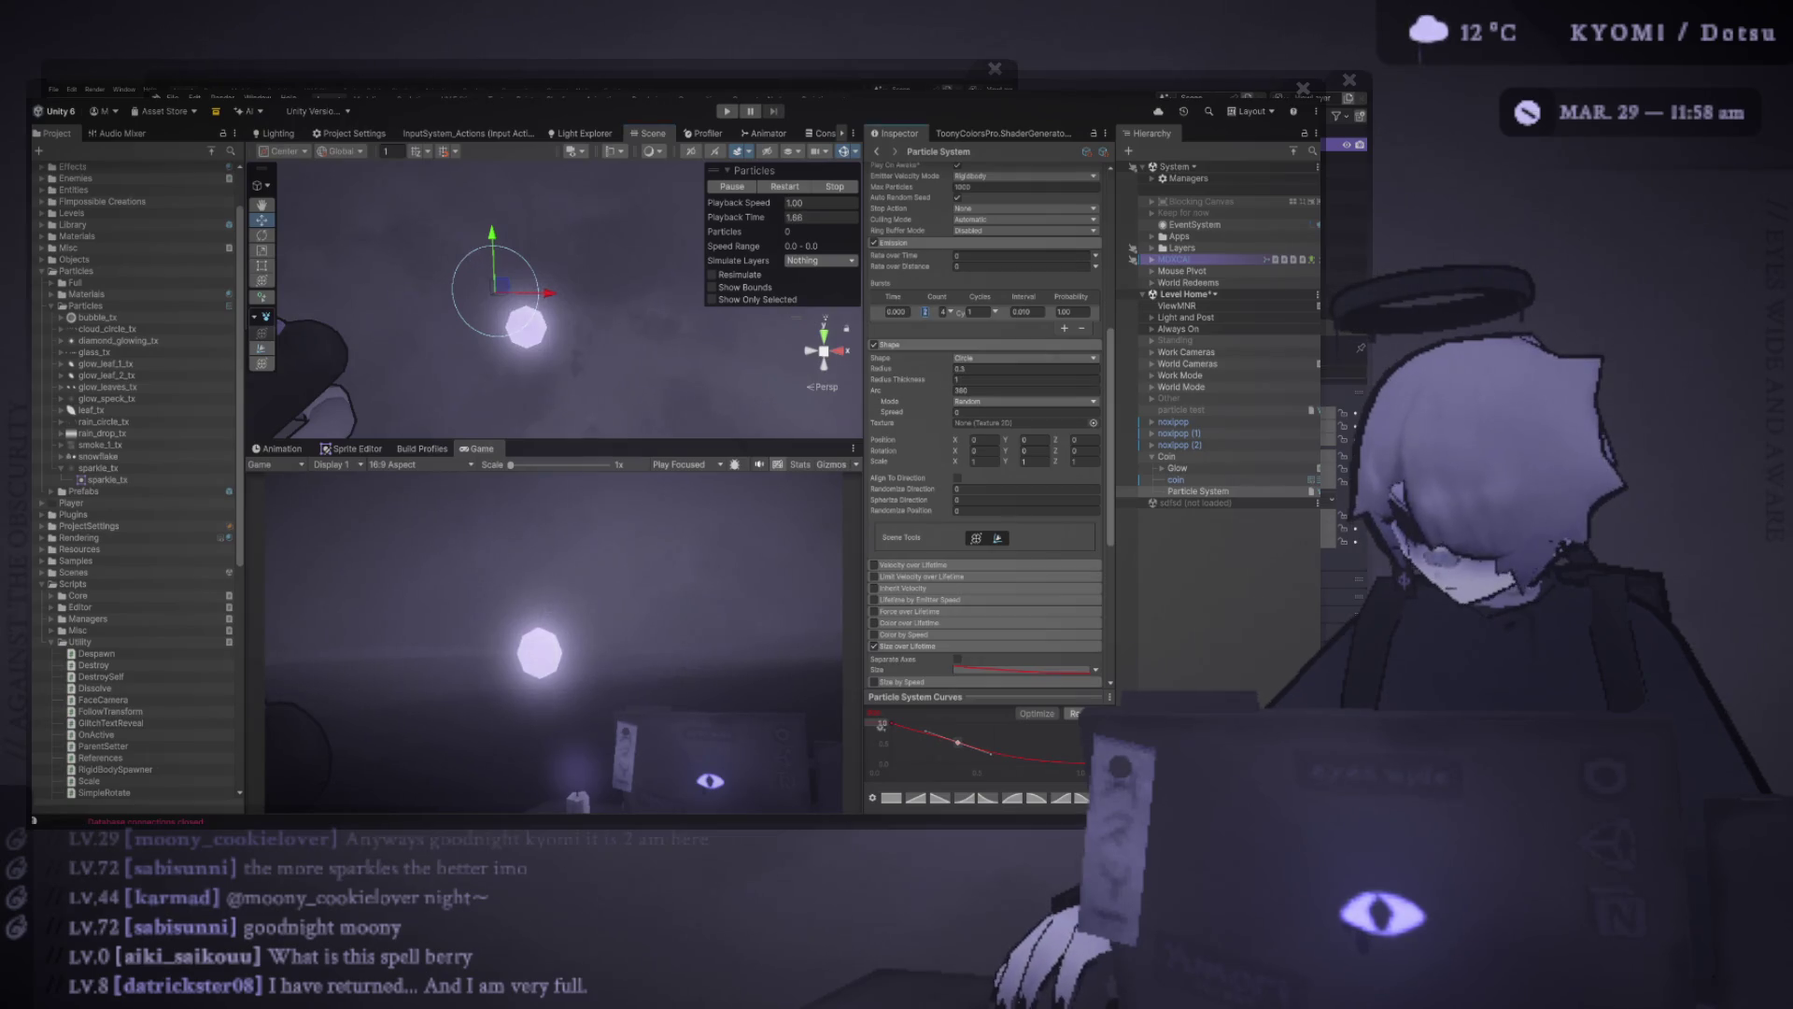
key(Return)
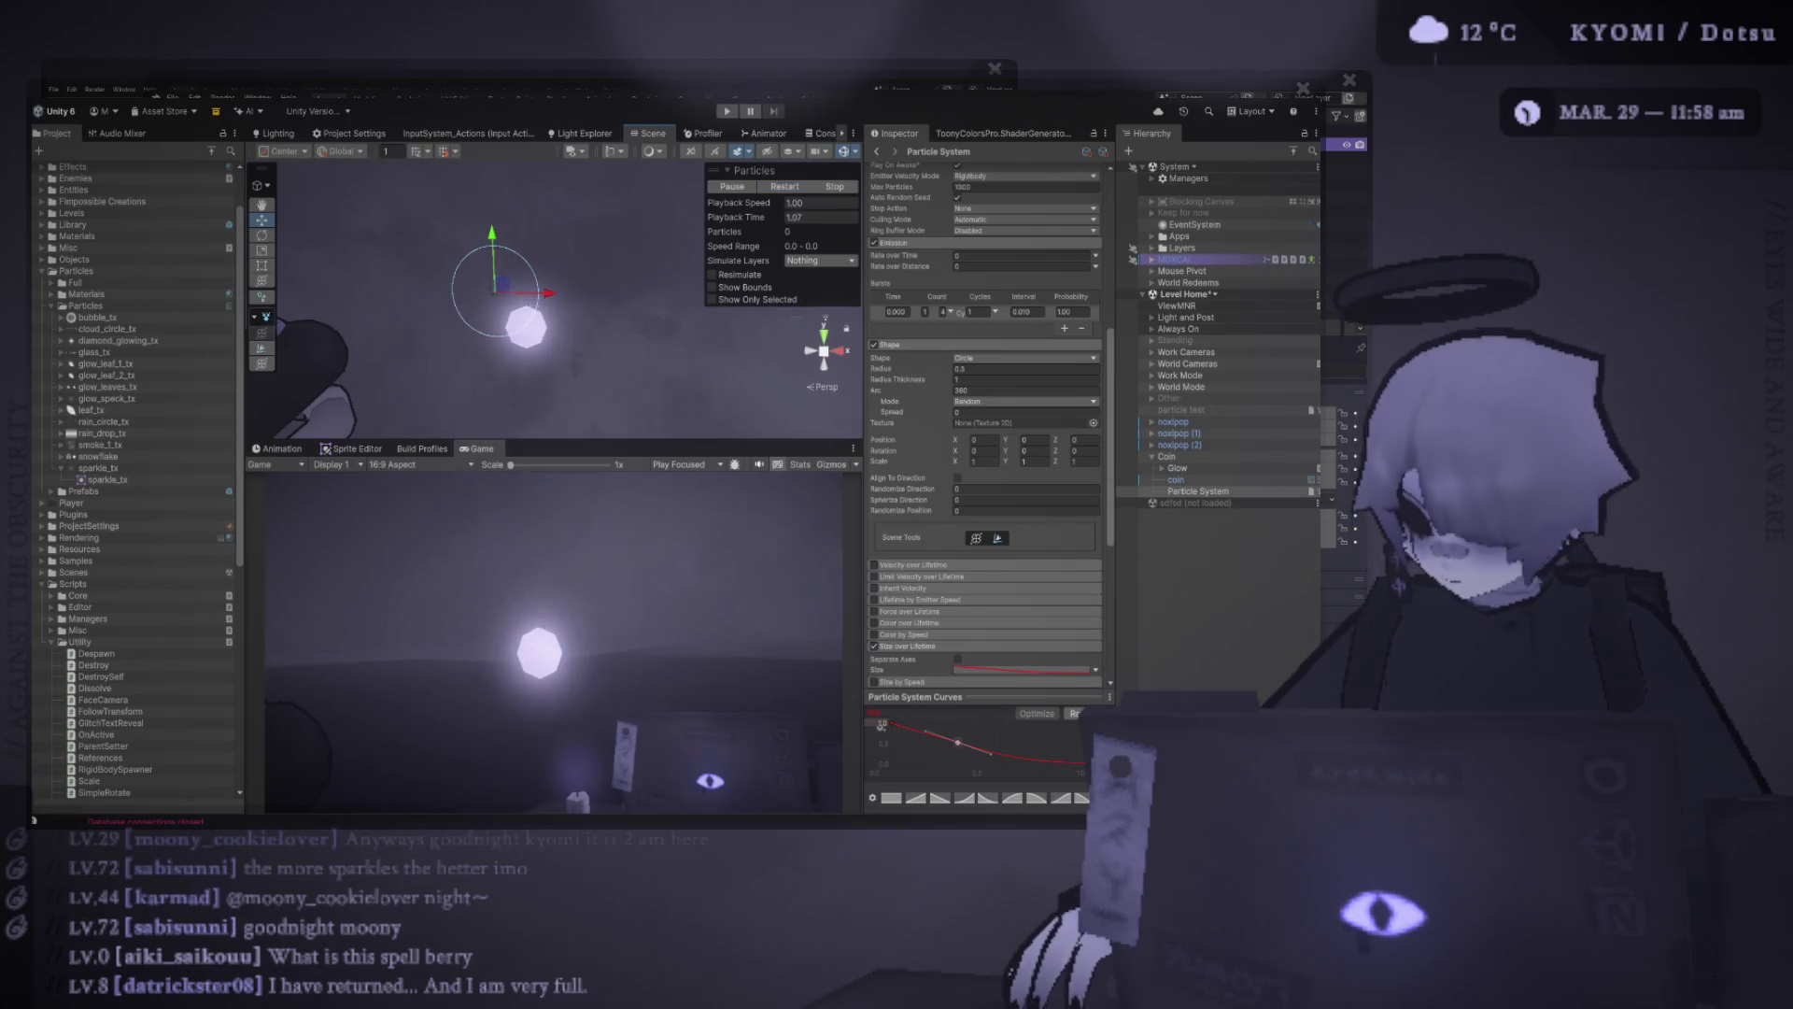
scroll(986, 421, up, 8)
Zero the emitter's X and Y position, set Simulation Space to World, and restart the effect
click(988, 235)
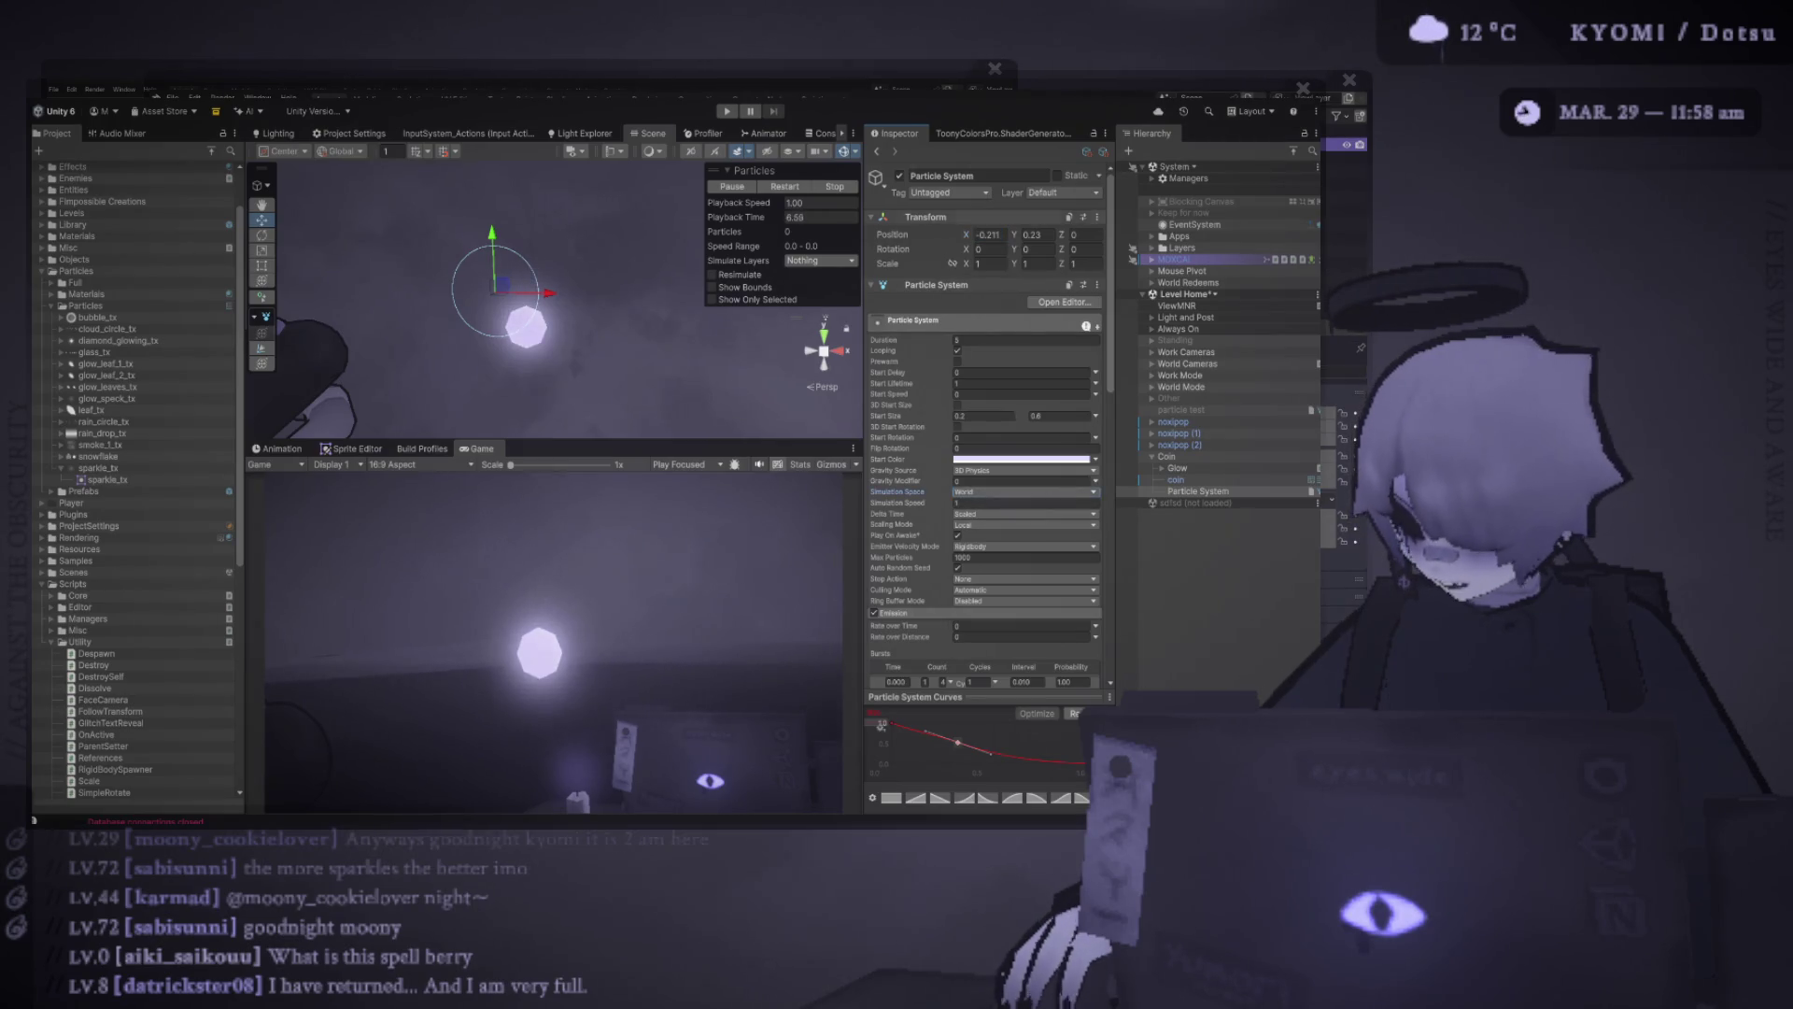
click(1023, 492)
click(990, 505)
text(0)
key(Tab)
text(0)
key(Return)
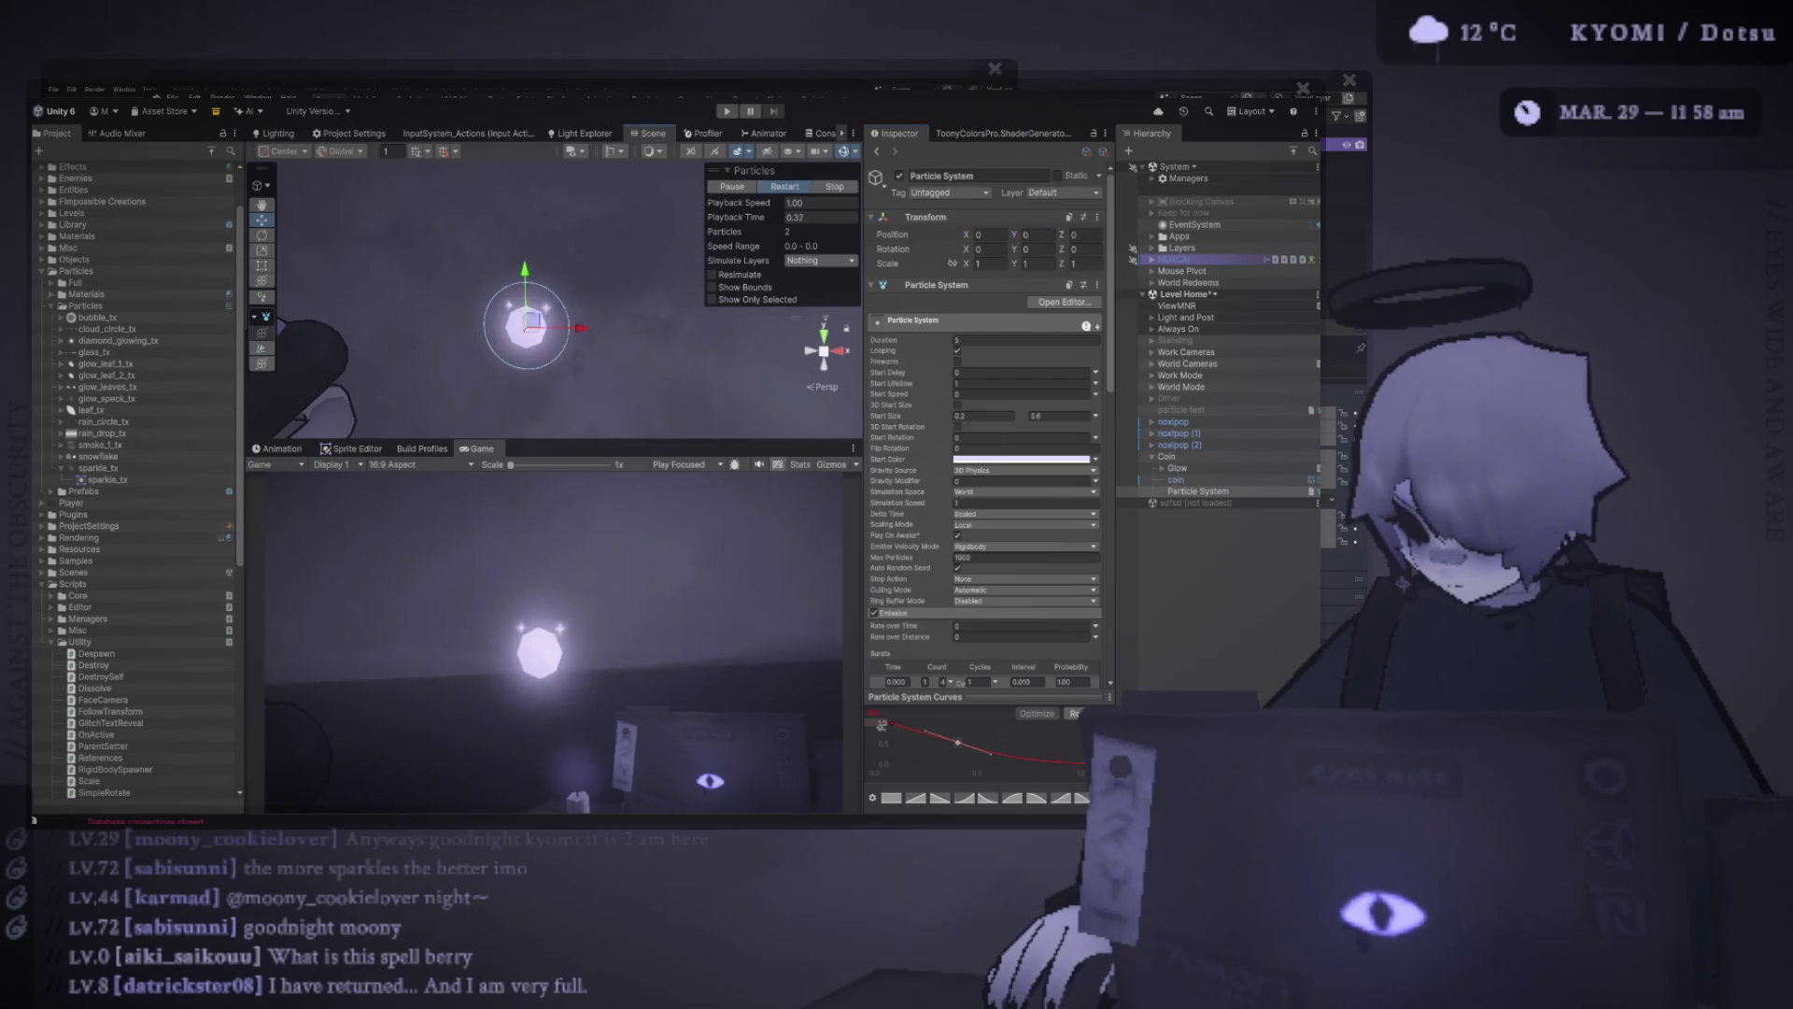
click(784, 186)
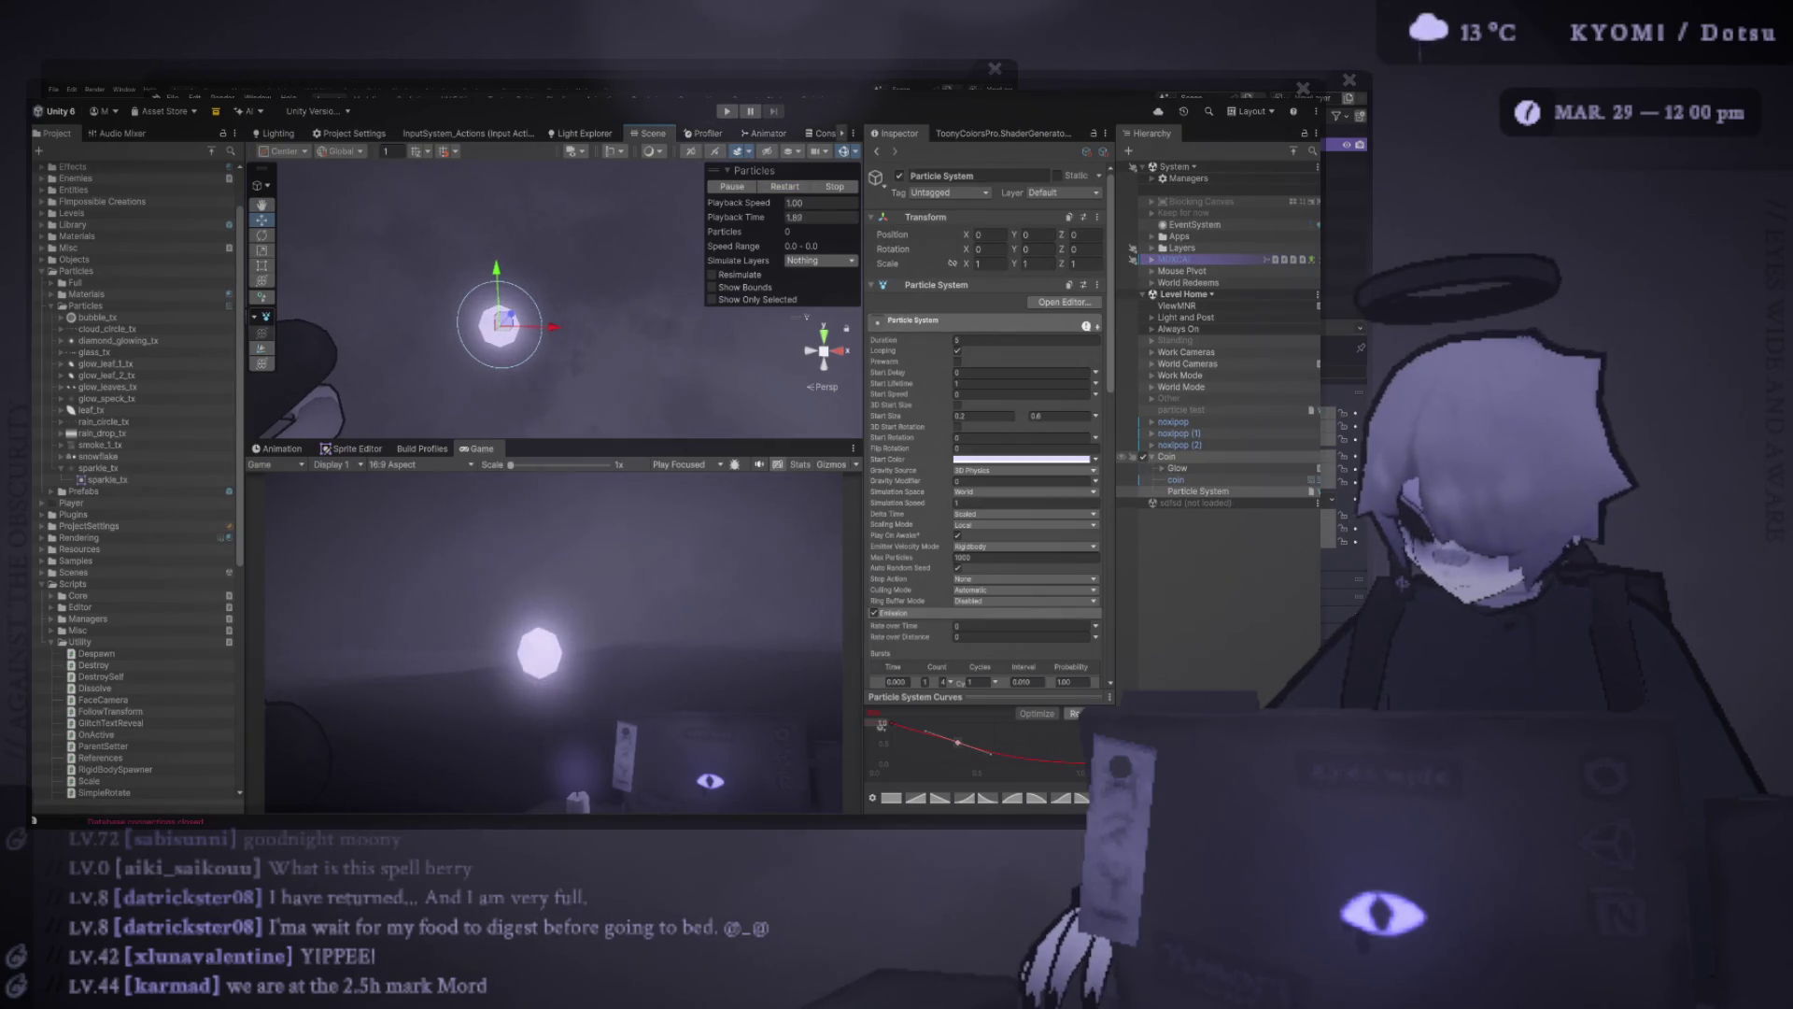
Rename the particle system object to 'Sparkles' and clear the selection
key(F2)
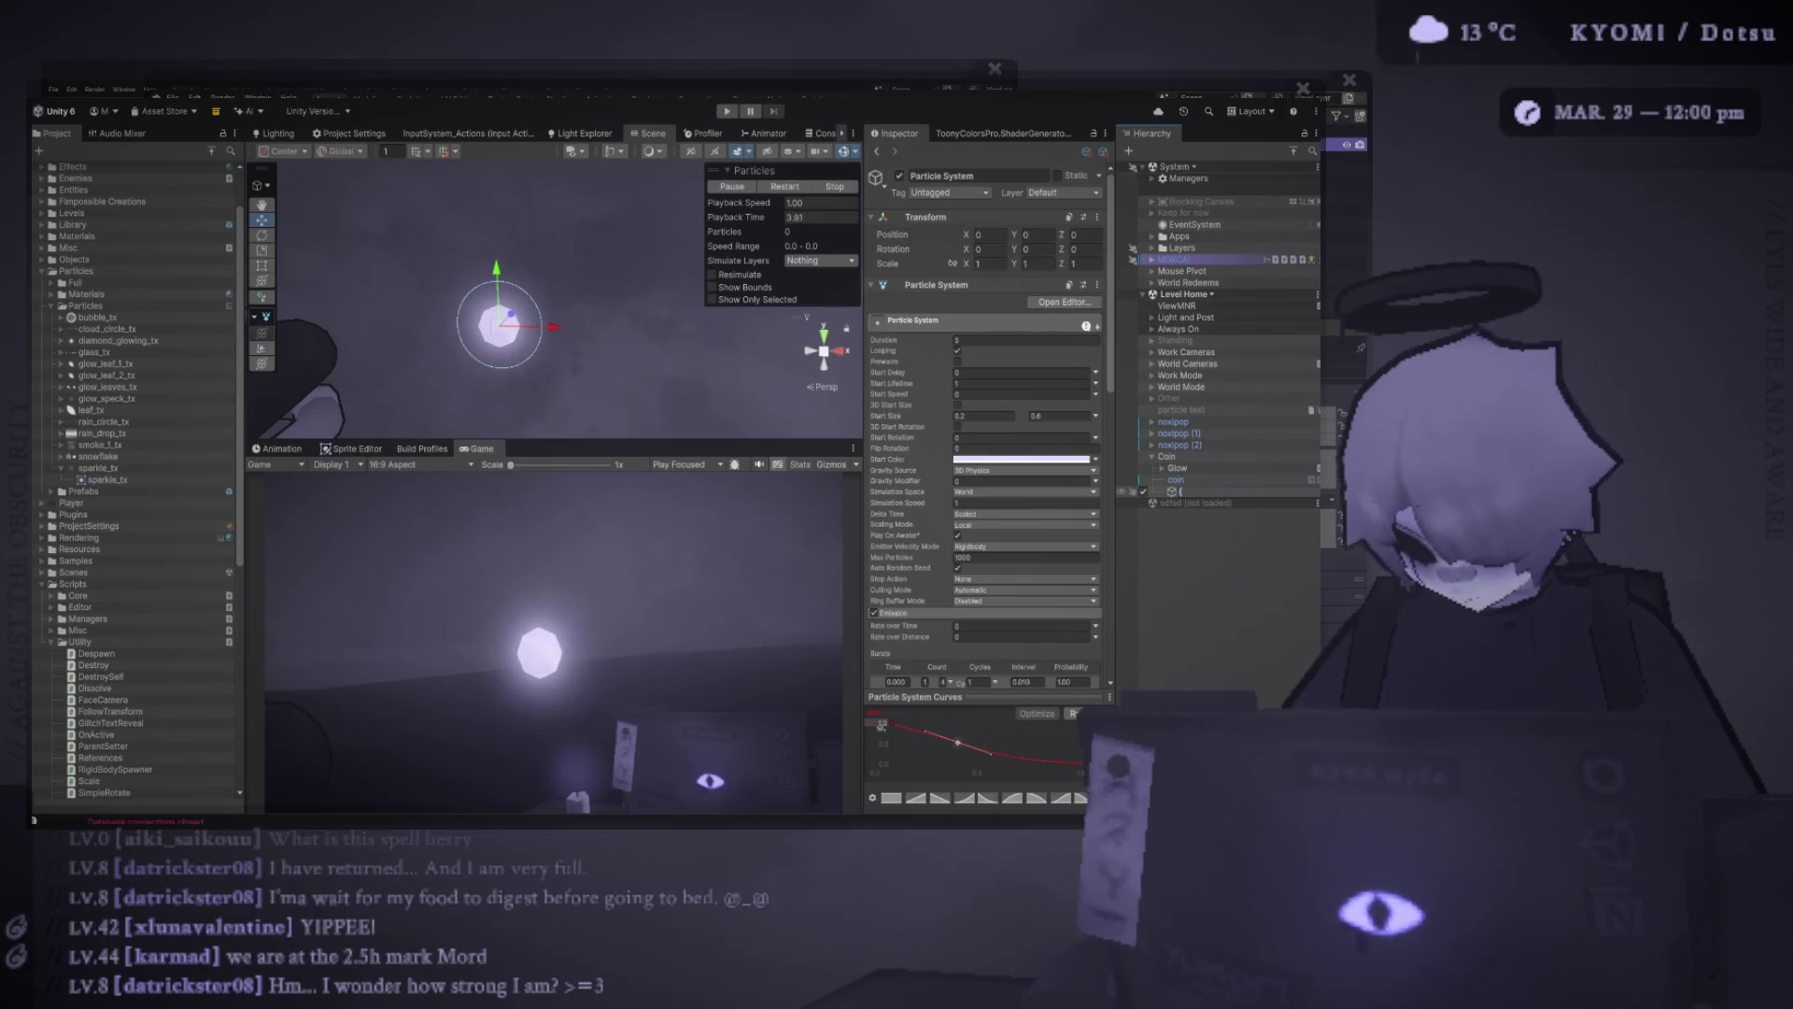
text(Sparkles)
key(Return)
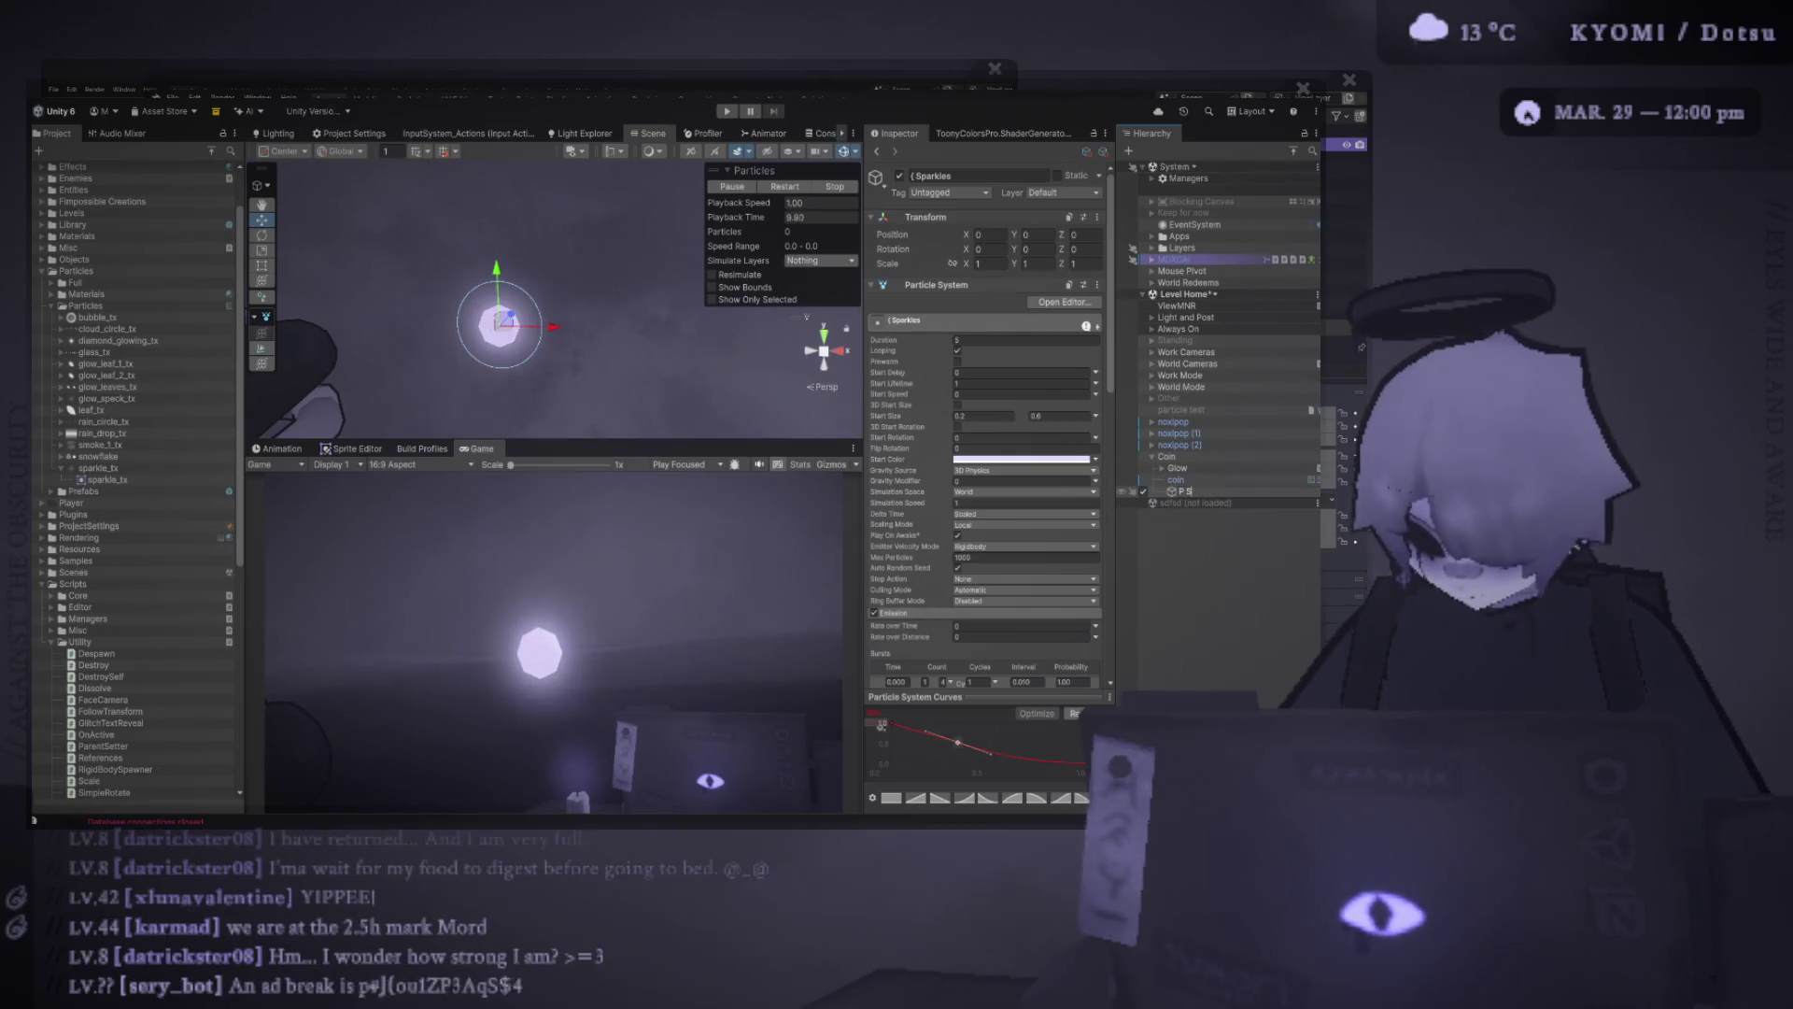
click(806, 317)
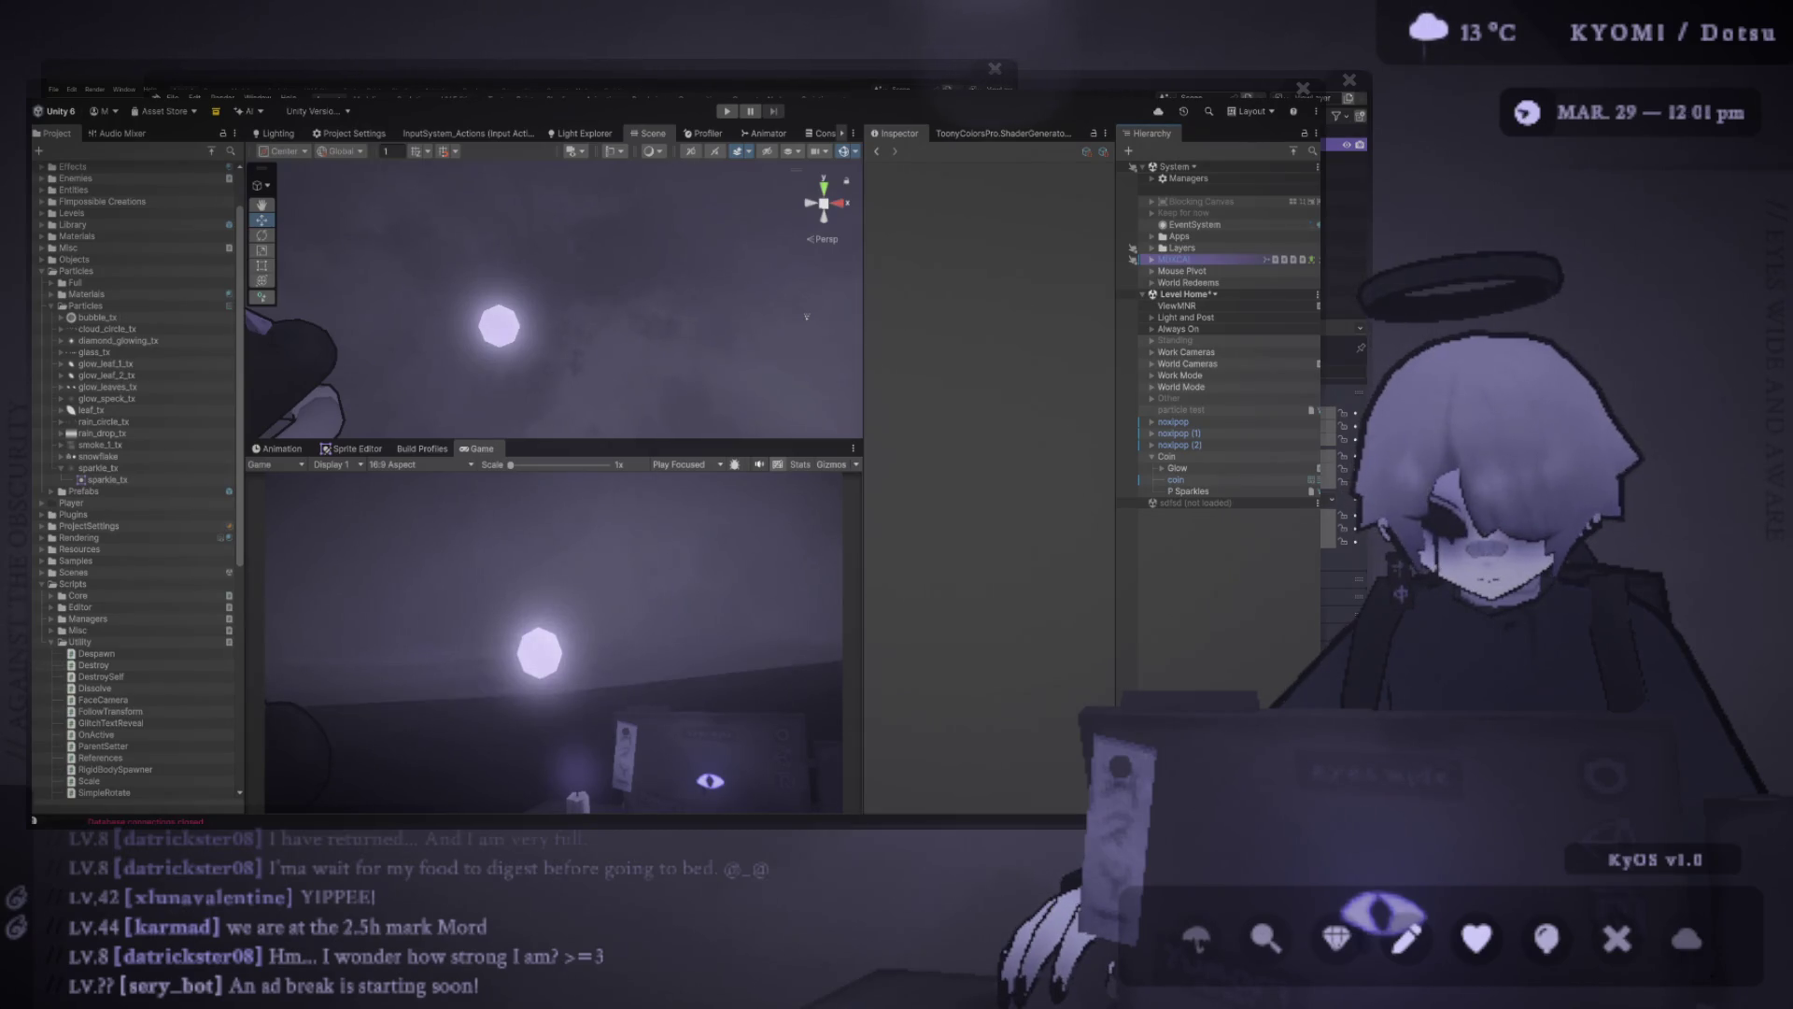
Compare the parent Coin, the inner coin mesh and P Sparkles in the Hierarchy
click(1192, 491)
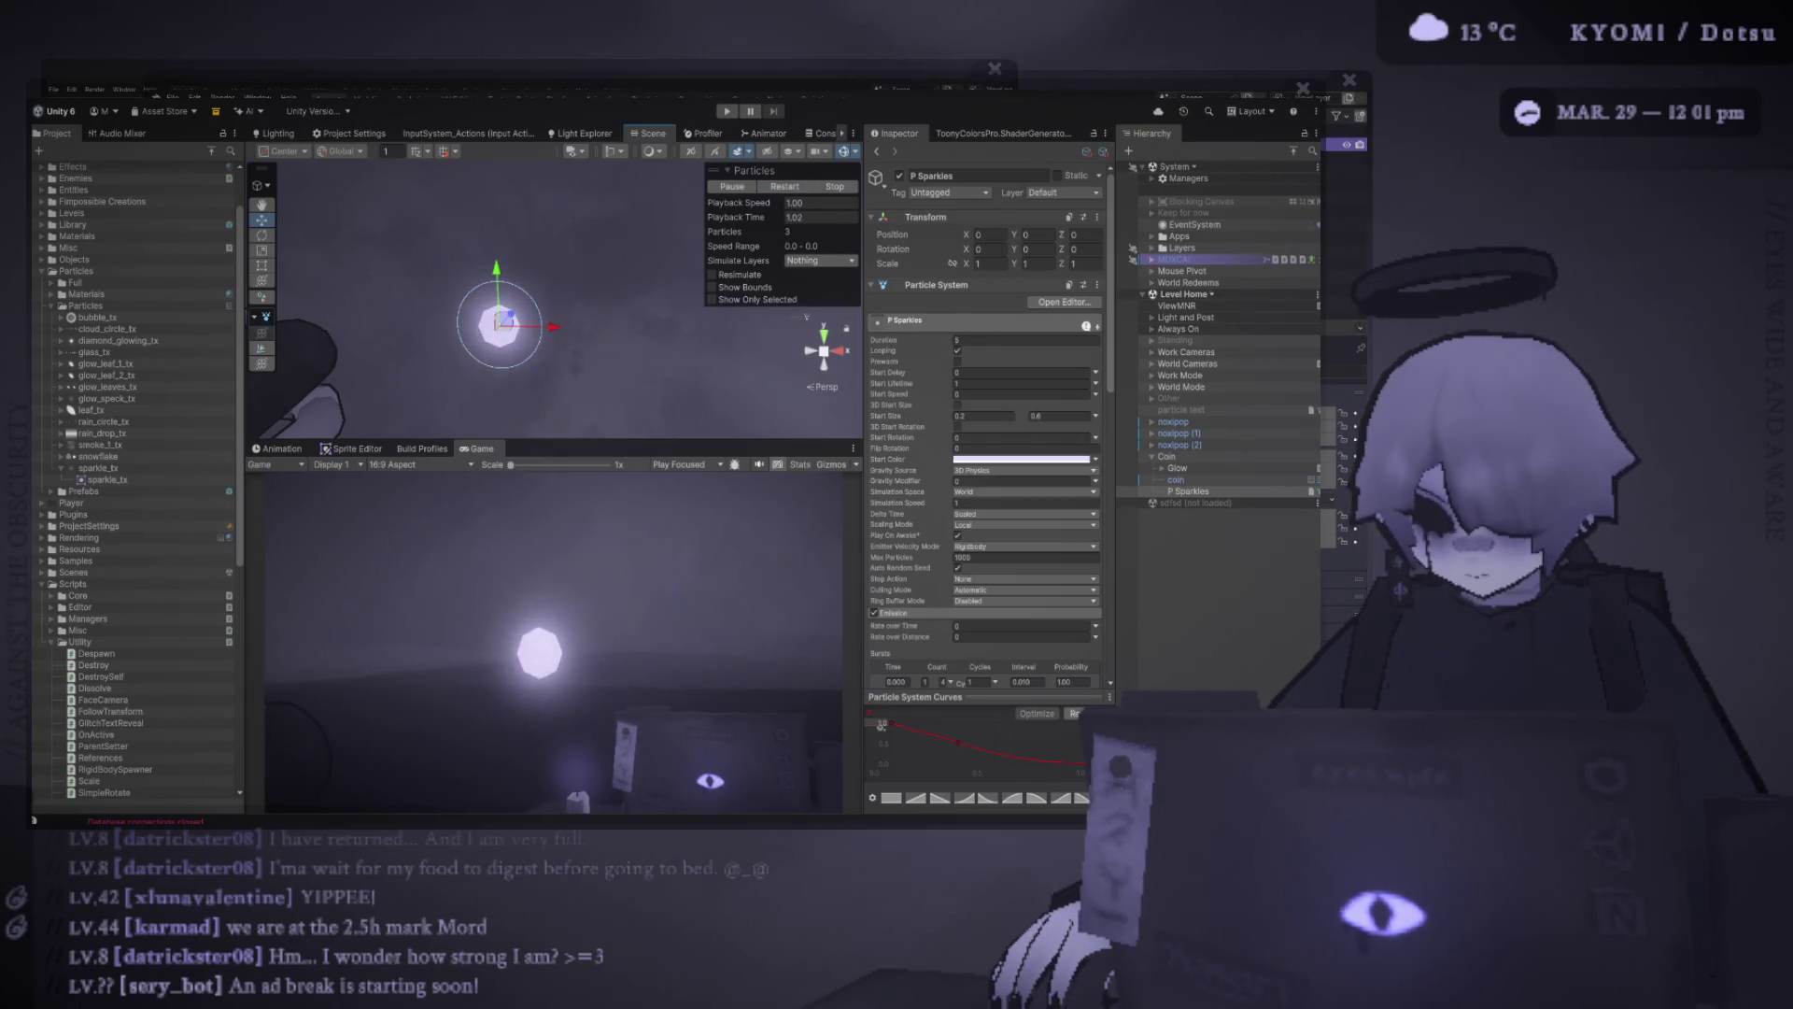
click(813, 202)
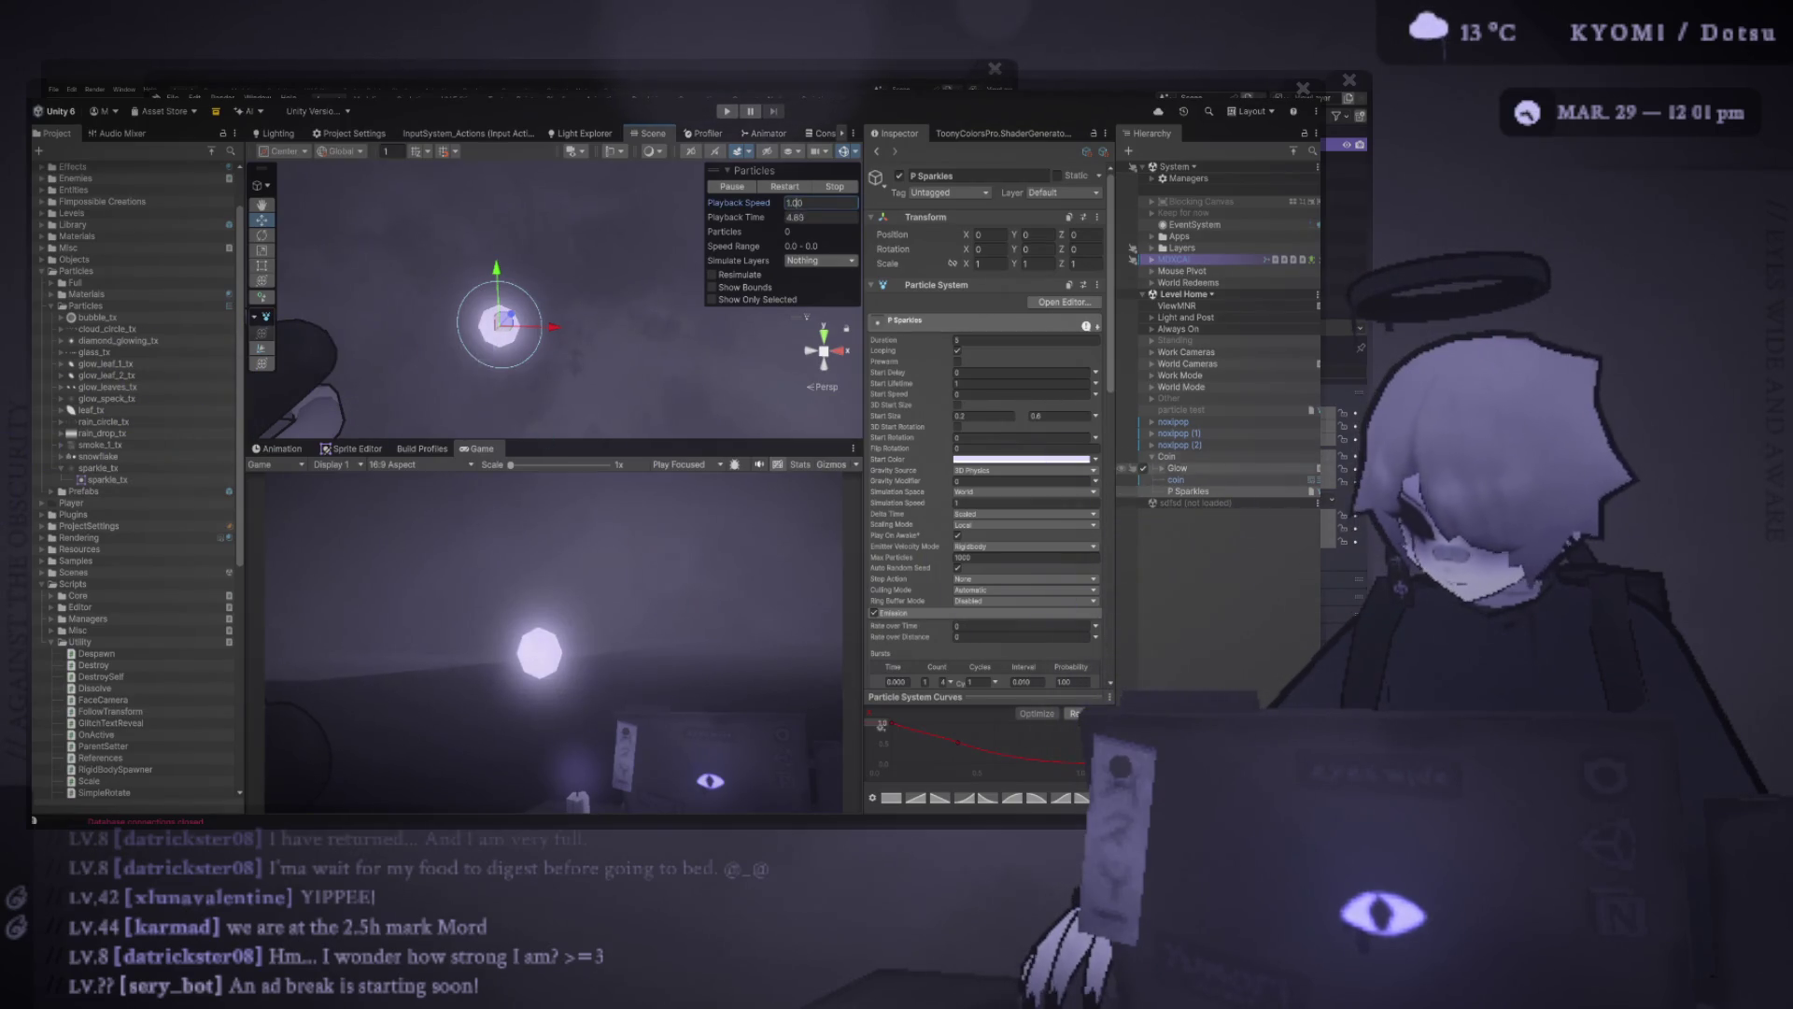
click(1168, 457)
click(1192, 491)
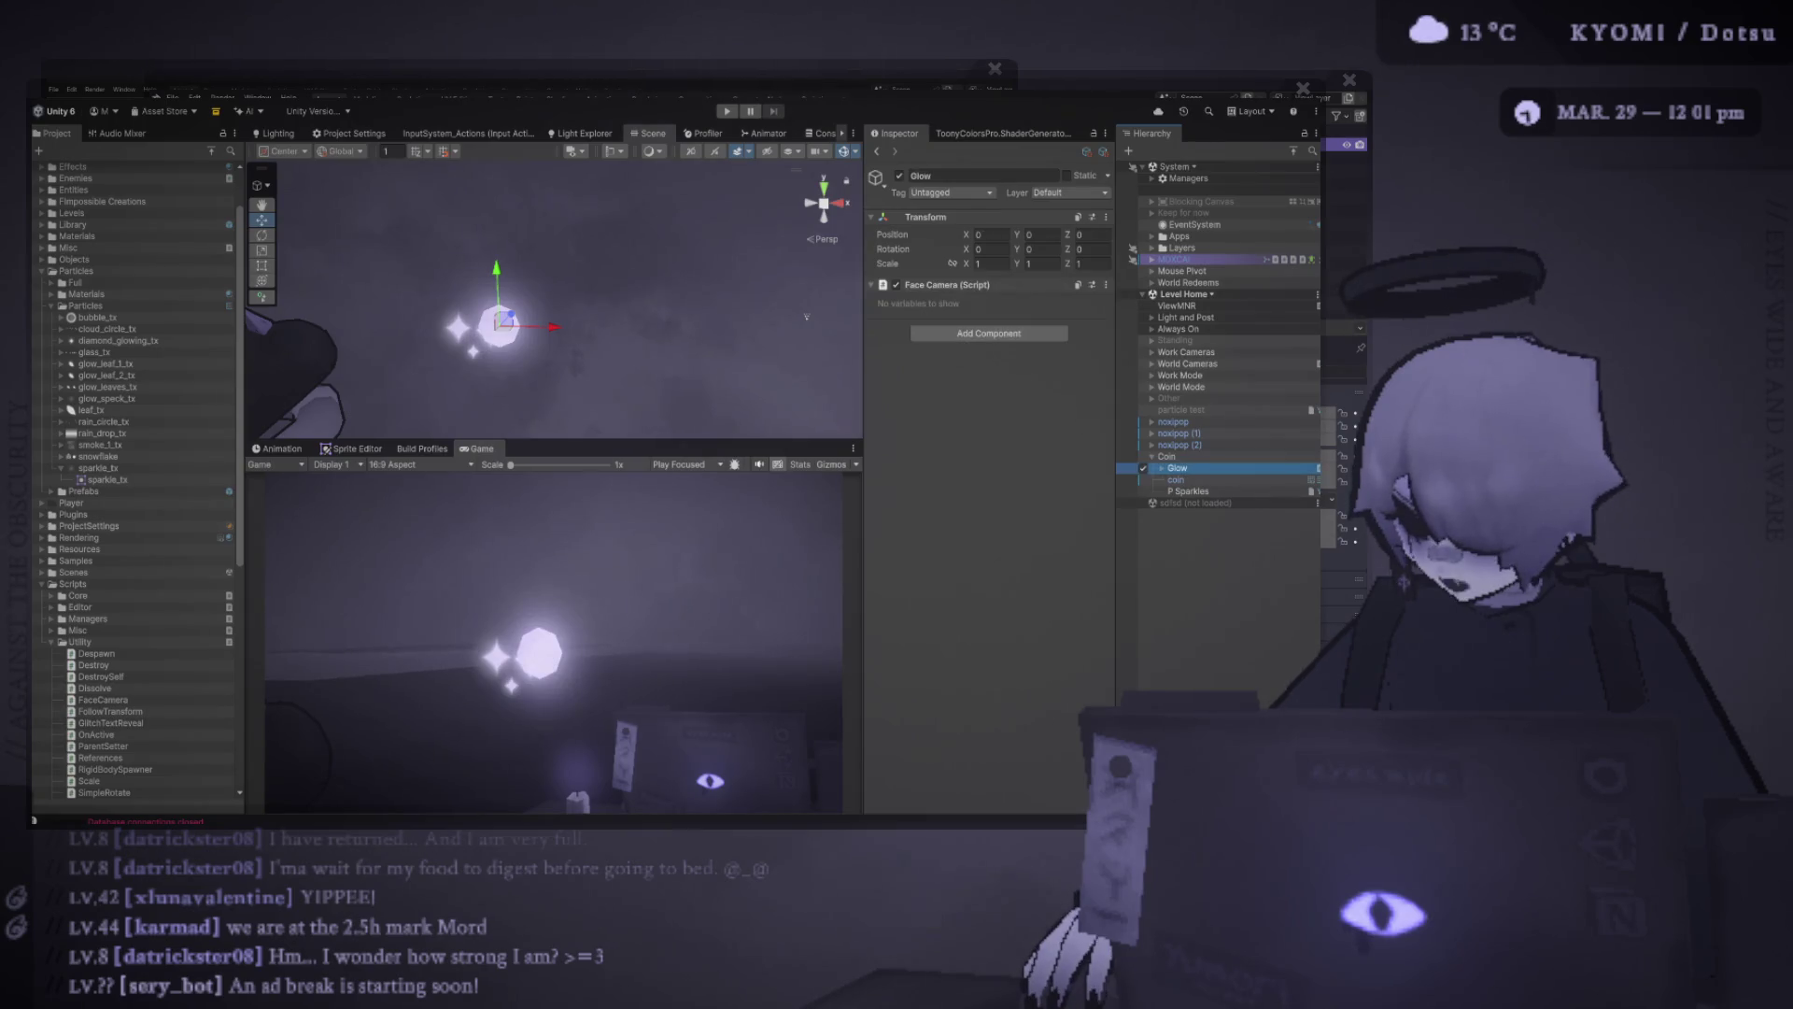
click(1176, 479)
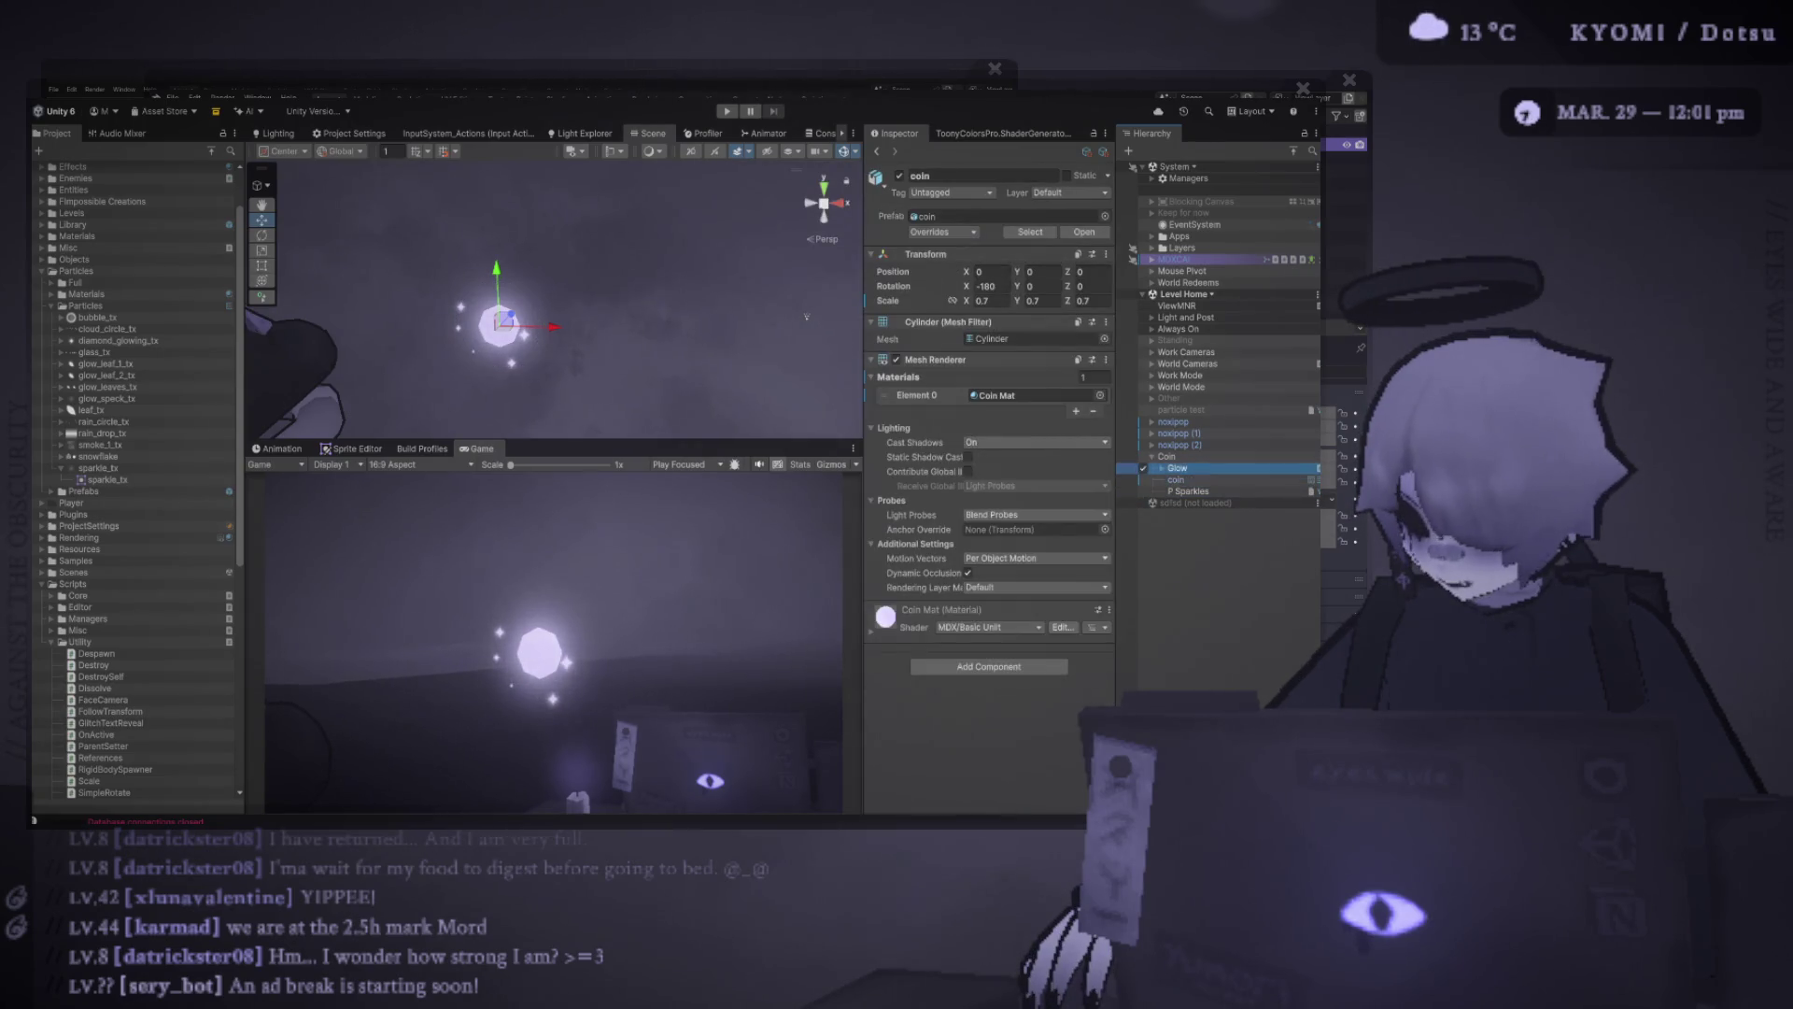
click(1167, 456)
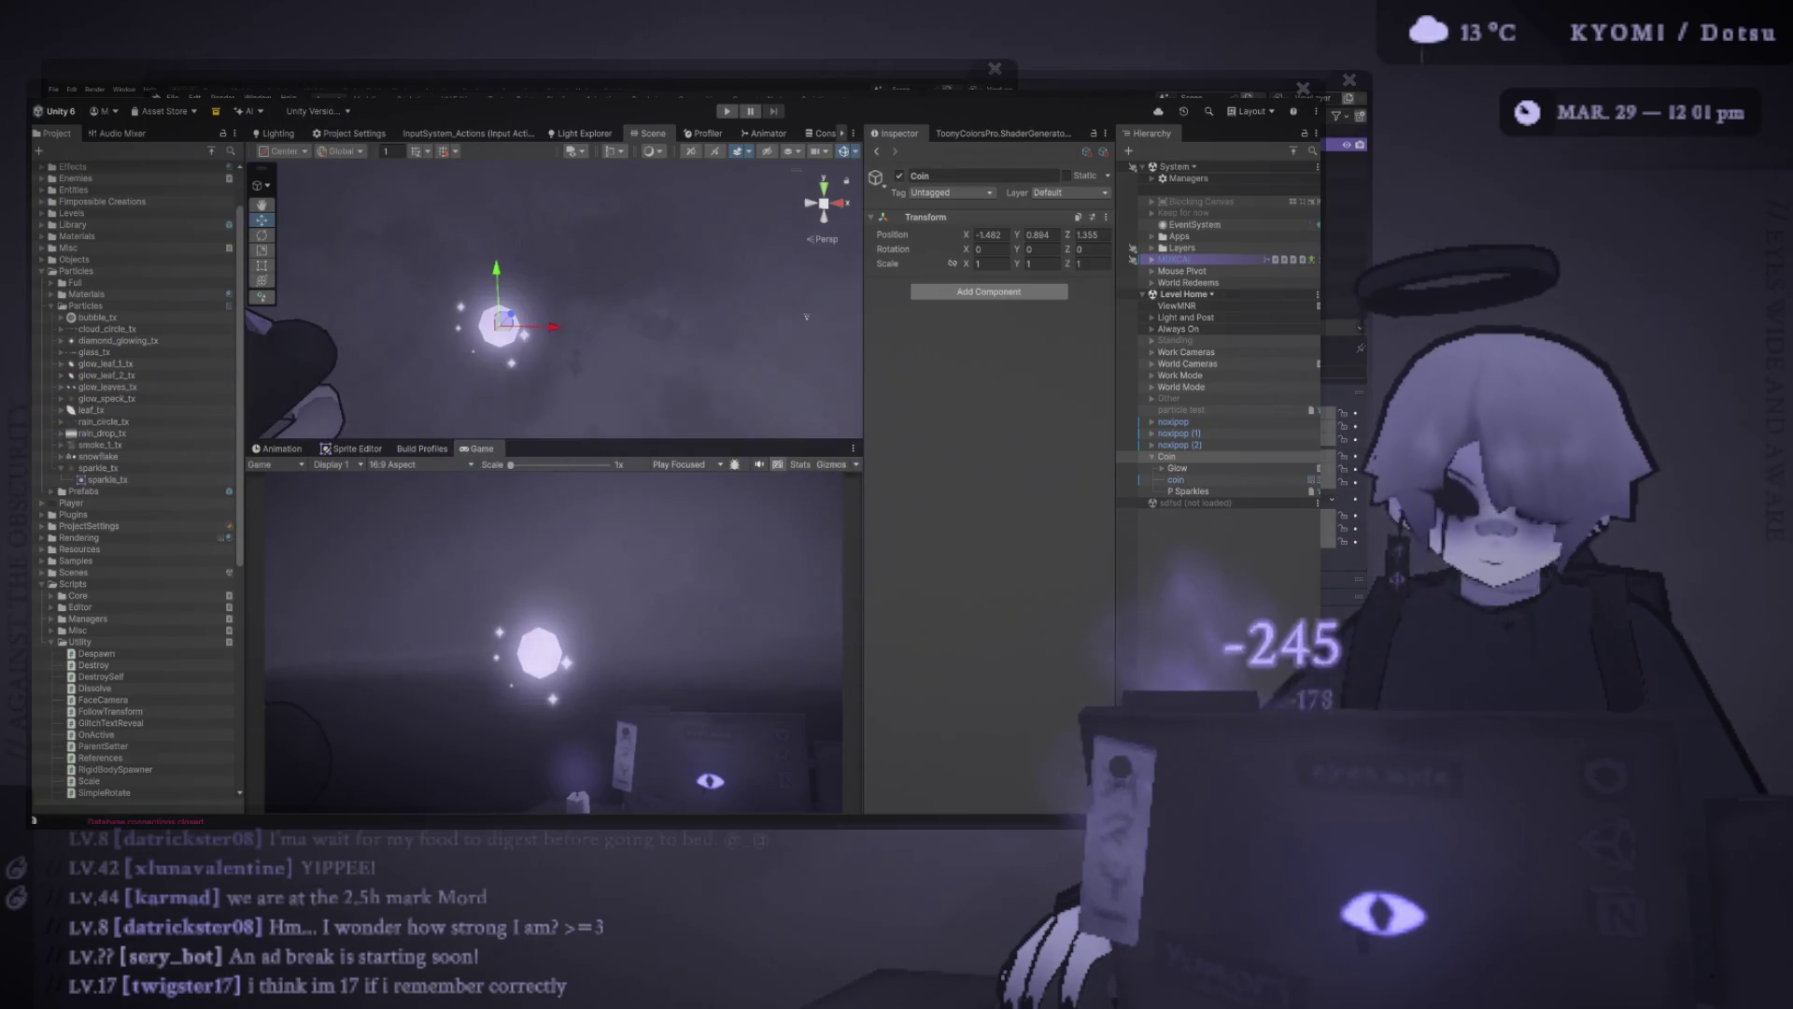
Add a Mesh Collider to the inner coin mesh, then add a Box Collider to the parent Coin
click(1176, 480)
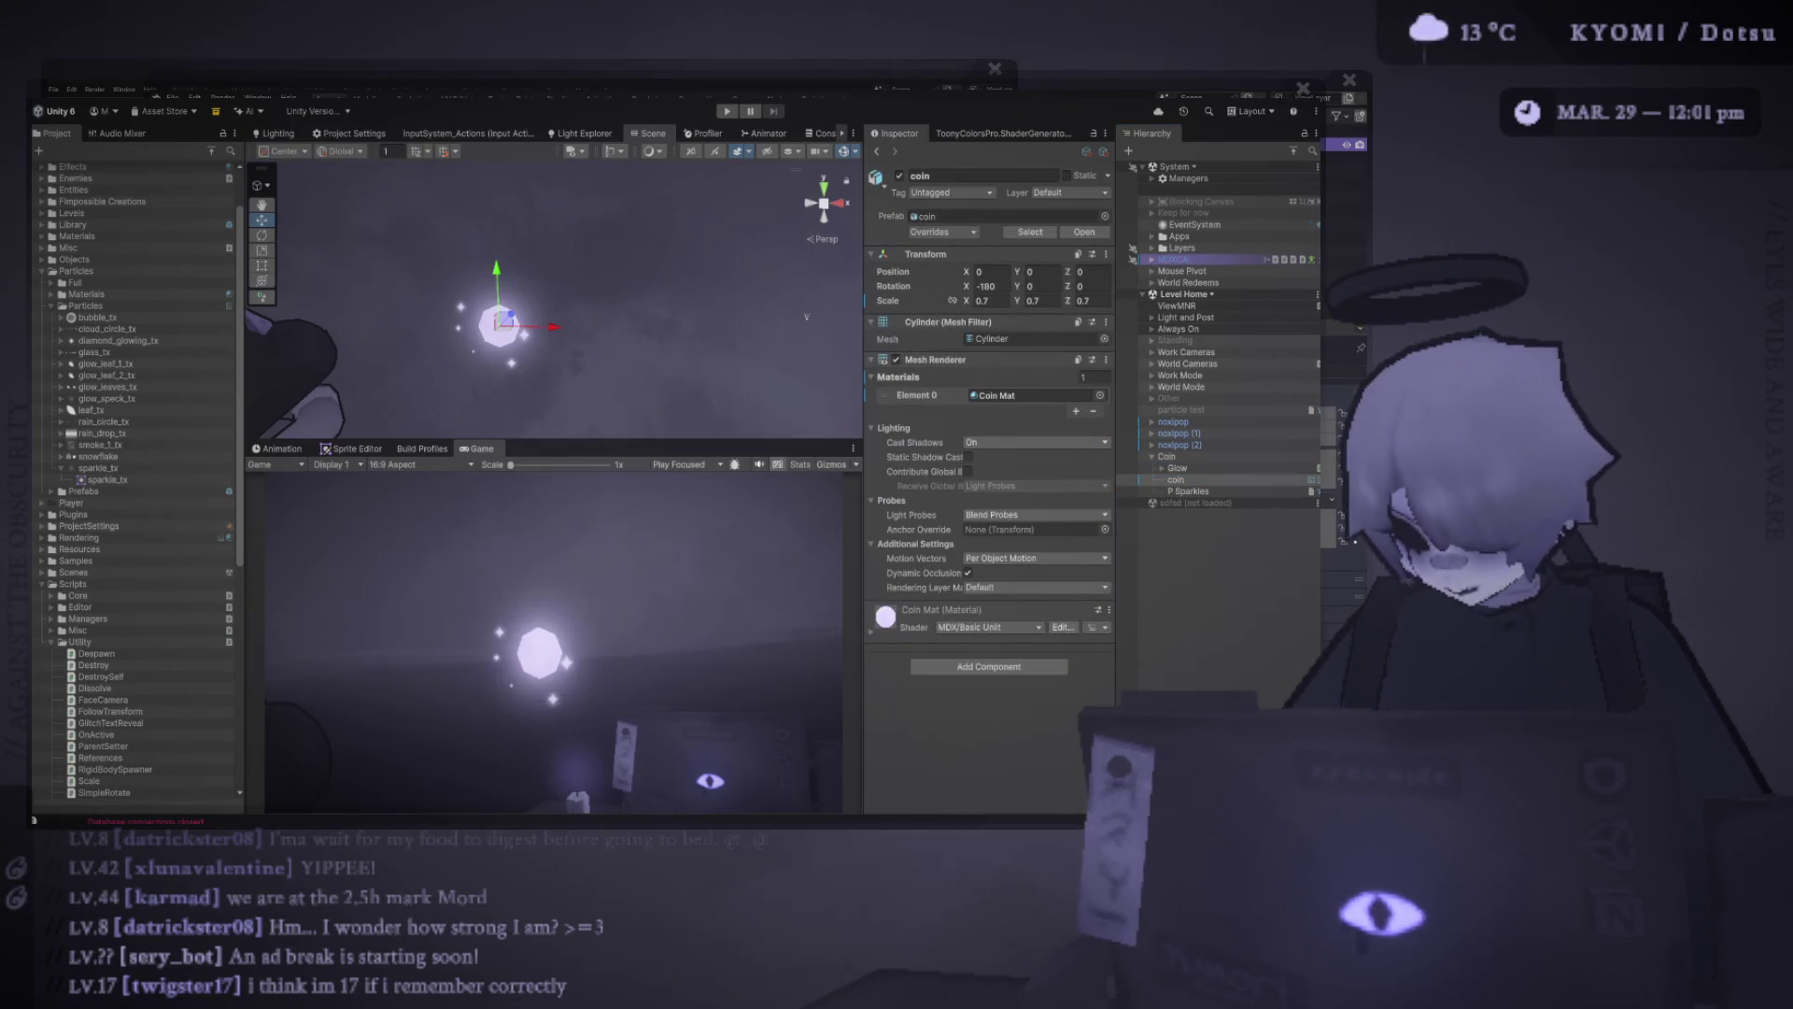
click(989, 666)
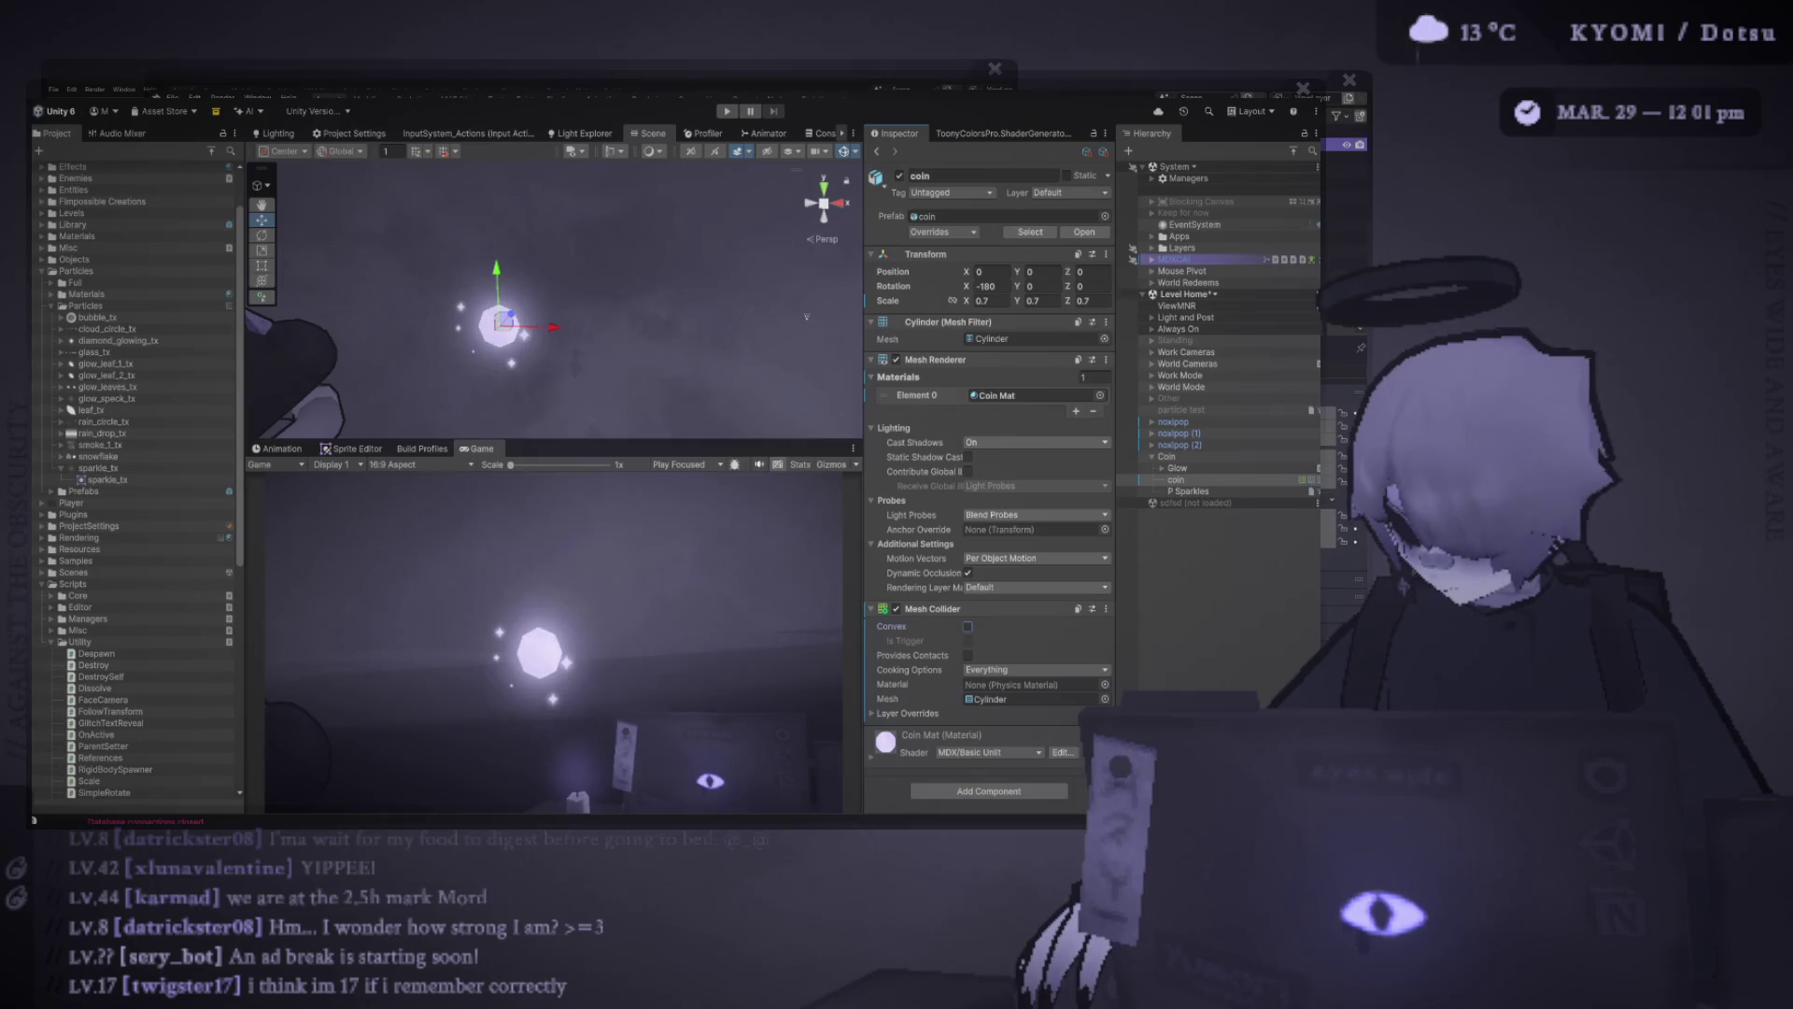
click(1168, 457)
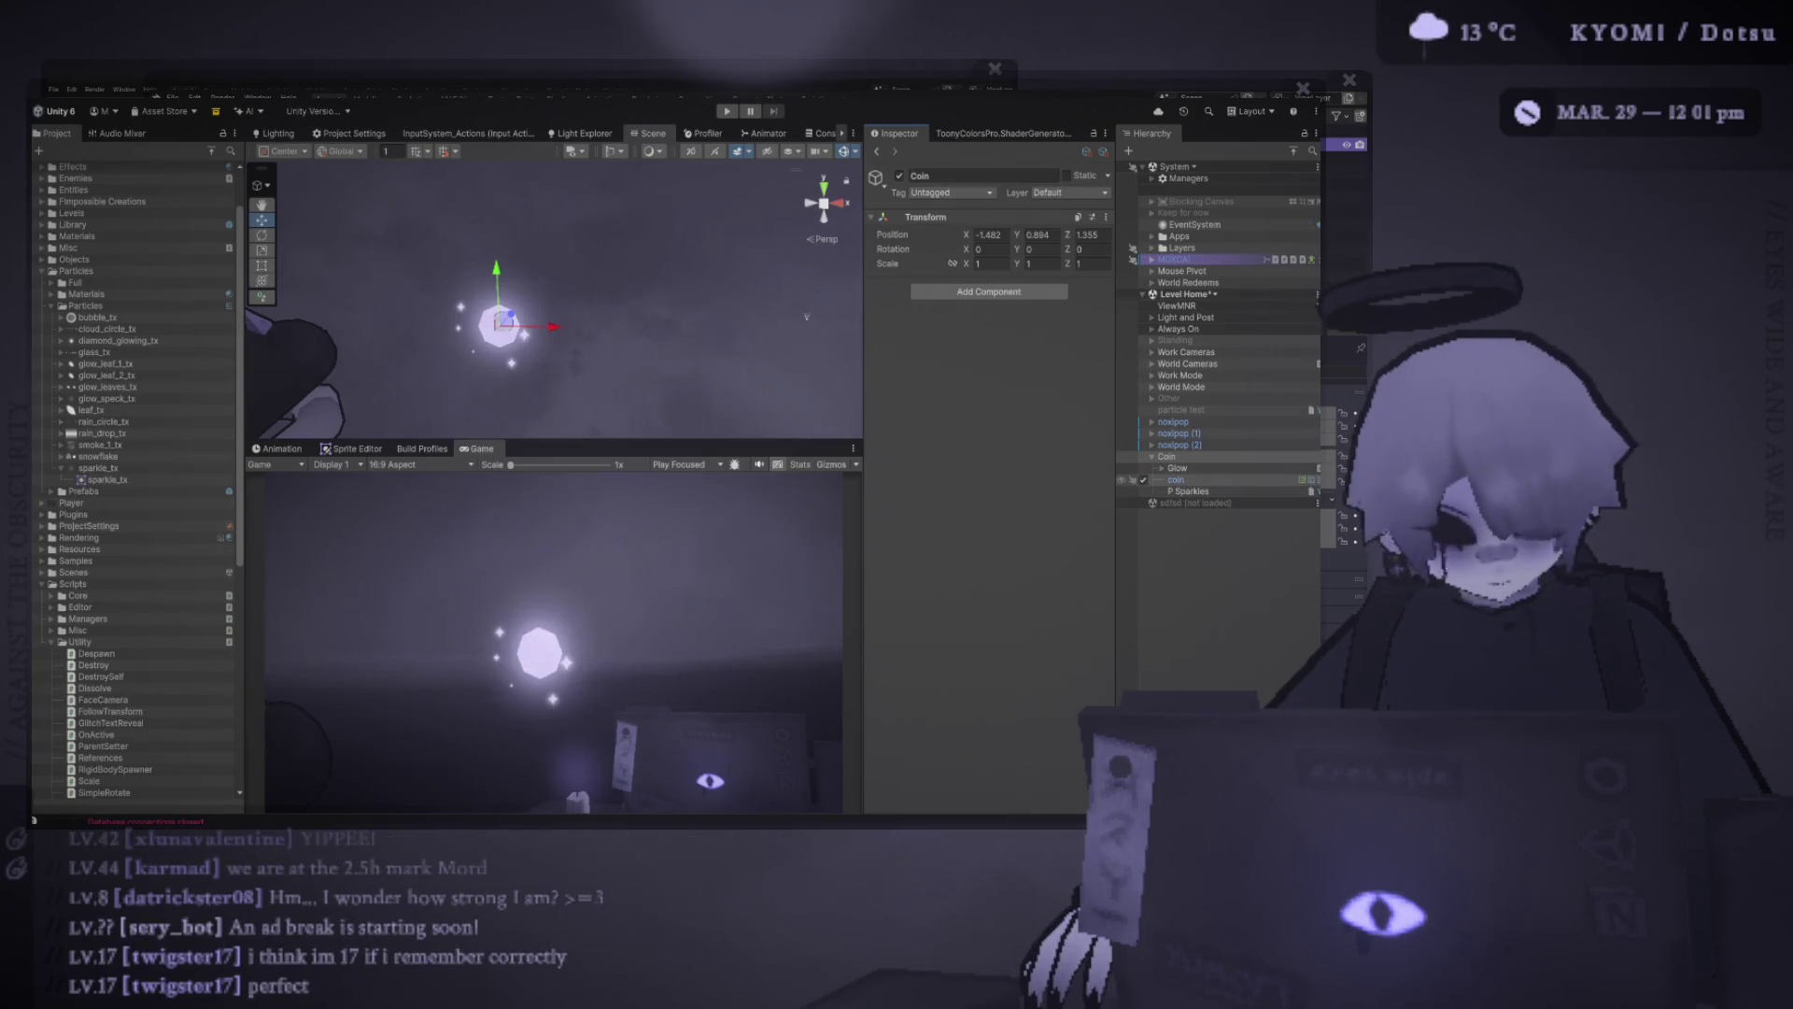
click(1176, 479)
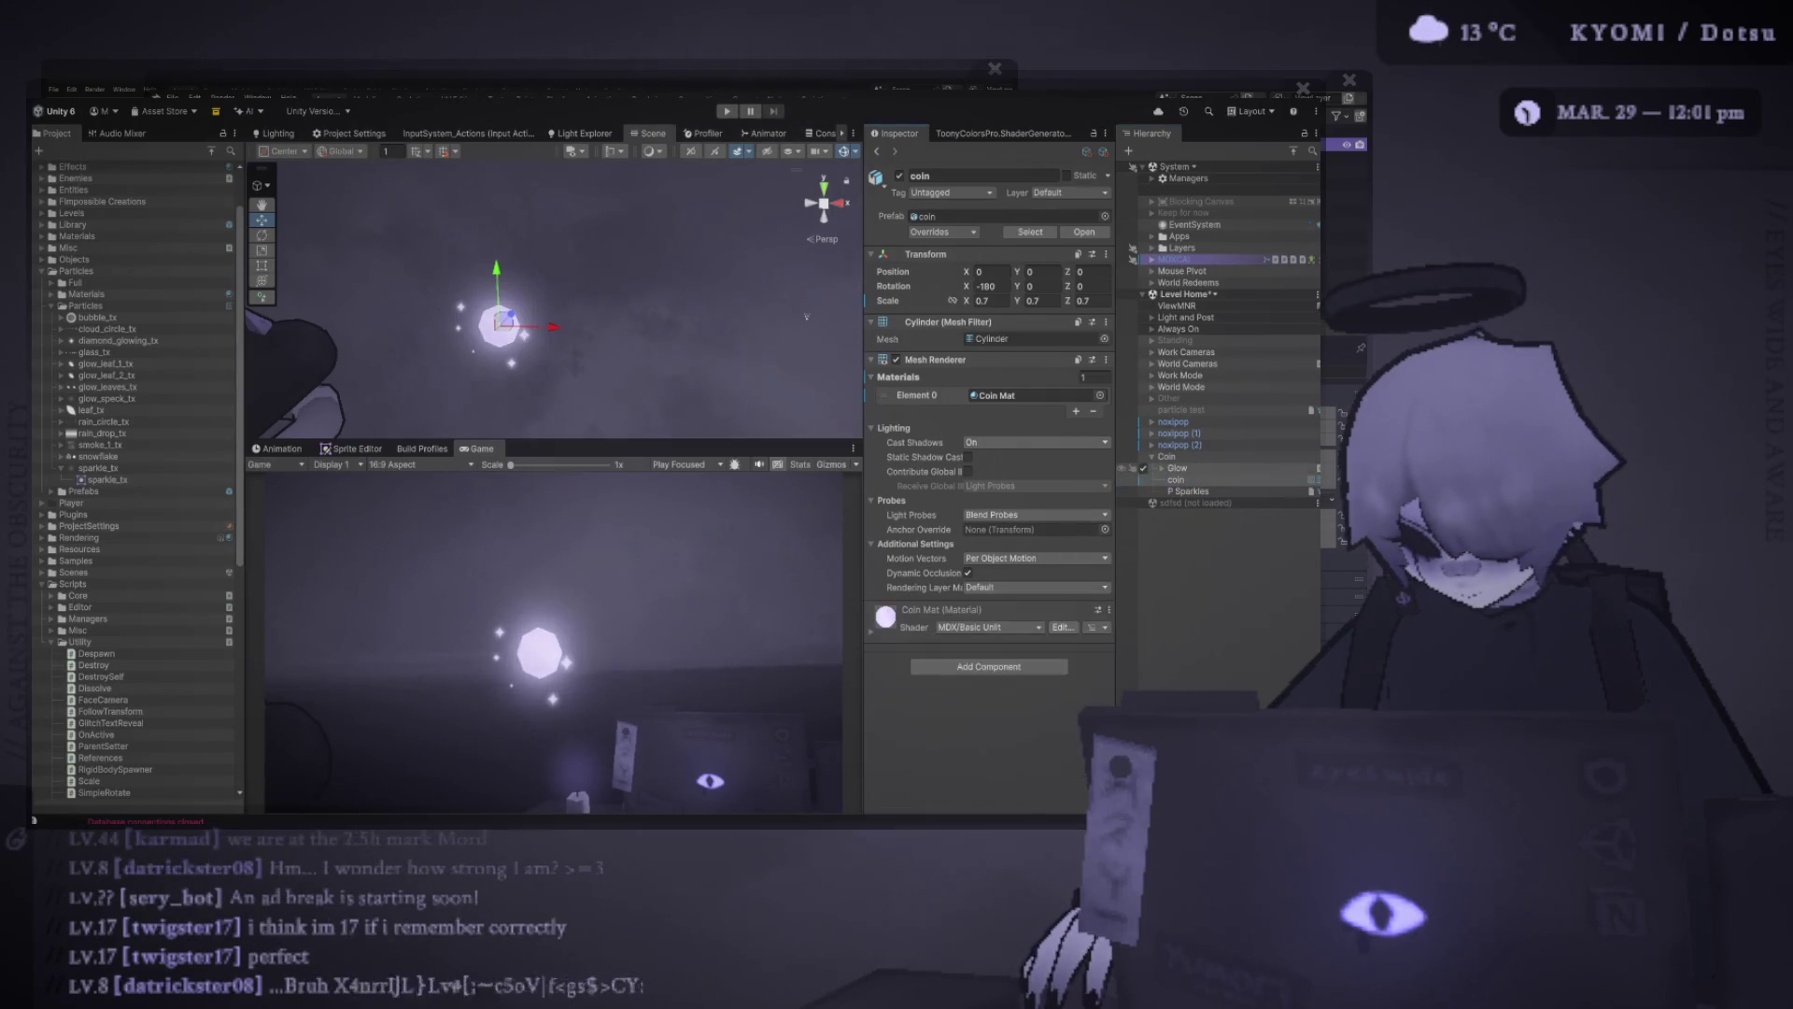
click(1166, 456)
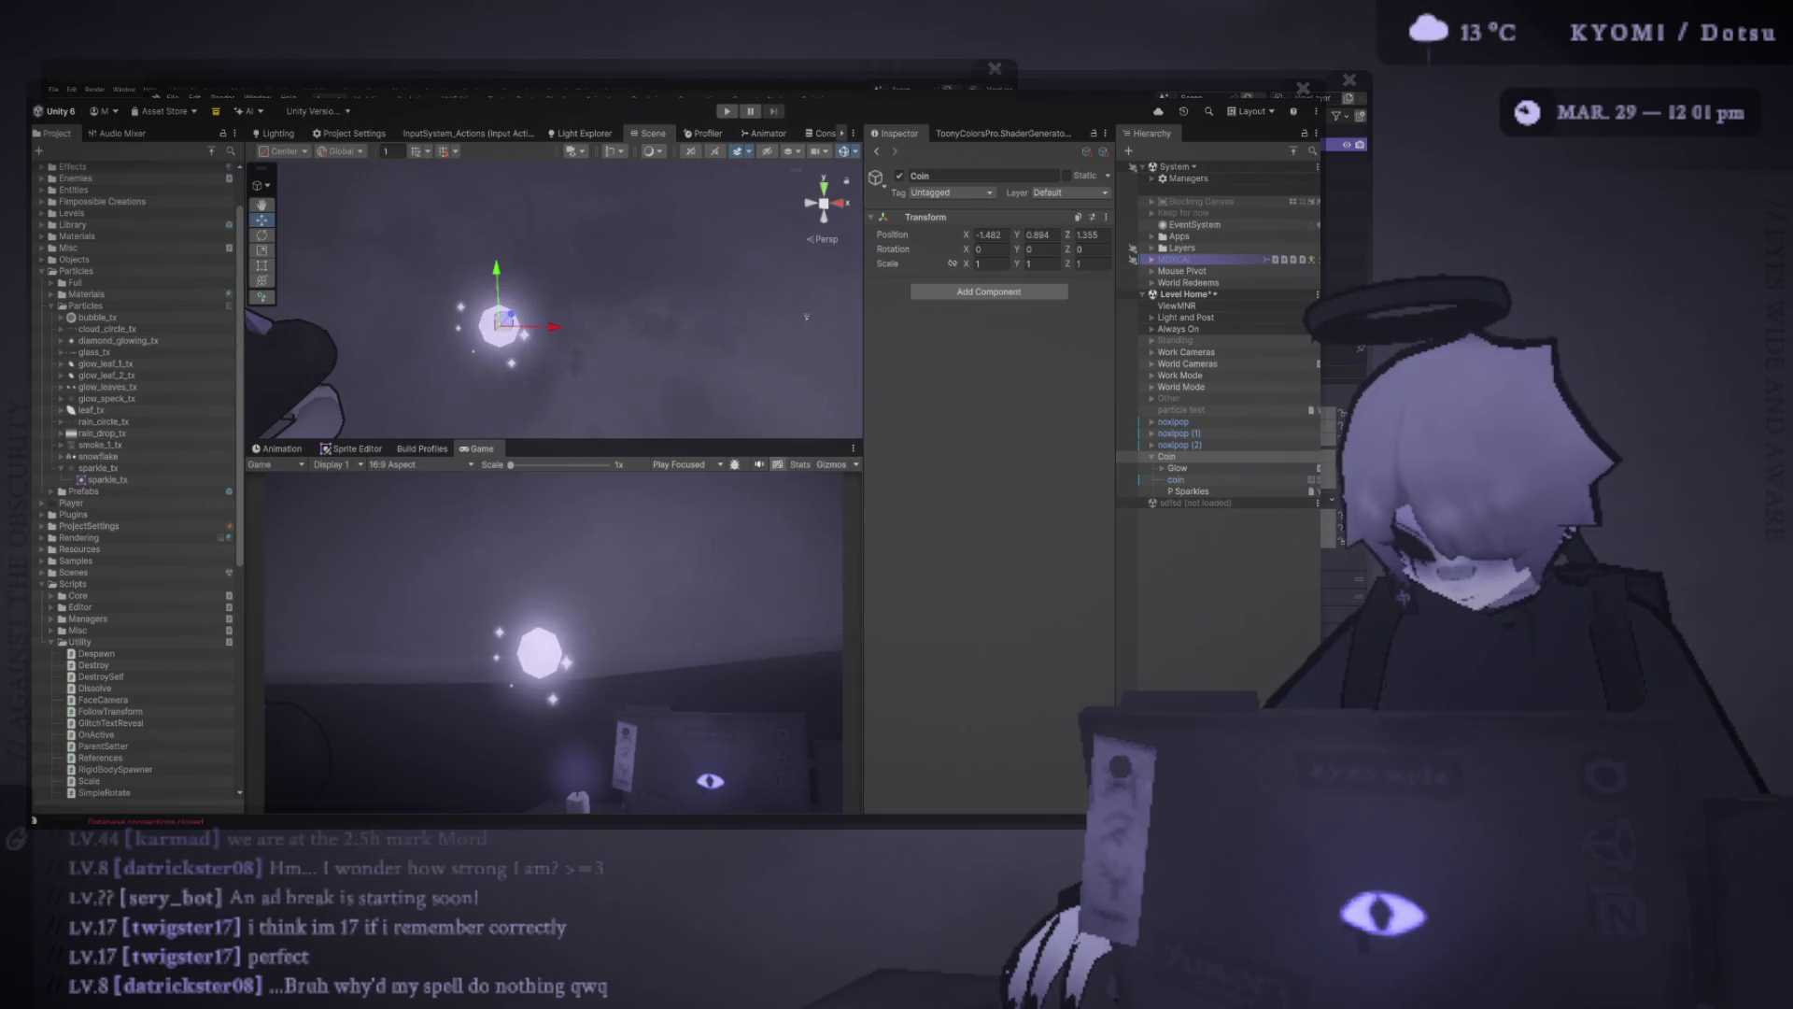
mouse_move(806, 316)
mouse_down()
mouse_move(389, 325)
mouse_move(305, 309)
mouse_up()
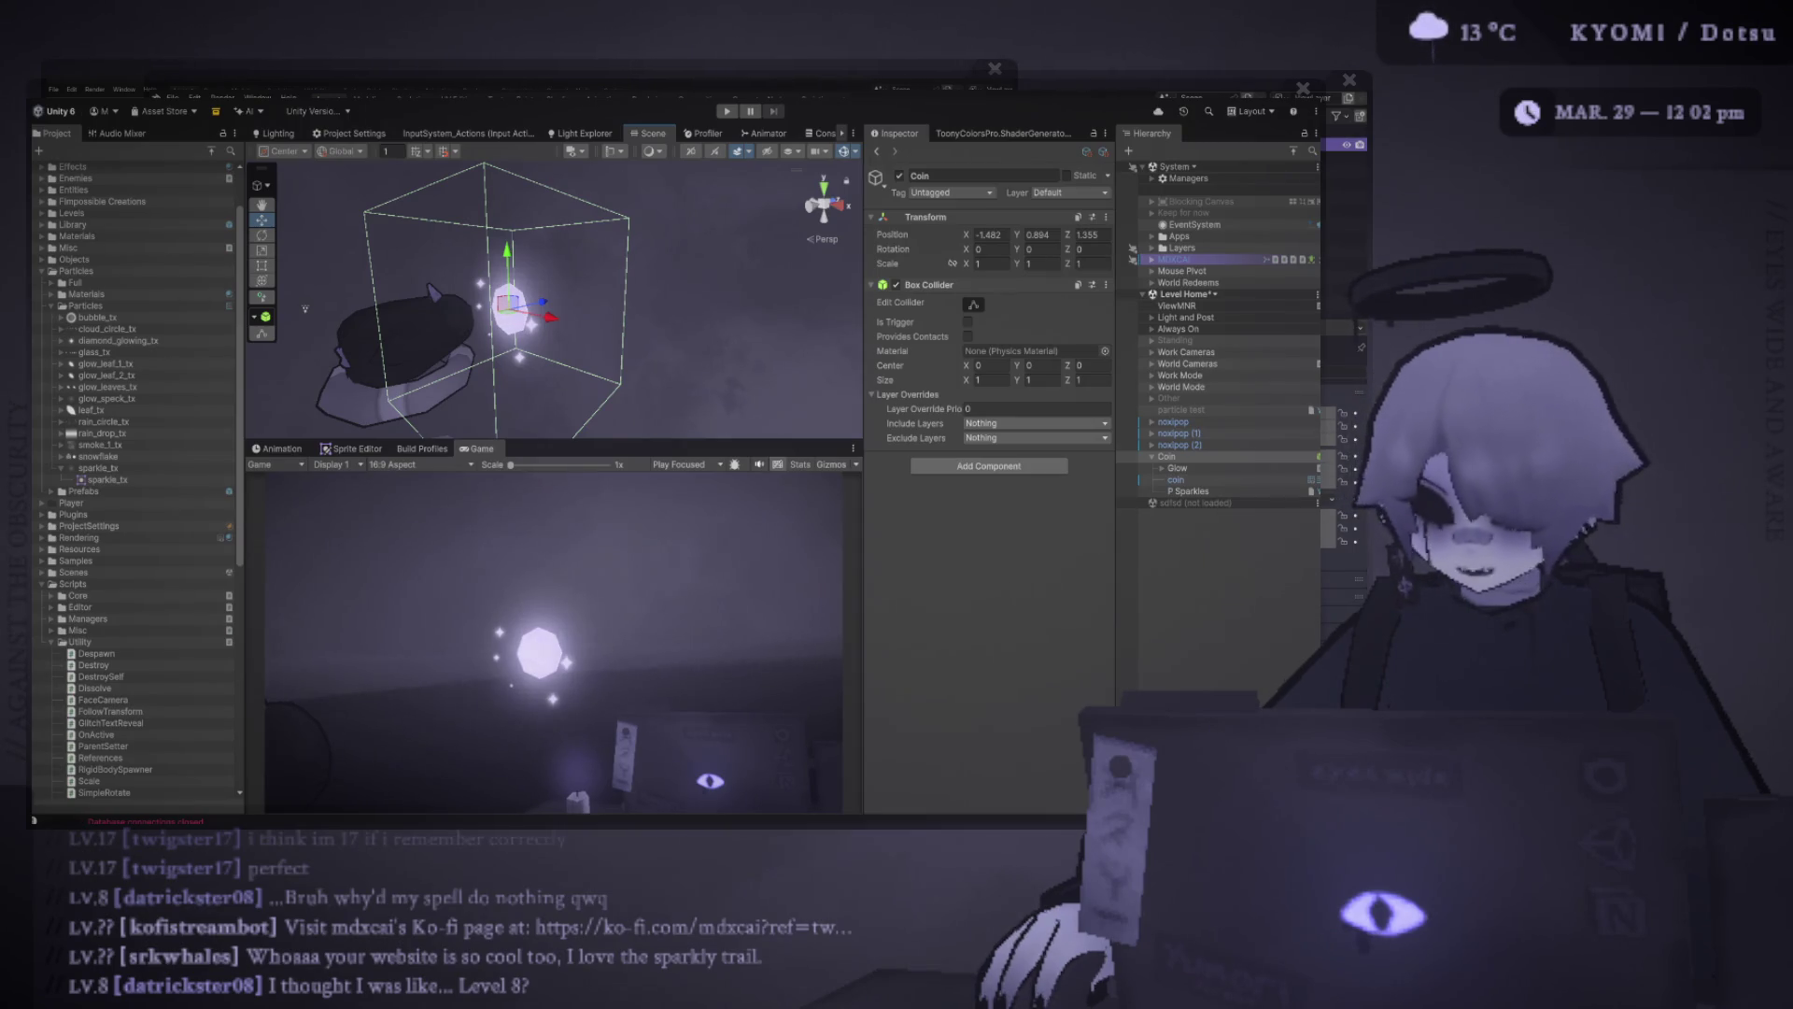
Enter first Box Collider sizes of 0.41 by 0.43, with a depth of 0.07
drag(305, 308, 360, 316)
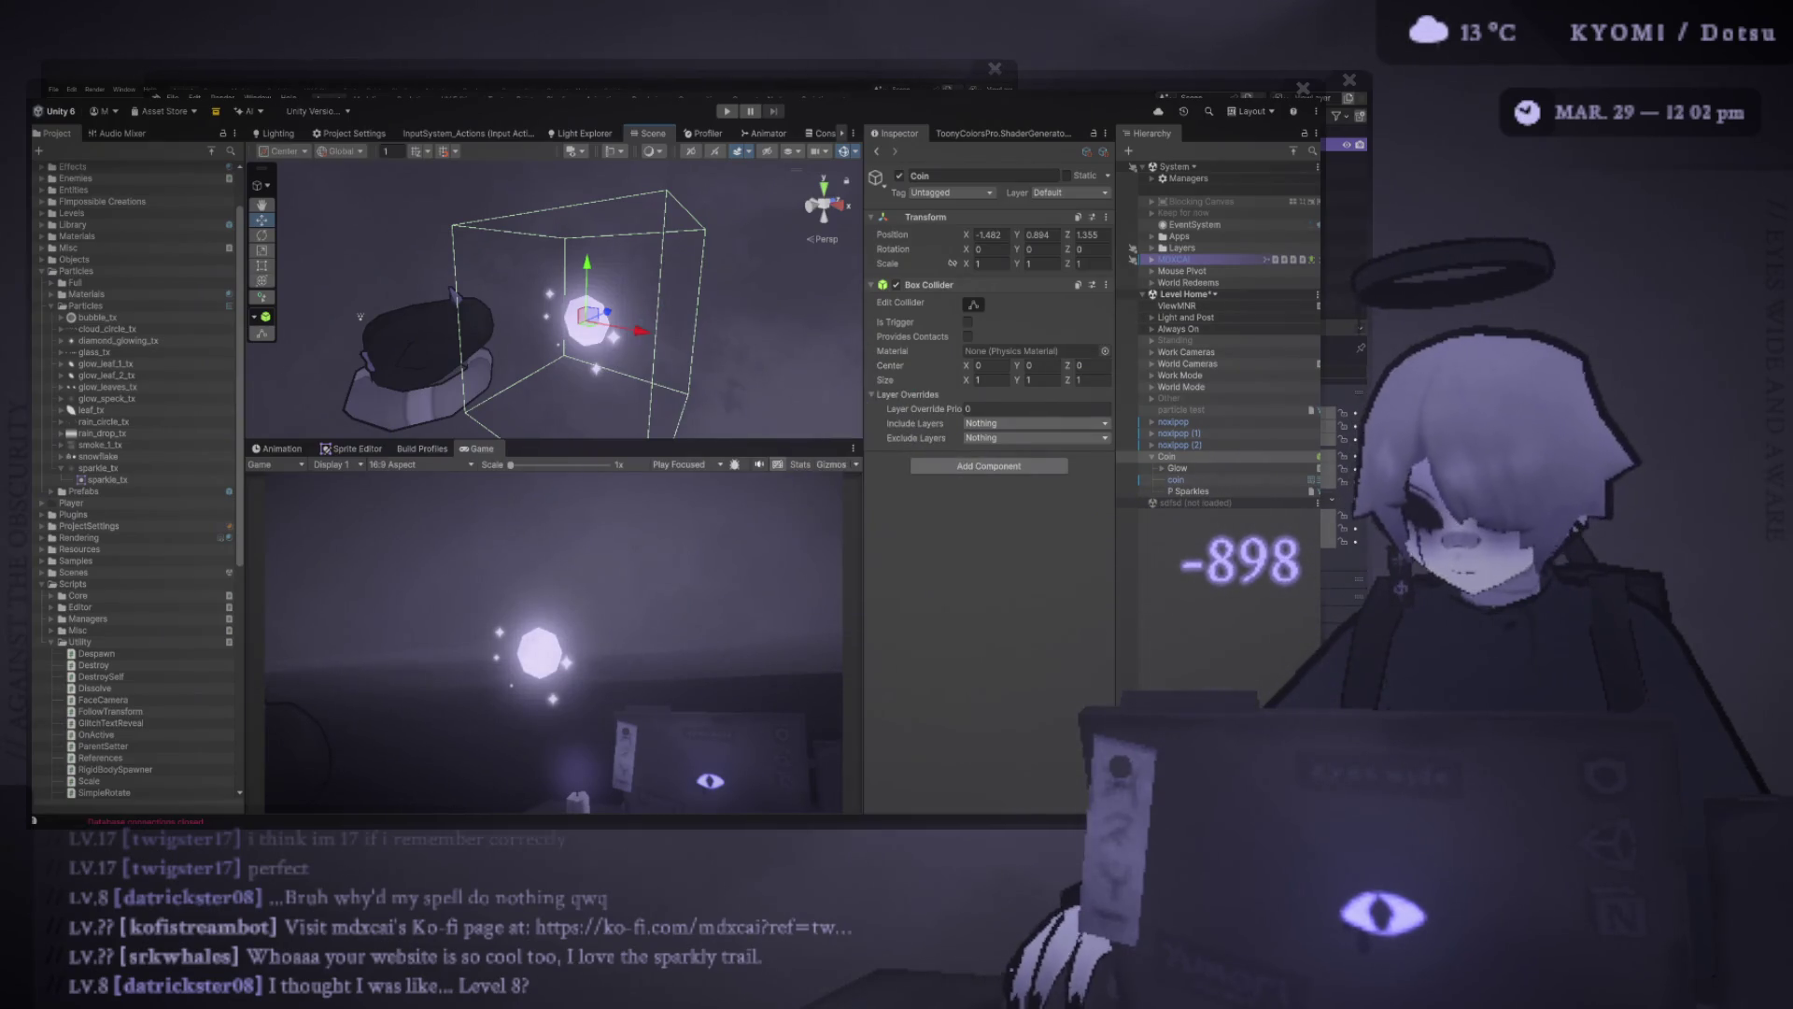
text(0.41)
key(Tab)
text(0.43)
key(Tab)
text(0.64)
key(BackSpace)
key(BackSpace)
text(07)
key(shift+Tab)
text(0.35)
key(shift+Tab)
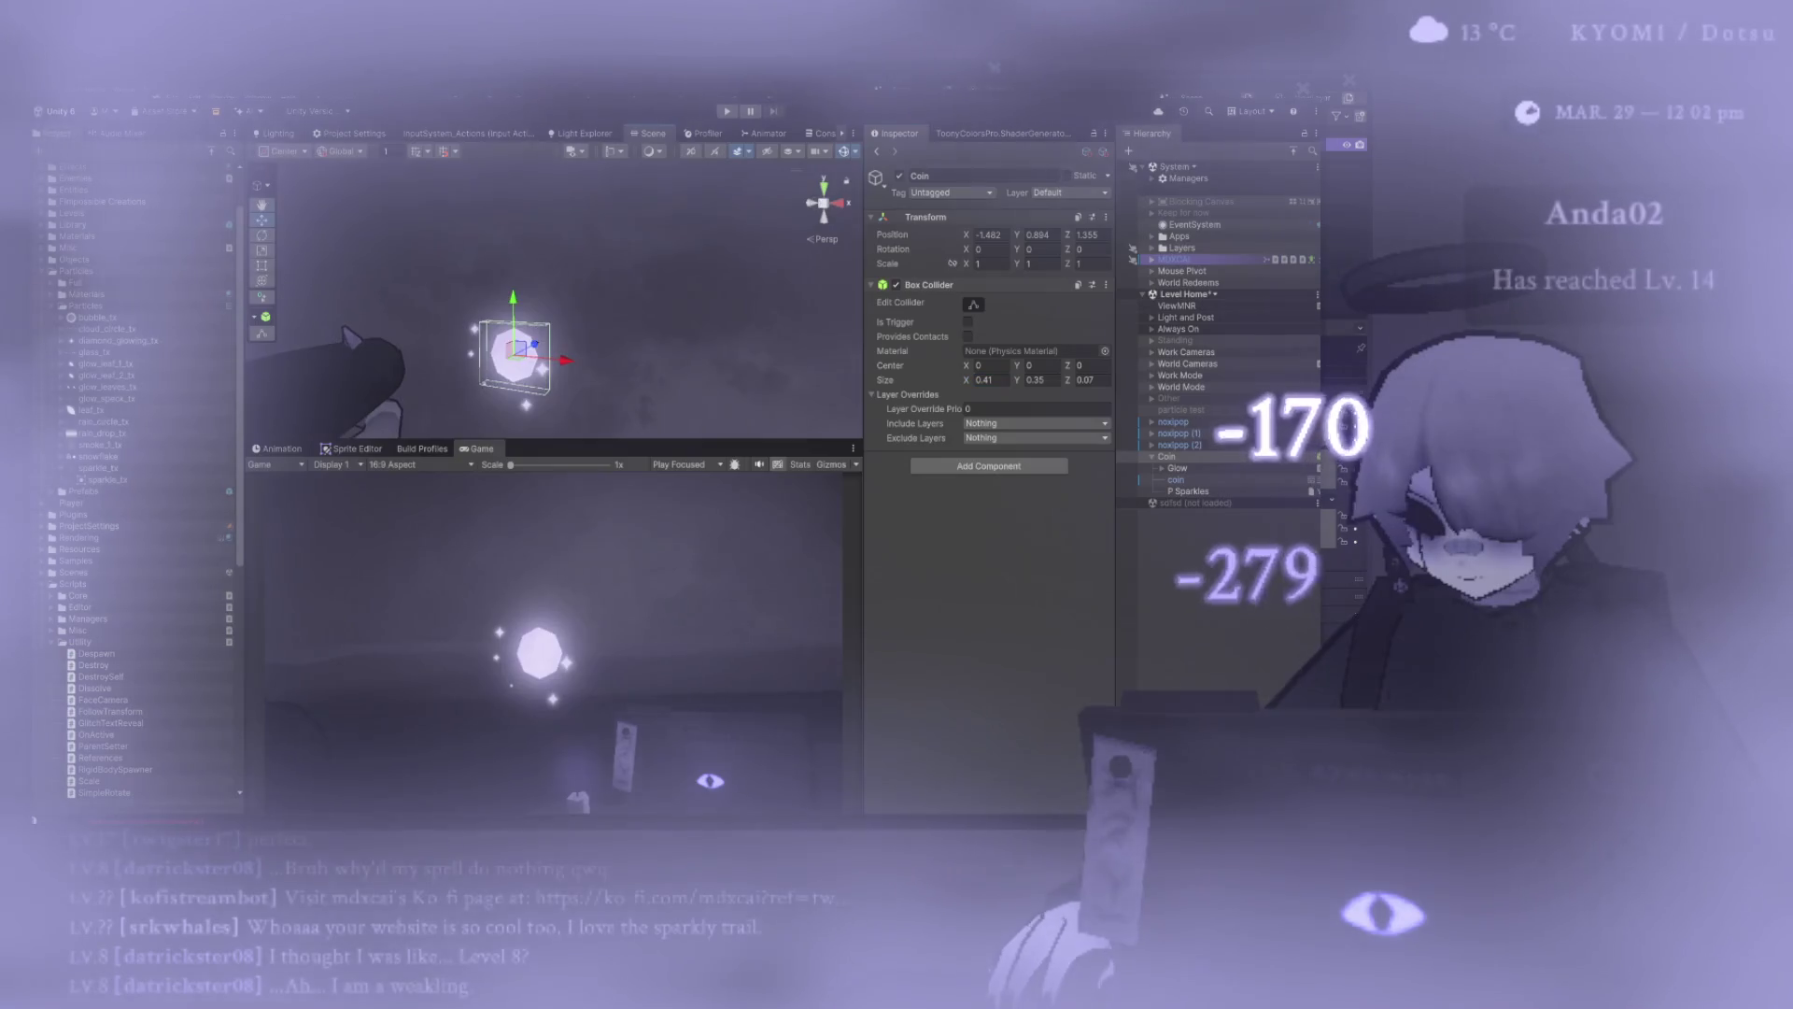
Frame the Coin and fine-tune the collider's width and height to about 0.23
scroll(514, 355, up, 5)
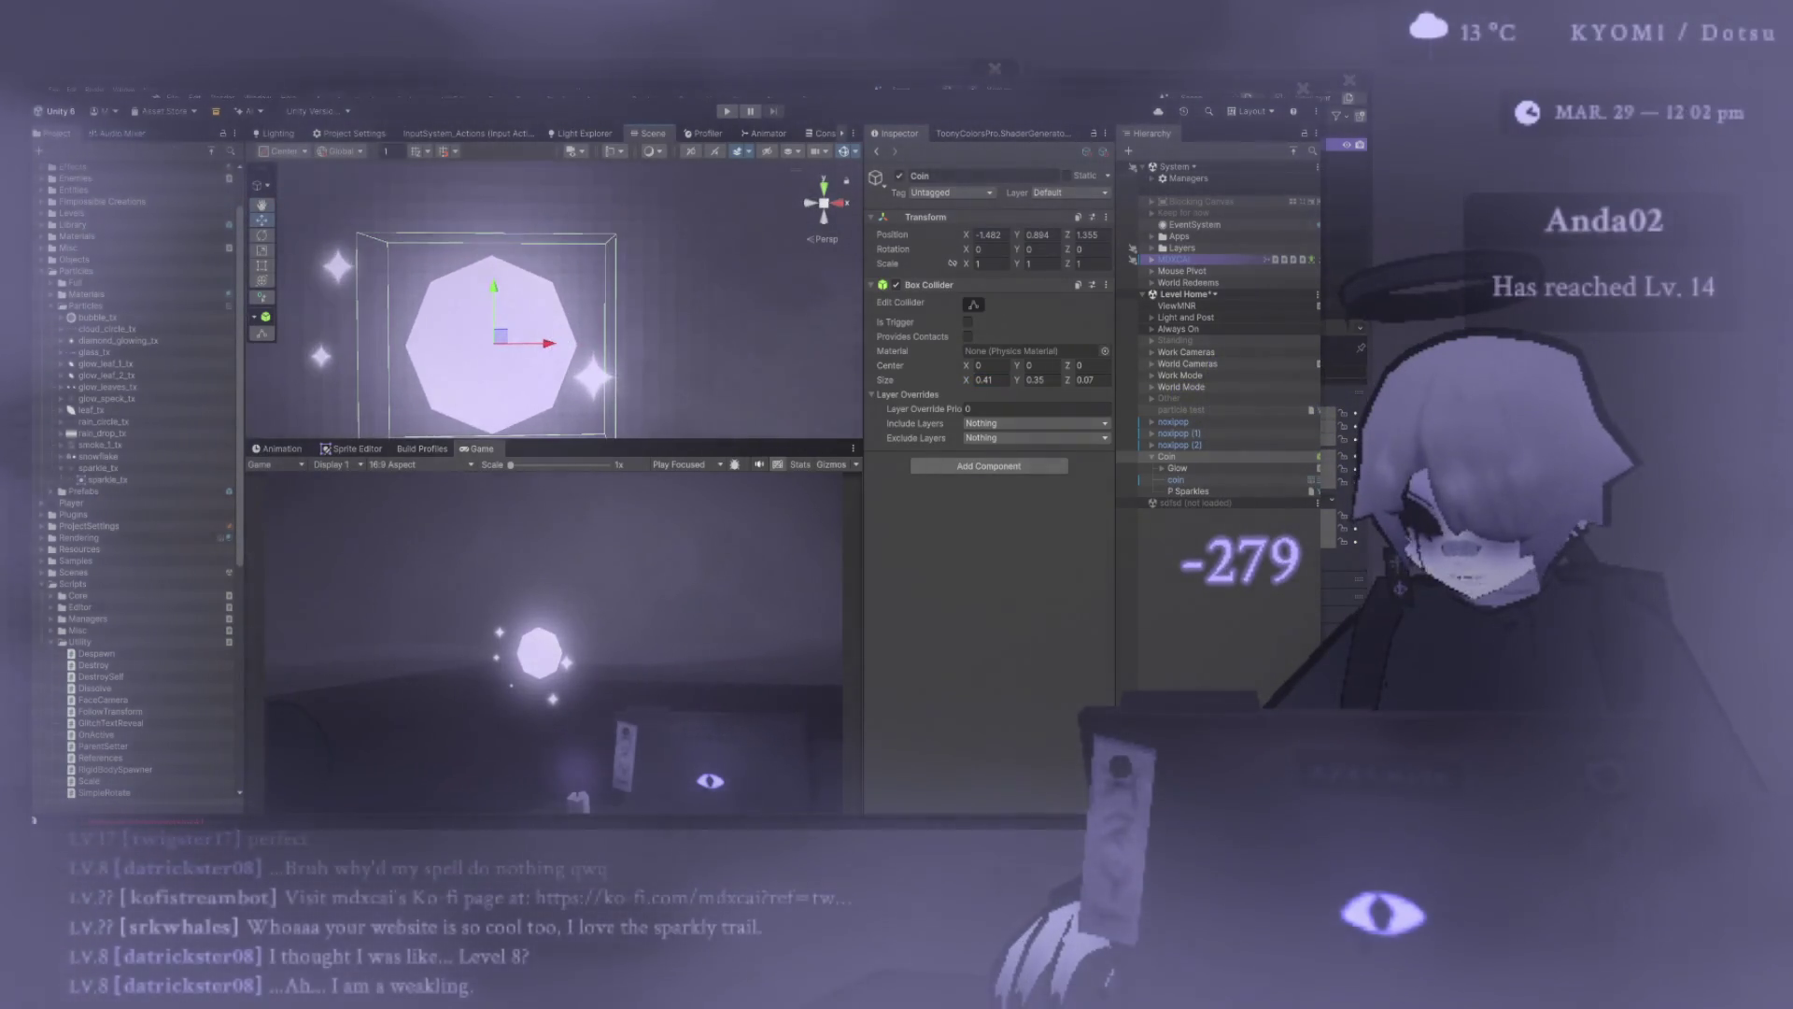
text(0.31)
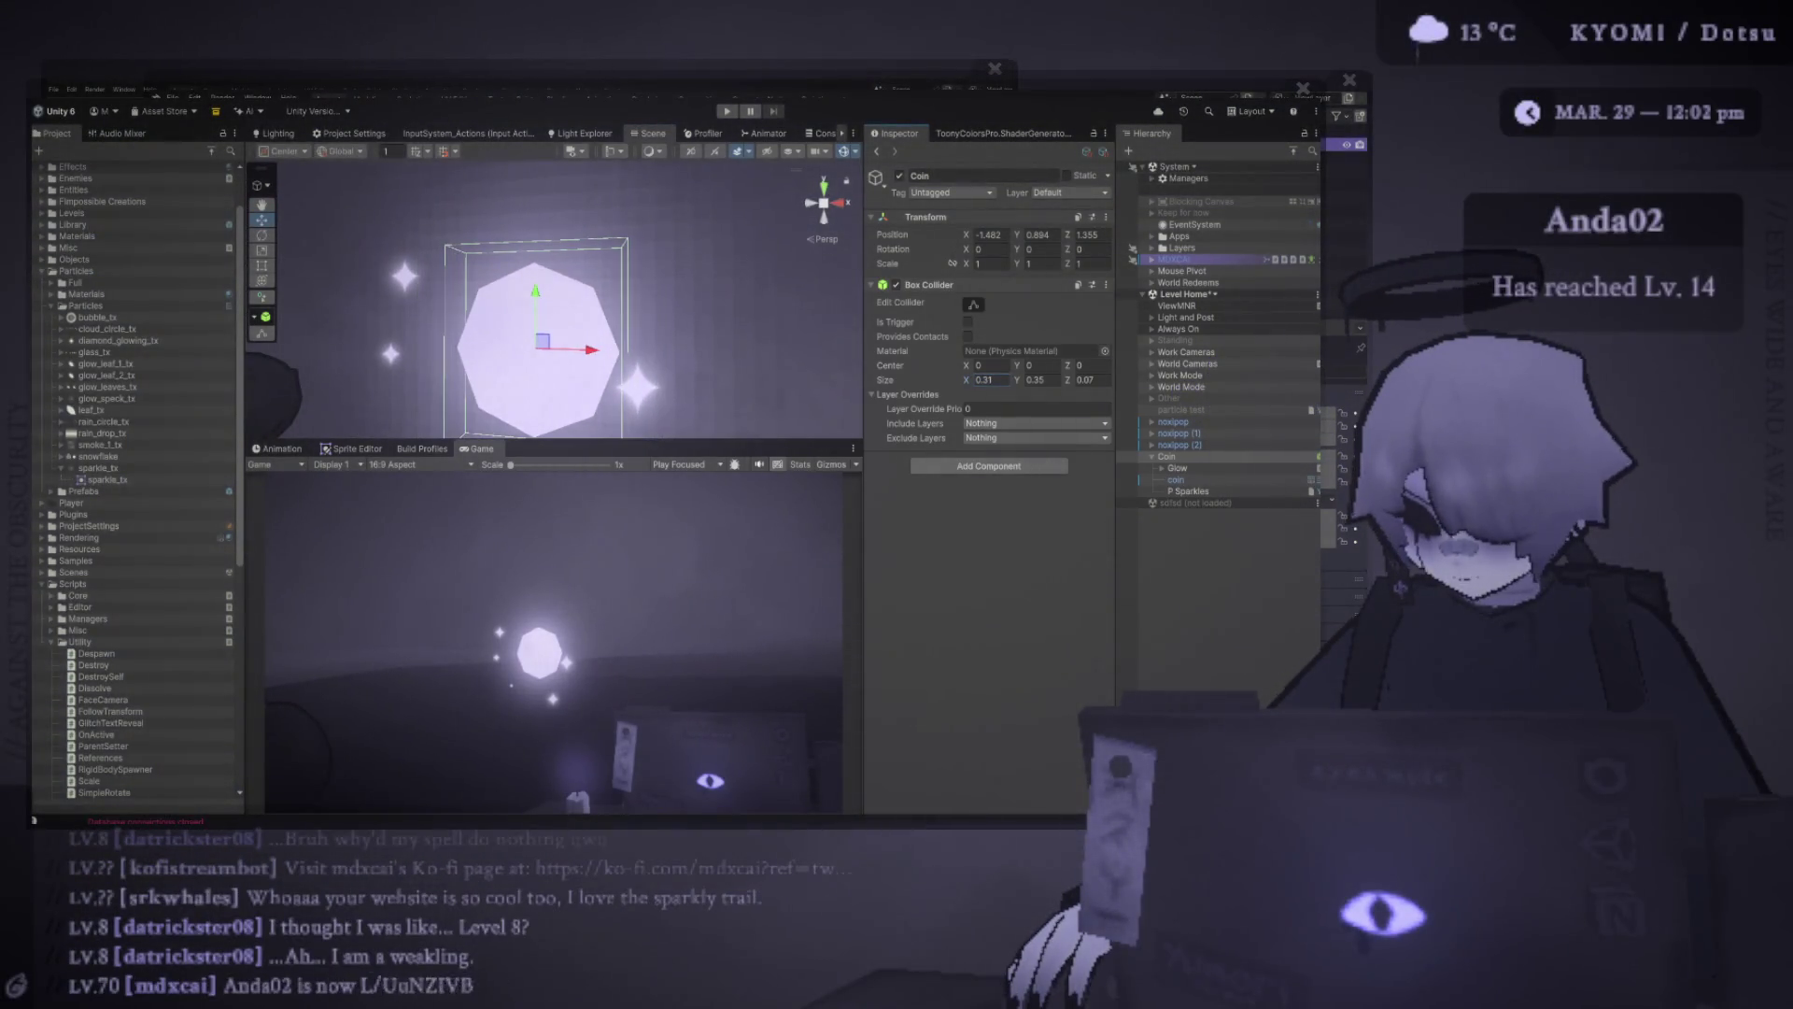
scroll(551, 298, down, 5)
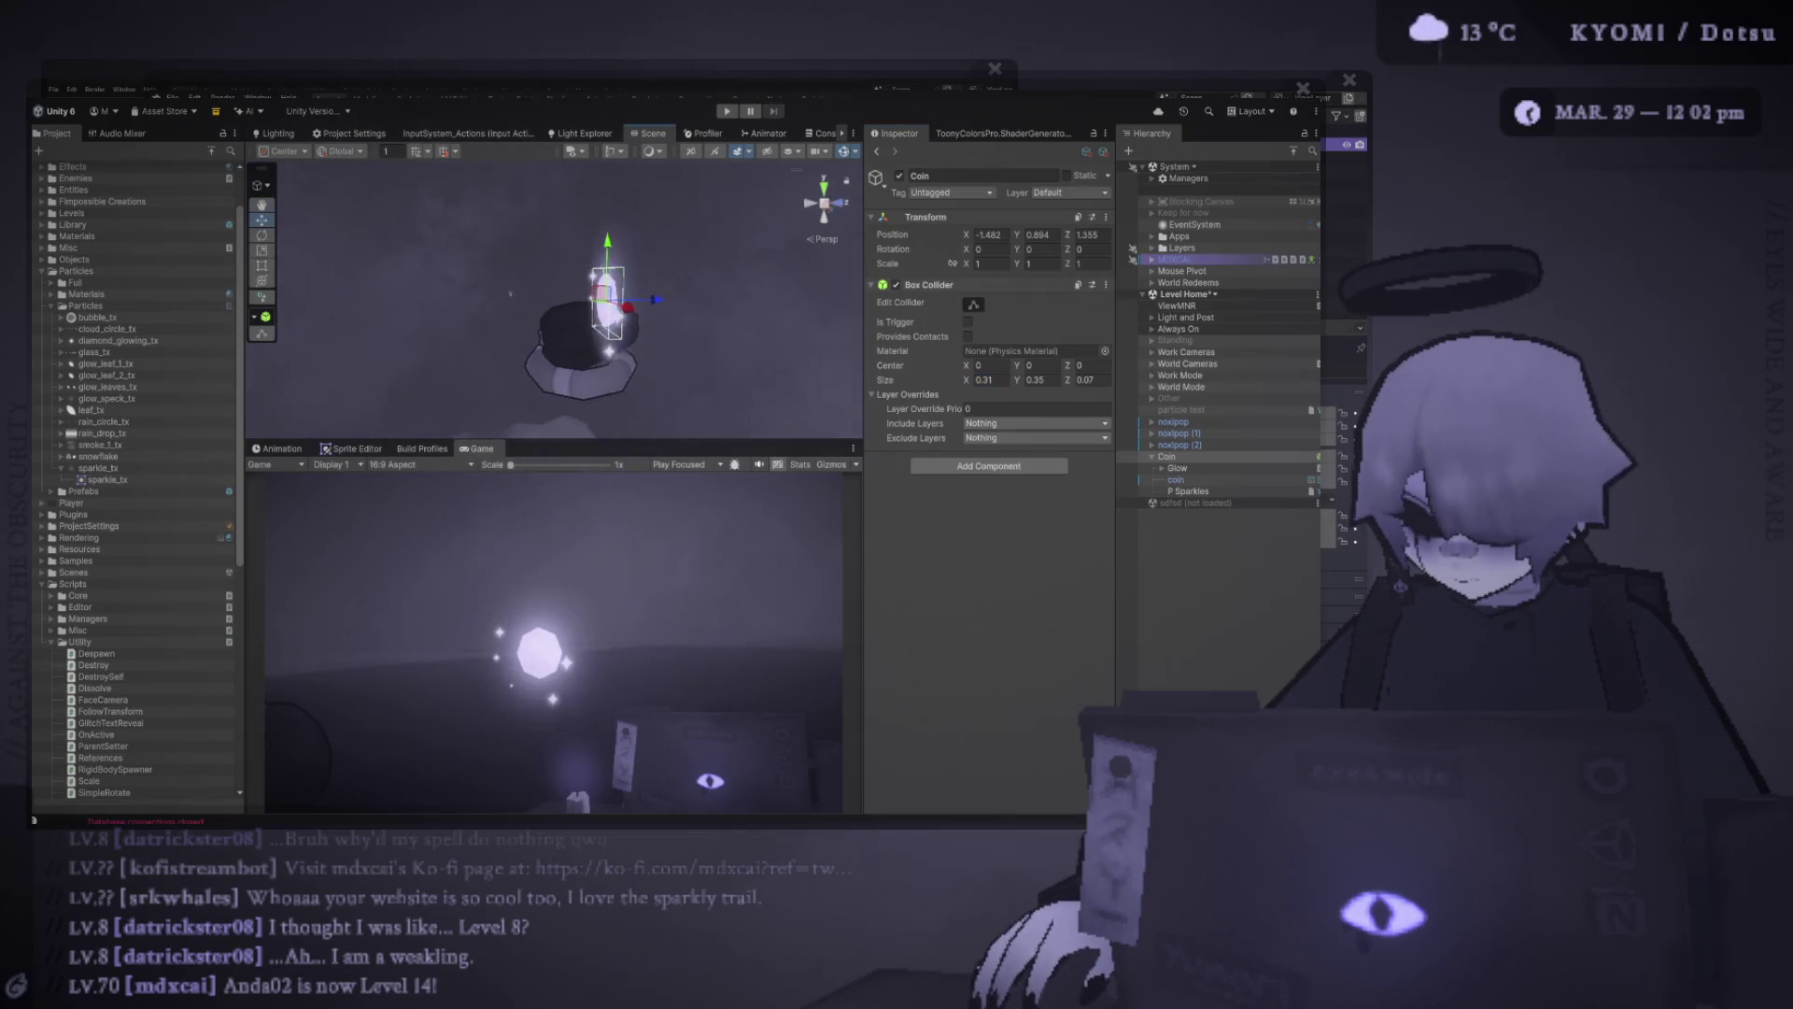
key(f)
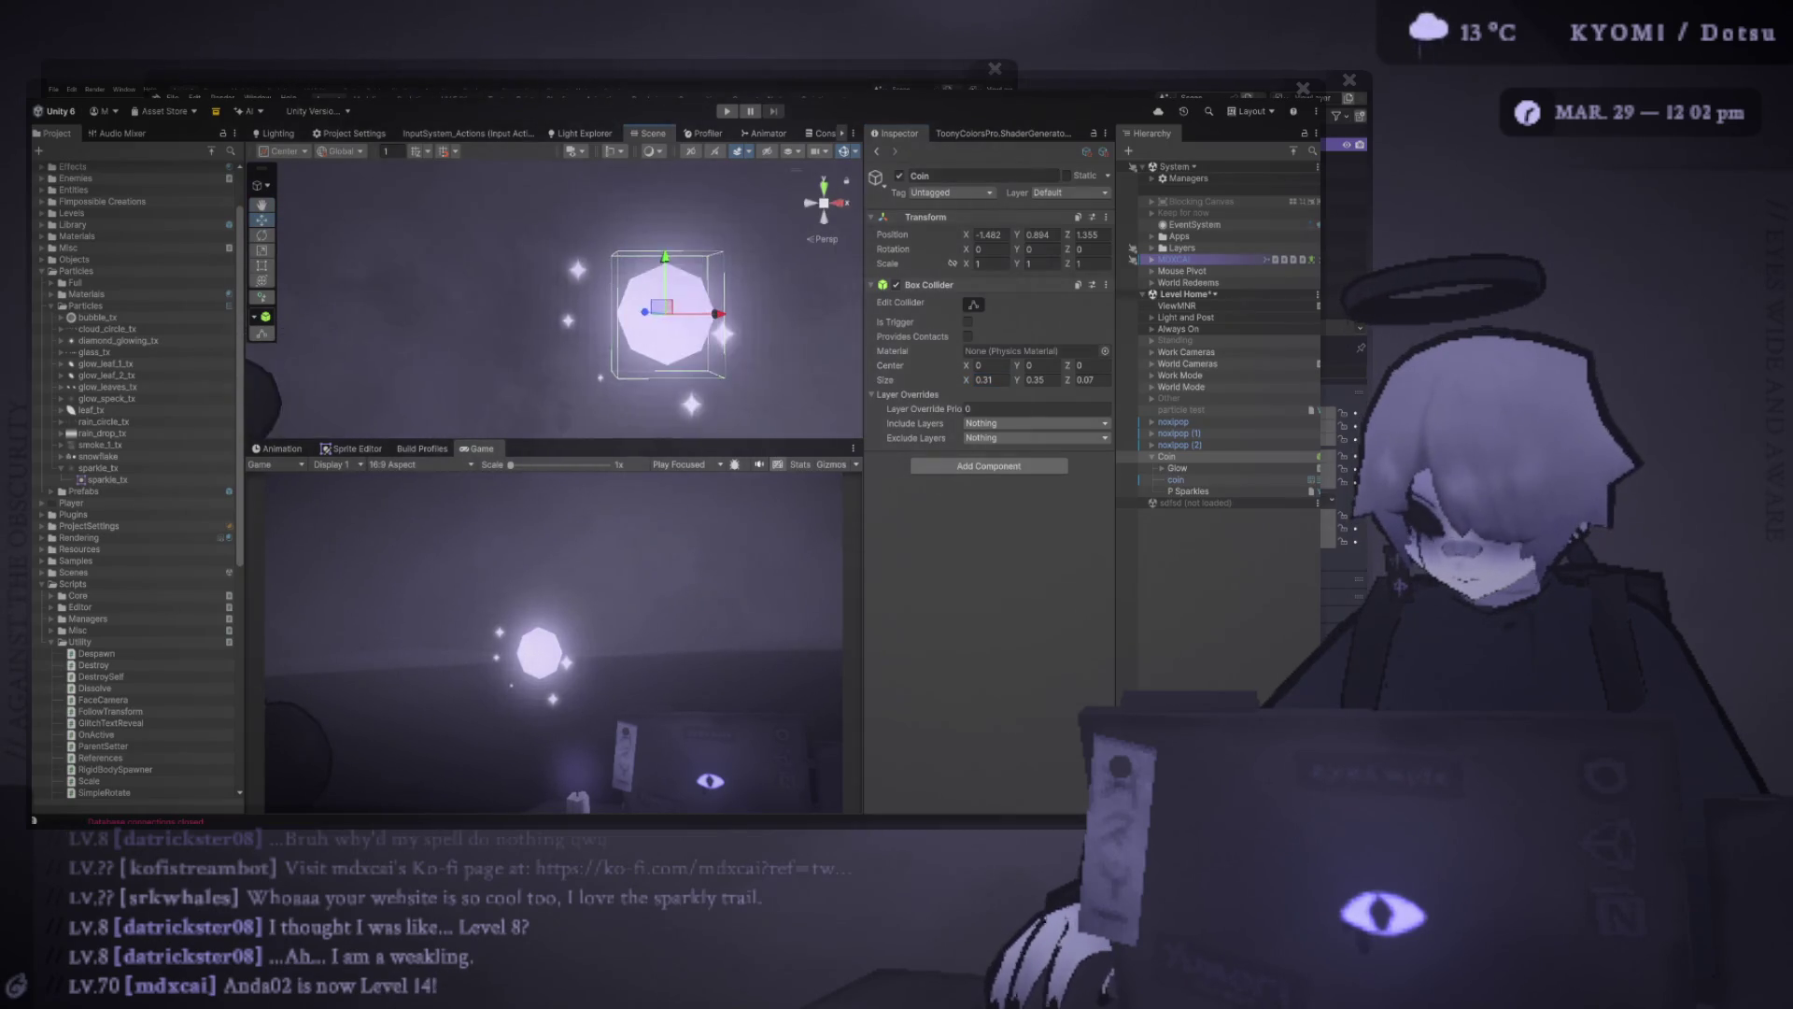
scroll(551, 299, up, 3)
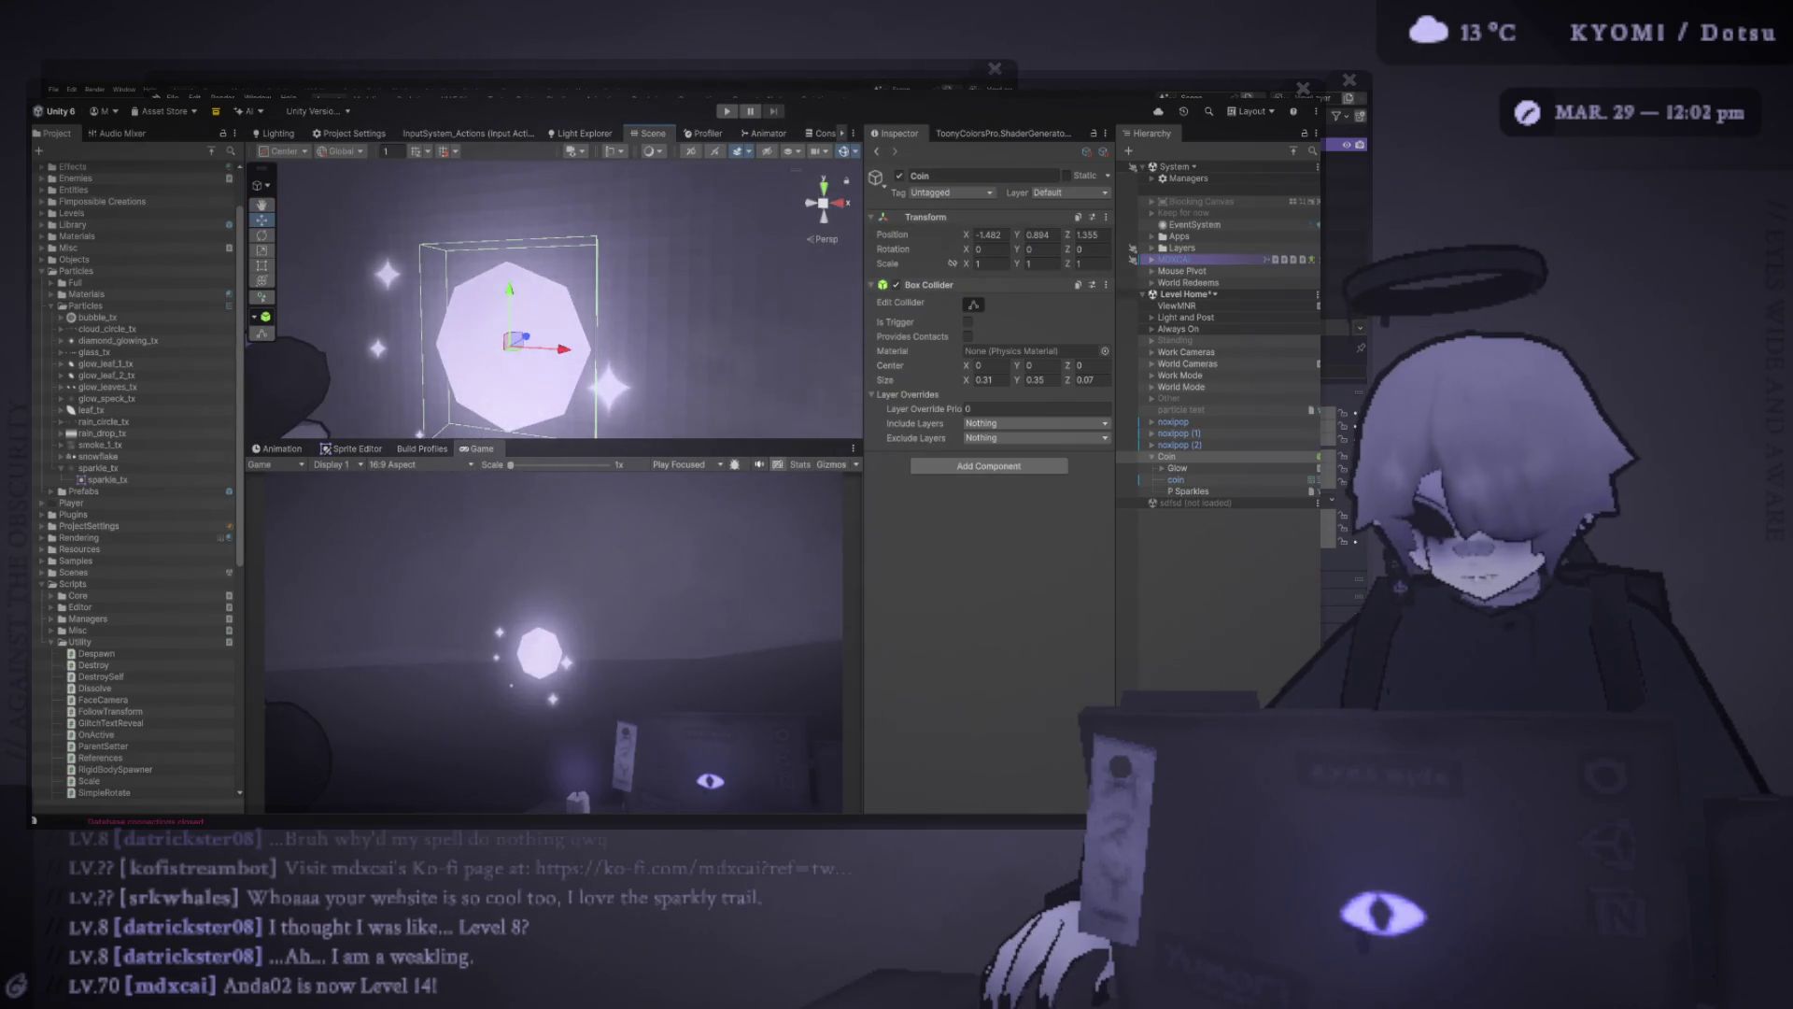
click(985, 379)
text(0.29)
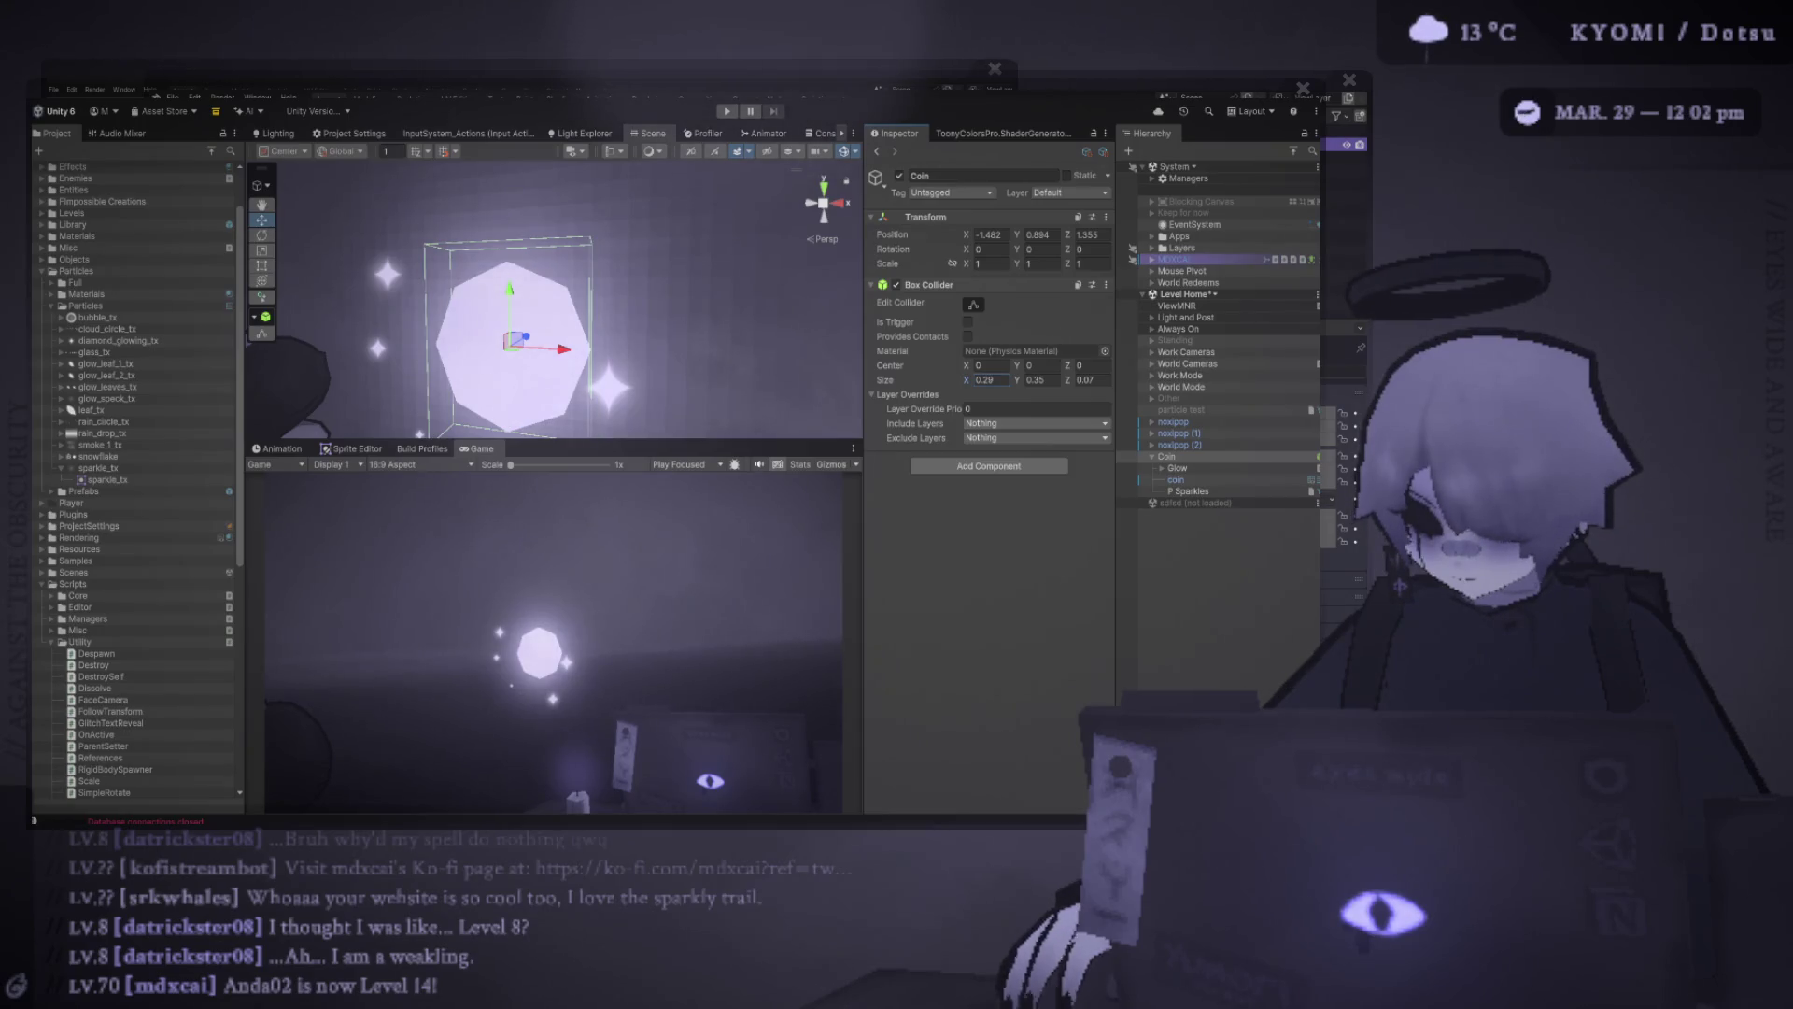
text(0.23)
key(Tab)
text(0.26)
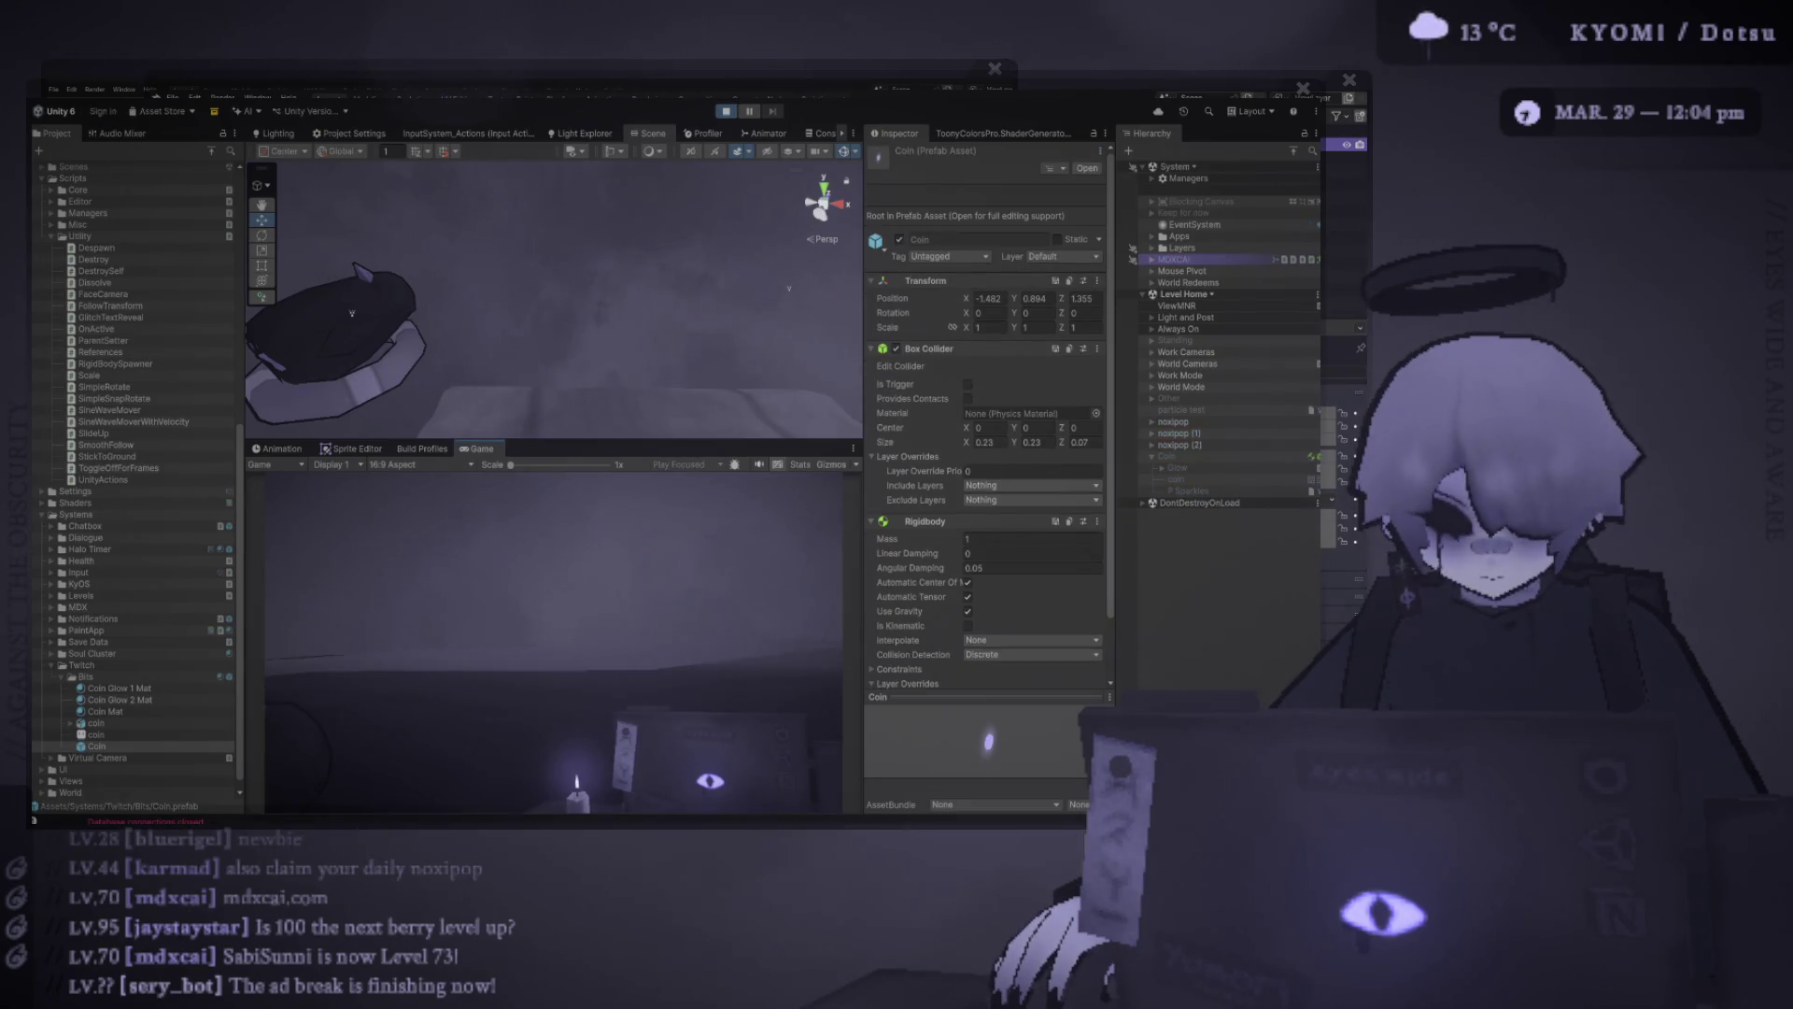
Spawn a test coin with V, watch it fall, open the Bits folder and stop playing
key(v)
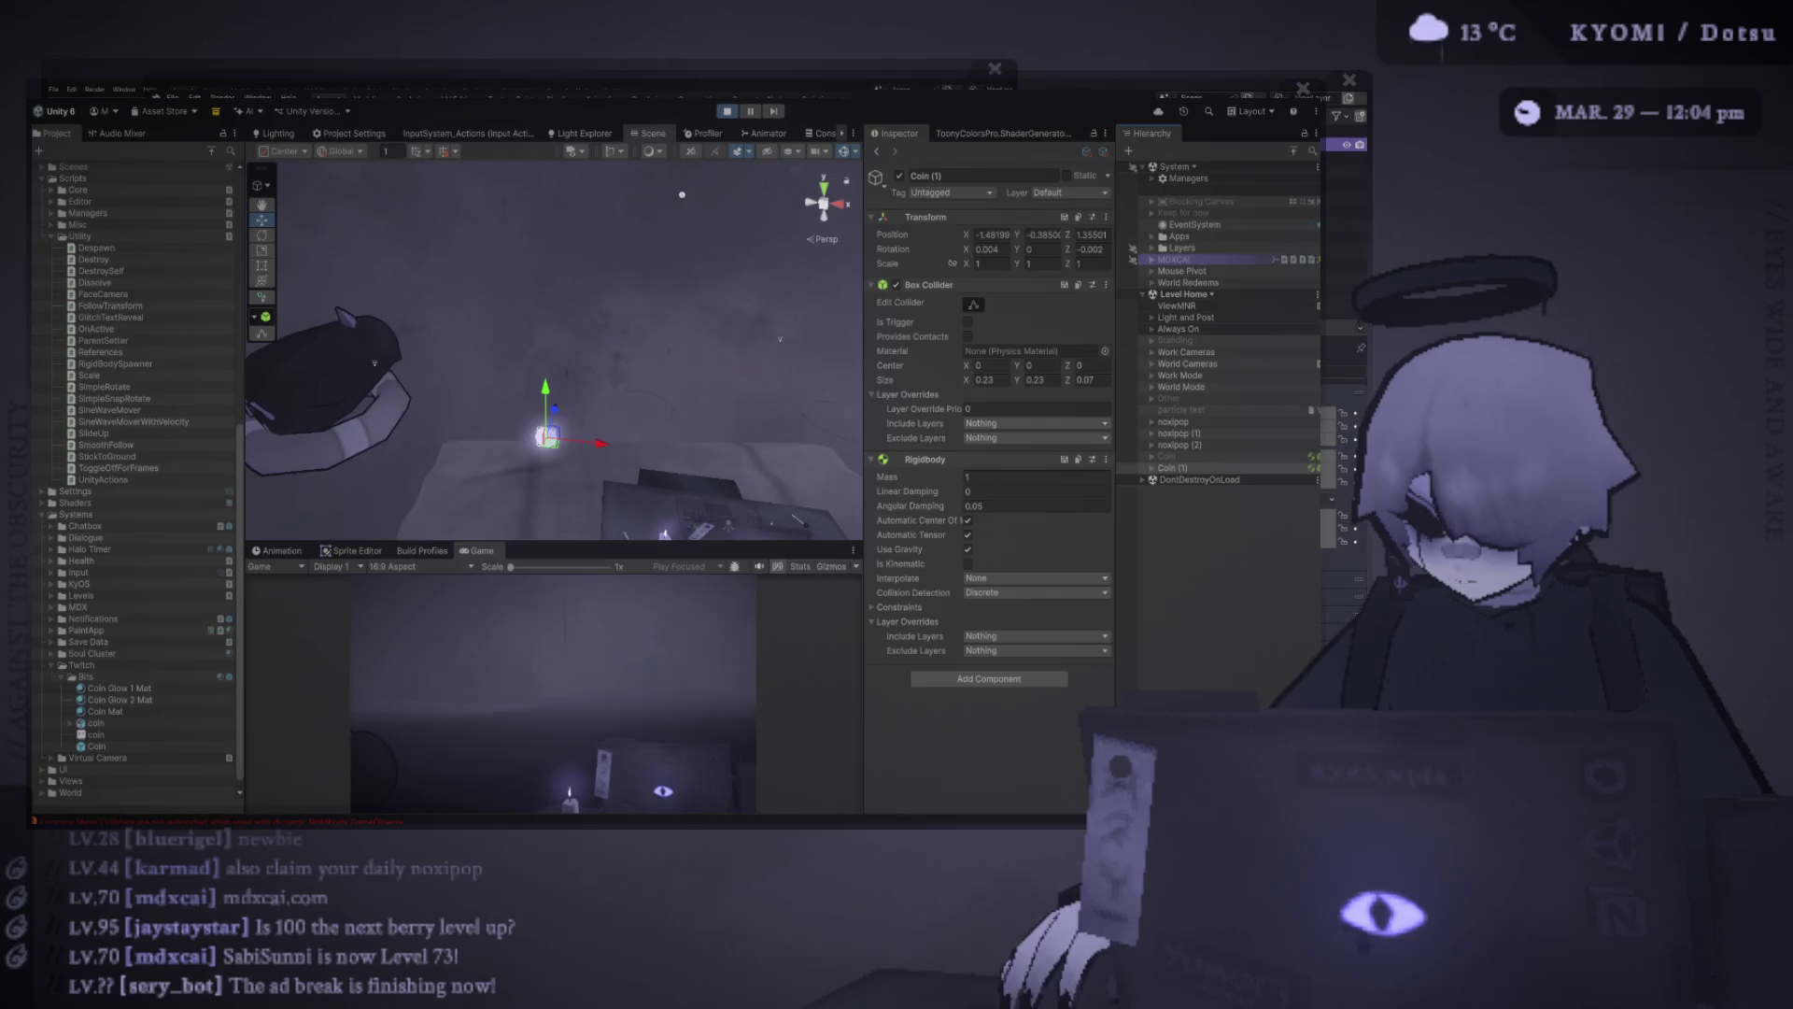
drag(702, 179, 648, 275)
click(85, 677)
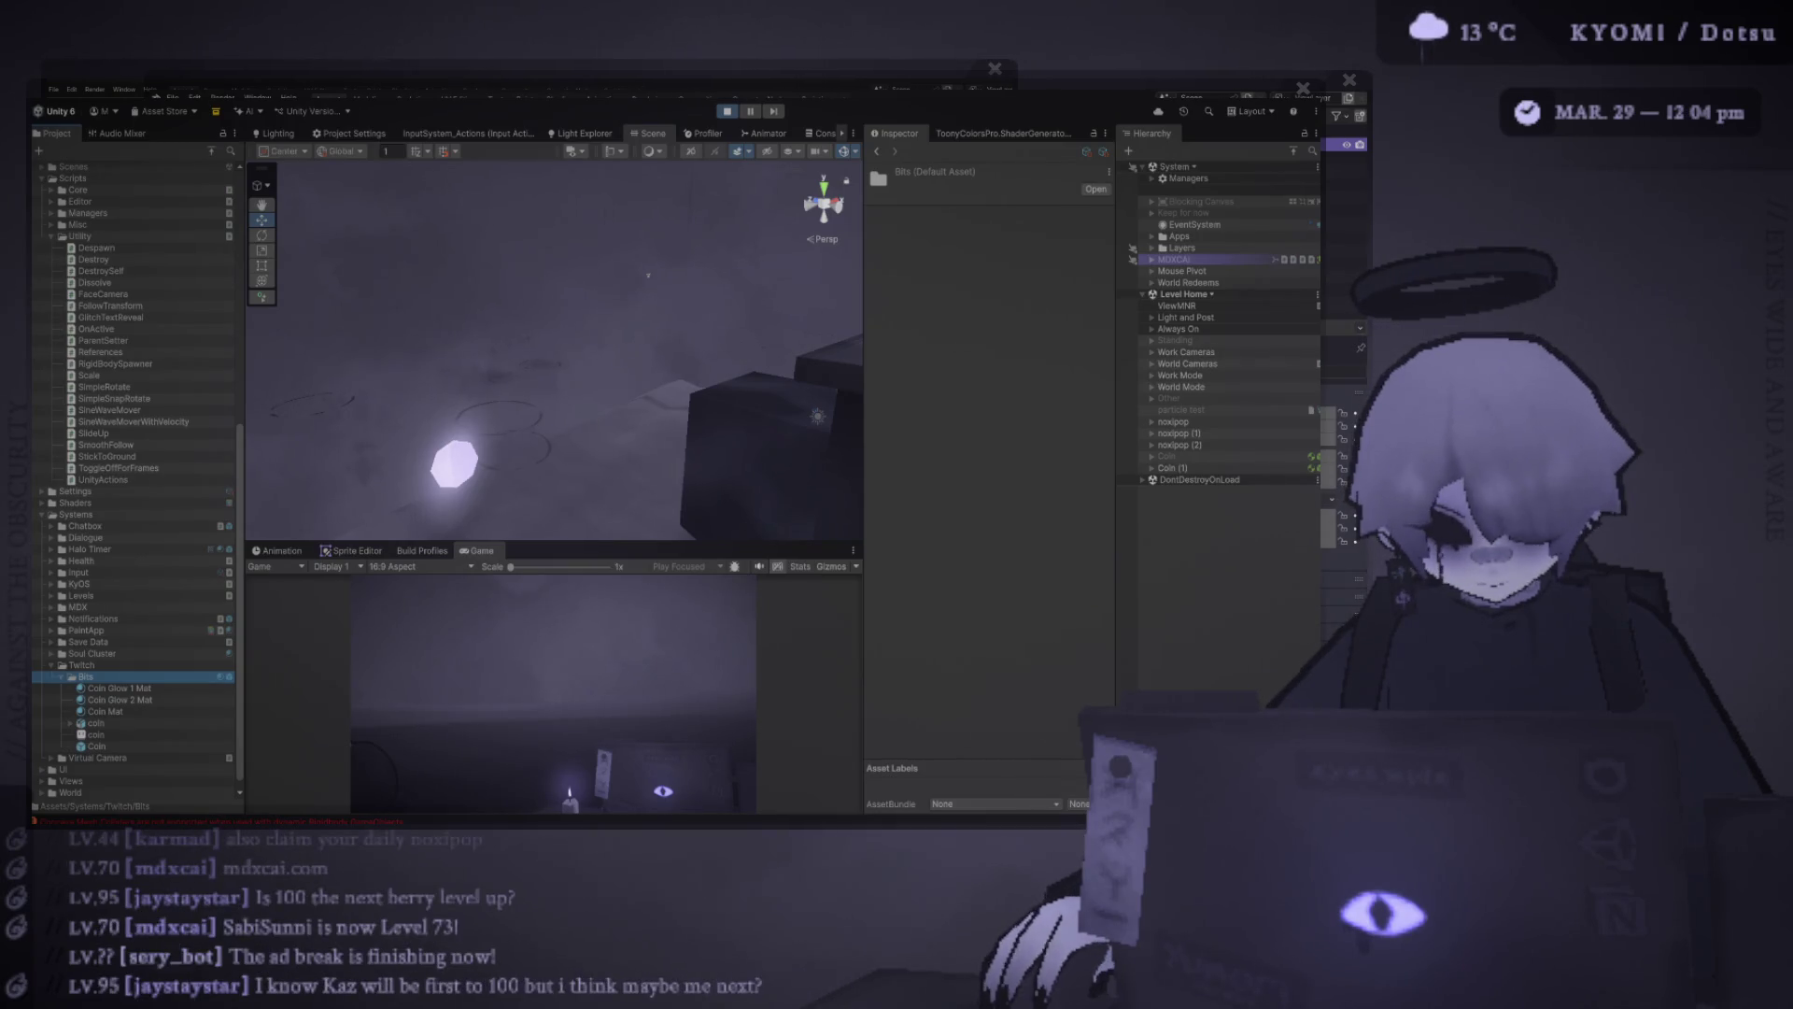
key(ctrl+p)
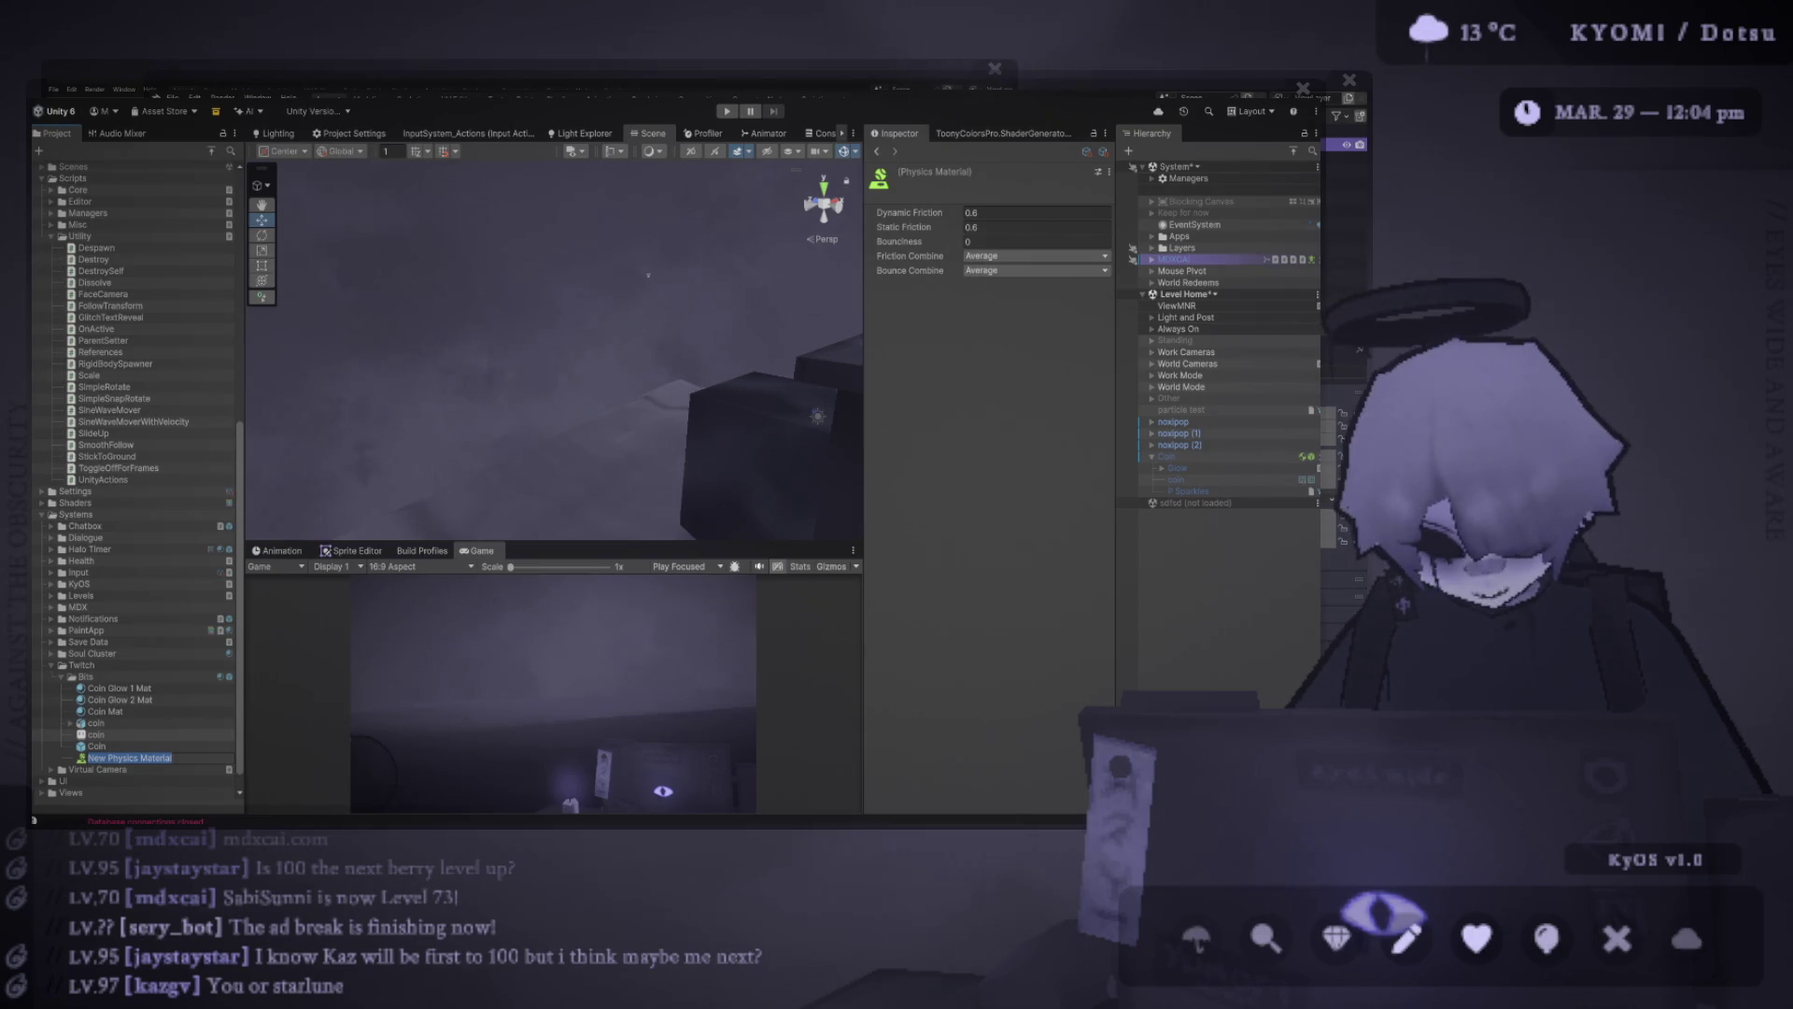
Name the material 'Physics Coin', assign it to the Coin's Box Collider, save, and replay
text(Phys)
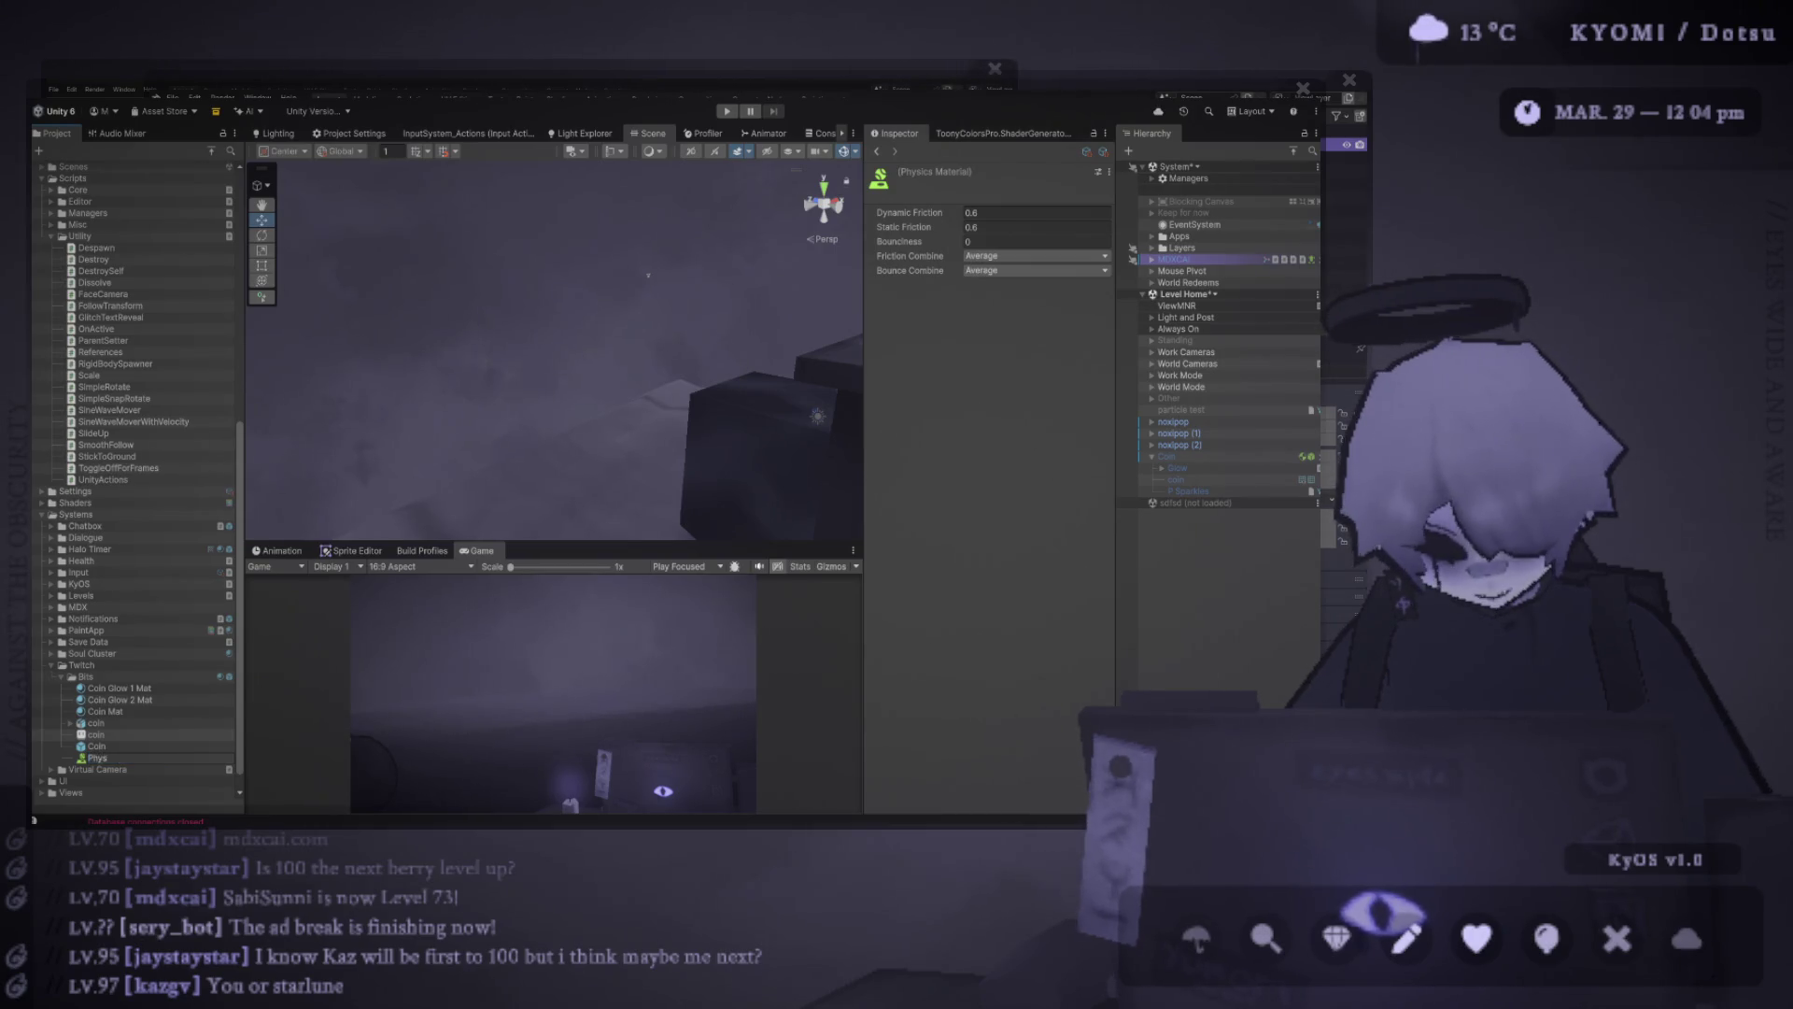
text(ics Coin)
key(Return)
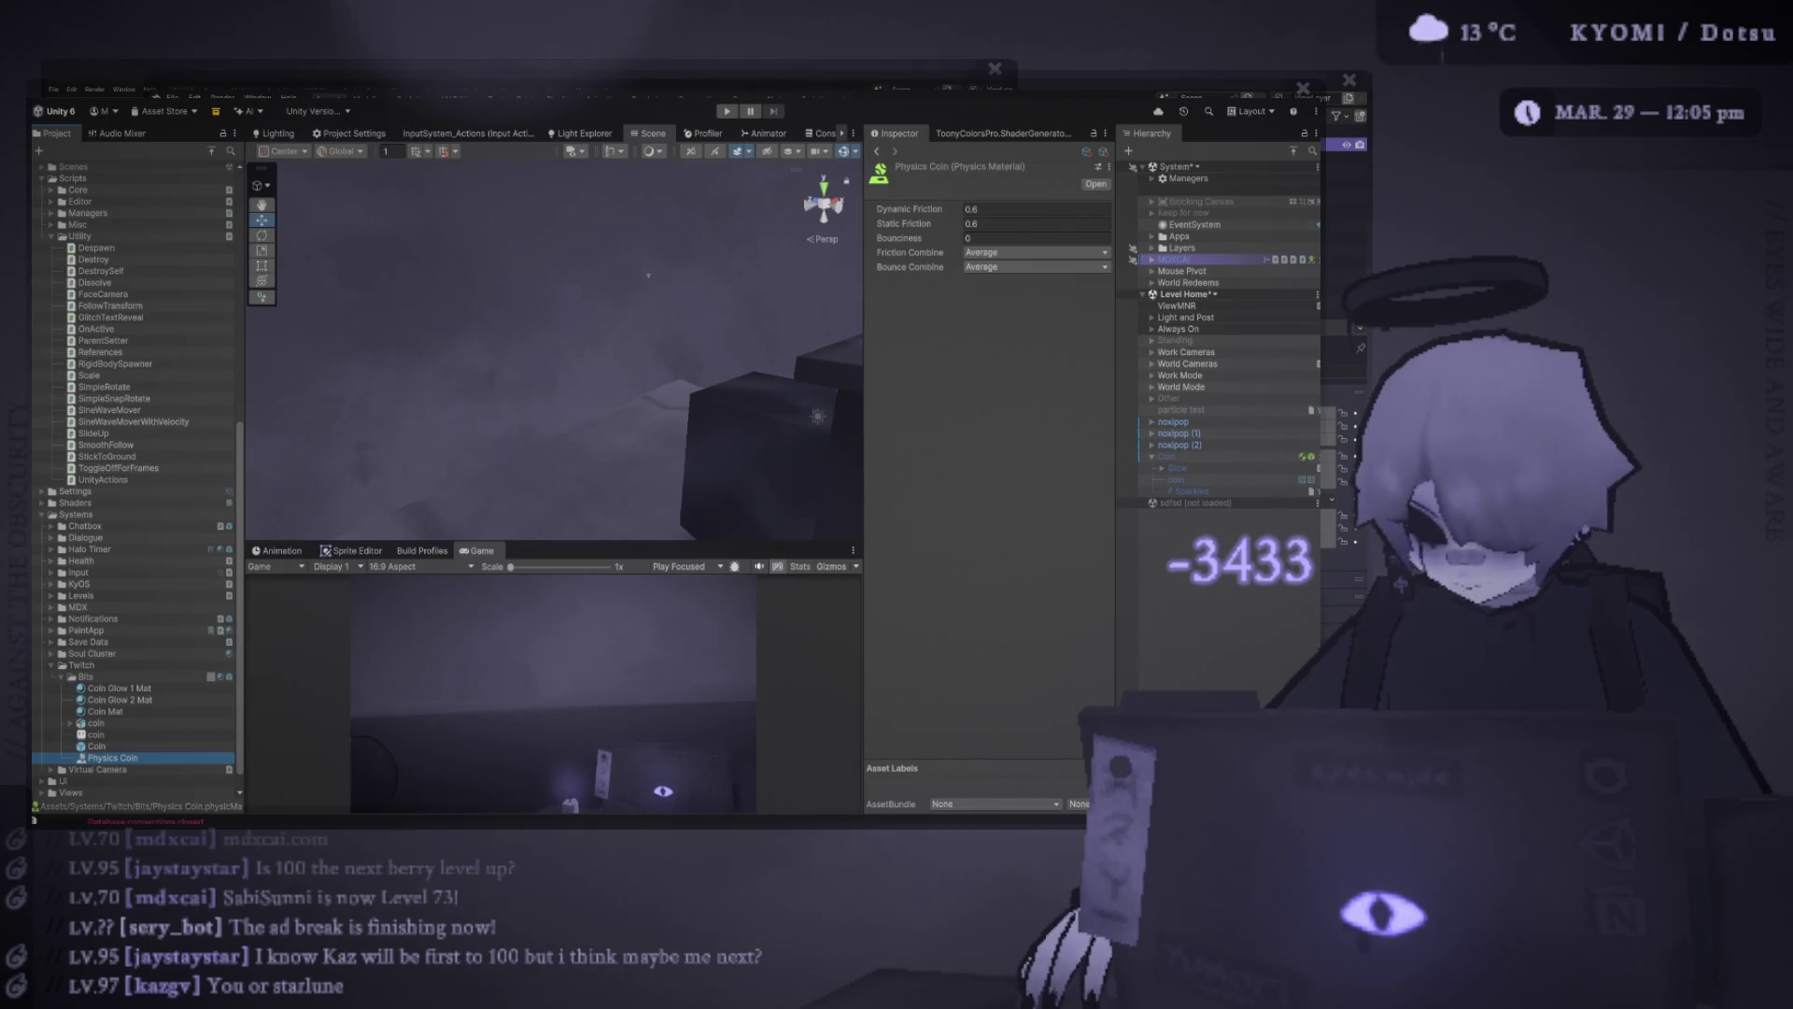
click(1167, 457)
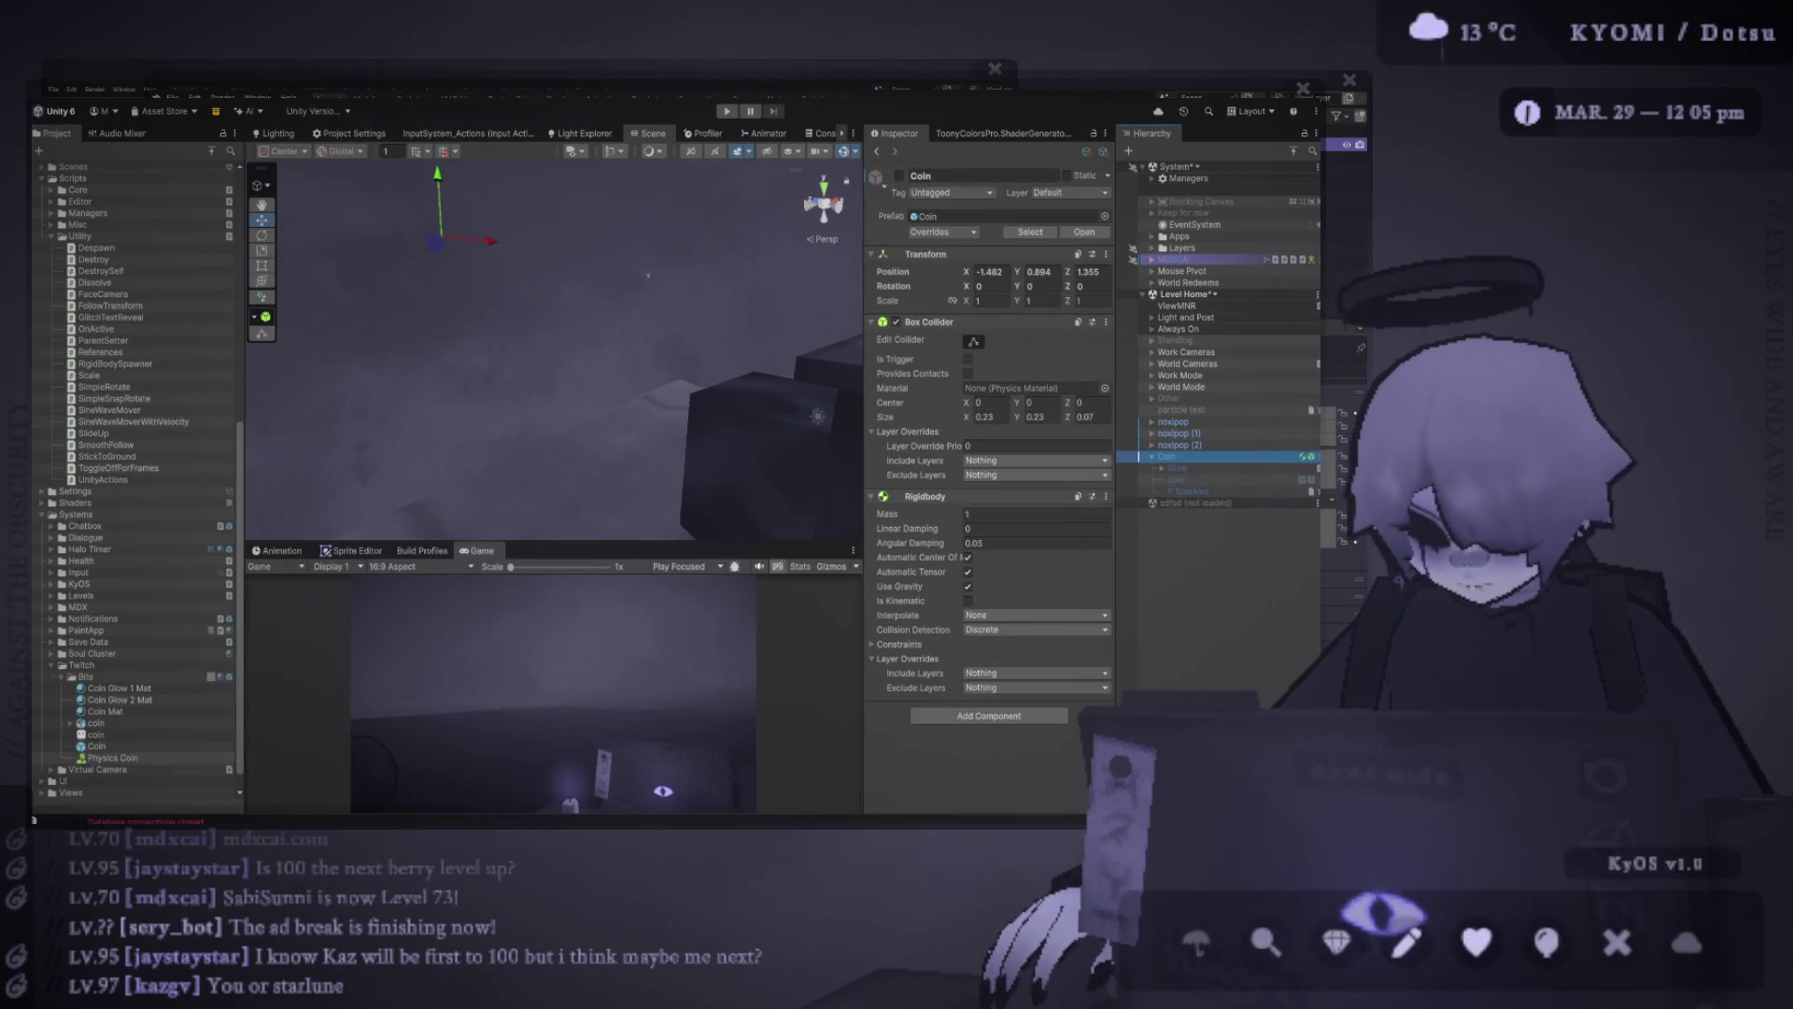
drag(112, 758, 1033, 388)
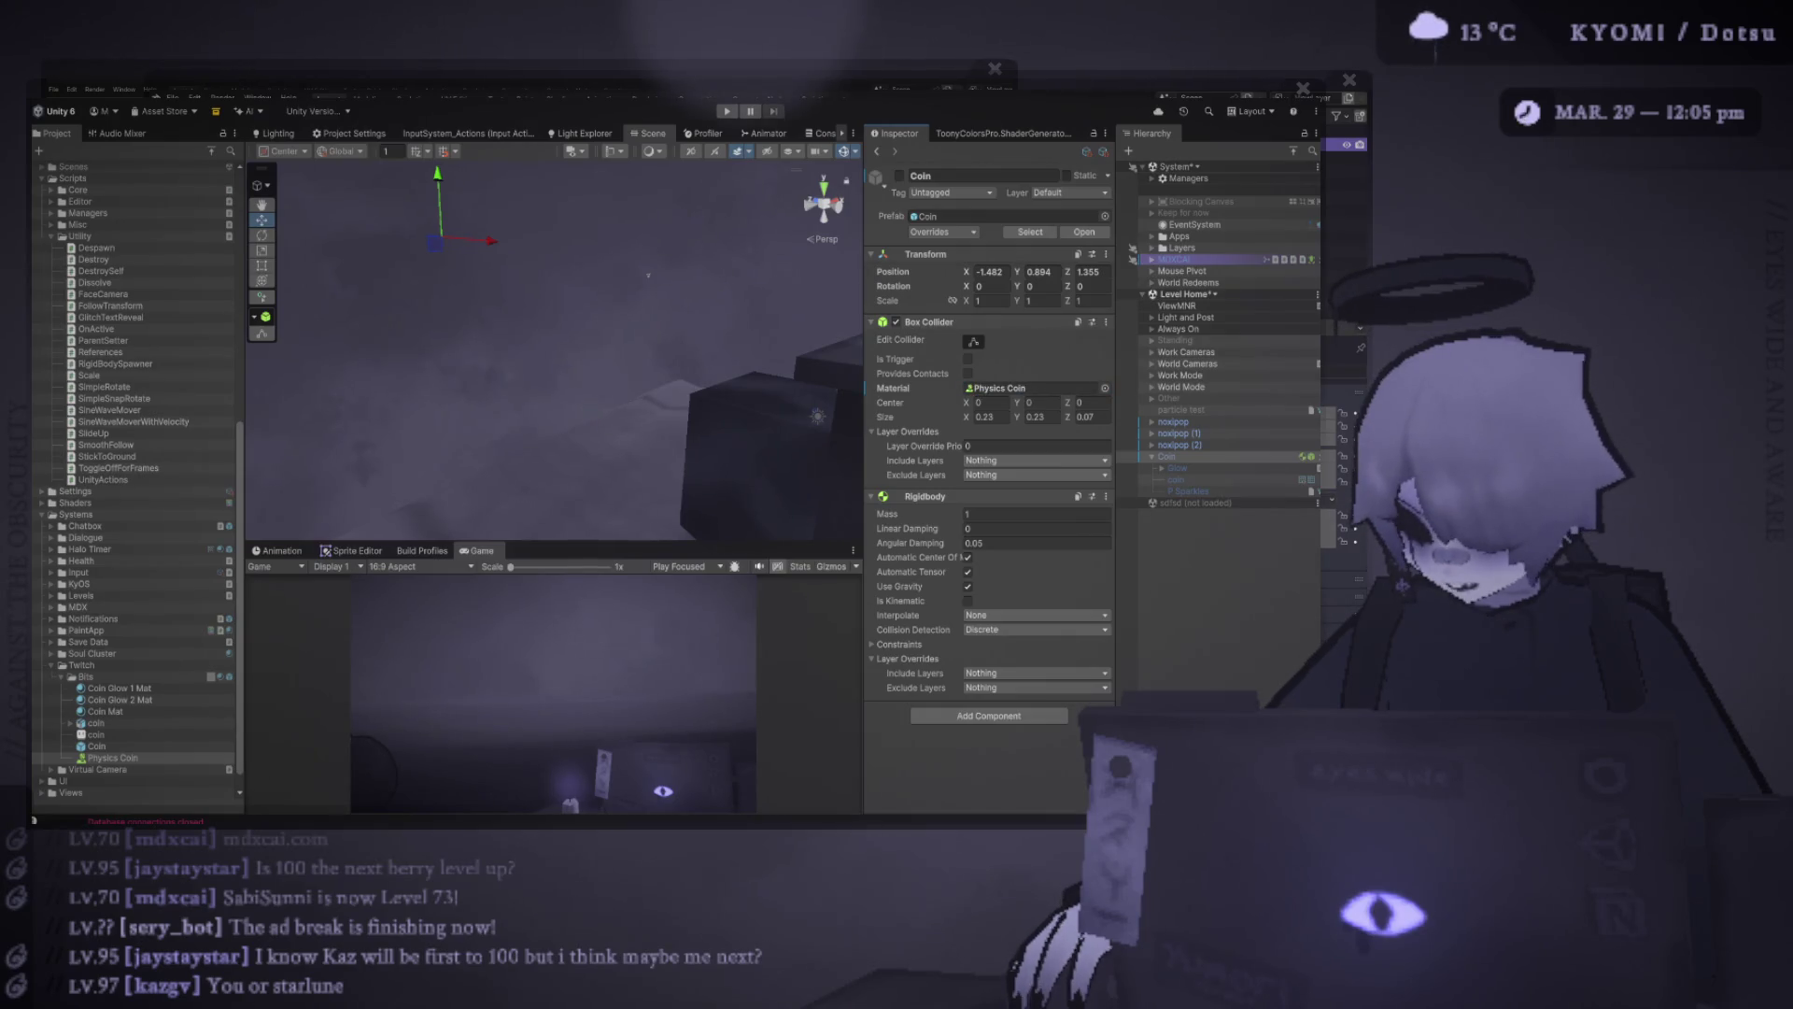
key(ctrl+s)
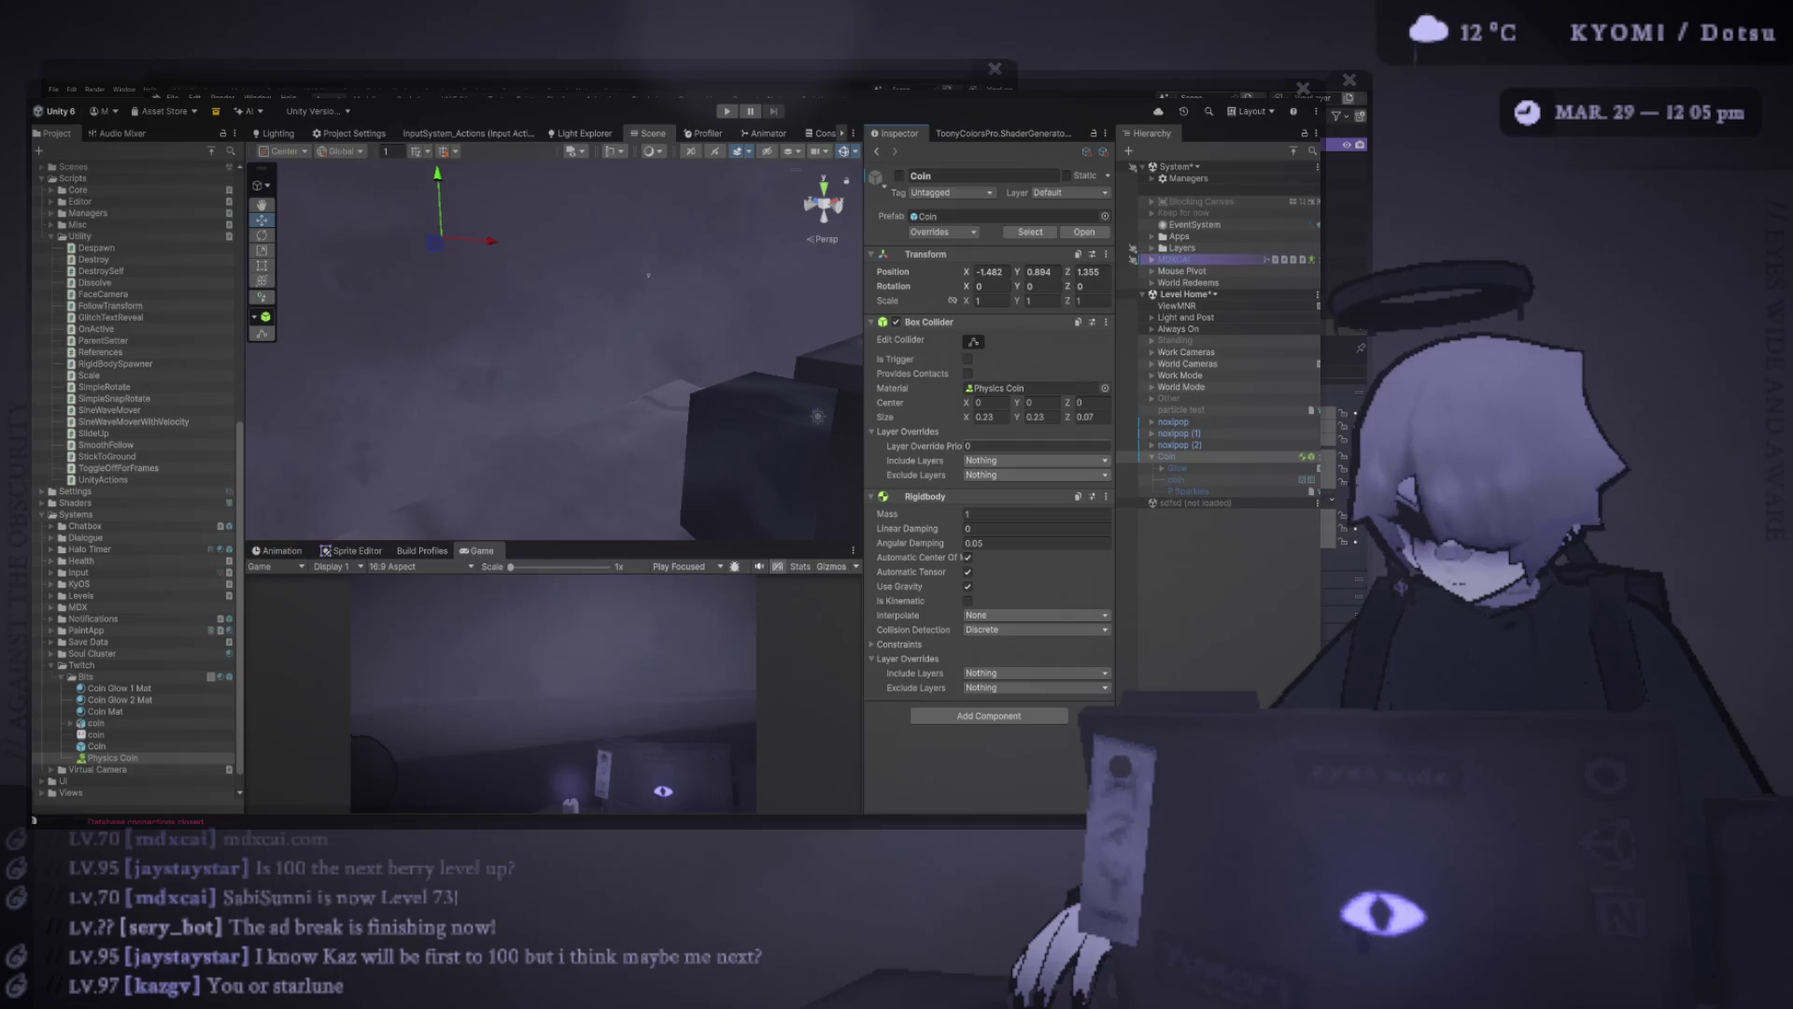
key(ctrl+p)
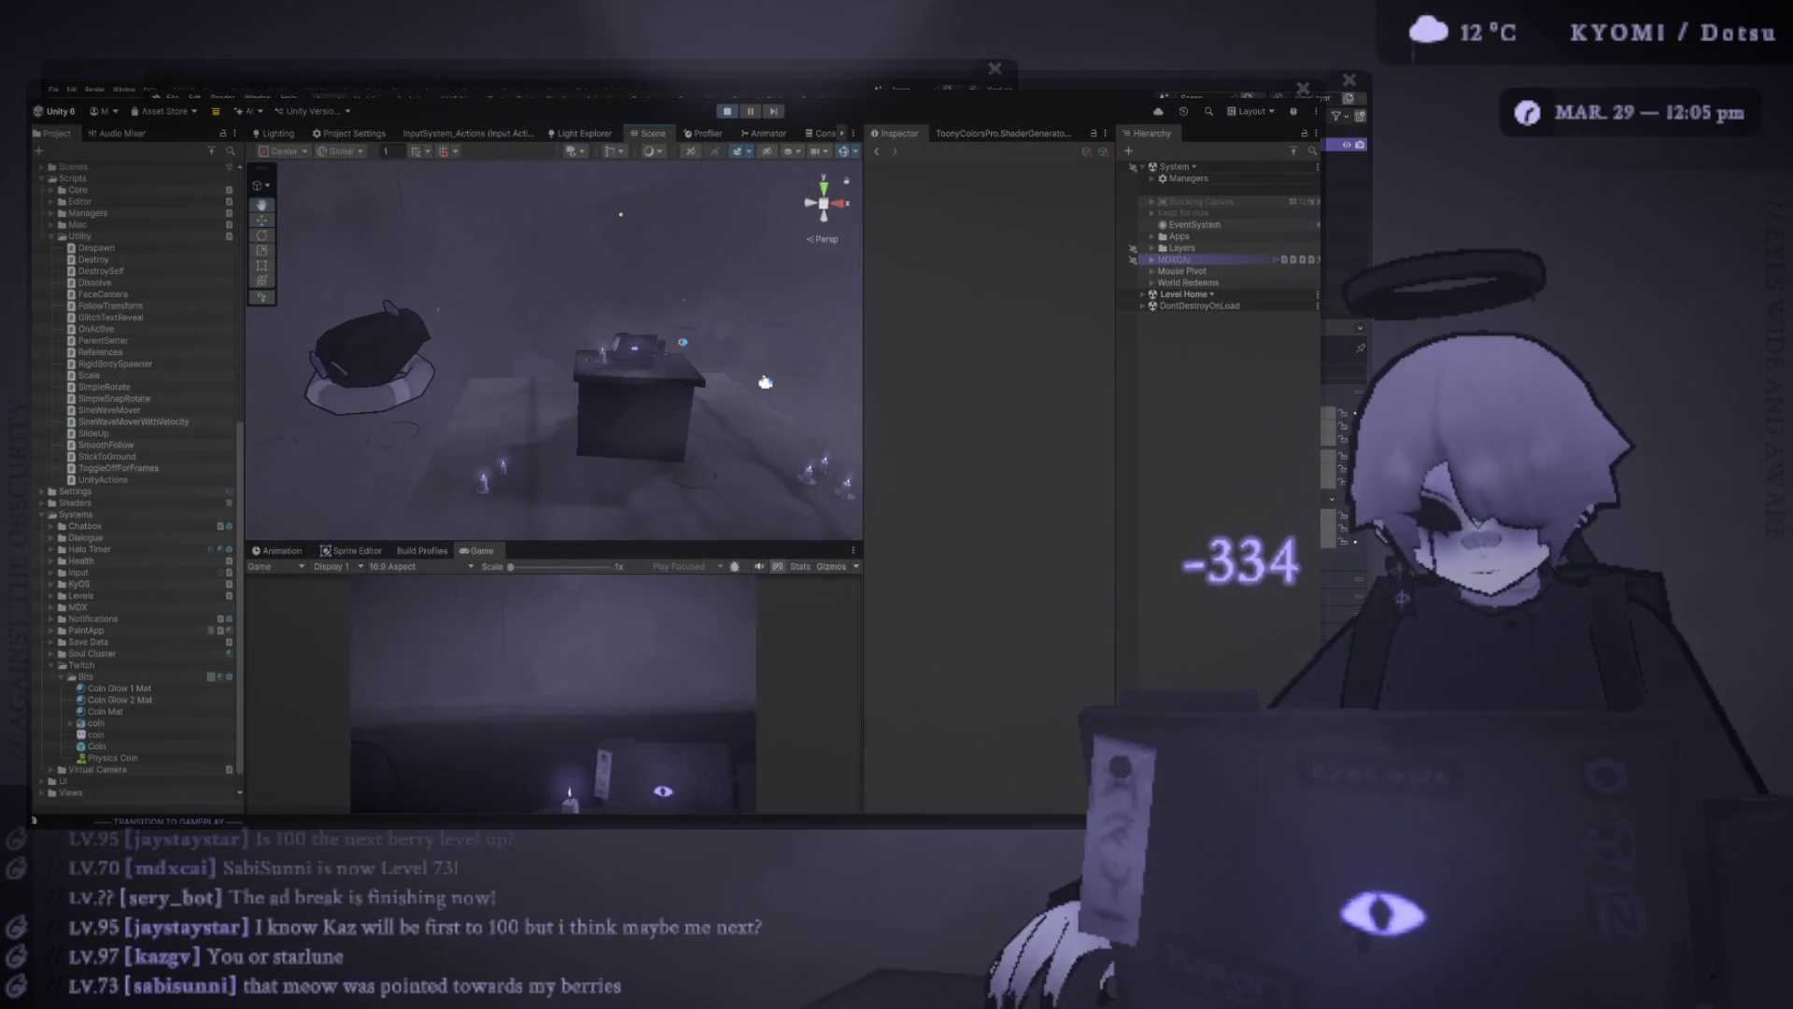
Select the spawned Coin (1), spawn another coin with V, then despawn it with Z
click(649, 386)
key(v)
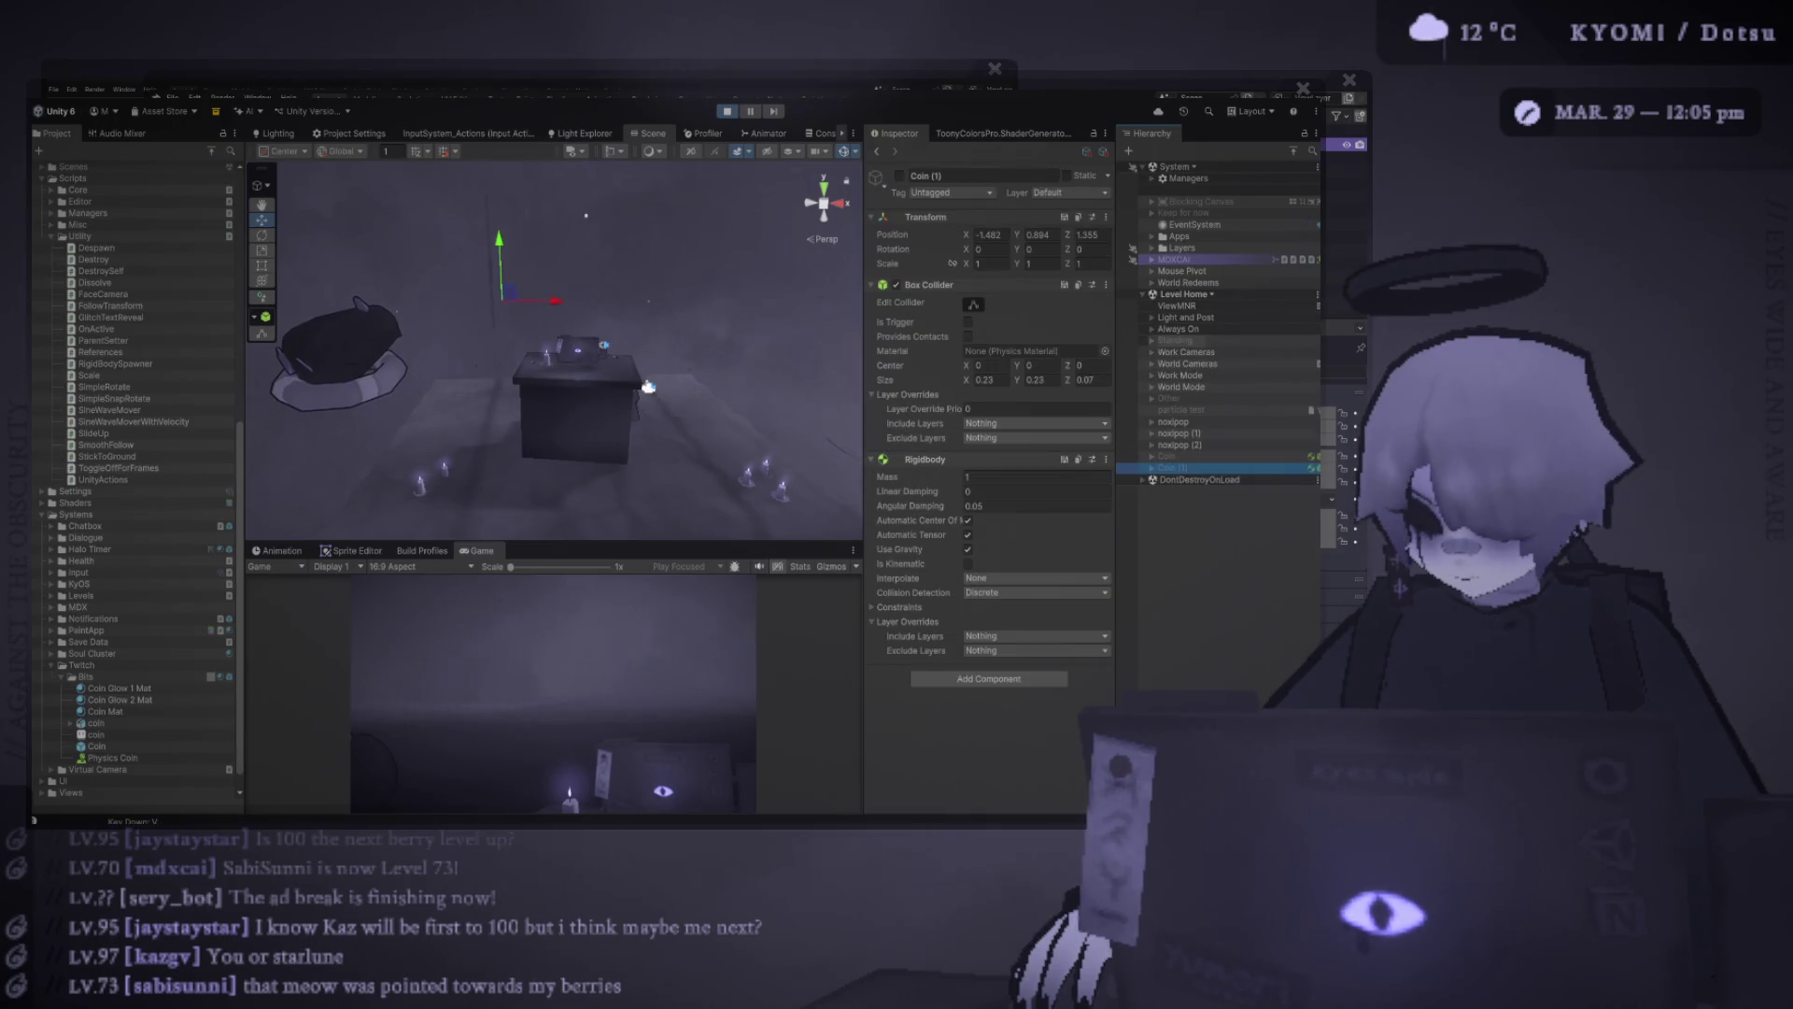
key(z)
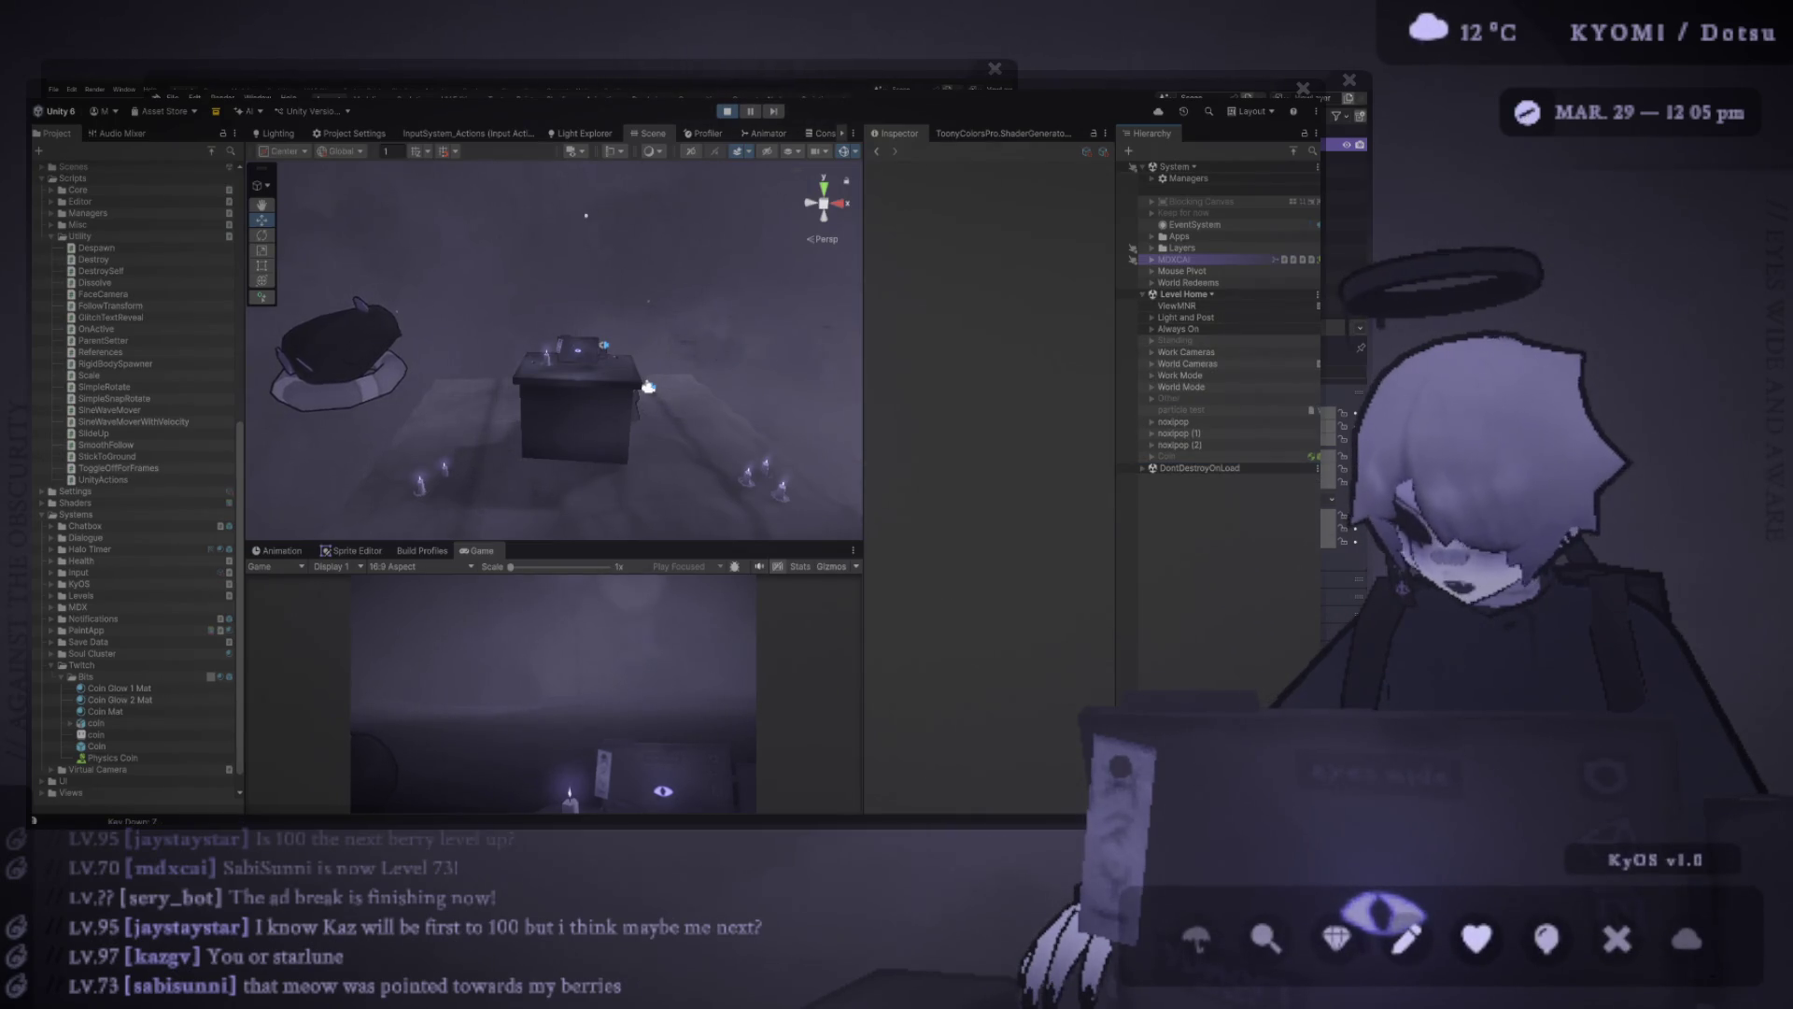
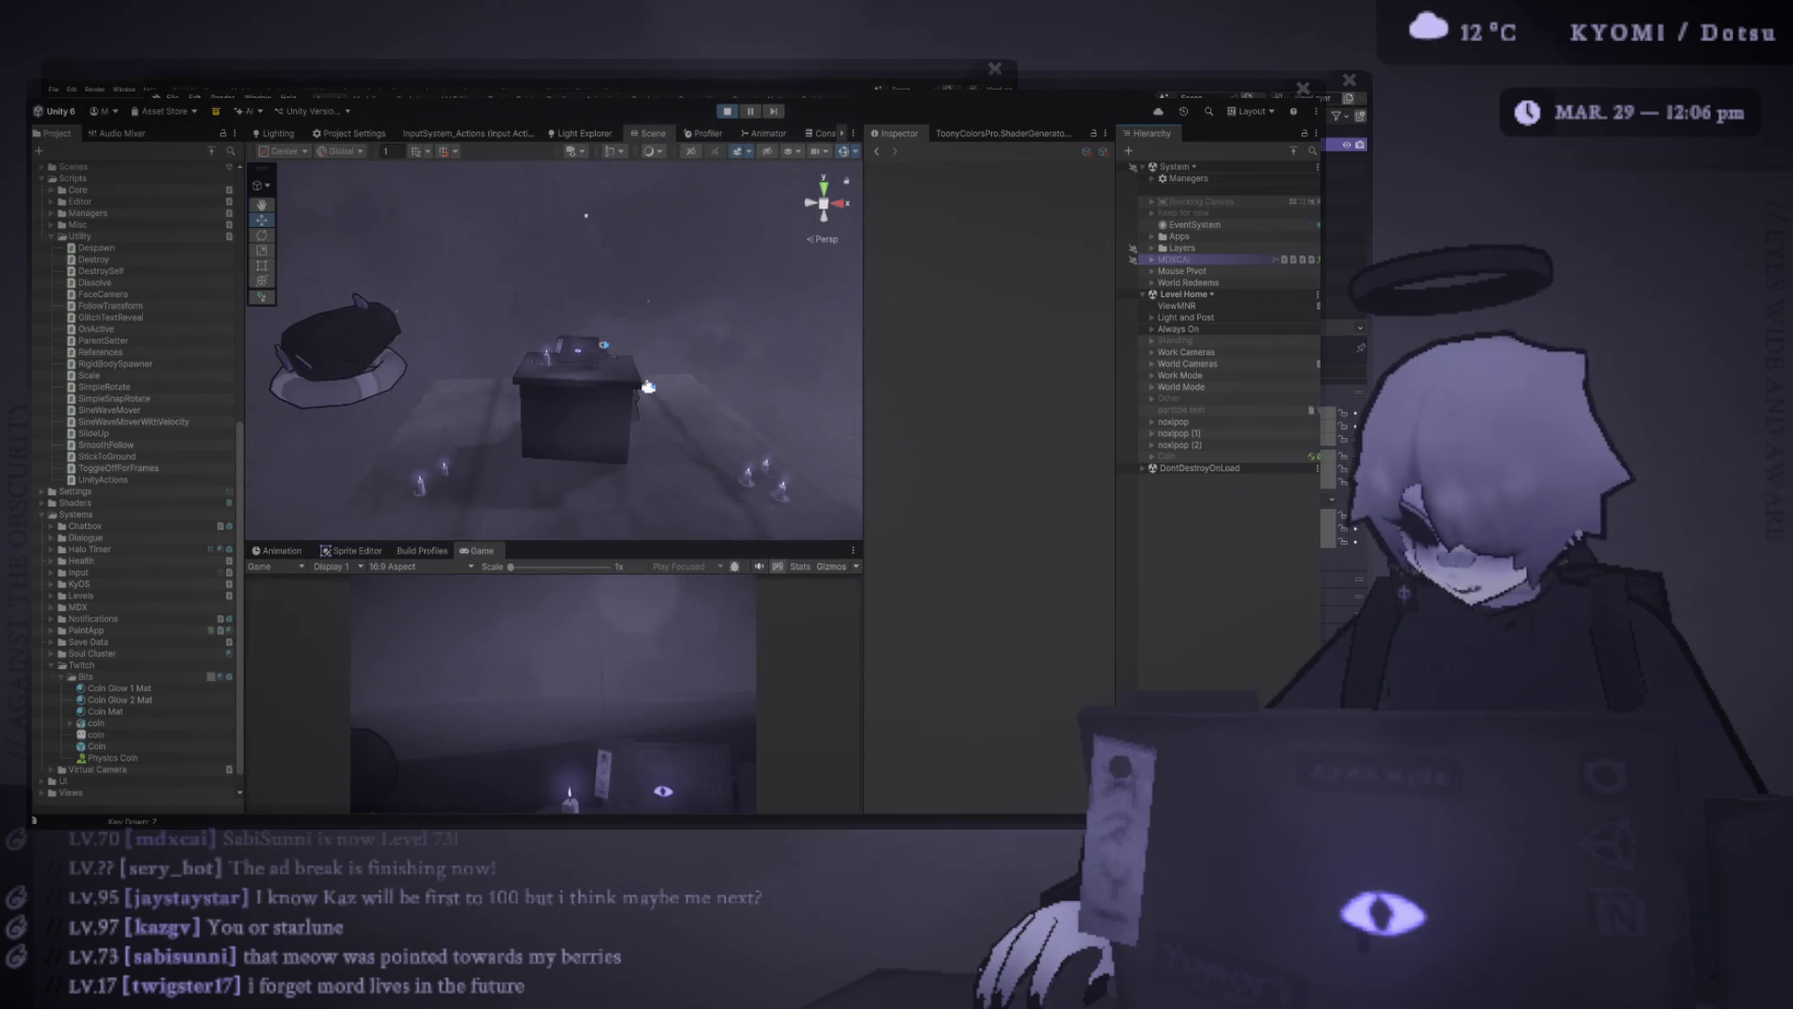
Orbit and tilt the Scene view to look down on the desk, candle and monitor
scroll(554, 350, down, 3)
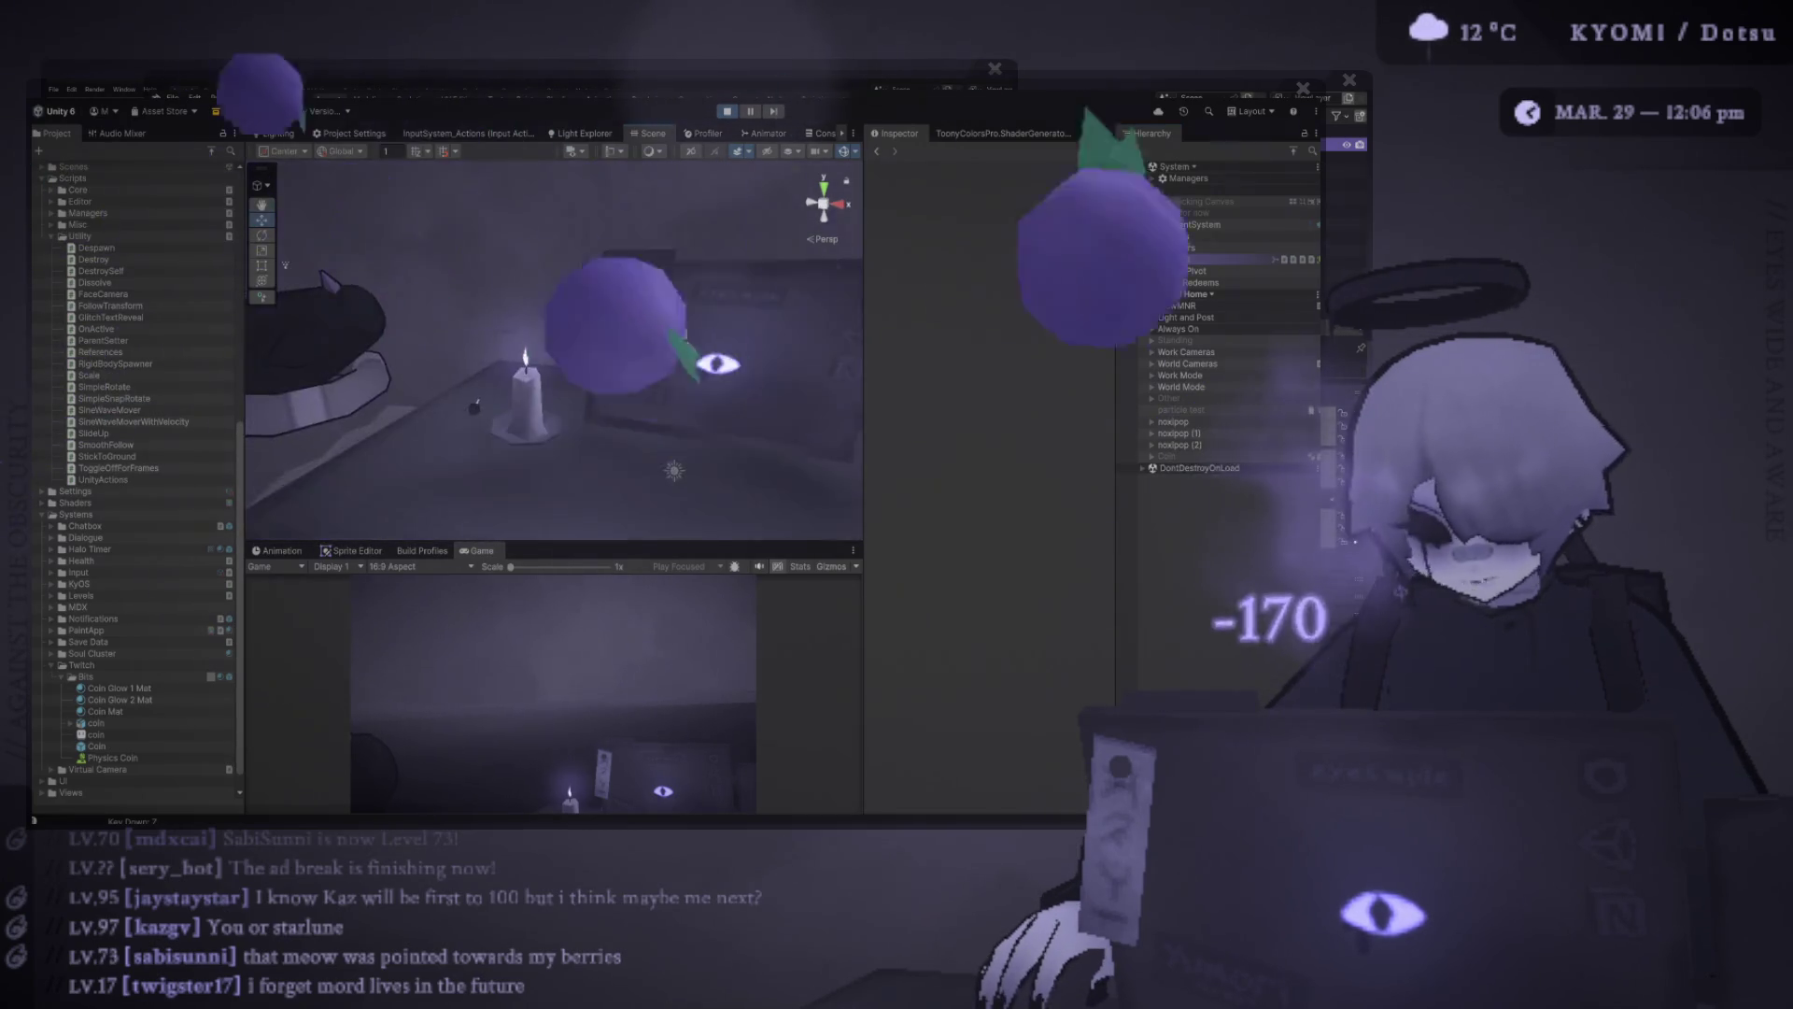
scroll(554, 350, down, 3)
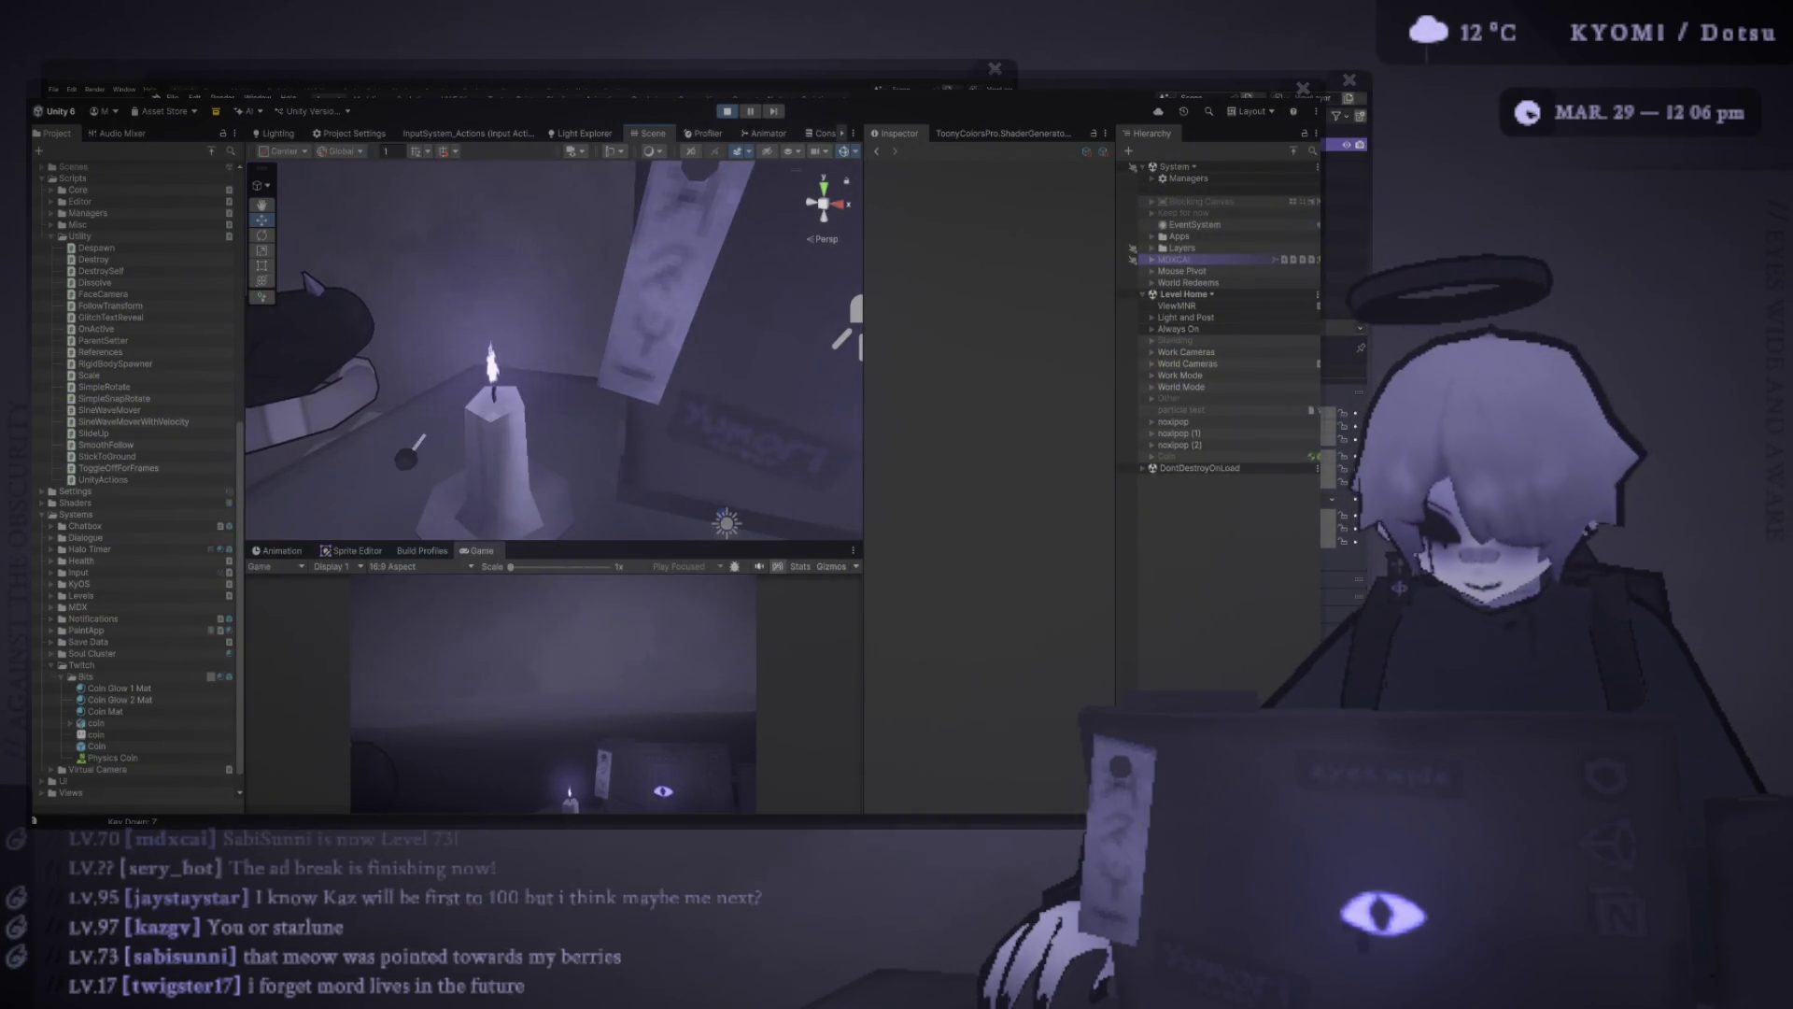
scroll(748, 297, up, 5)
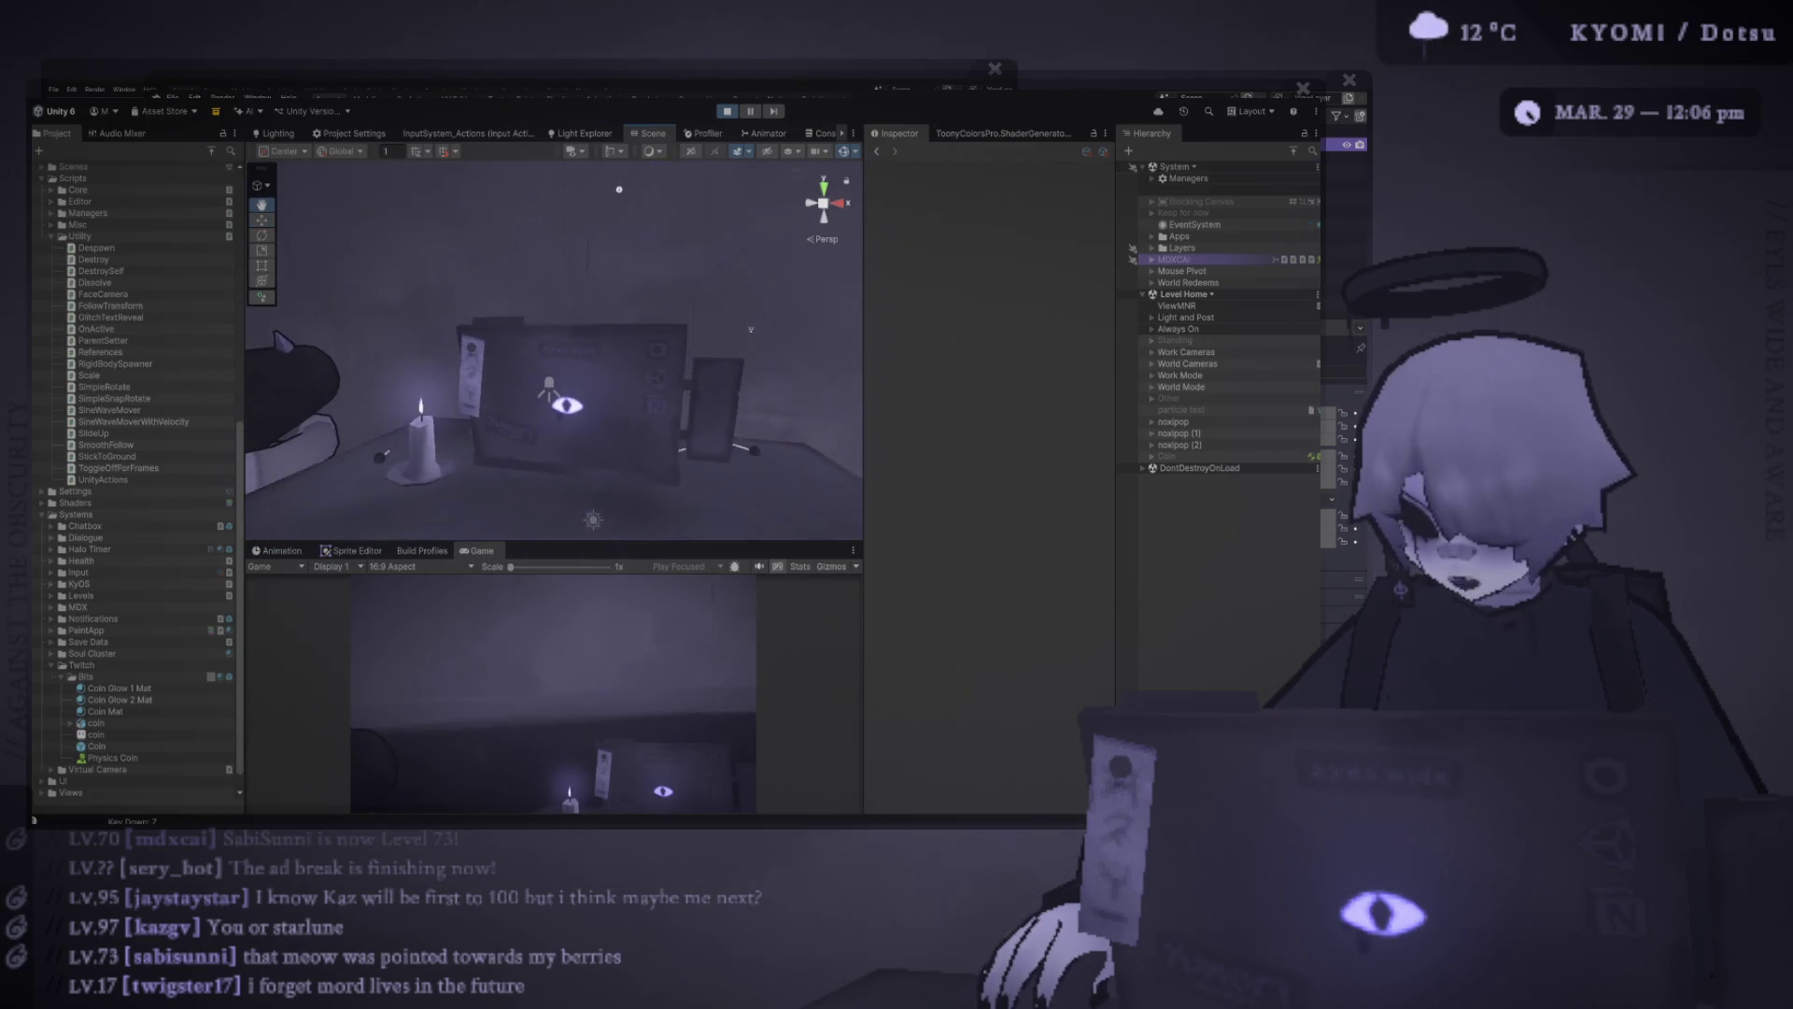
drag(748, 297, 781, 309)
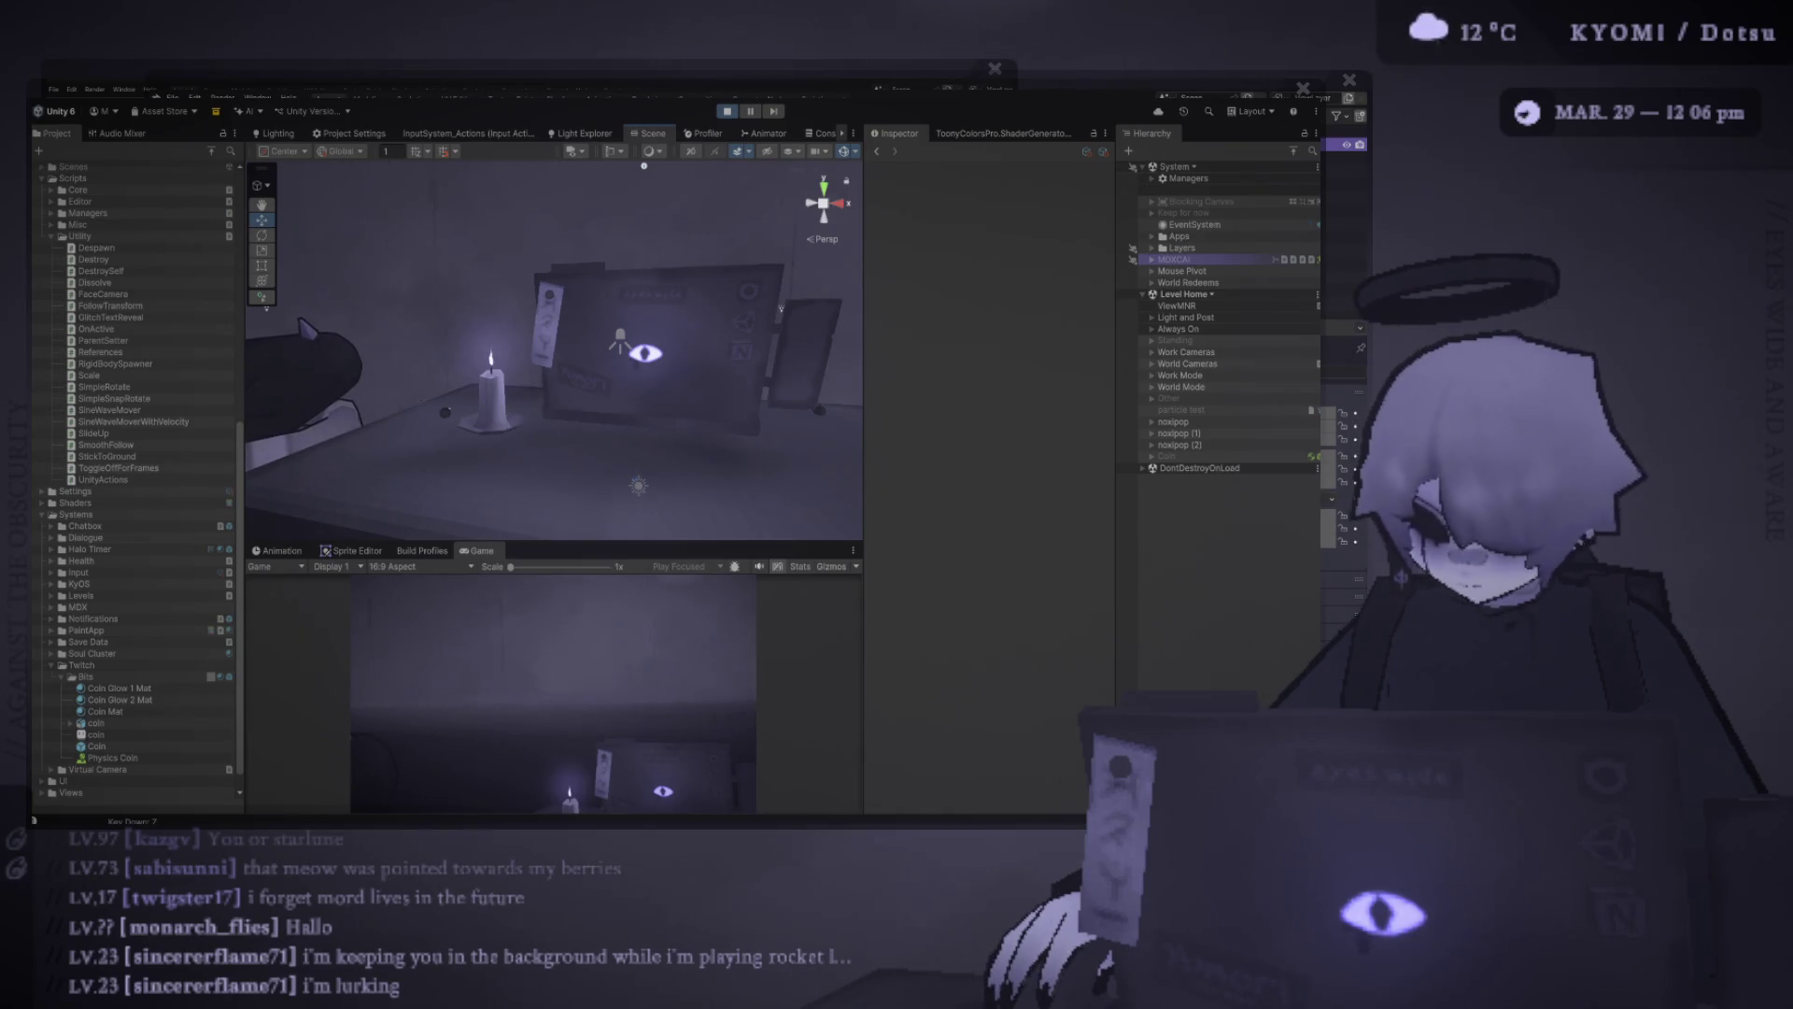
scroll(554, 354, down, 5)
drag(554, 374, 554, 458)
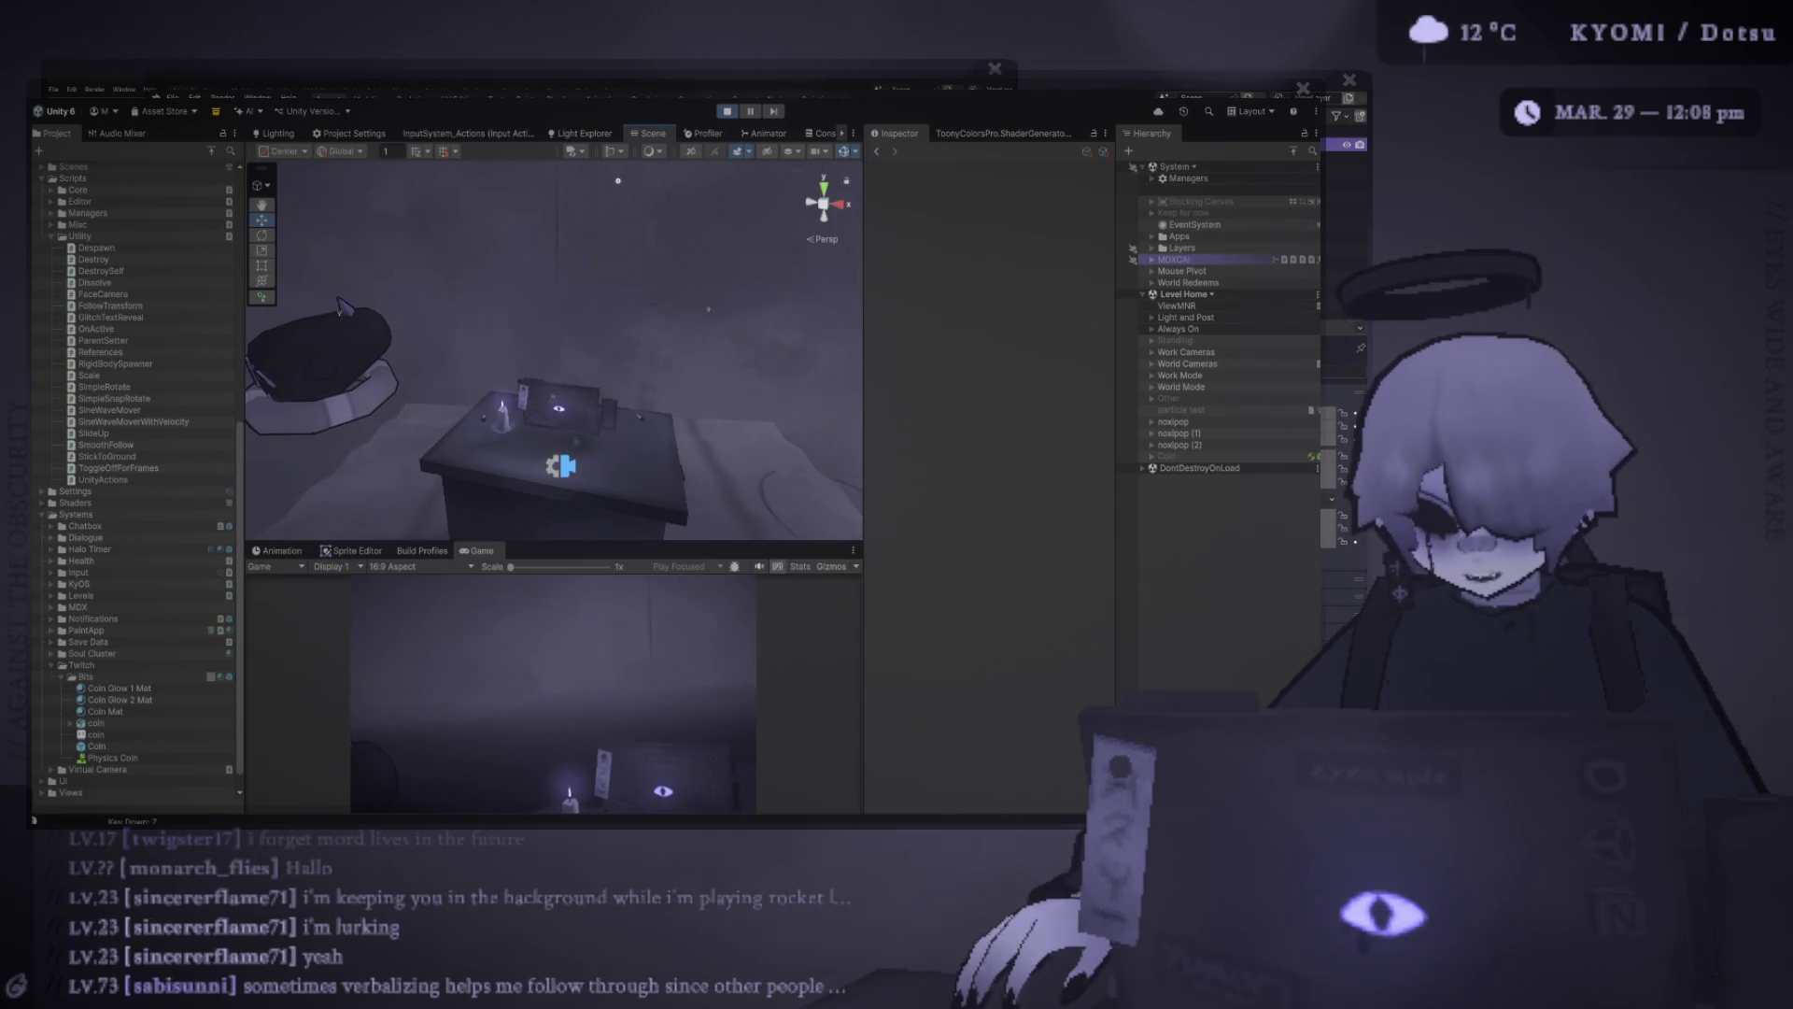
drag(343, 308, 285, 247)
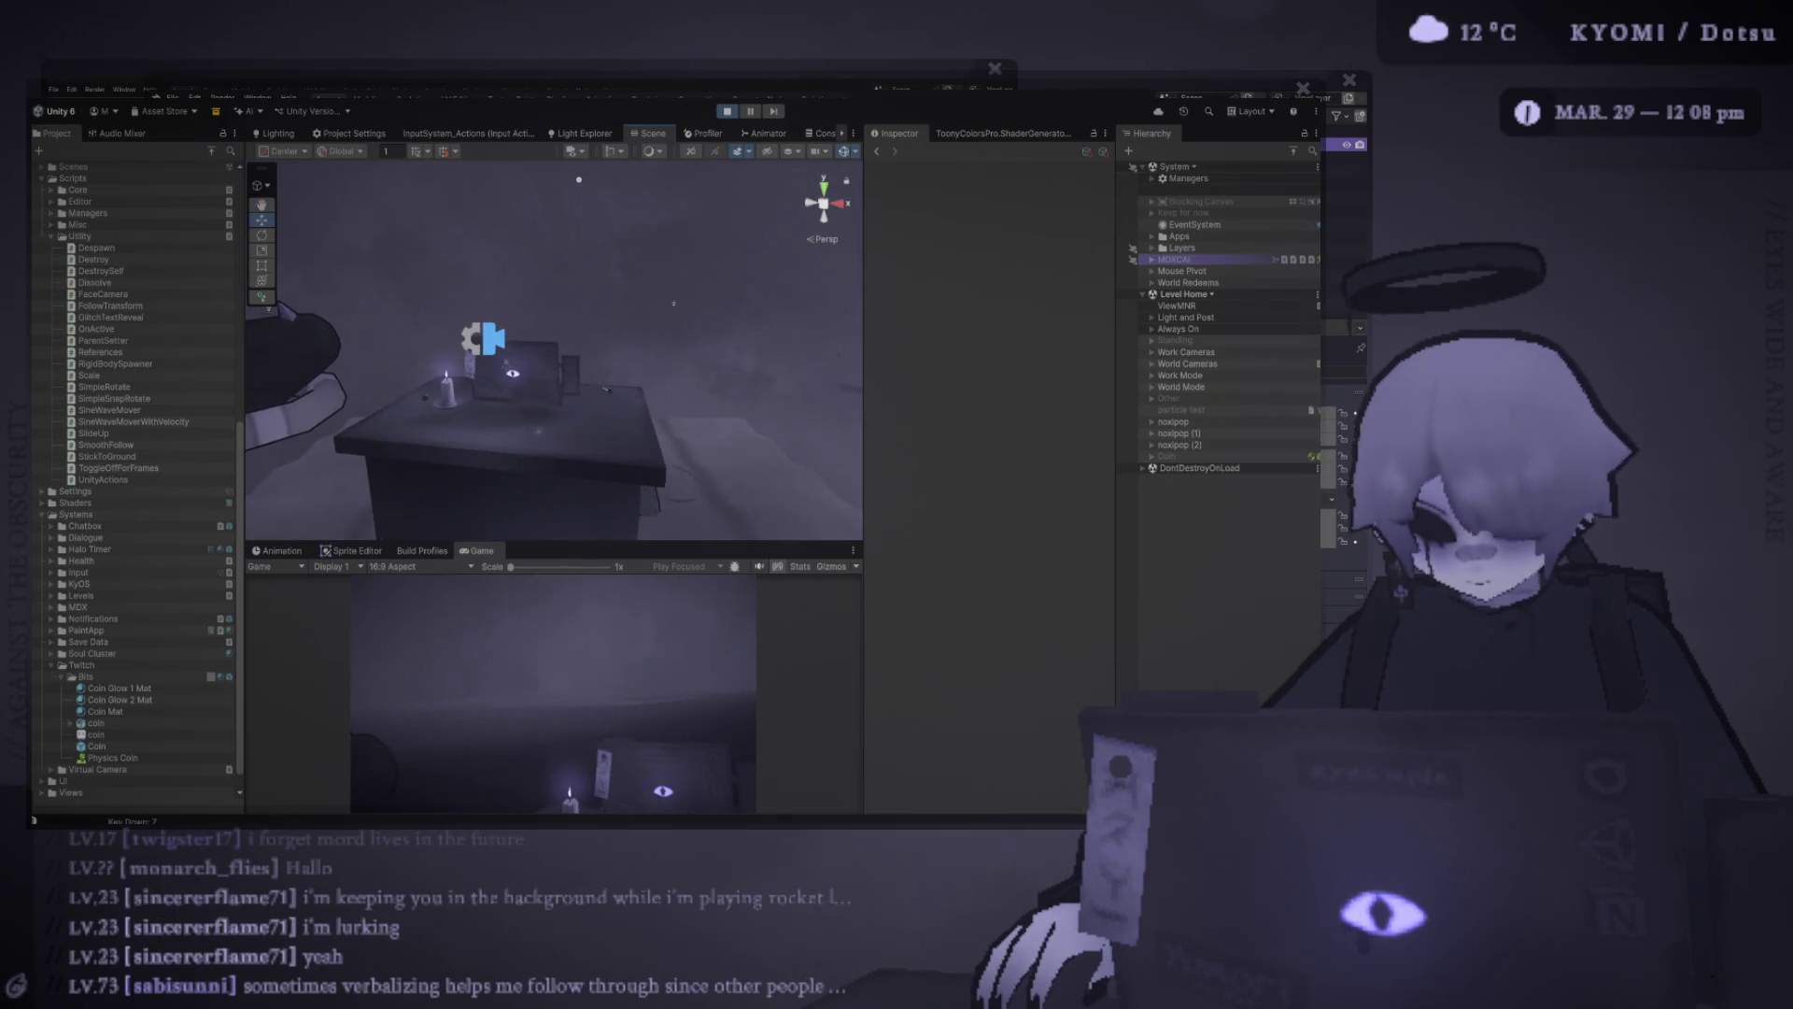
mouse_move(701, 280)
mouse_down()
mouse_move(728, 261)
mouse_move(687, 311)
mouse_move(726, 272)
mouse_up()
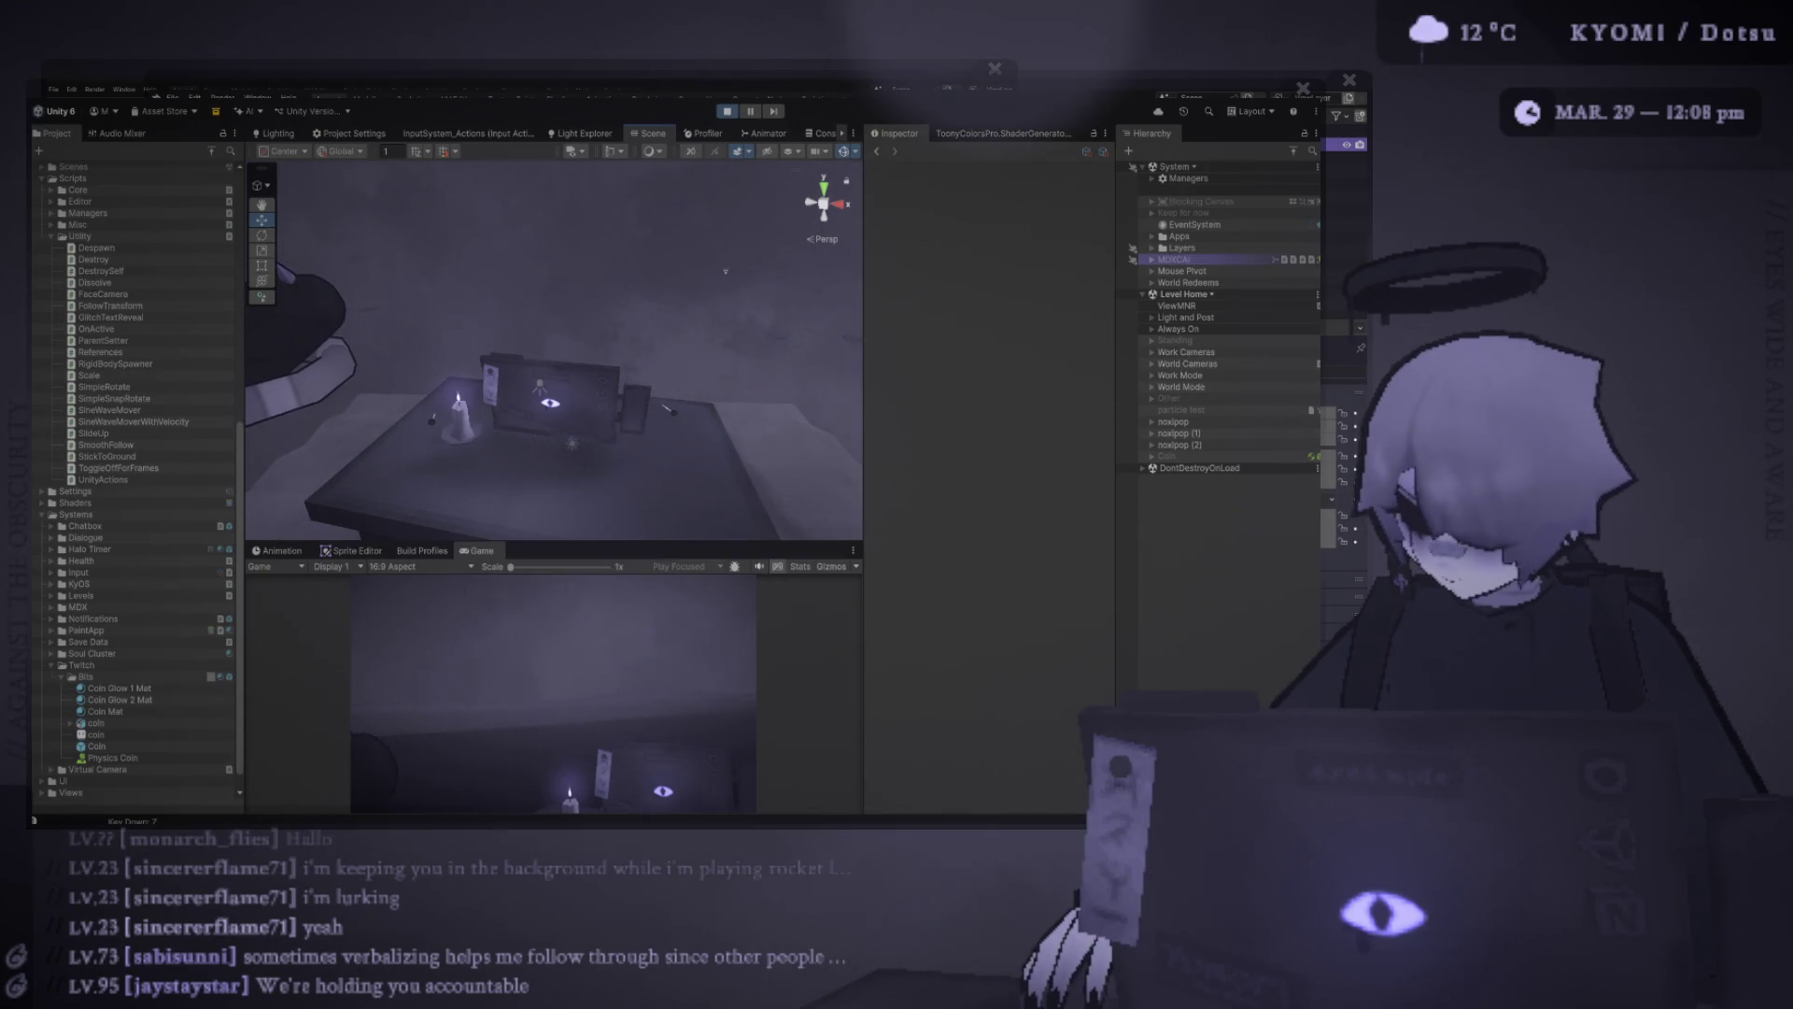
Zoom in on the Coin and expand it to inspect its coin and P Sparkles children
click(1167, 456)
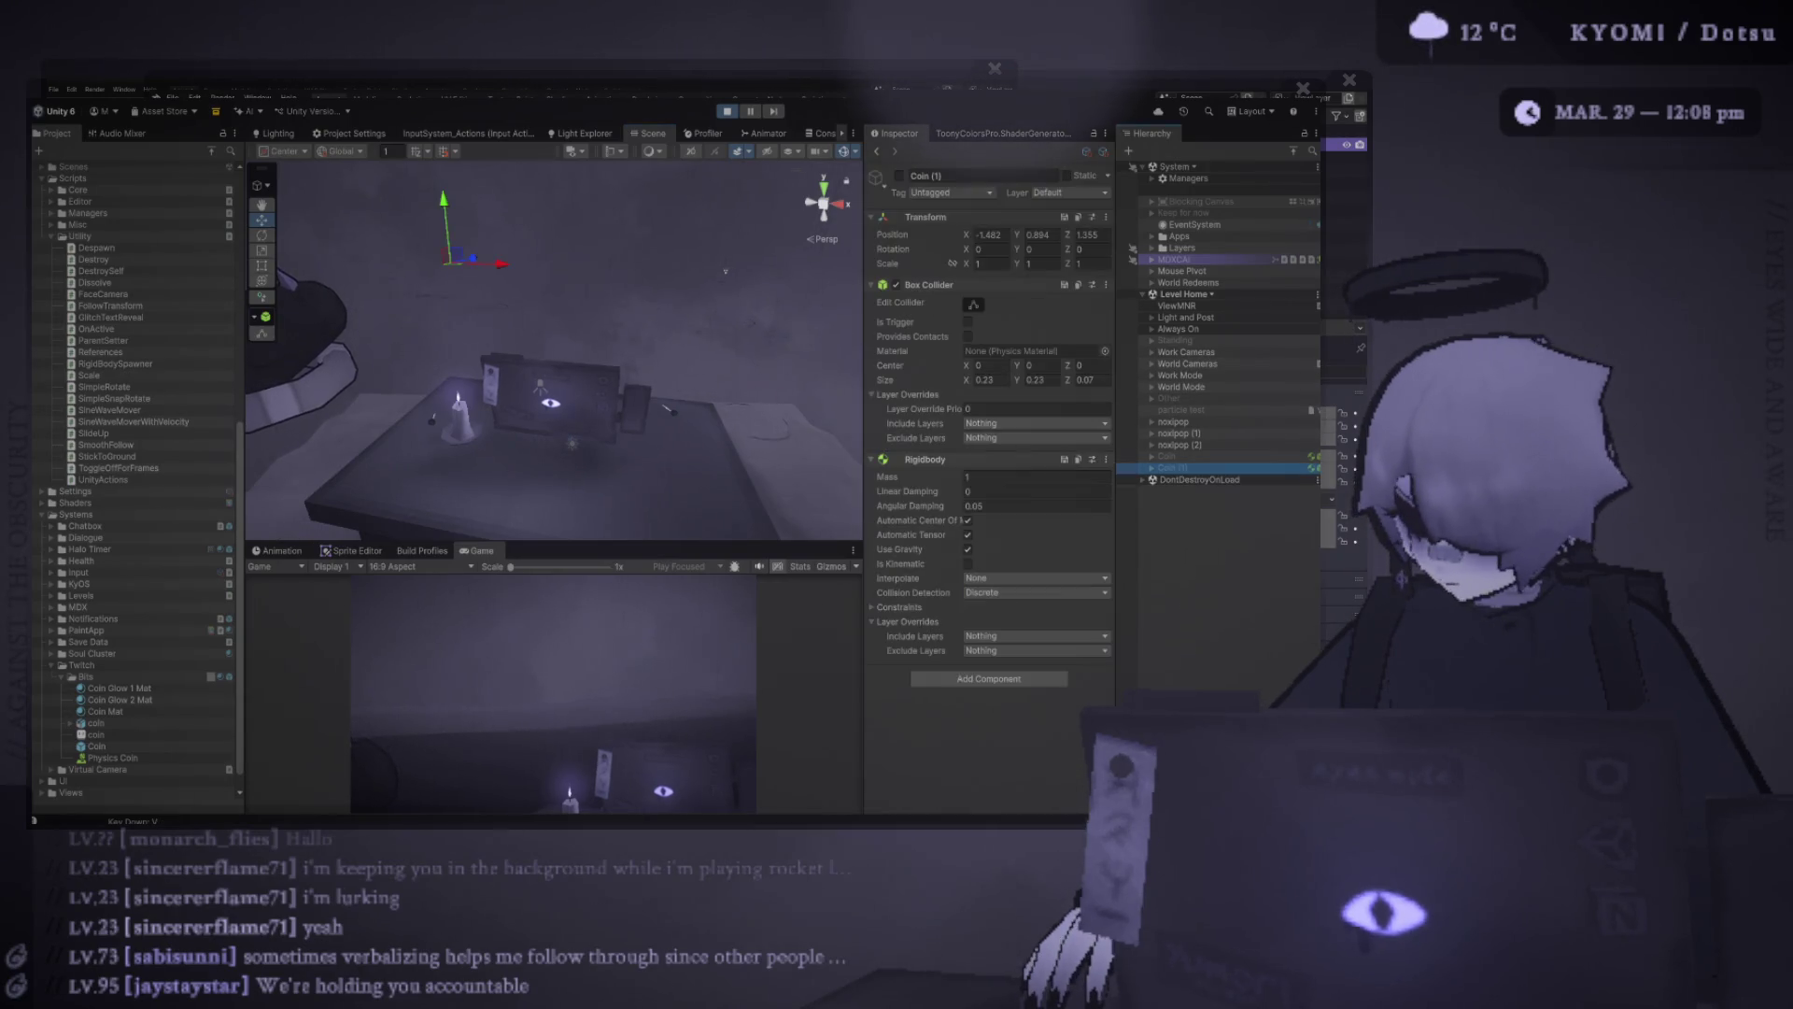
right_click(726, 271)
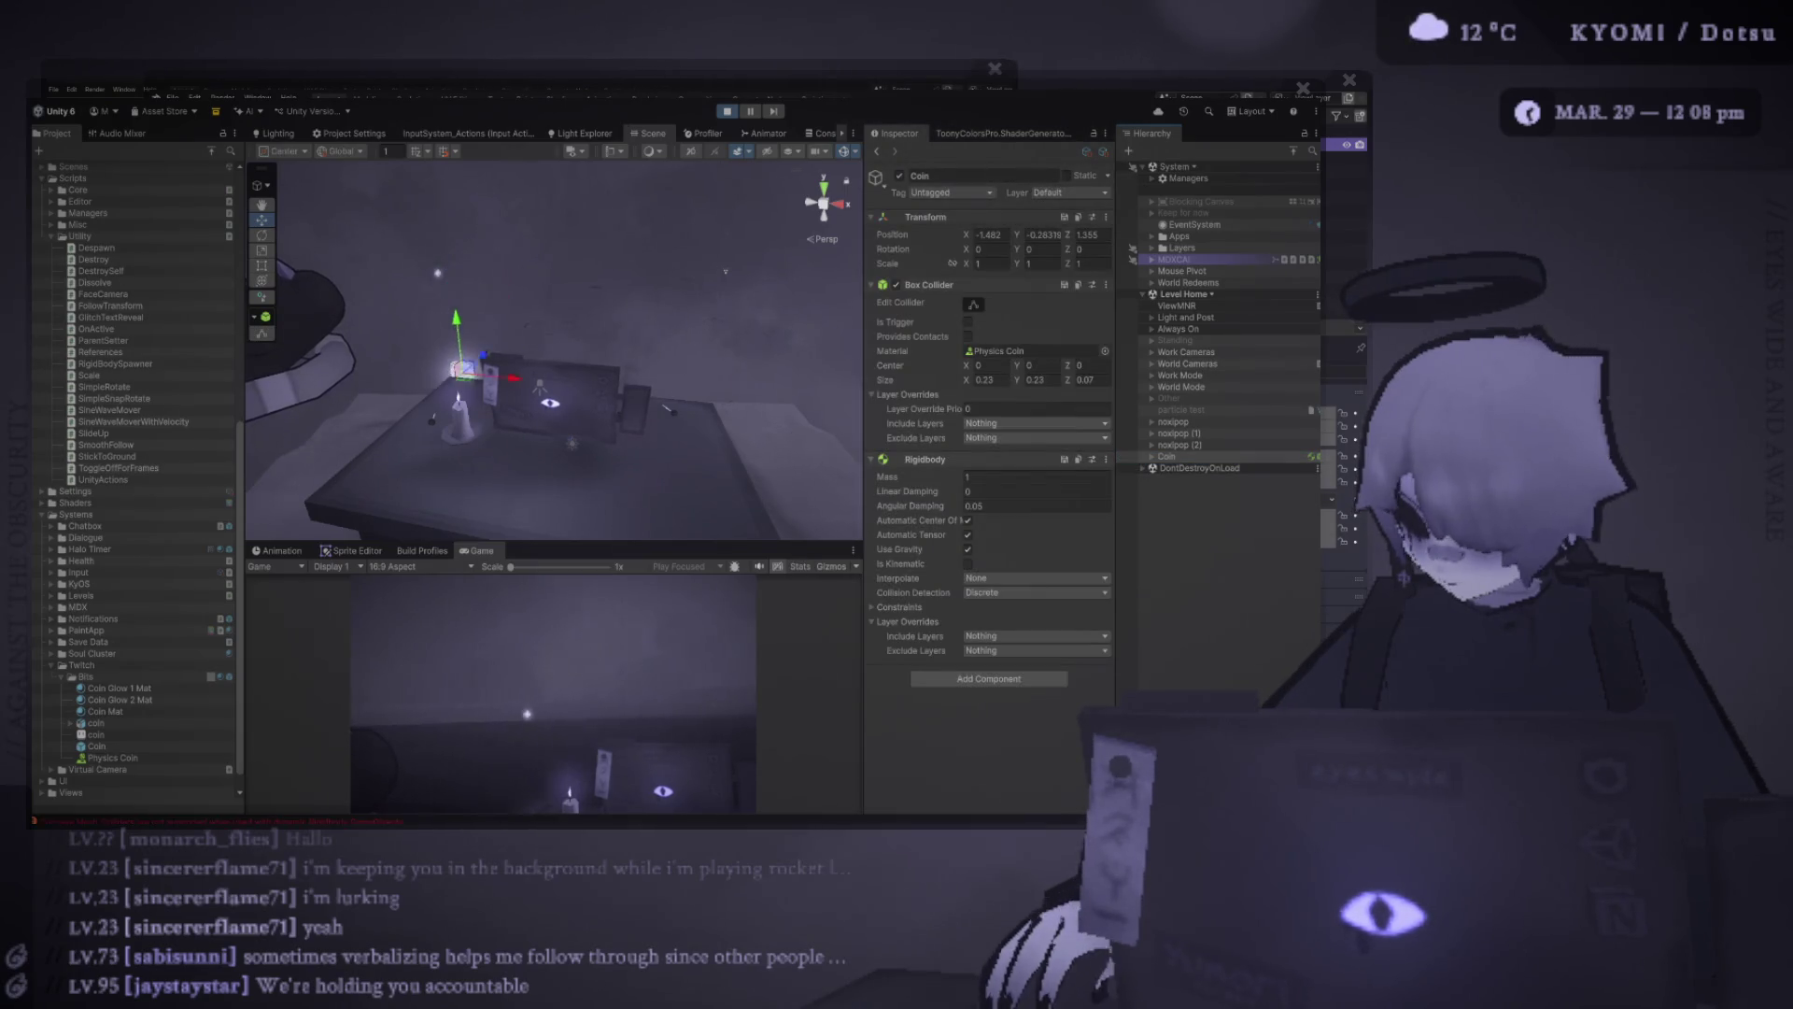
drag(725, 271, 739, 260)
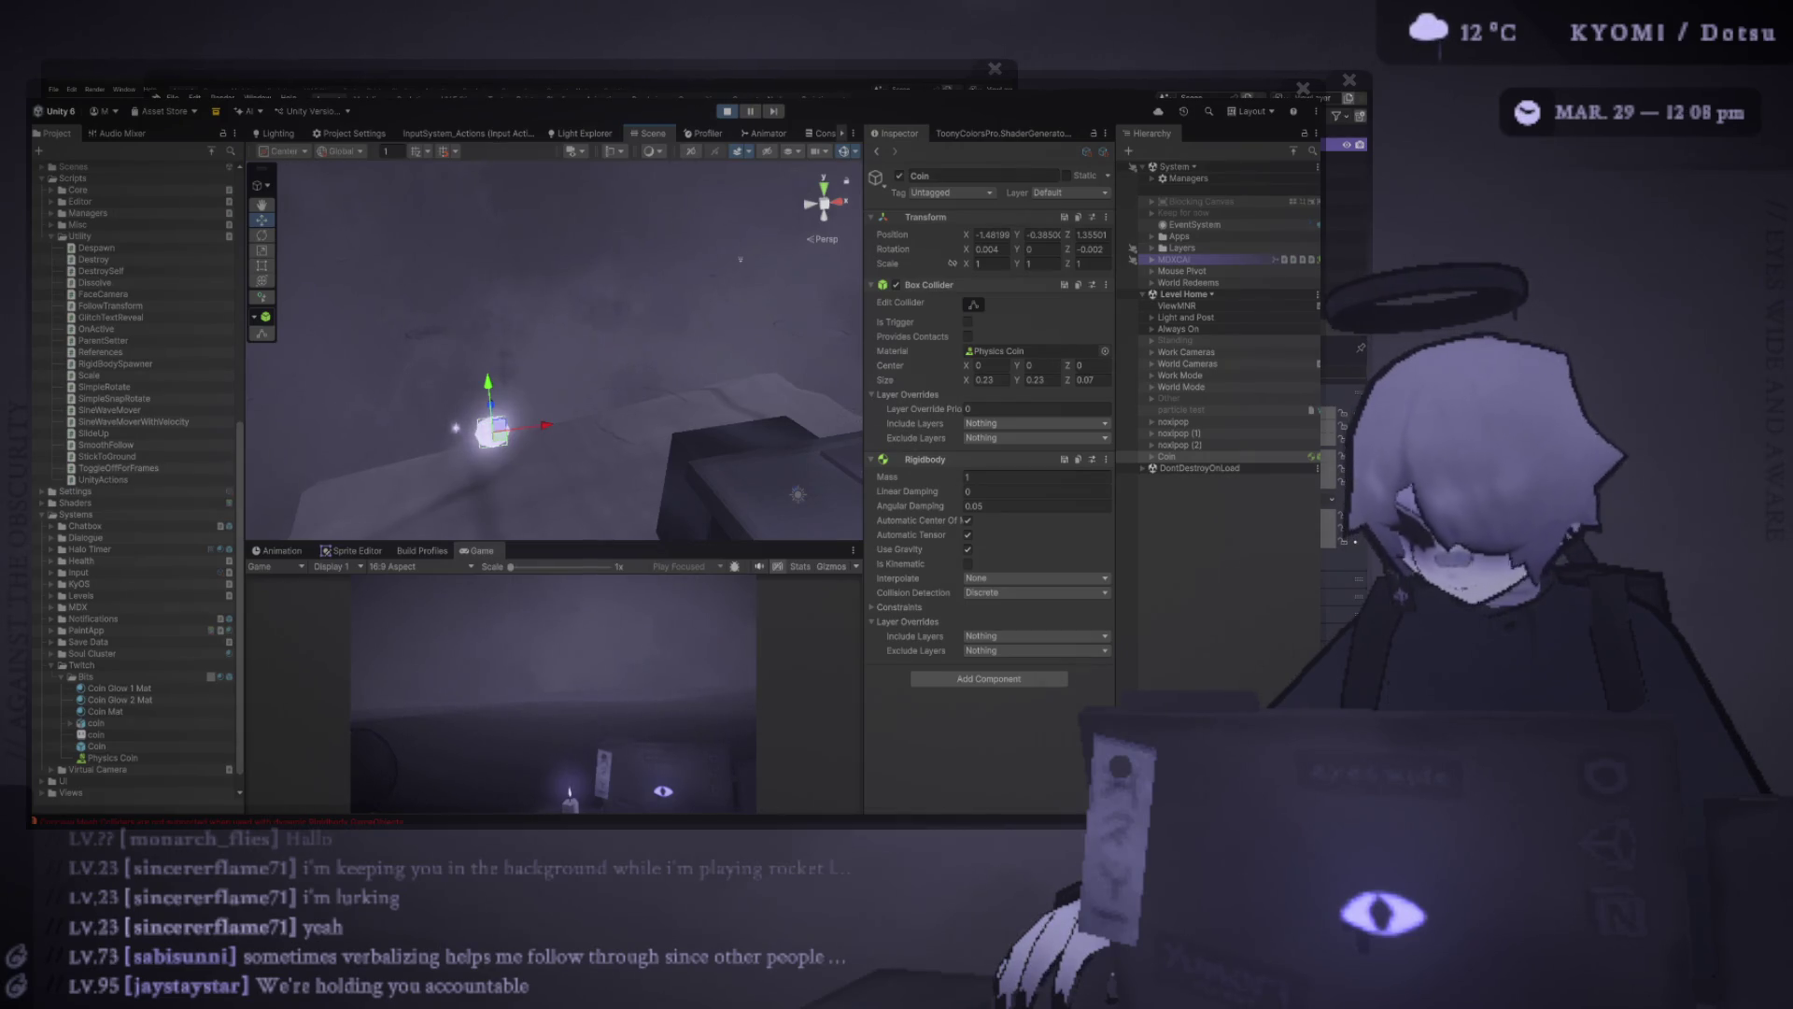
click(1151, 457)
click(1176, 479)
click(1191, 491)
click(1167, 456)
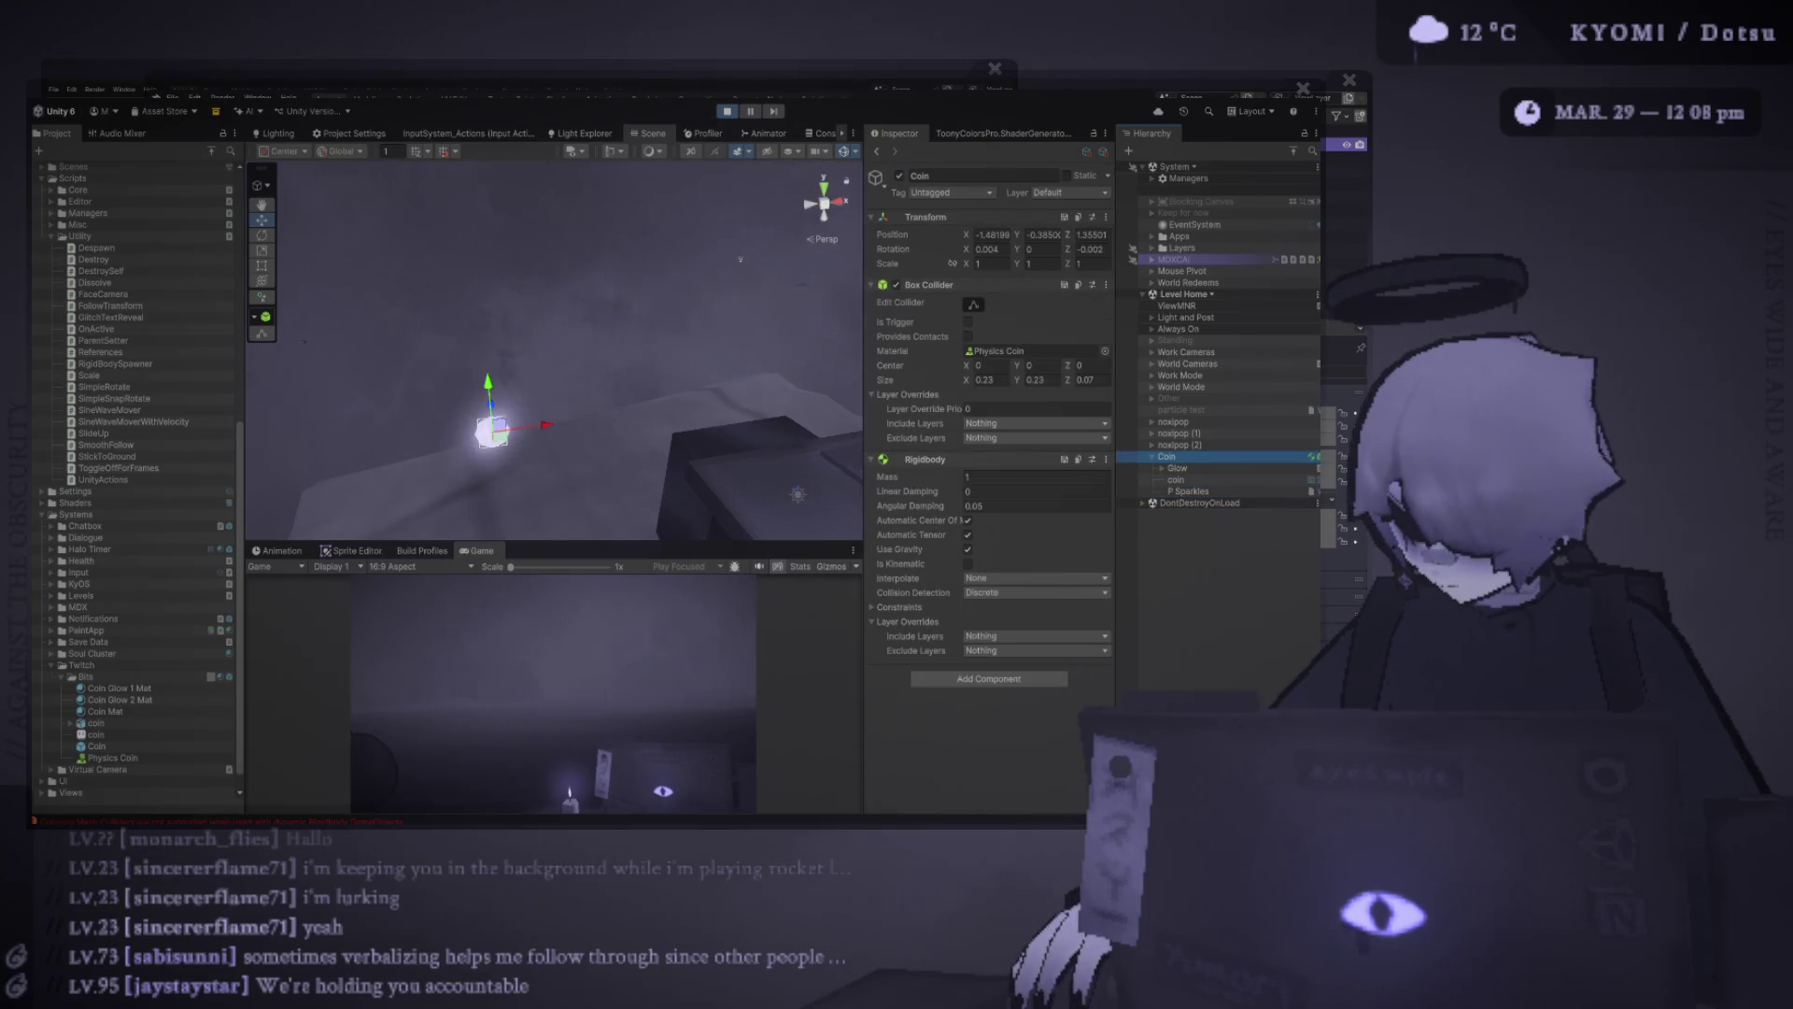
Duplicate the Coin during play to drop copies, delete the clone, and stop Play mode
key(ctrl+d)
key(c)
scroll(740, 258, down, 2)
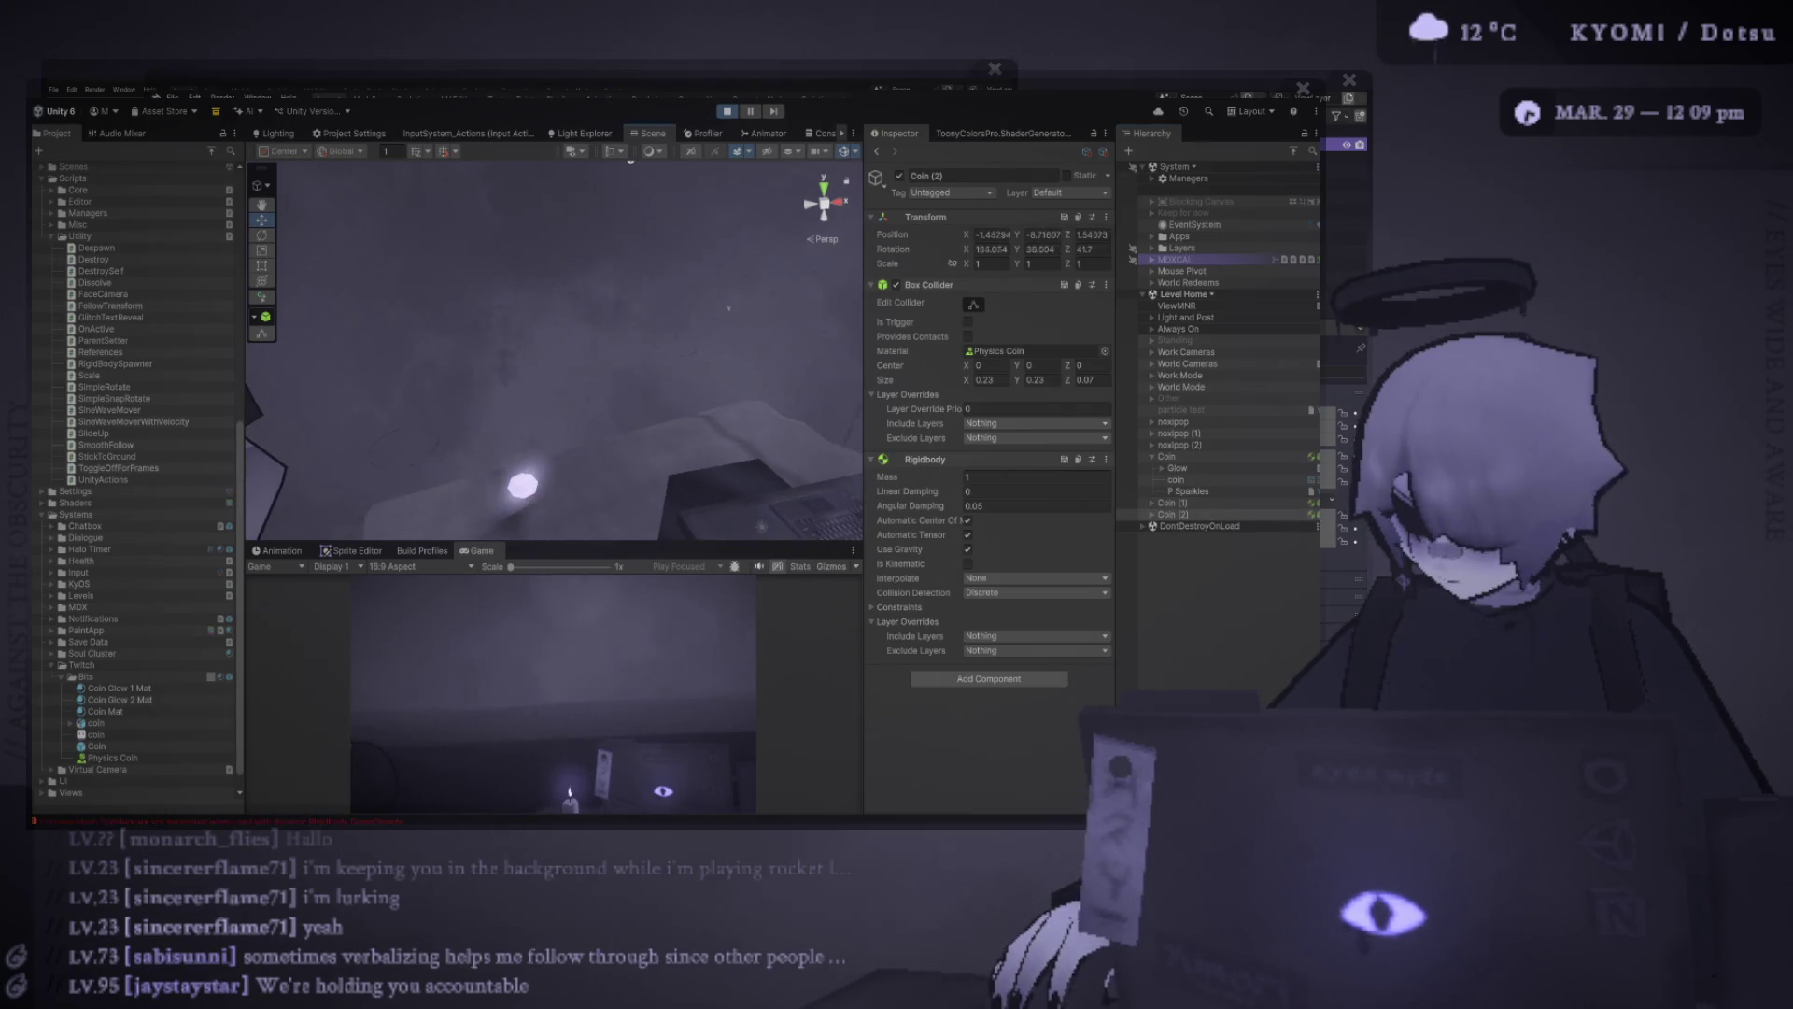
key(c)
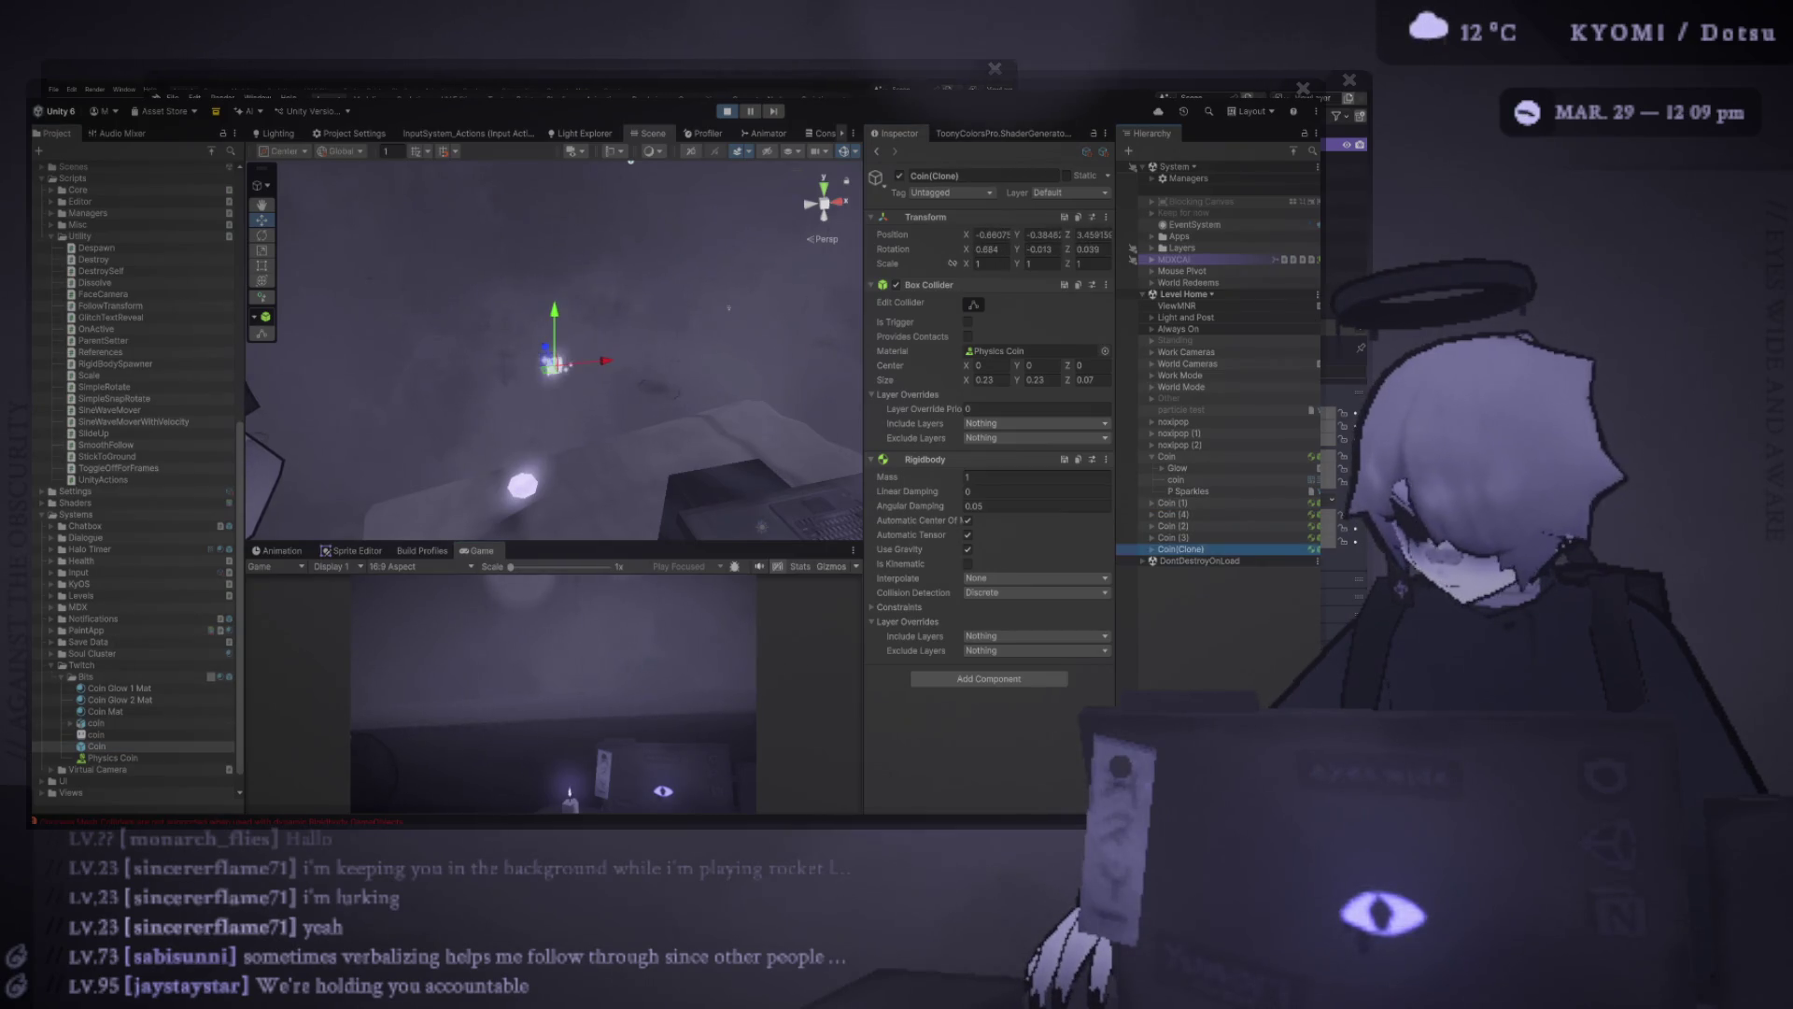
key(q)
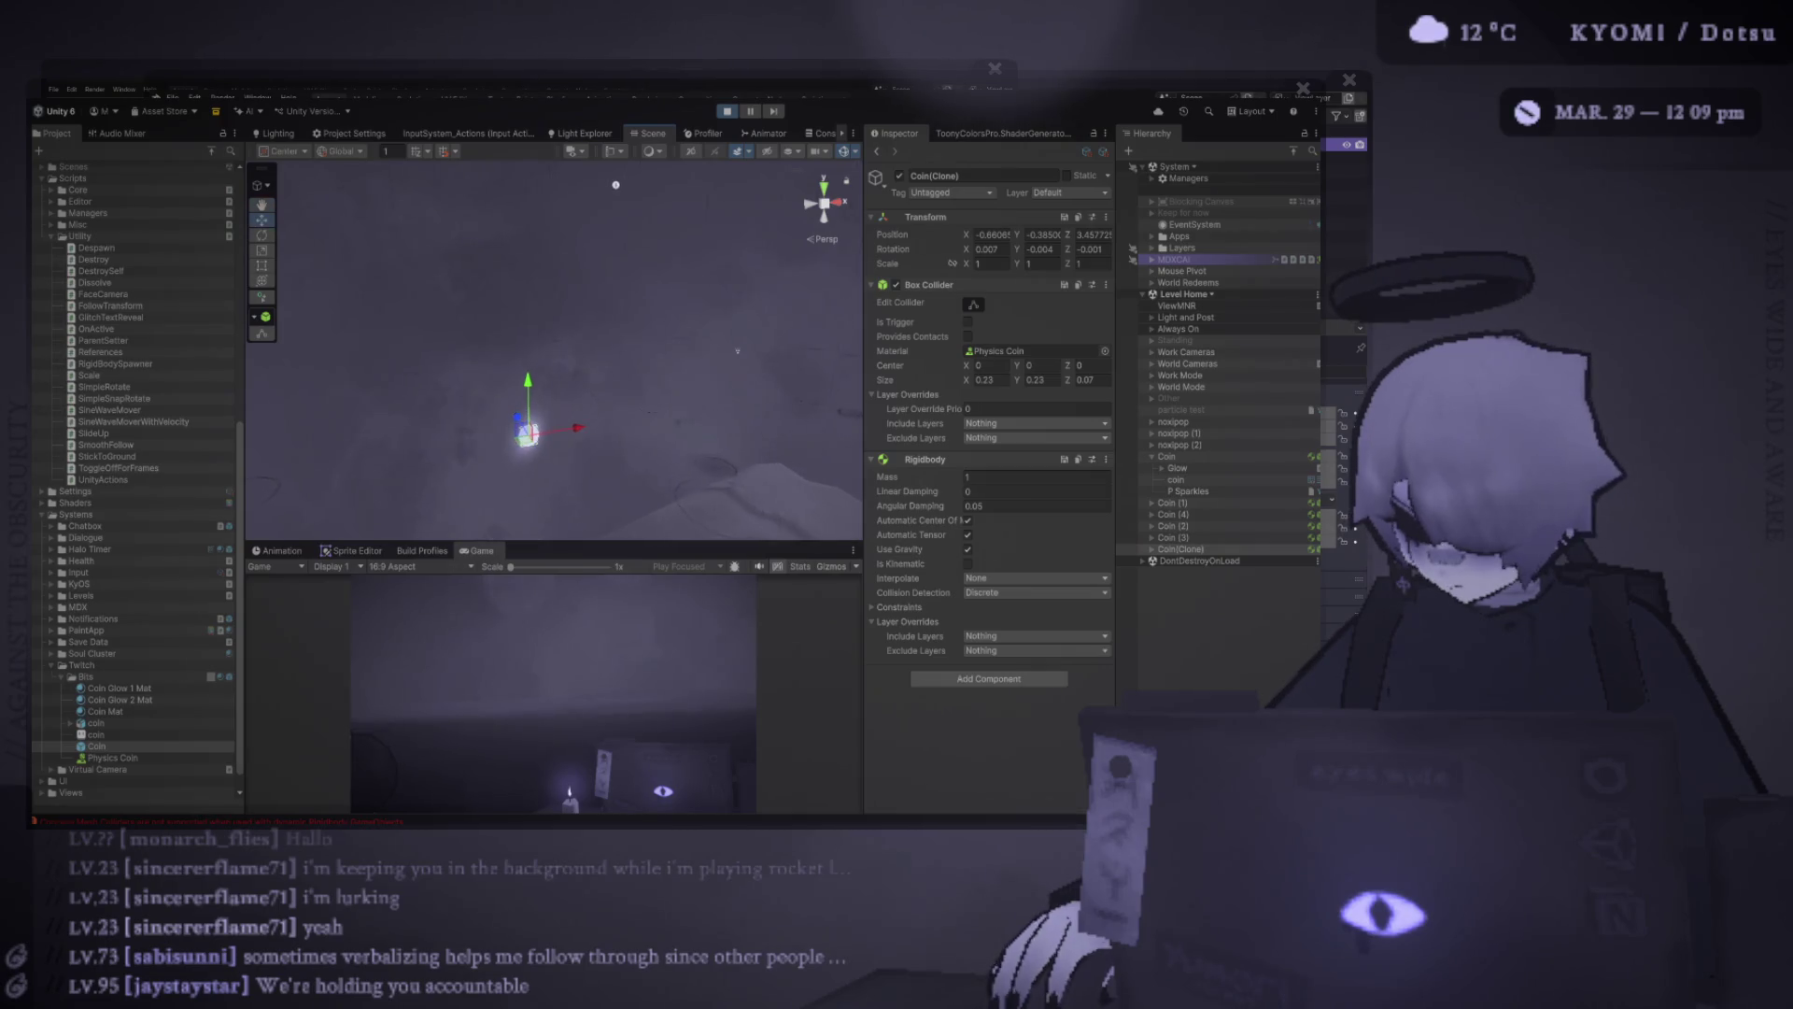
key(Delete)
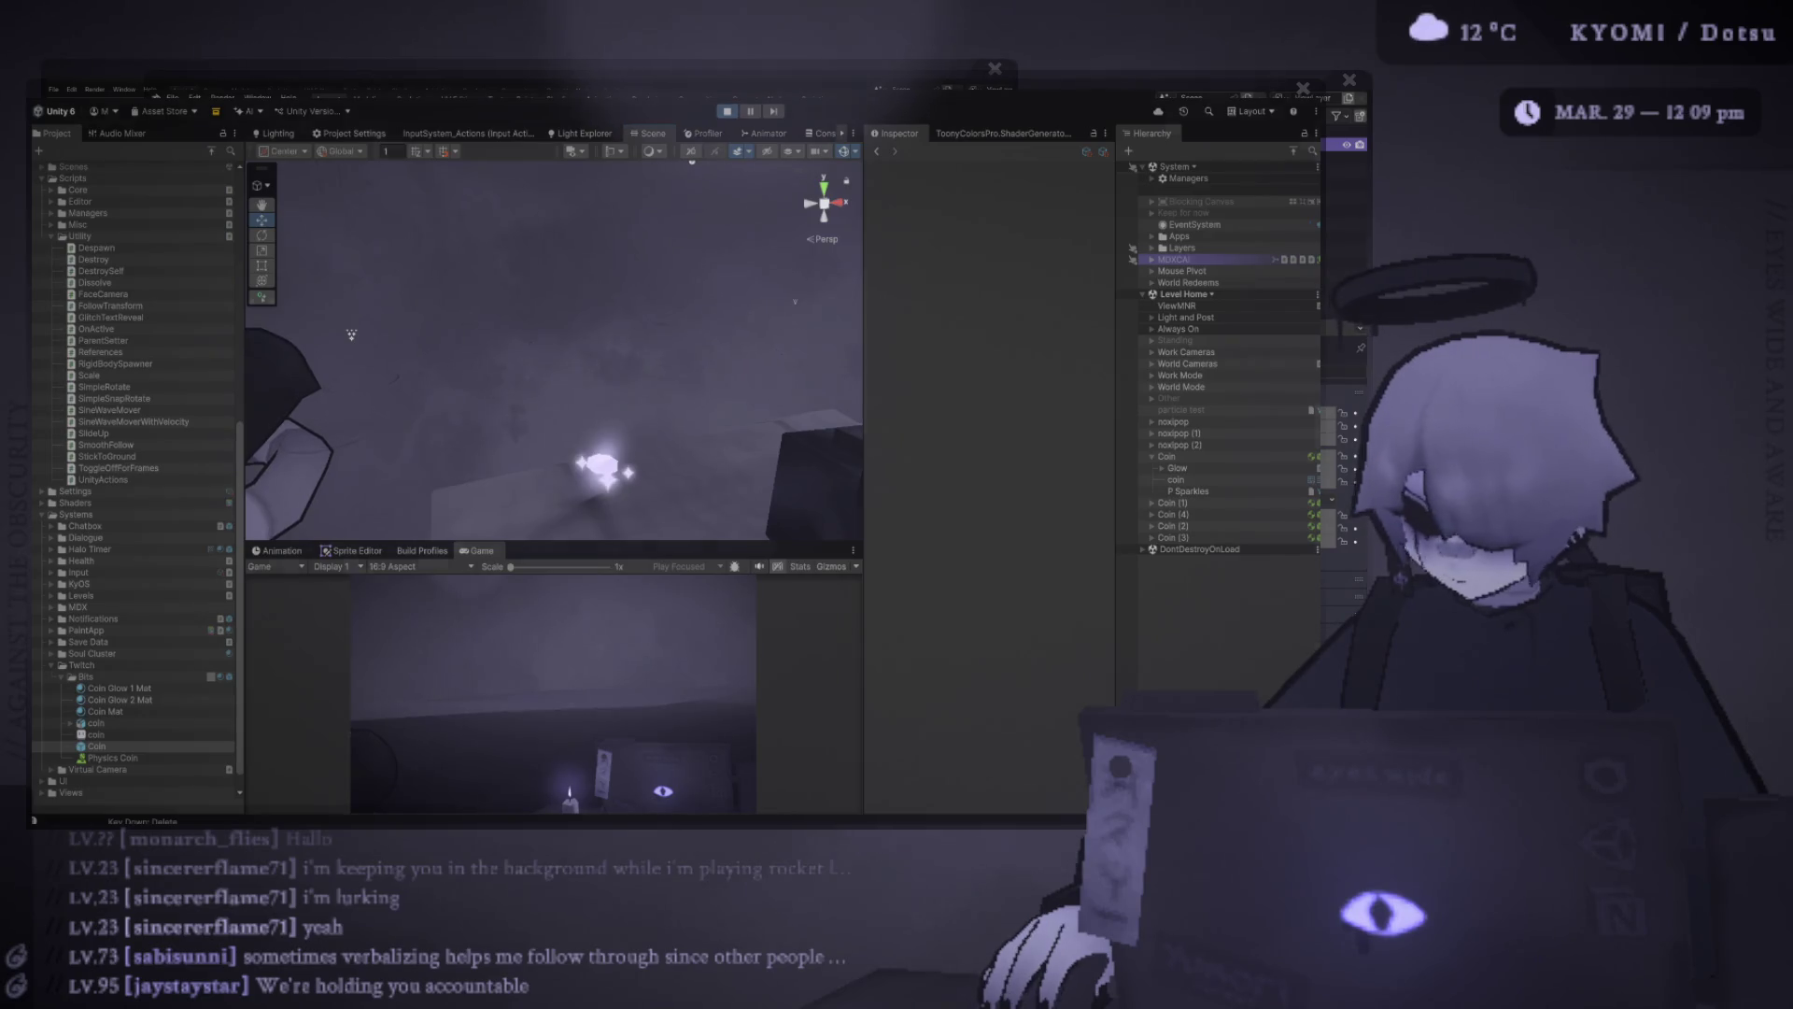
key(ctrl+p)
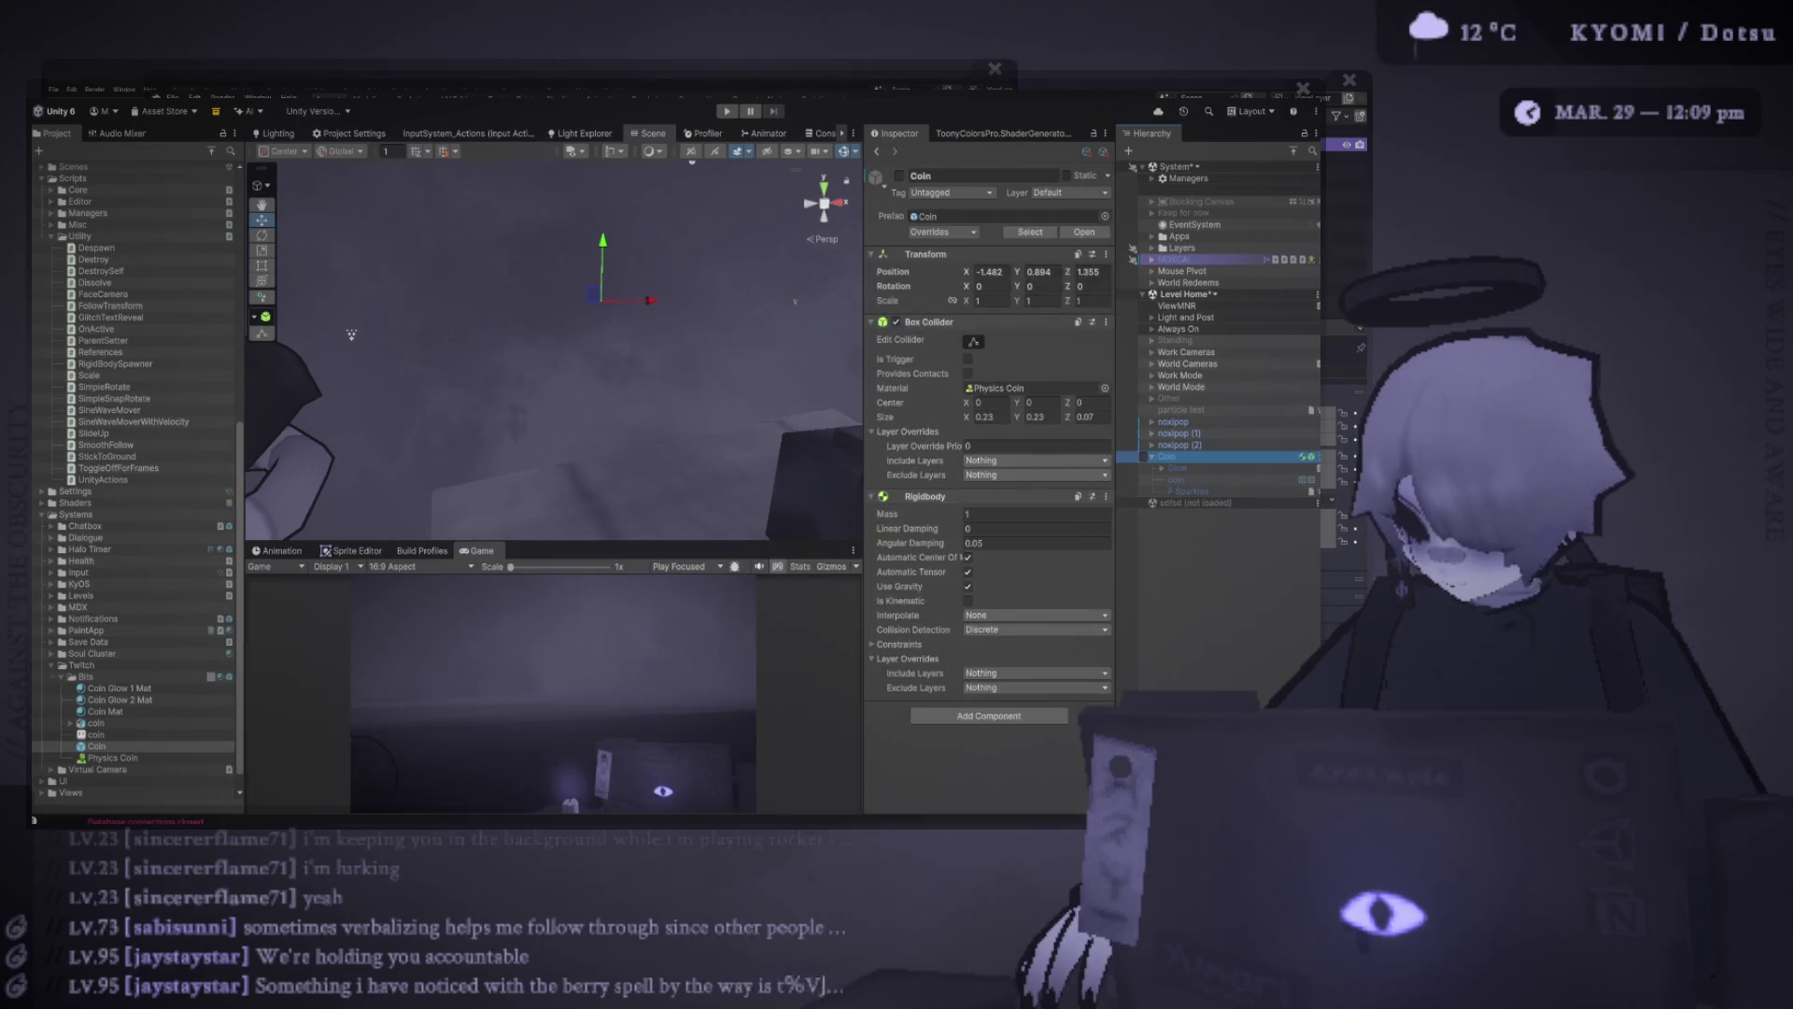
Frame the Coin, deselect it, and create a new empty GameObject with the default name
key(f)
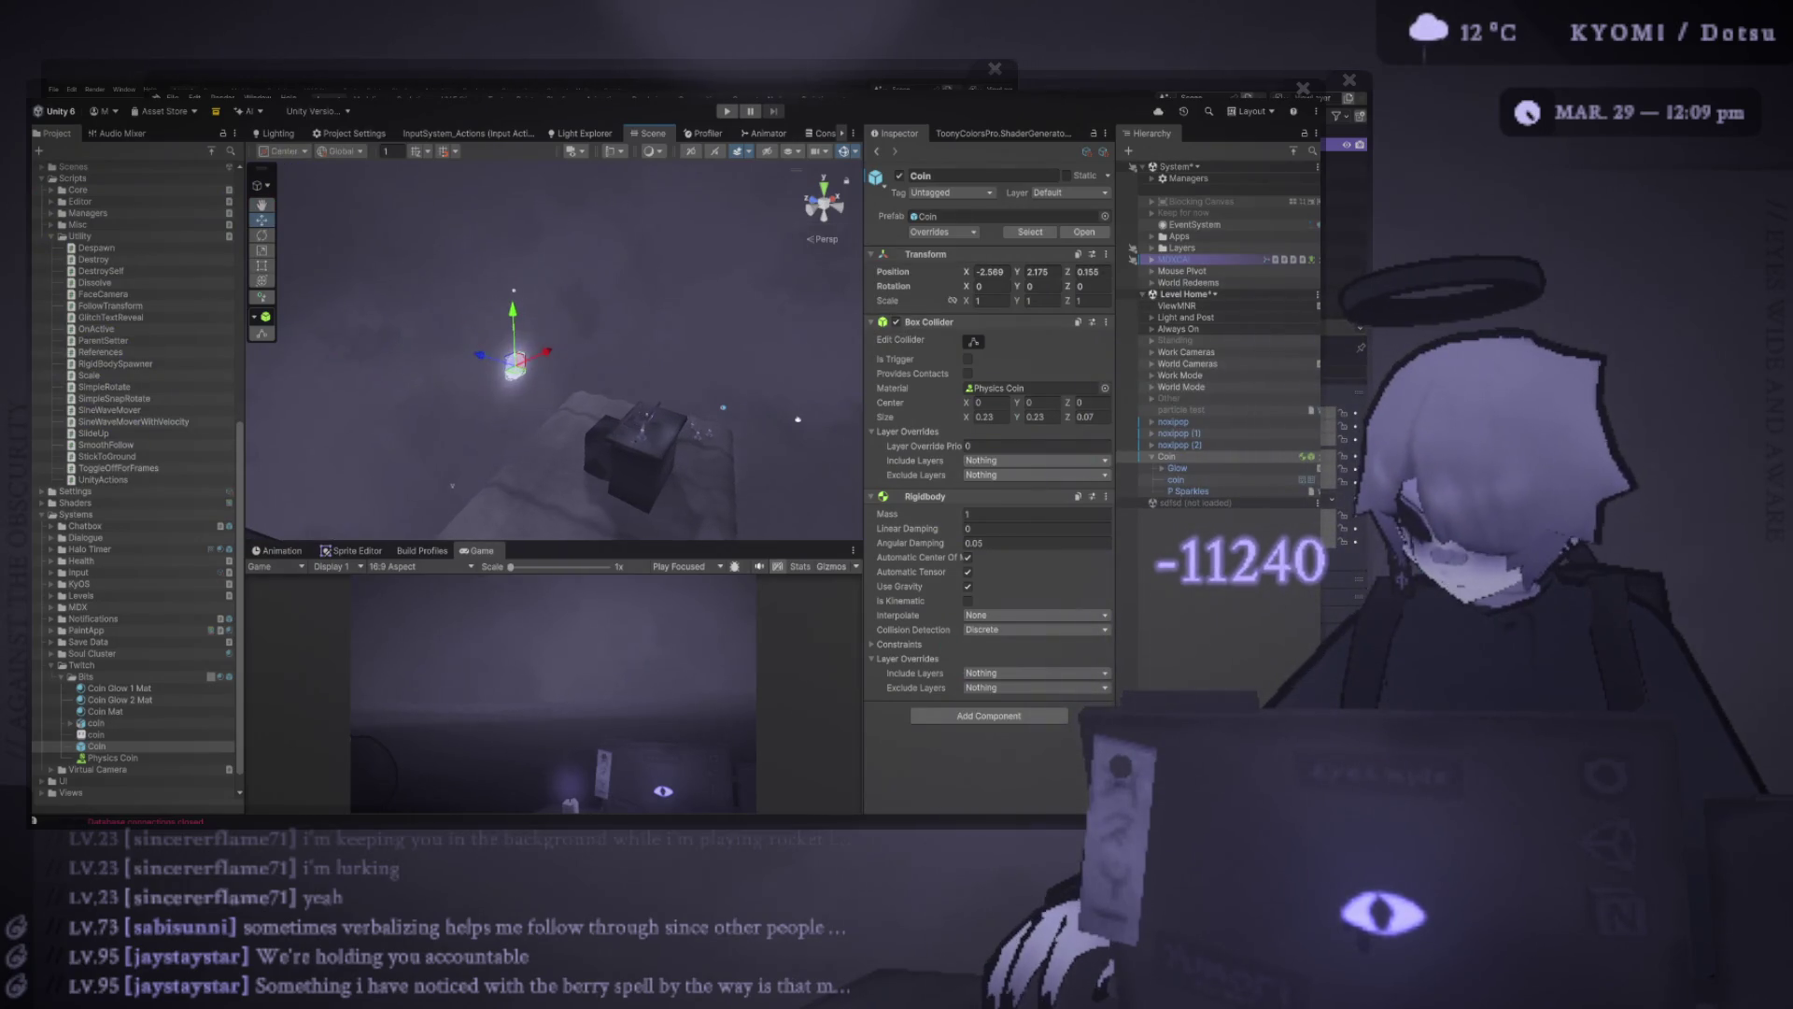
click(798, 420)
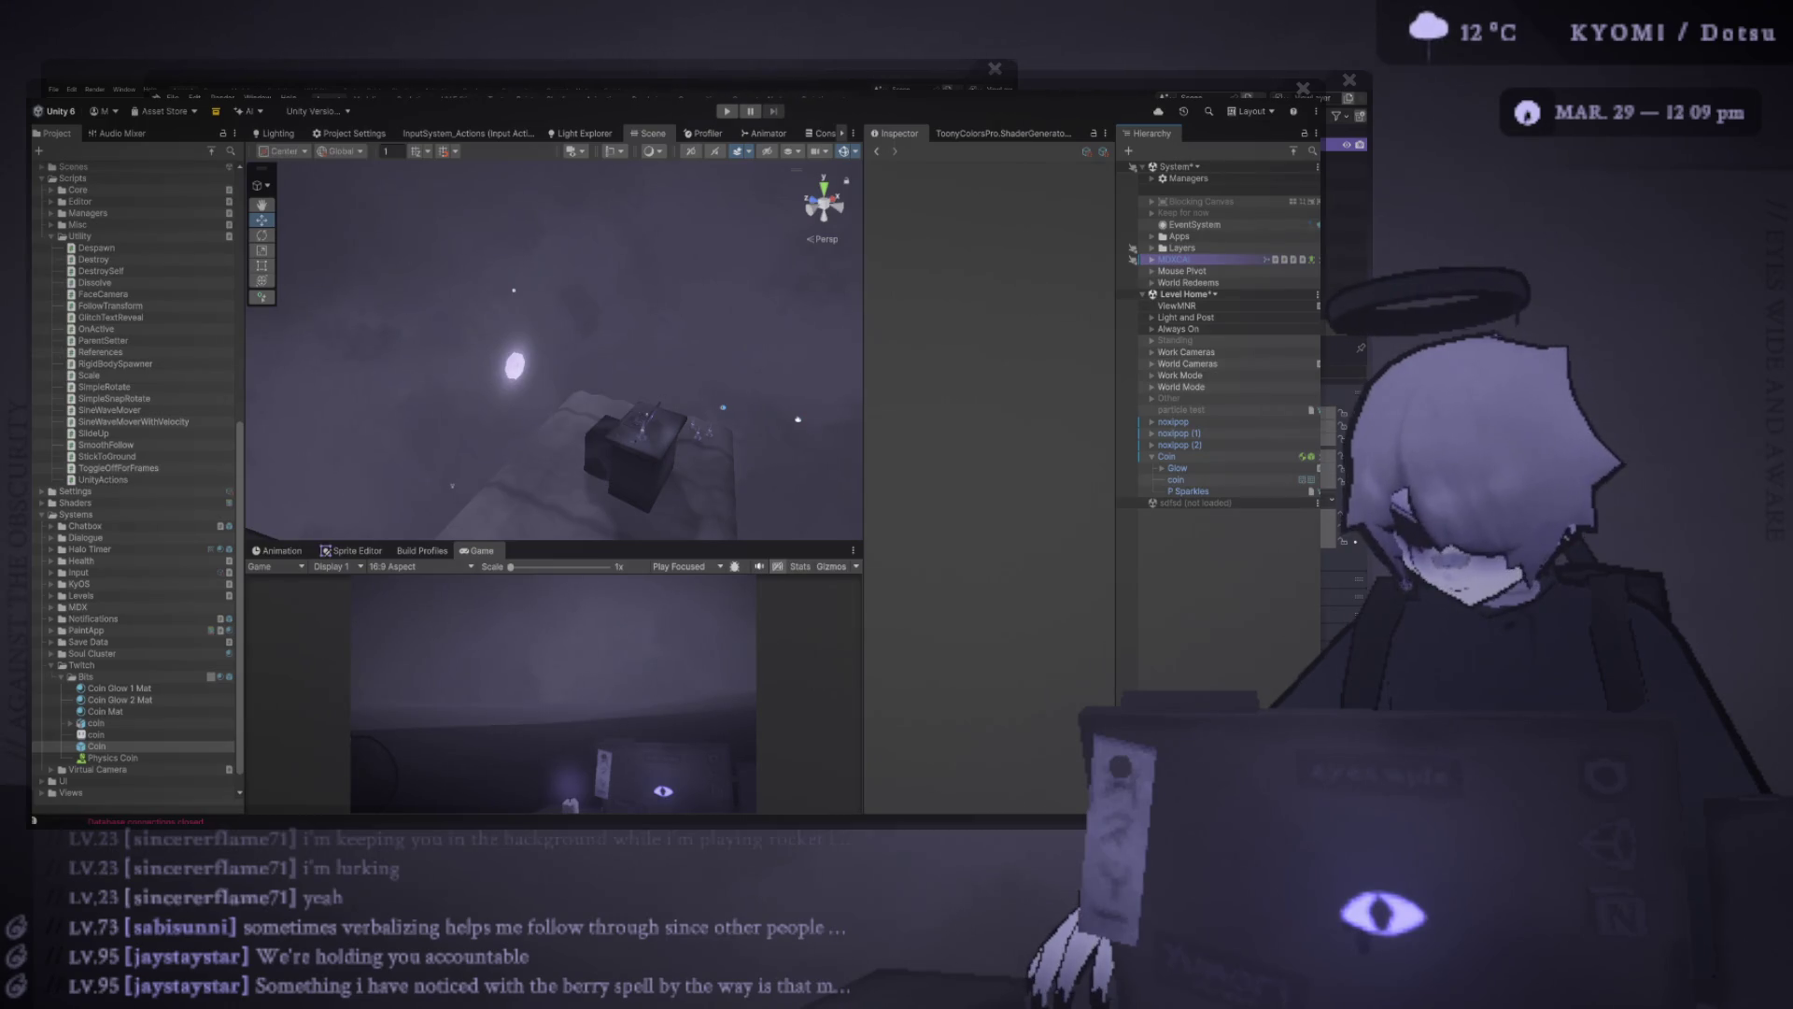
key(ctrl+shift+n)
key(Return)
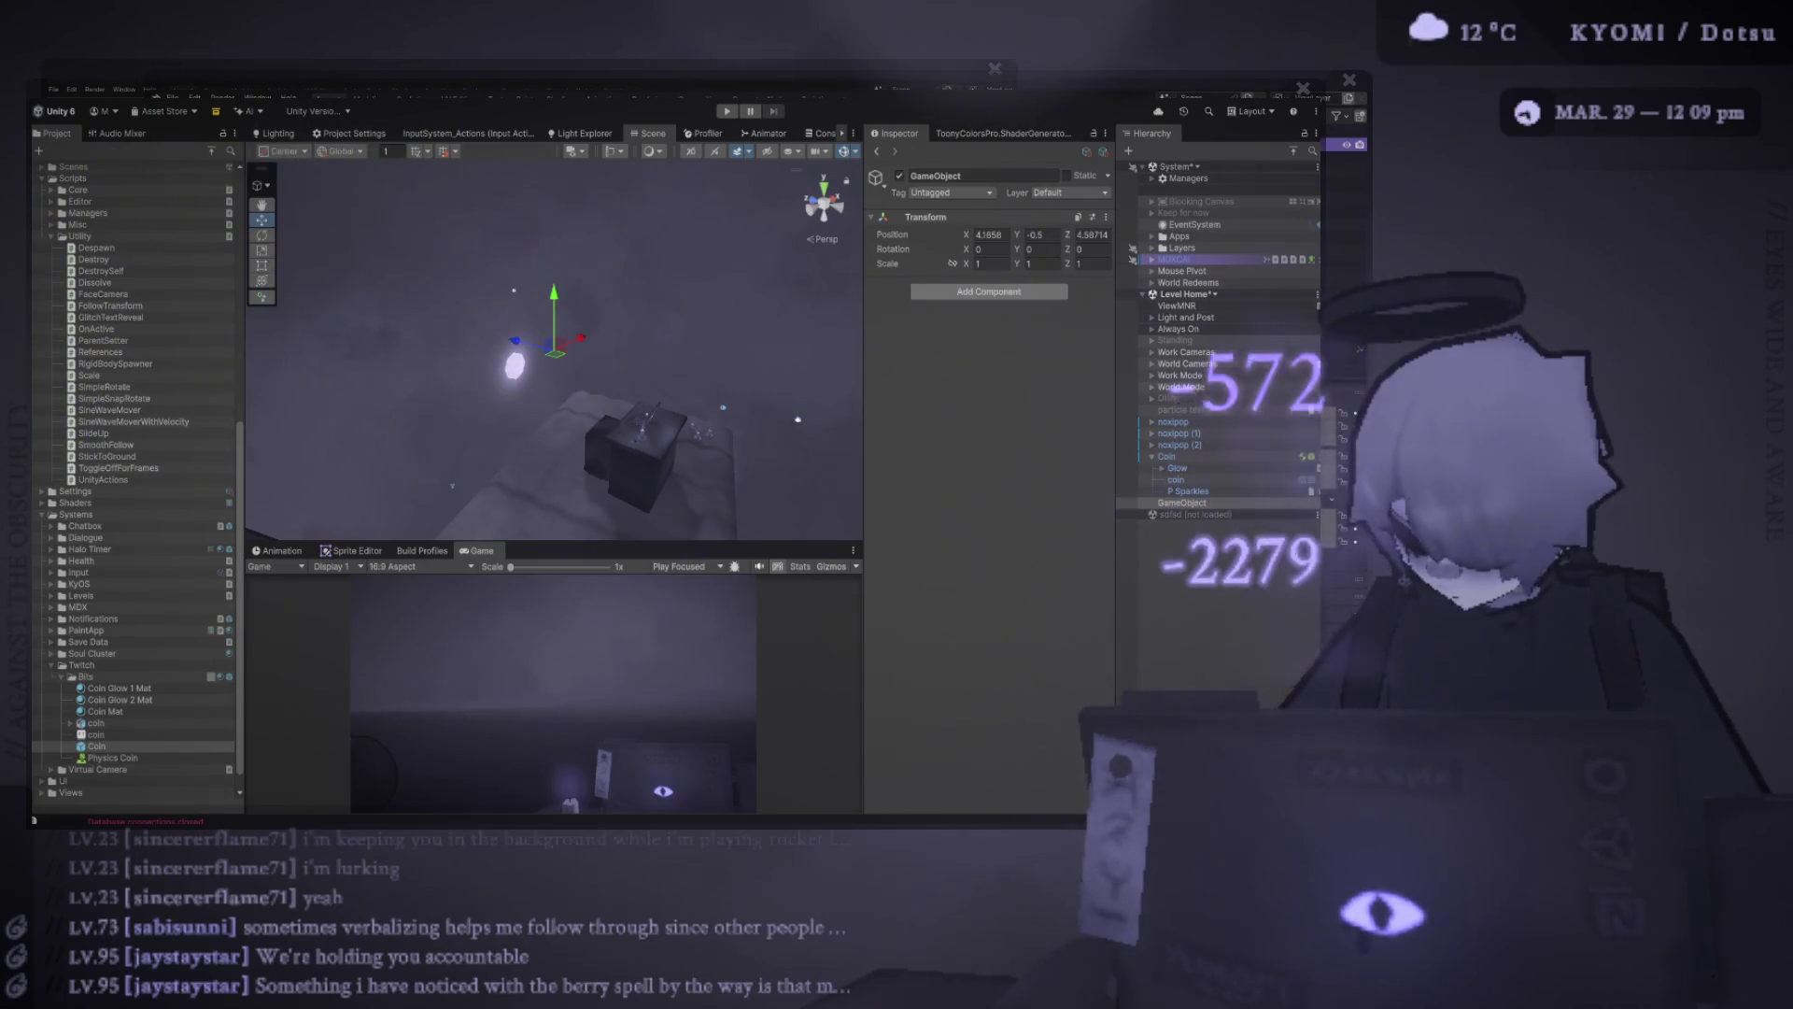
Add the RigidBodySpawner script to the new GameObject and play the scene twice to watch the coin fall
drag(115, 363, 989, 308)
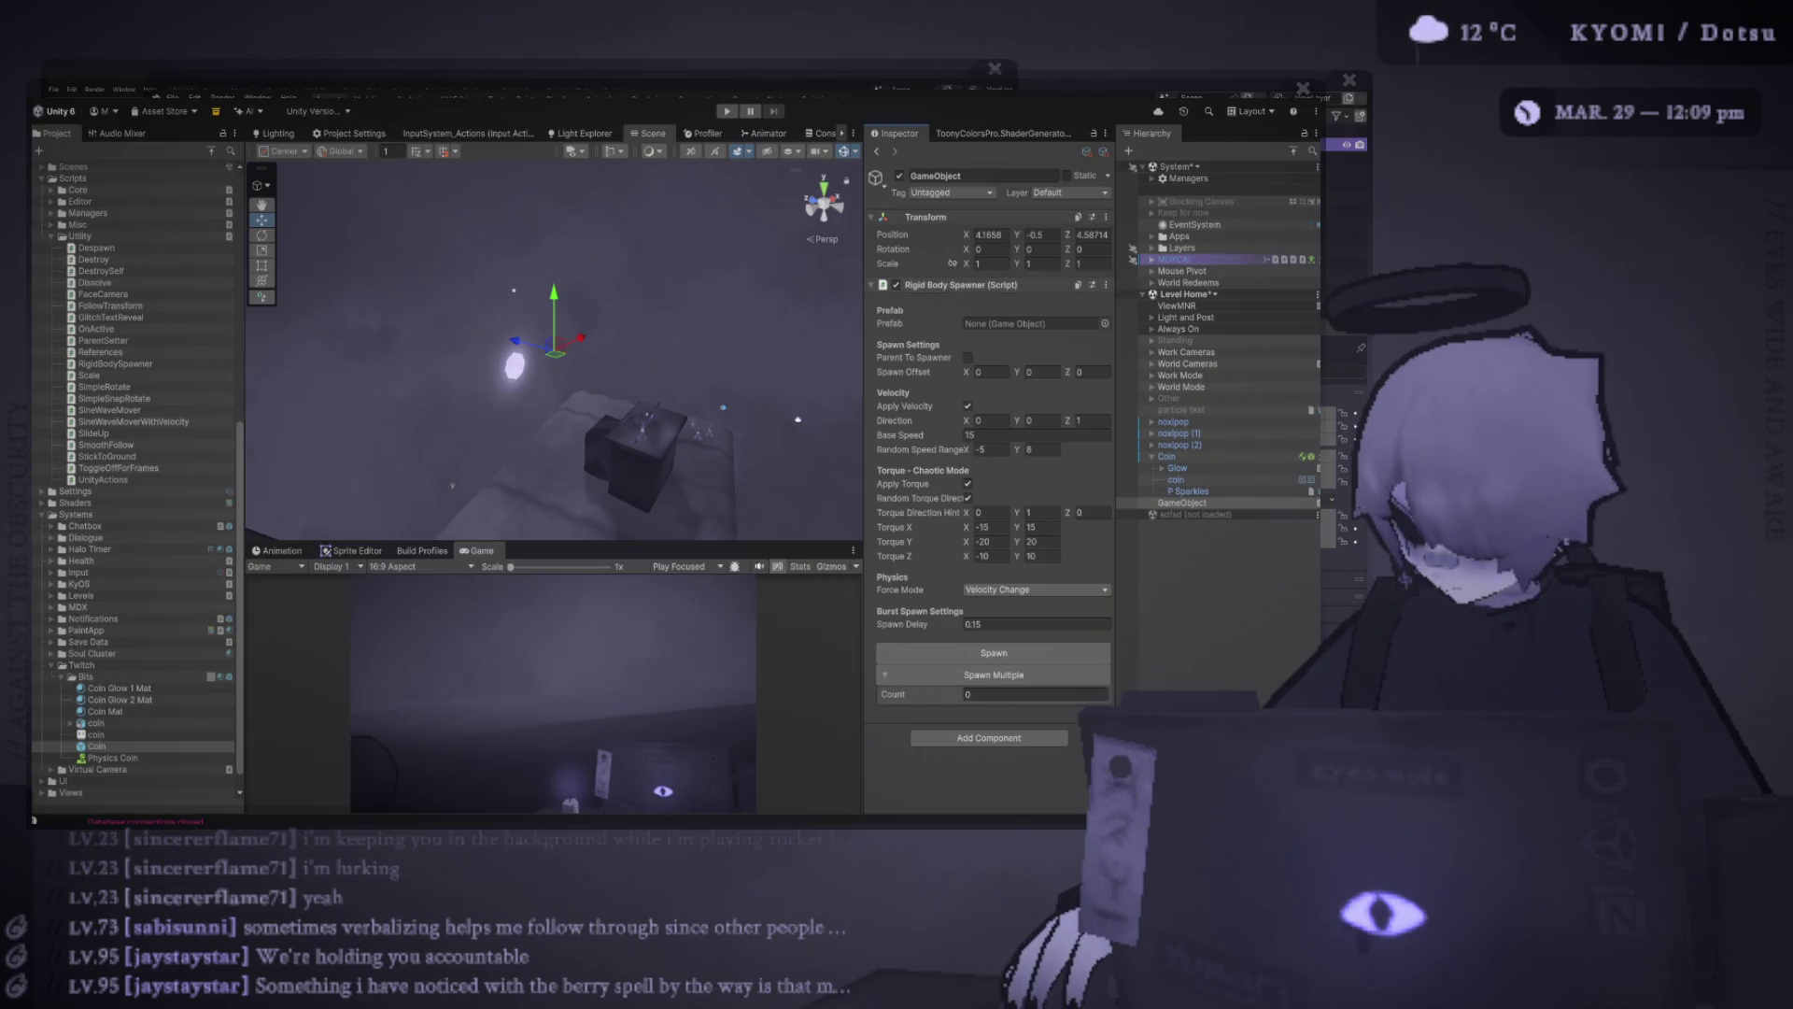
click(962, 285)
key(ctrl+p)
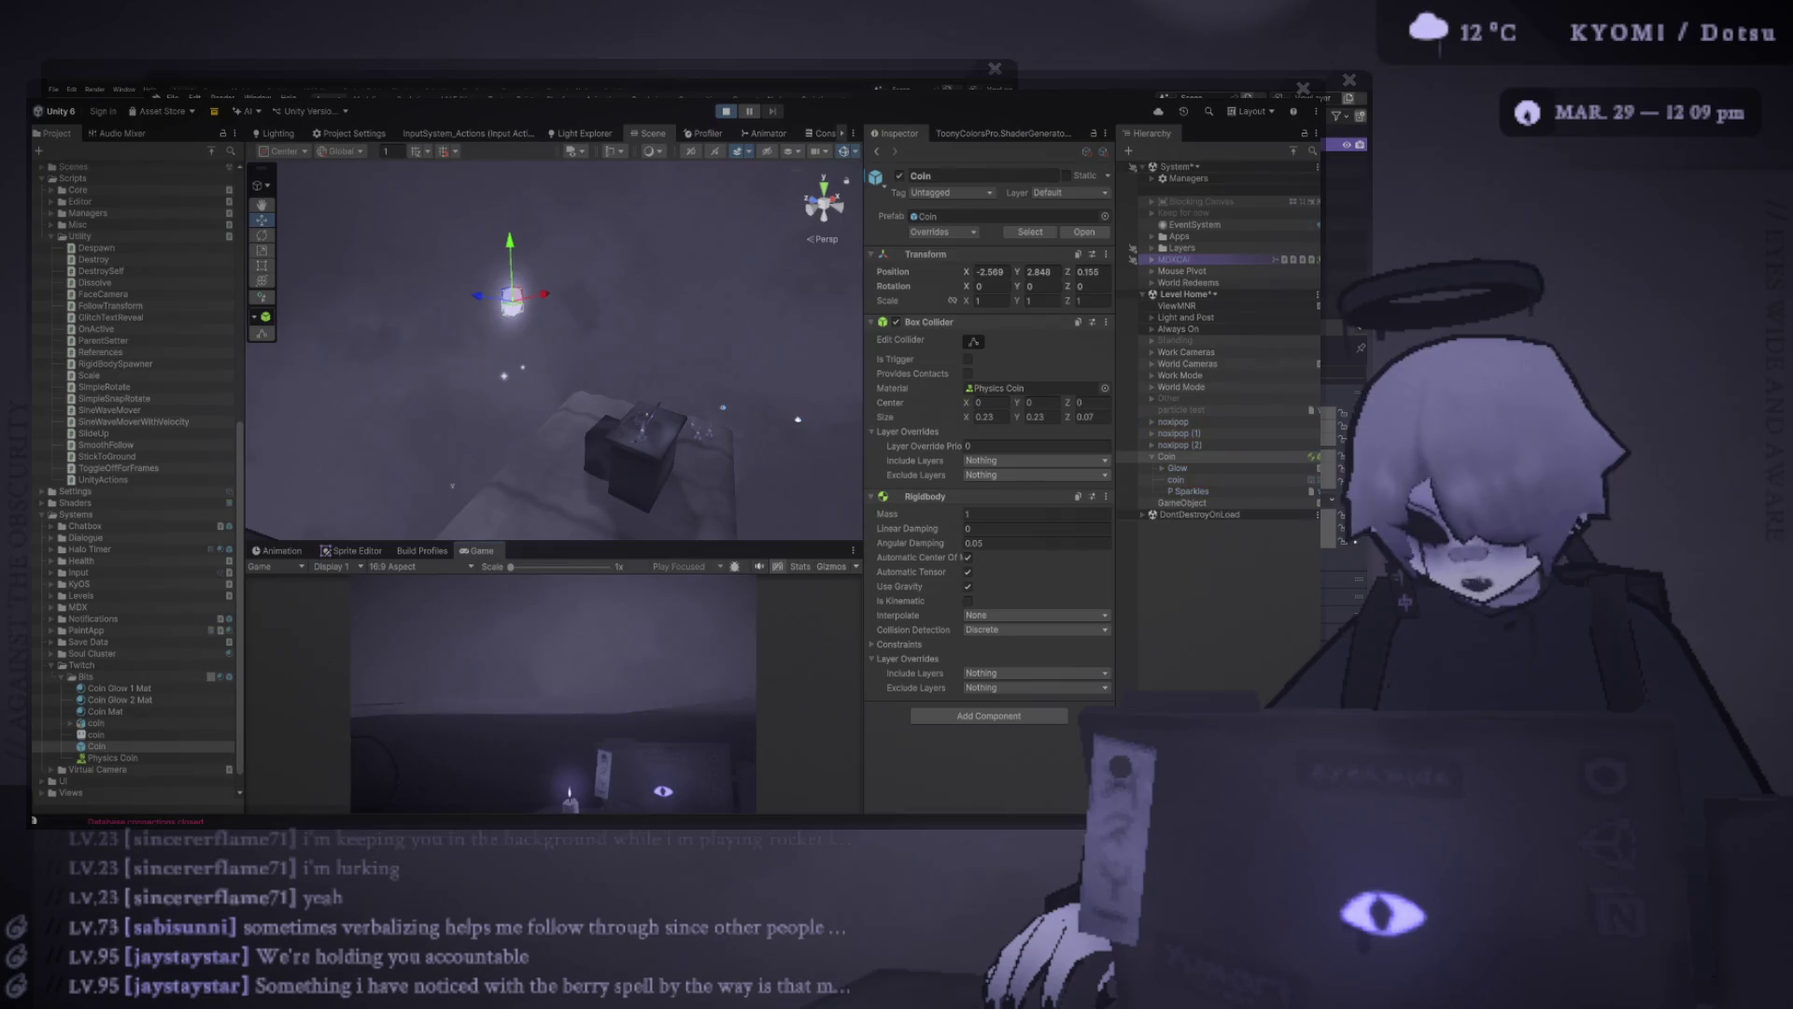
key(ctrl+p)
key(ctrl+p)
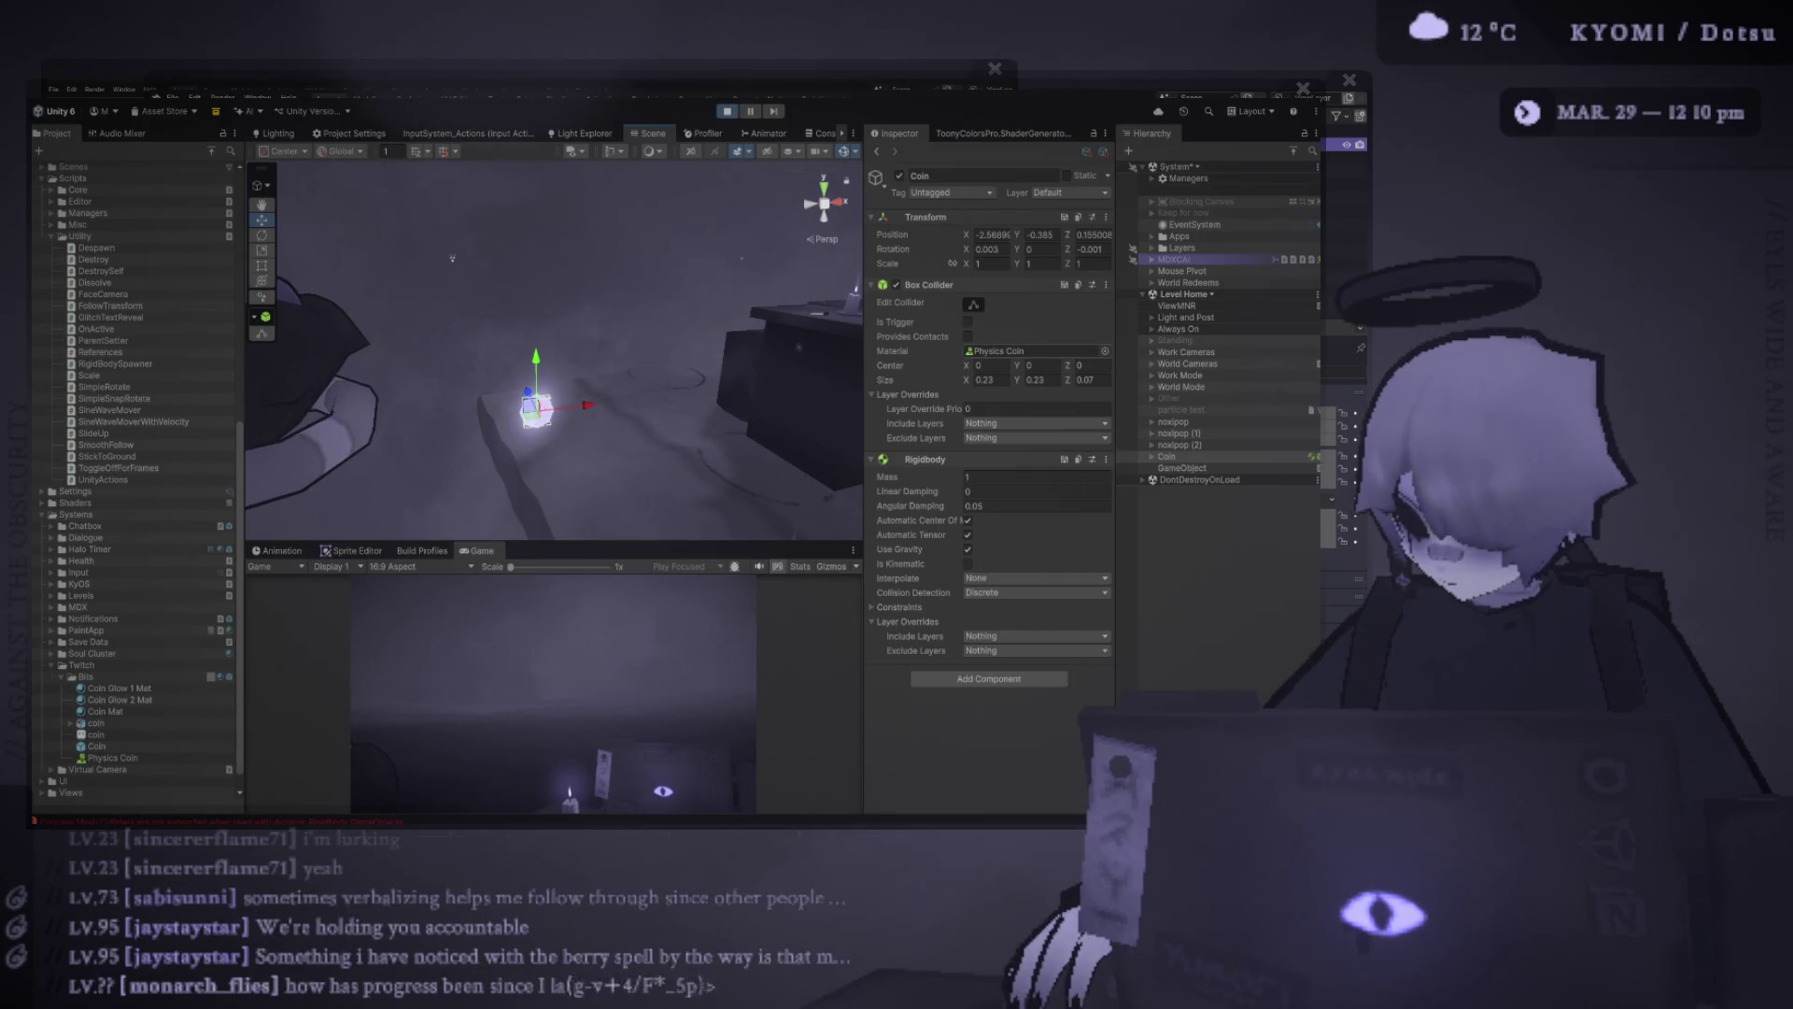
click(1035, 351)
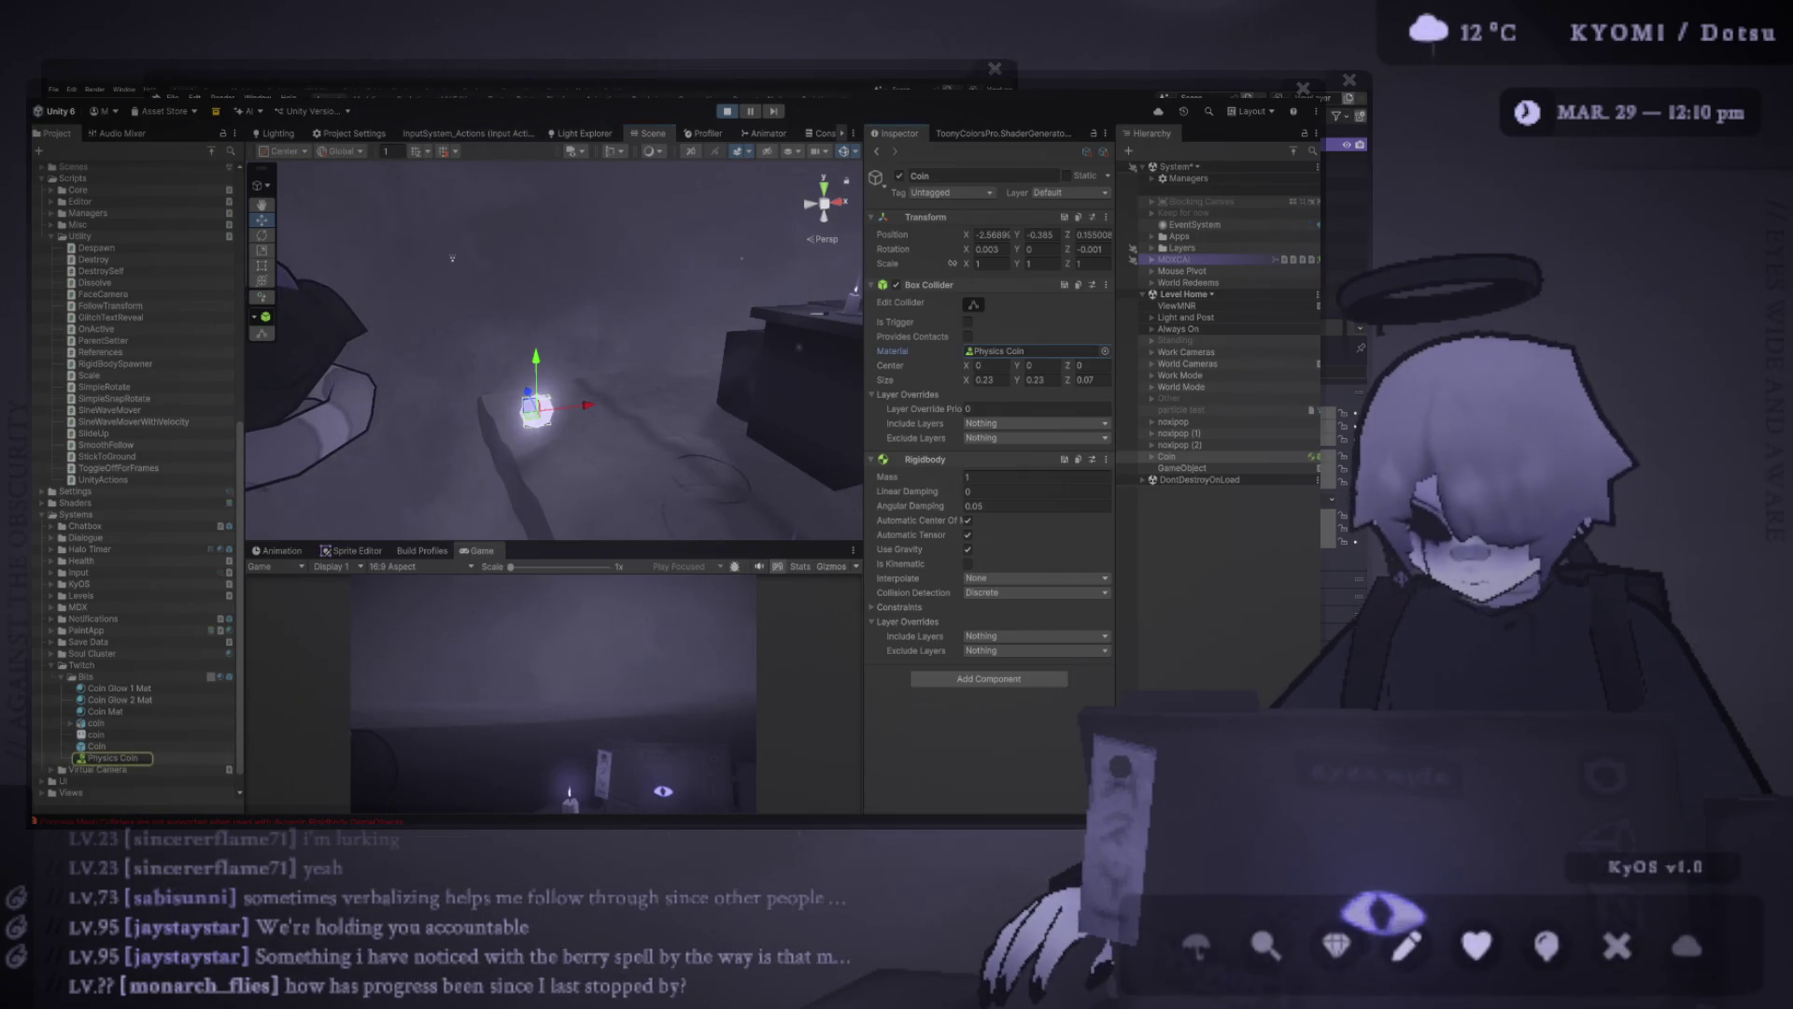
Set the Physics Coin material's Bounciness to 1
click(113, 758)
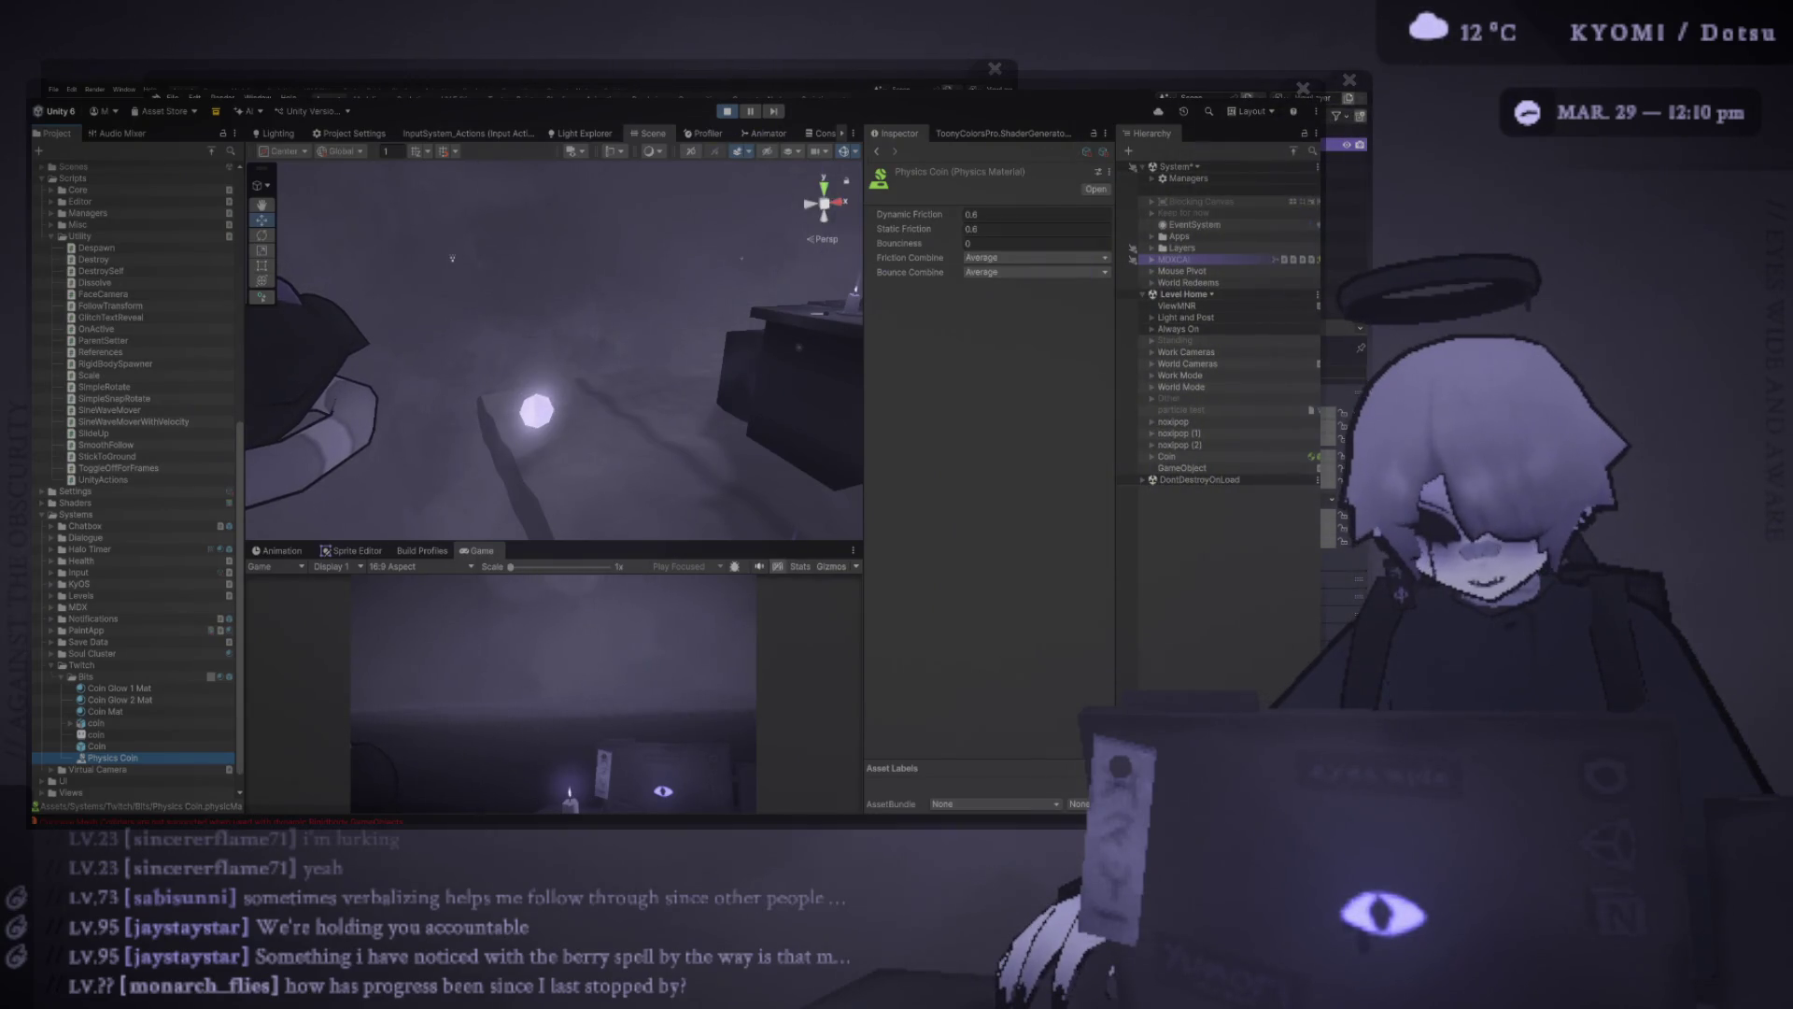
click(1028, 214)
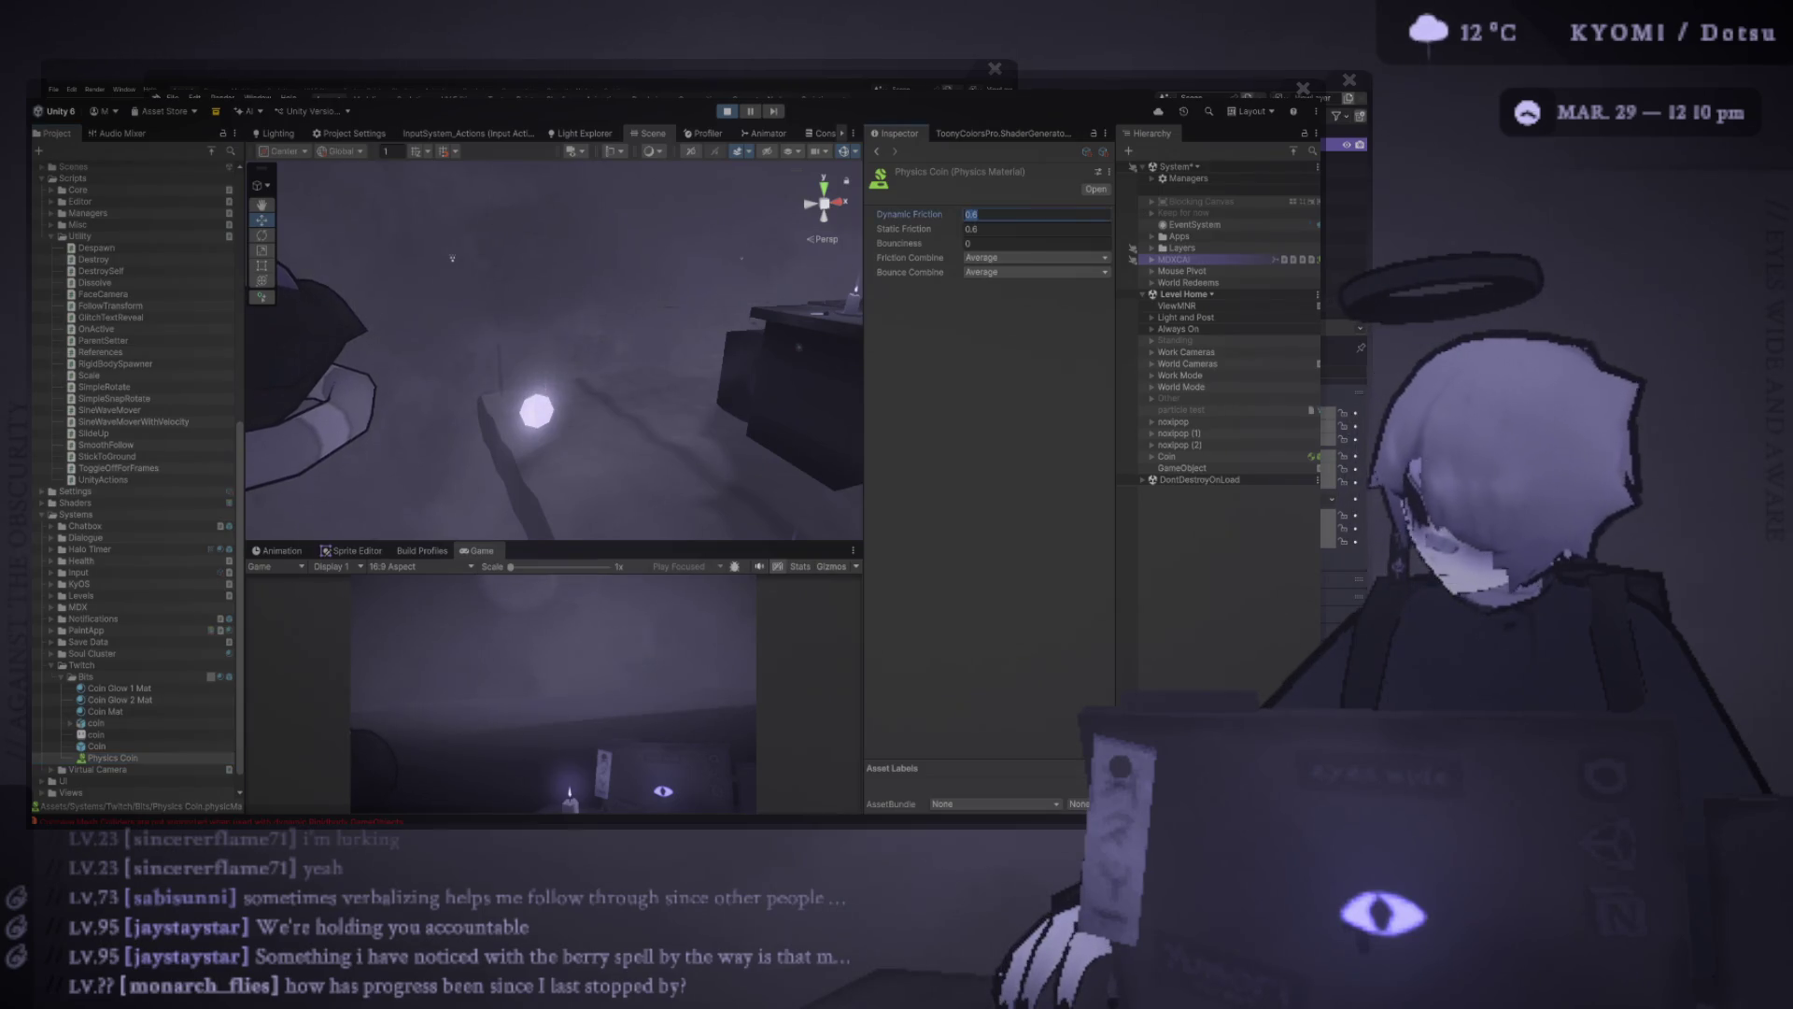
click(1036, 243)
text(1)
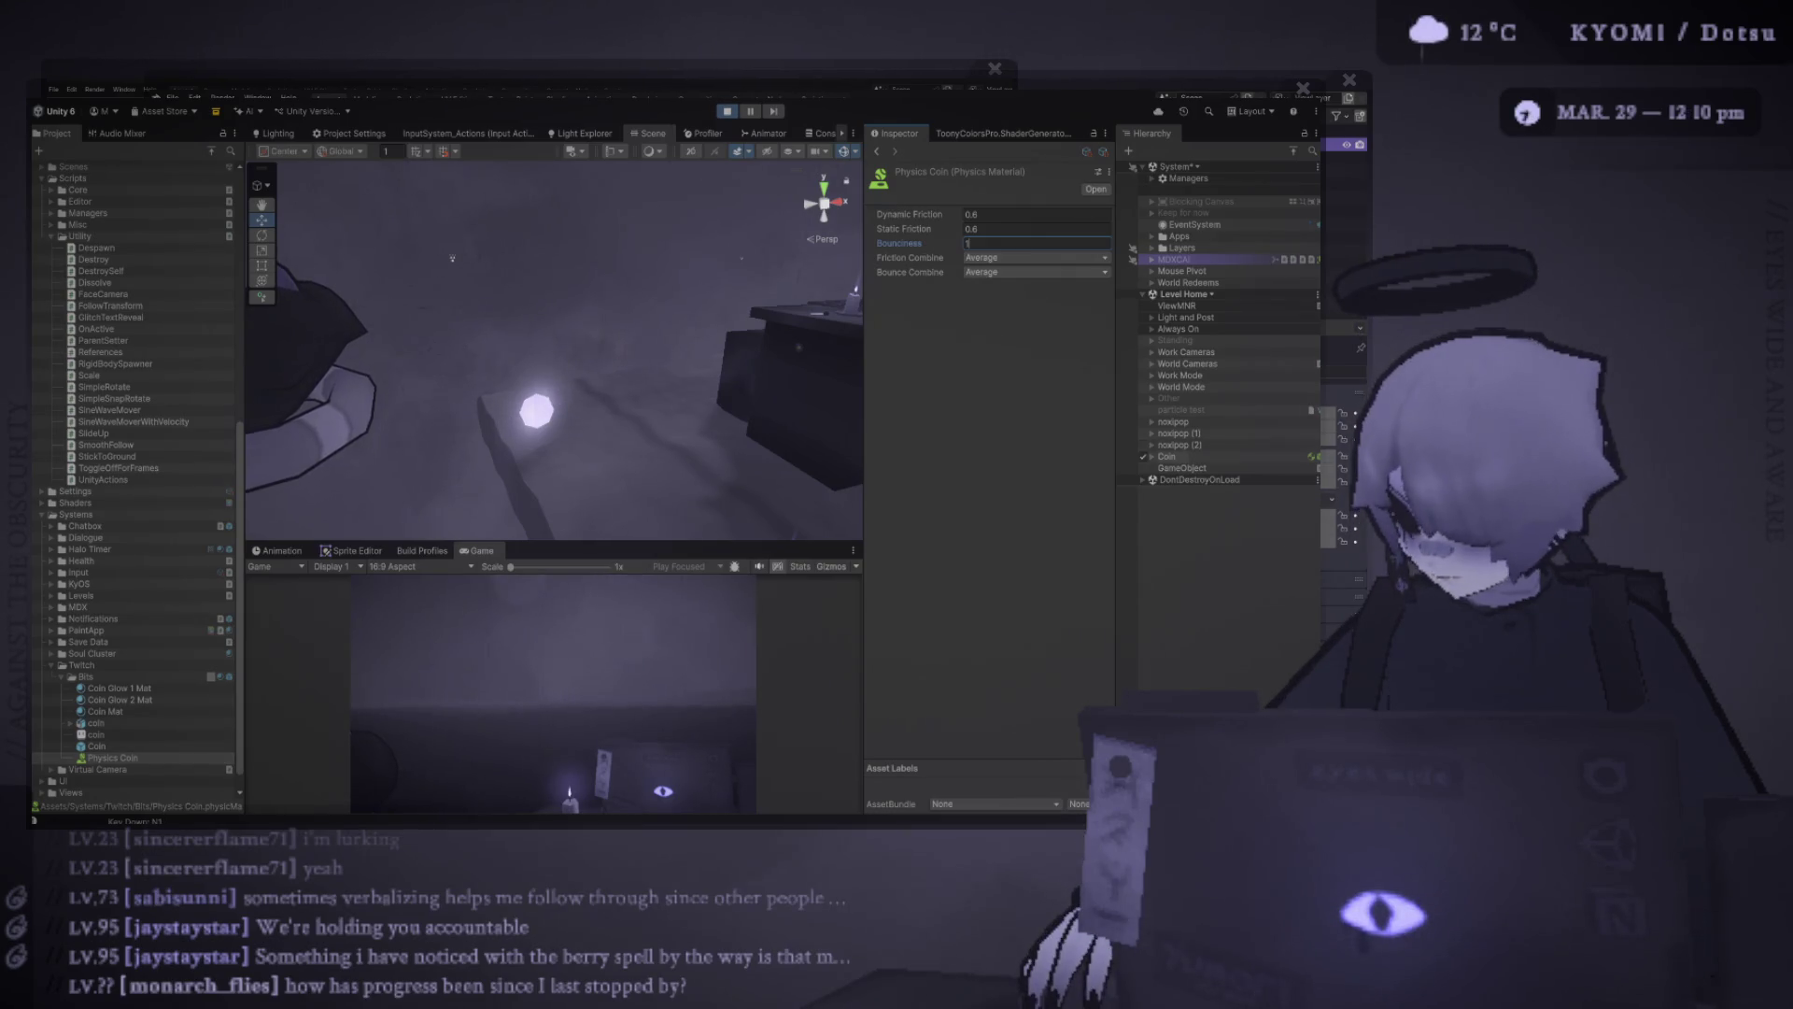
Frame the Coin and follow it in the Scene view as it falls and bounces
double_click(1168, 456)
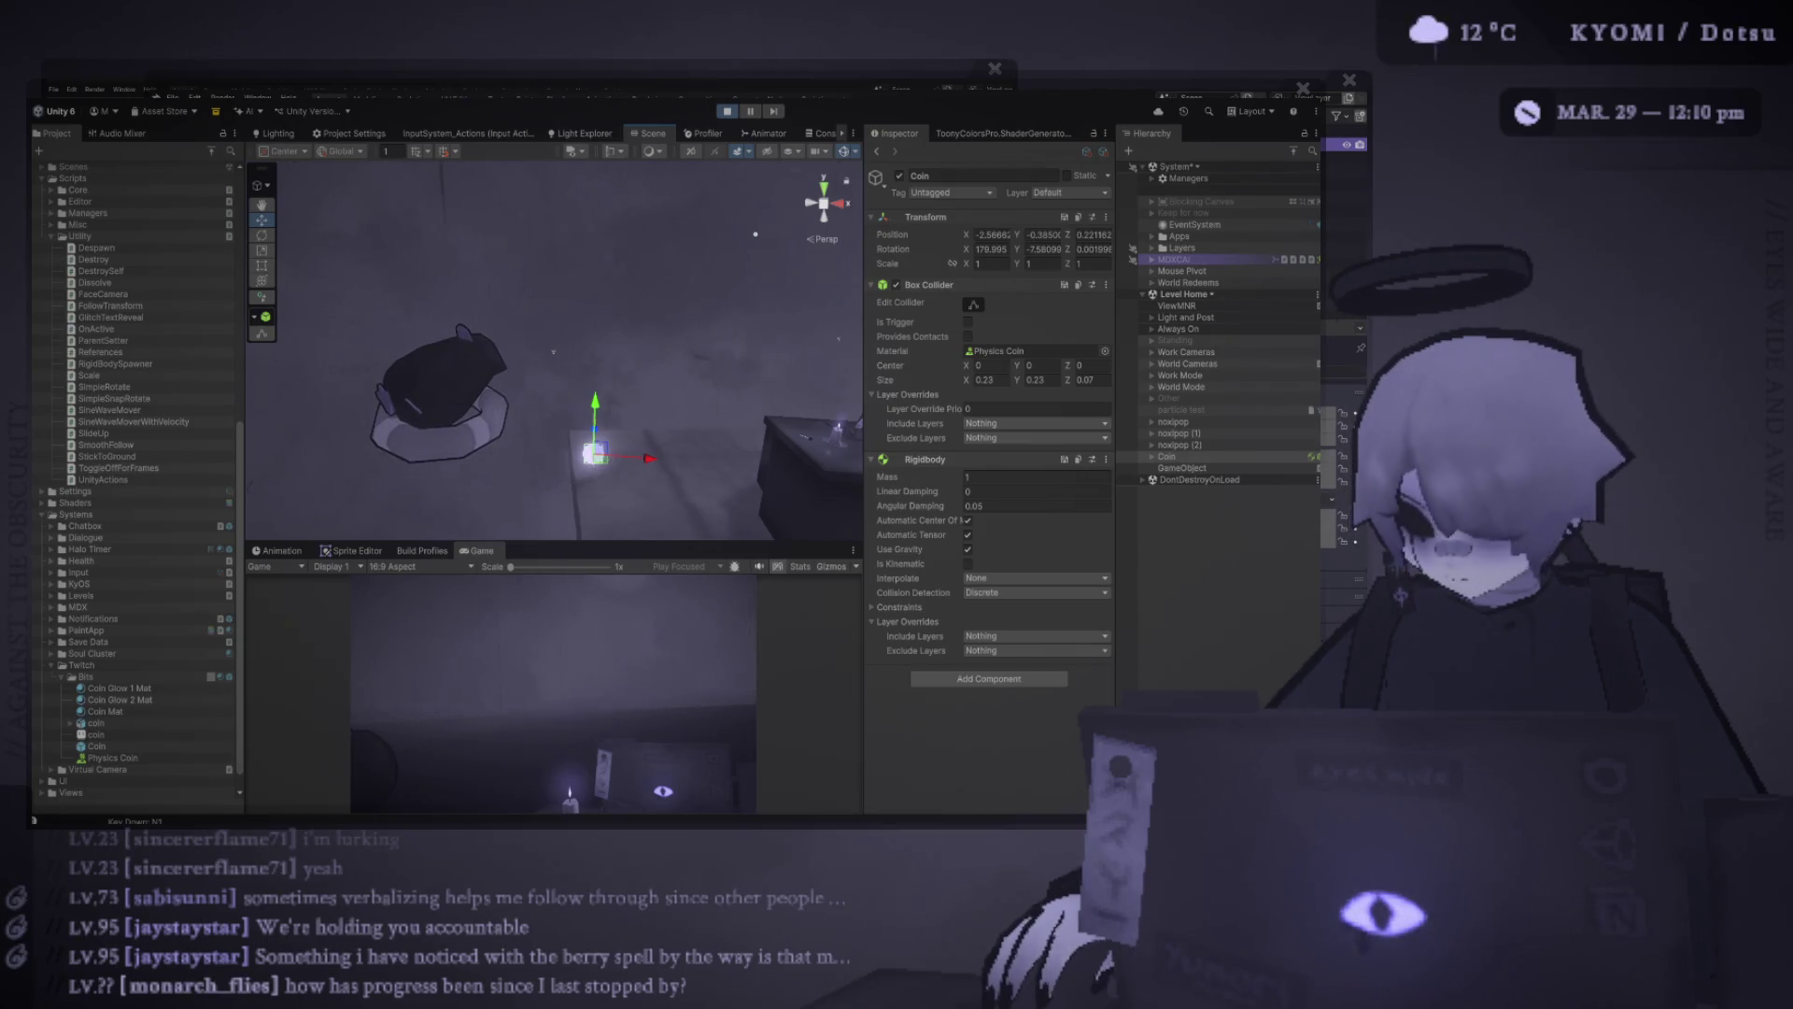
drag(561, 373, 393, 336)
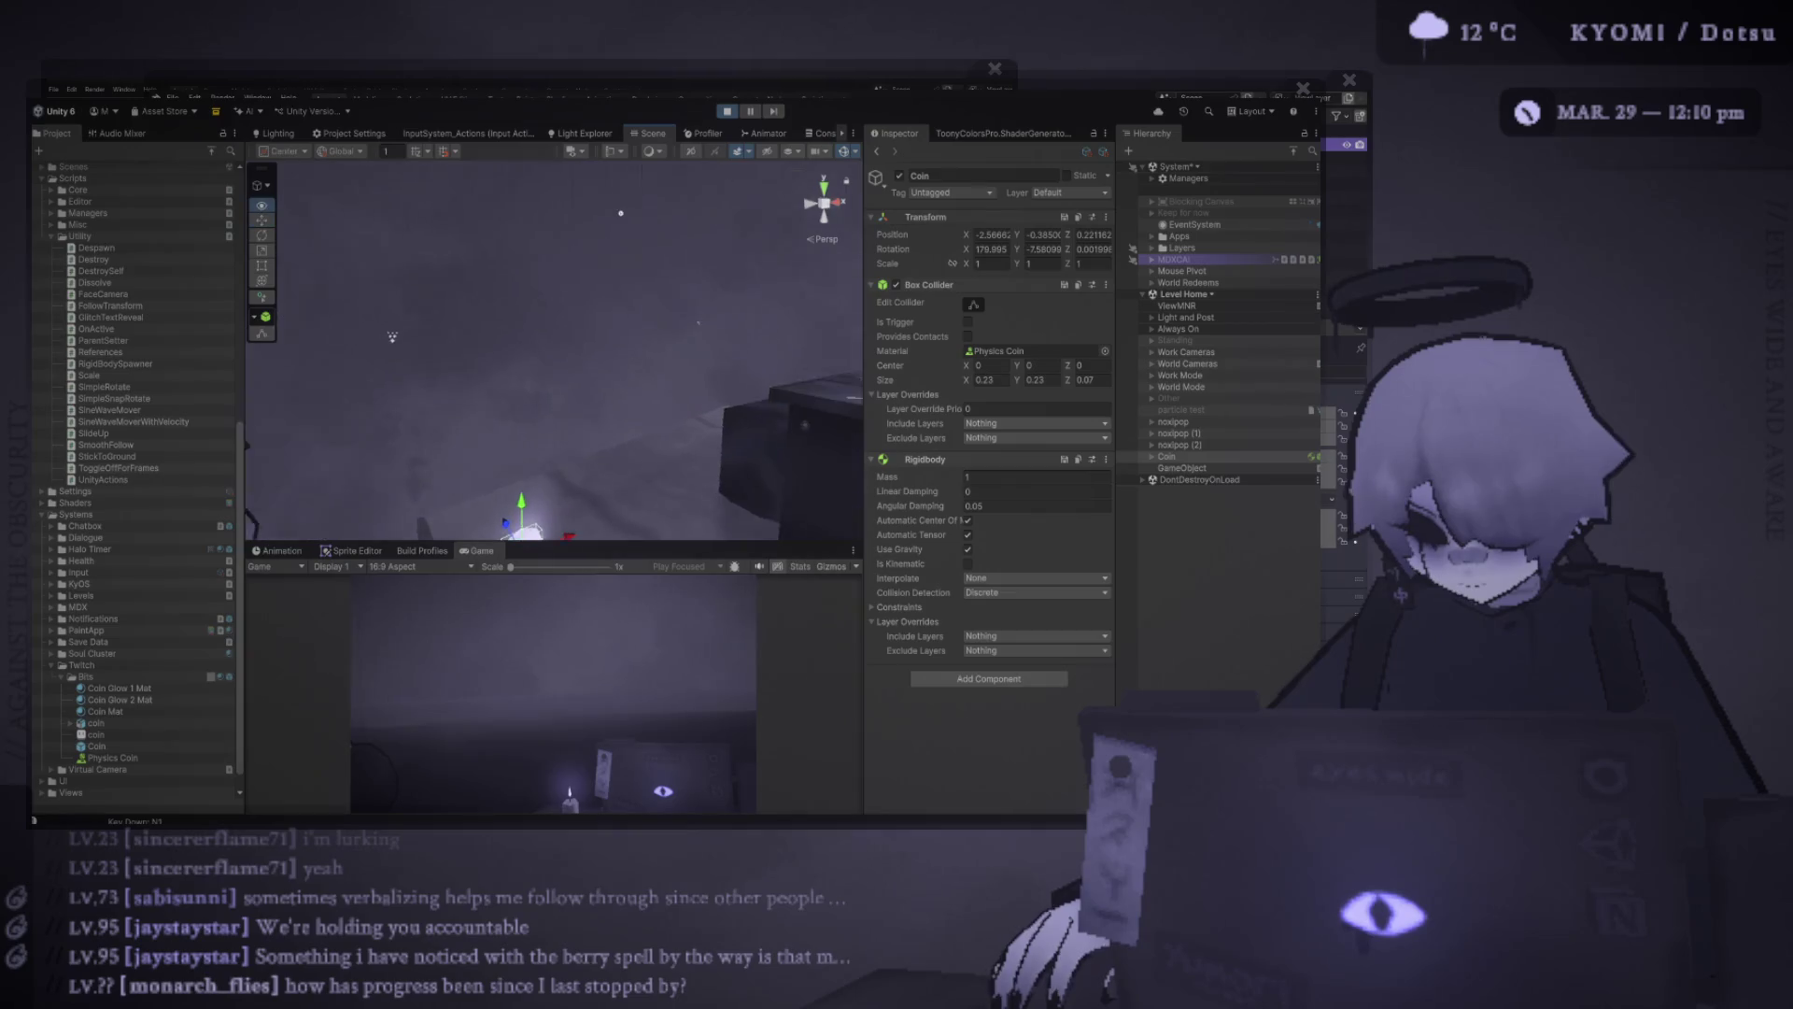
key(f)
mouse_move(561, 280)
mouse_down()
mouse_move(704, 184)
mouse_move(347, 180)
mouse_up()
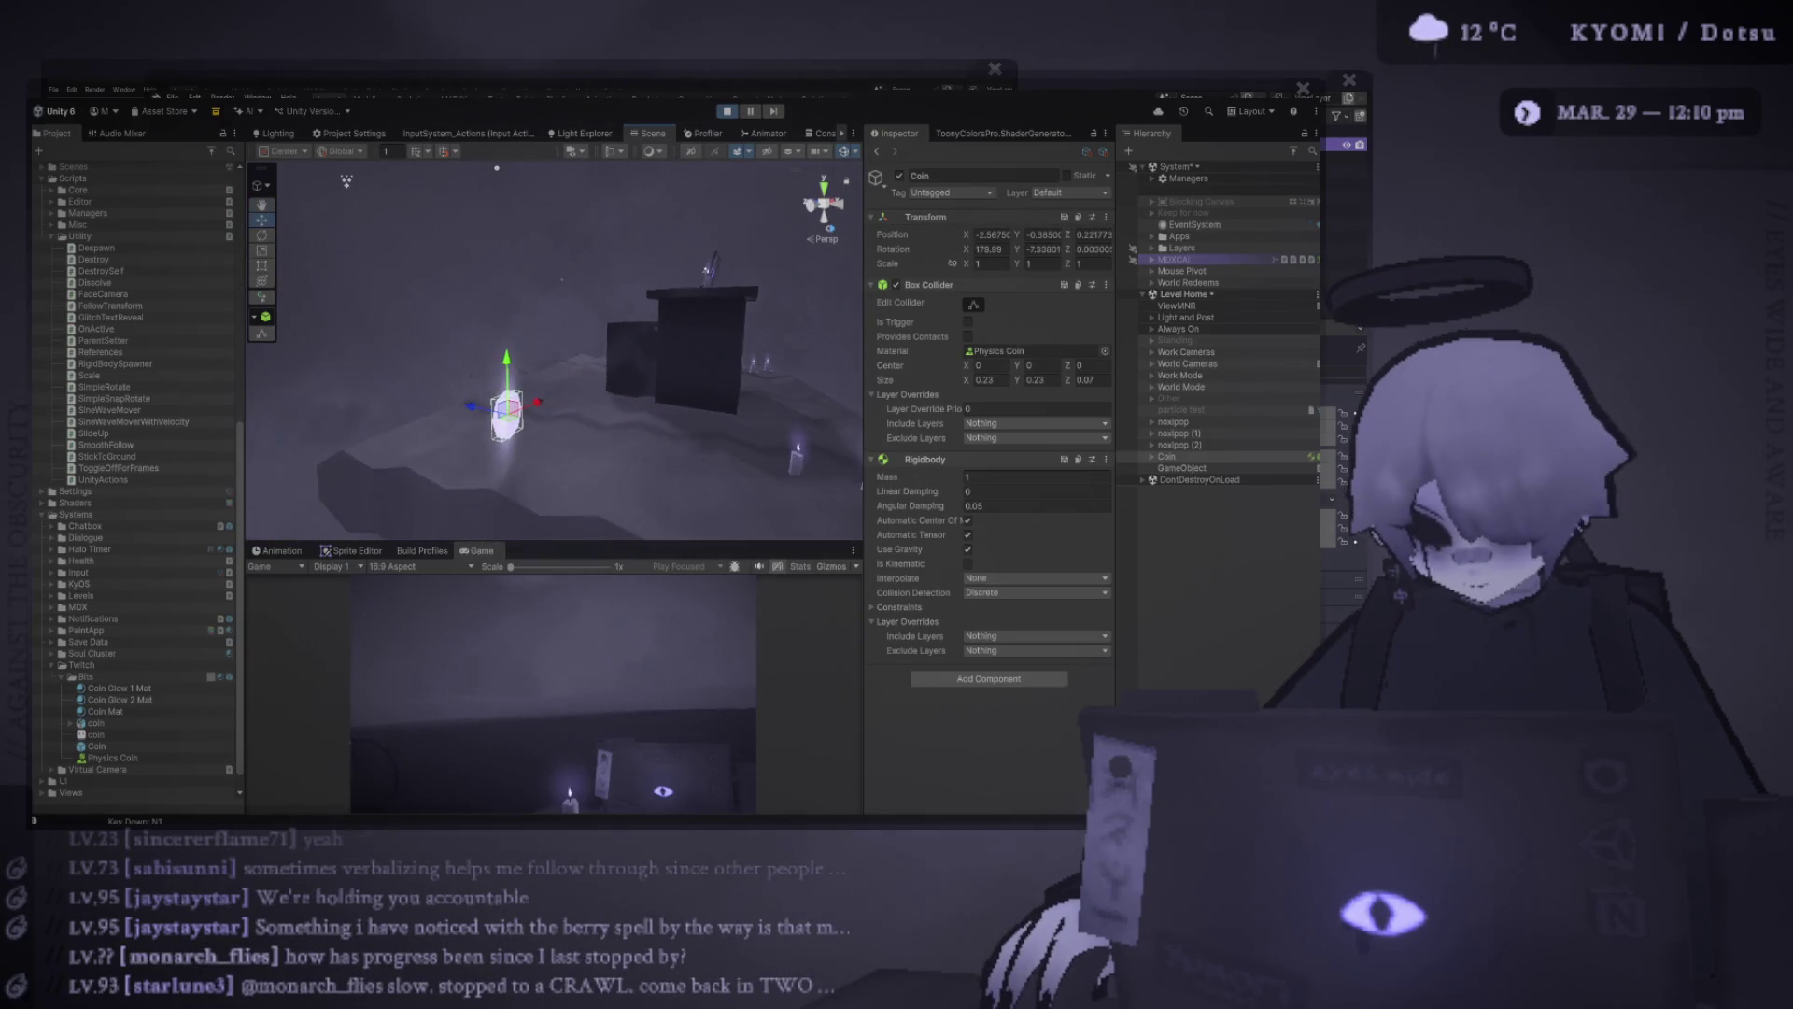
click(112, 758)
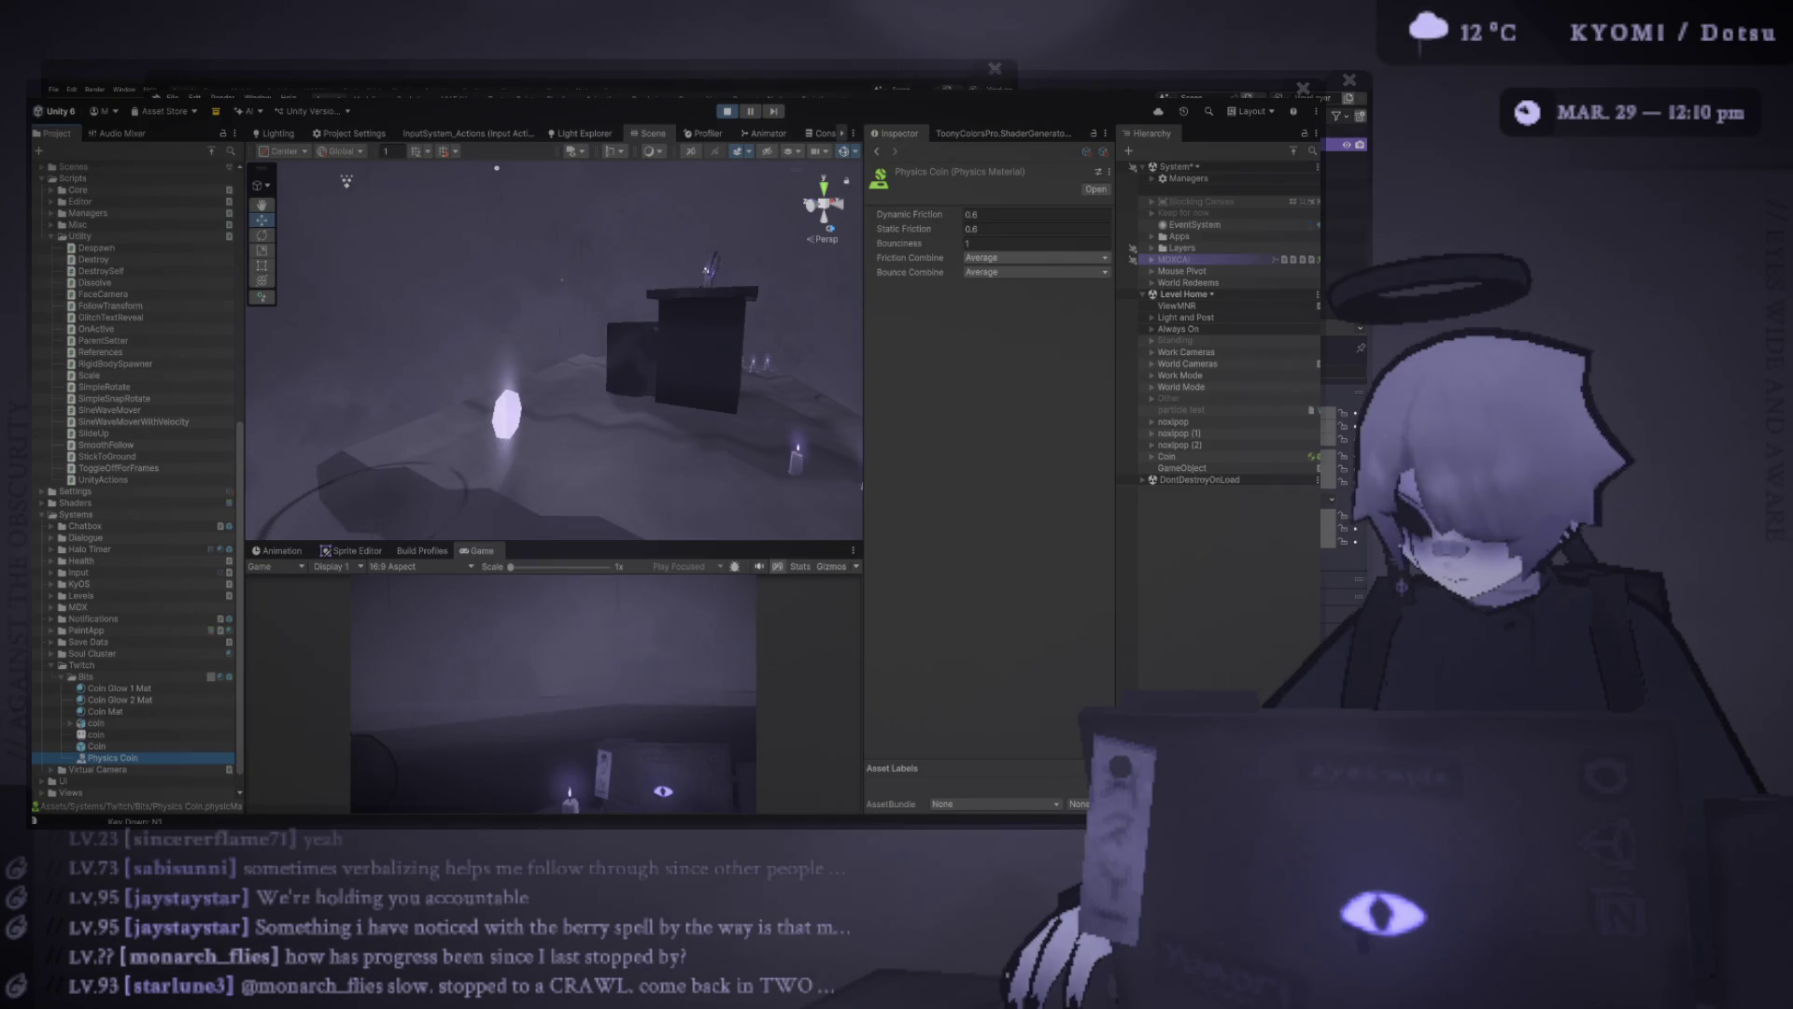
Set the Physics Coin material's Bounce Combine to Maximum, then flip the parent Coin upward with C
click(1027, 272)
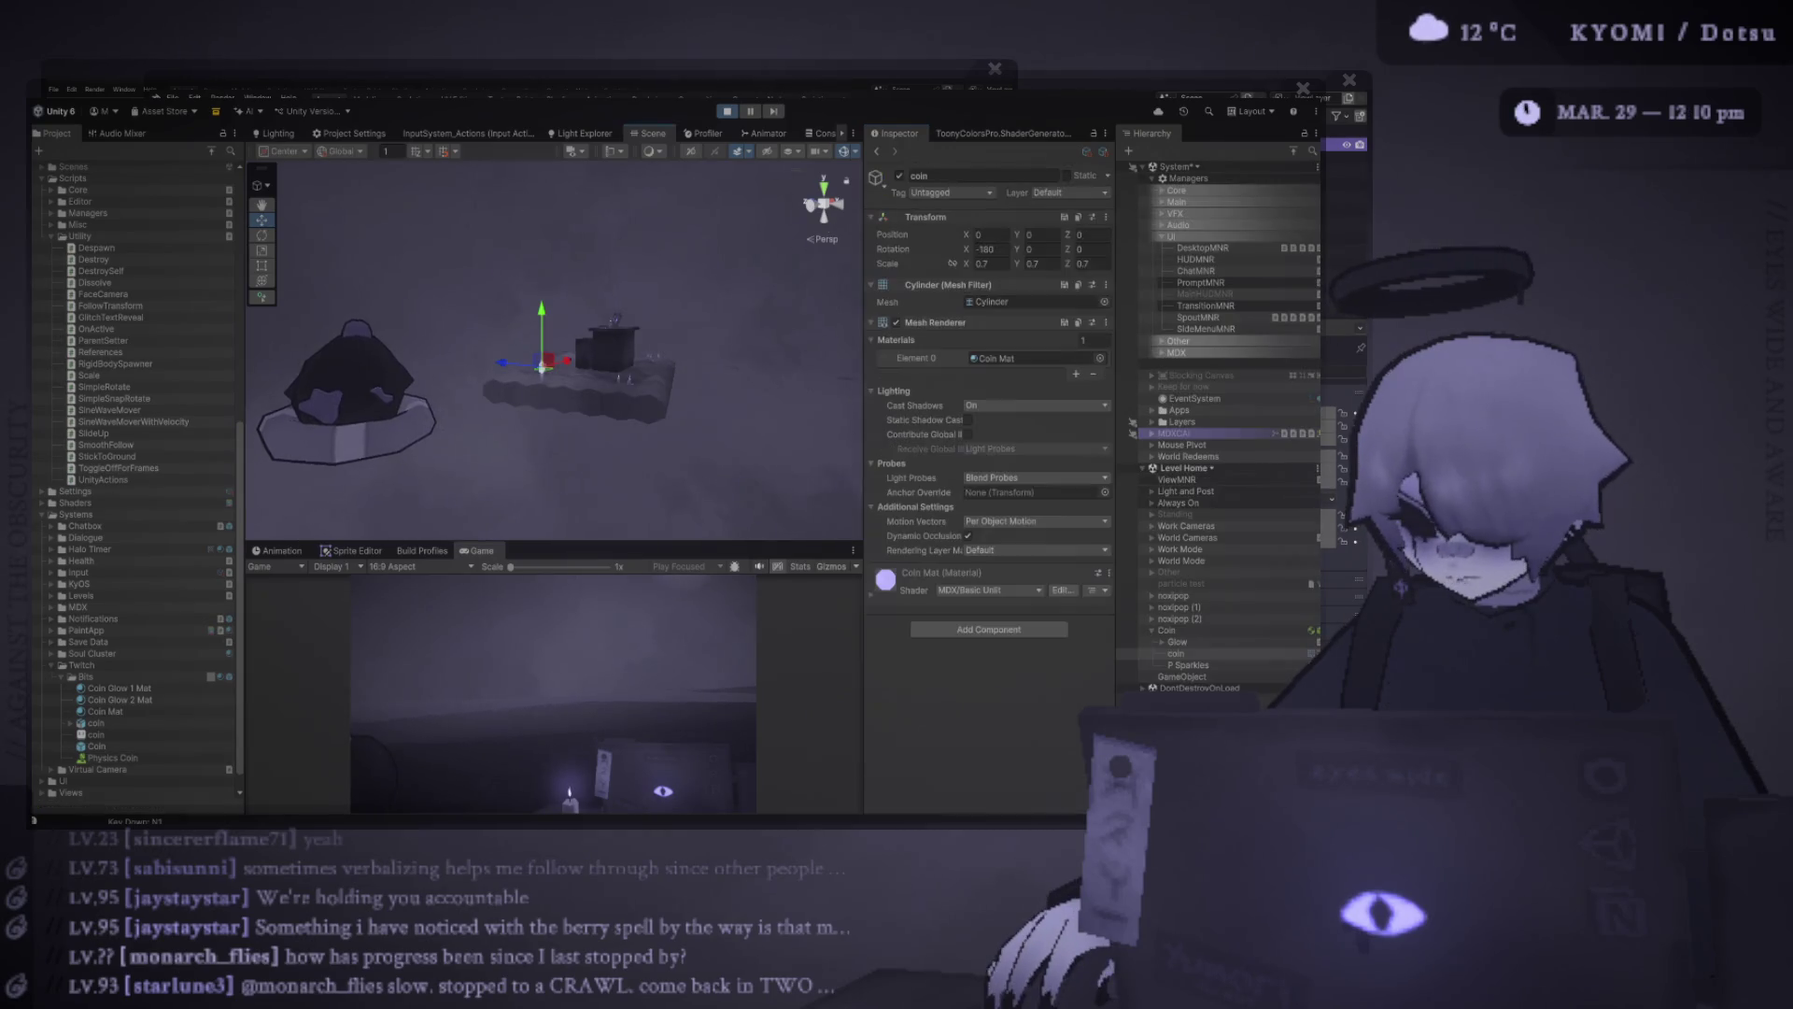
key(c)
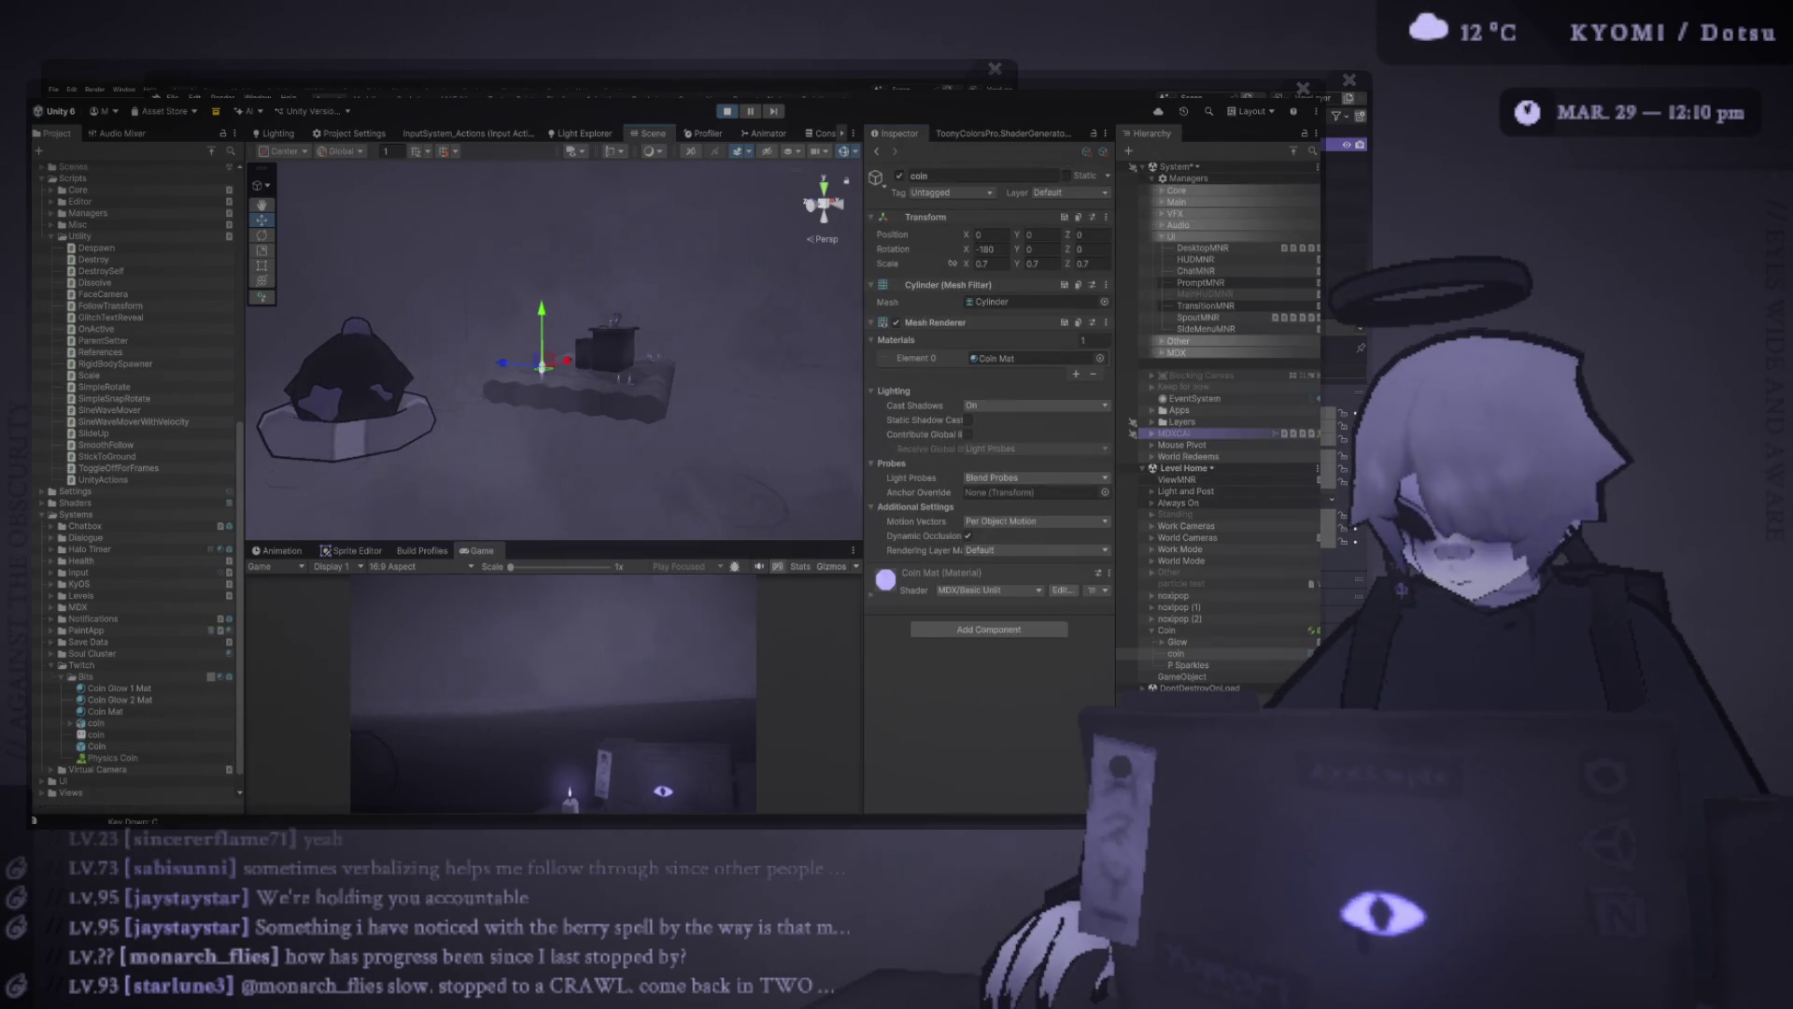
click(1167, 631)
key(c)
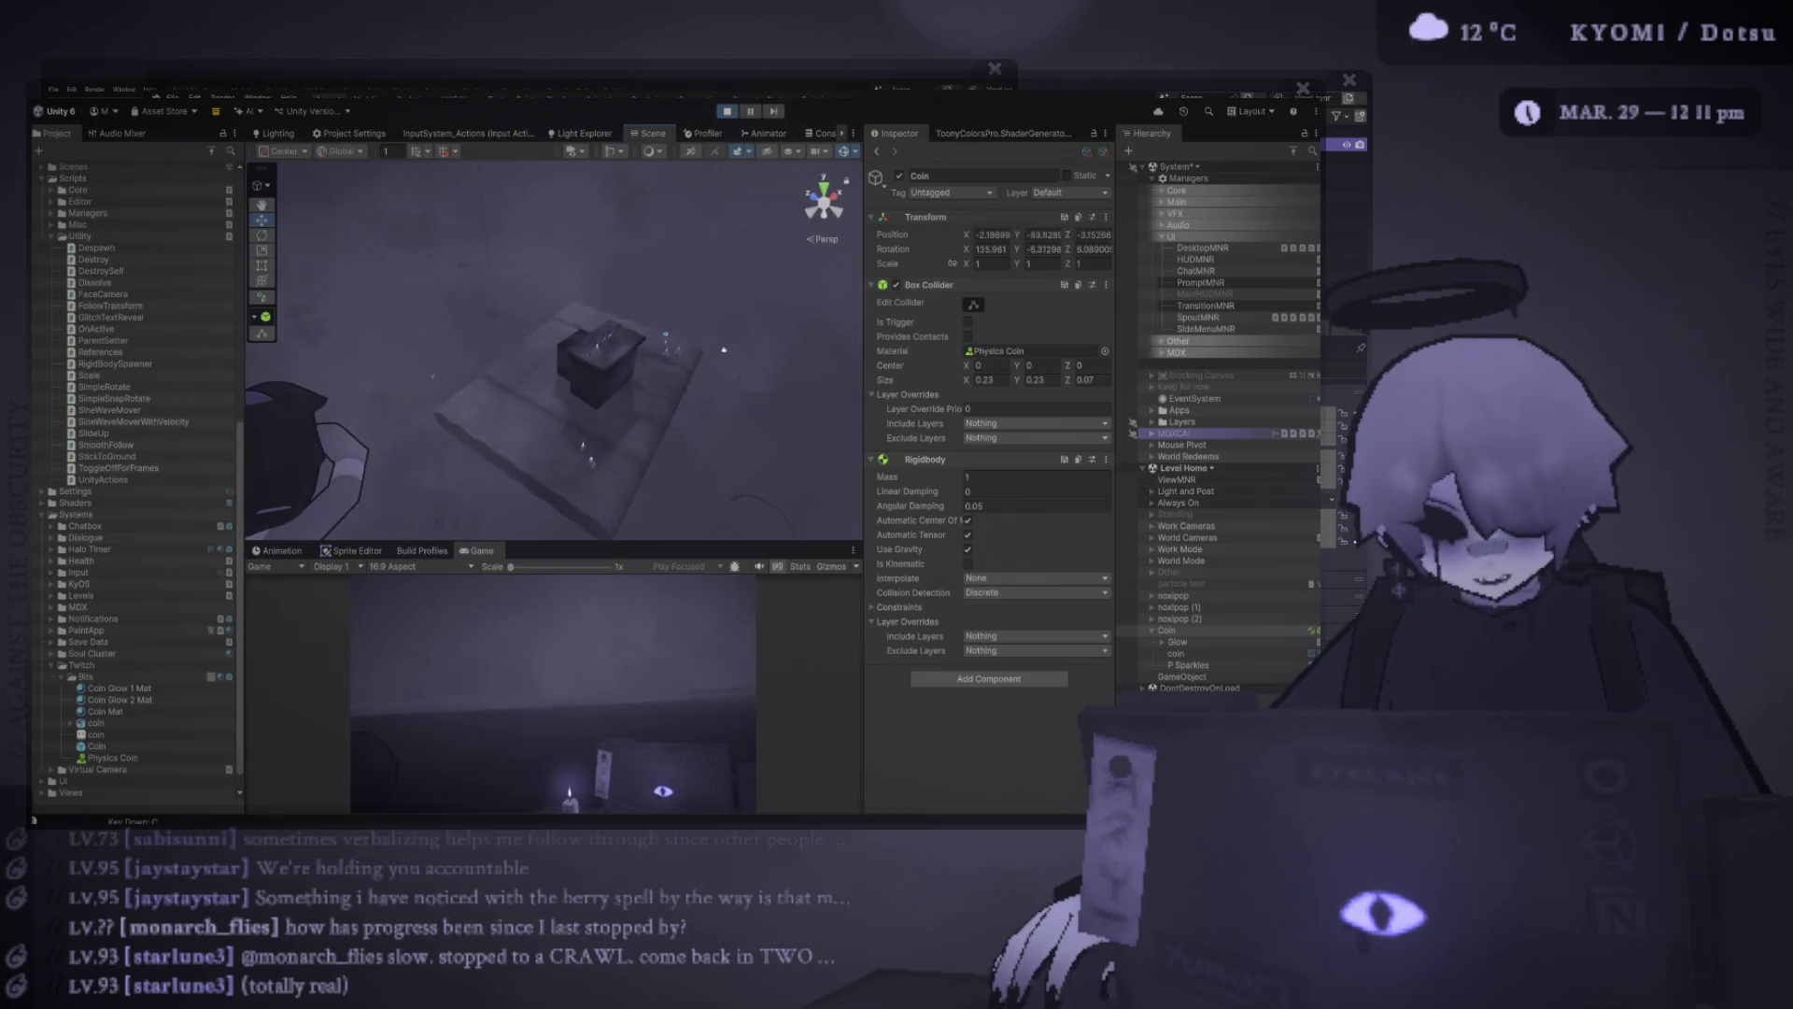
Enlarge the Scene view, peek into the Always On, World Mode and Work Mode groups, stop play, and select P Sparkles
drag(551, 542, 551, 666)
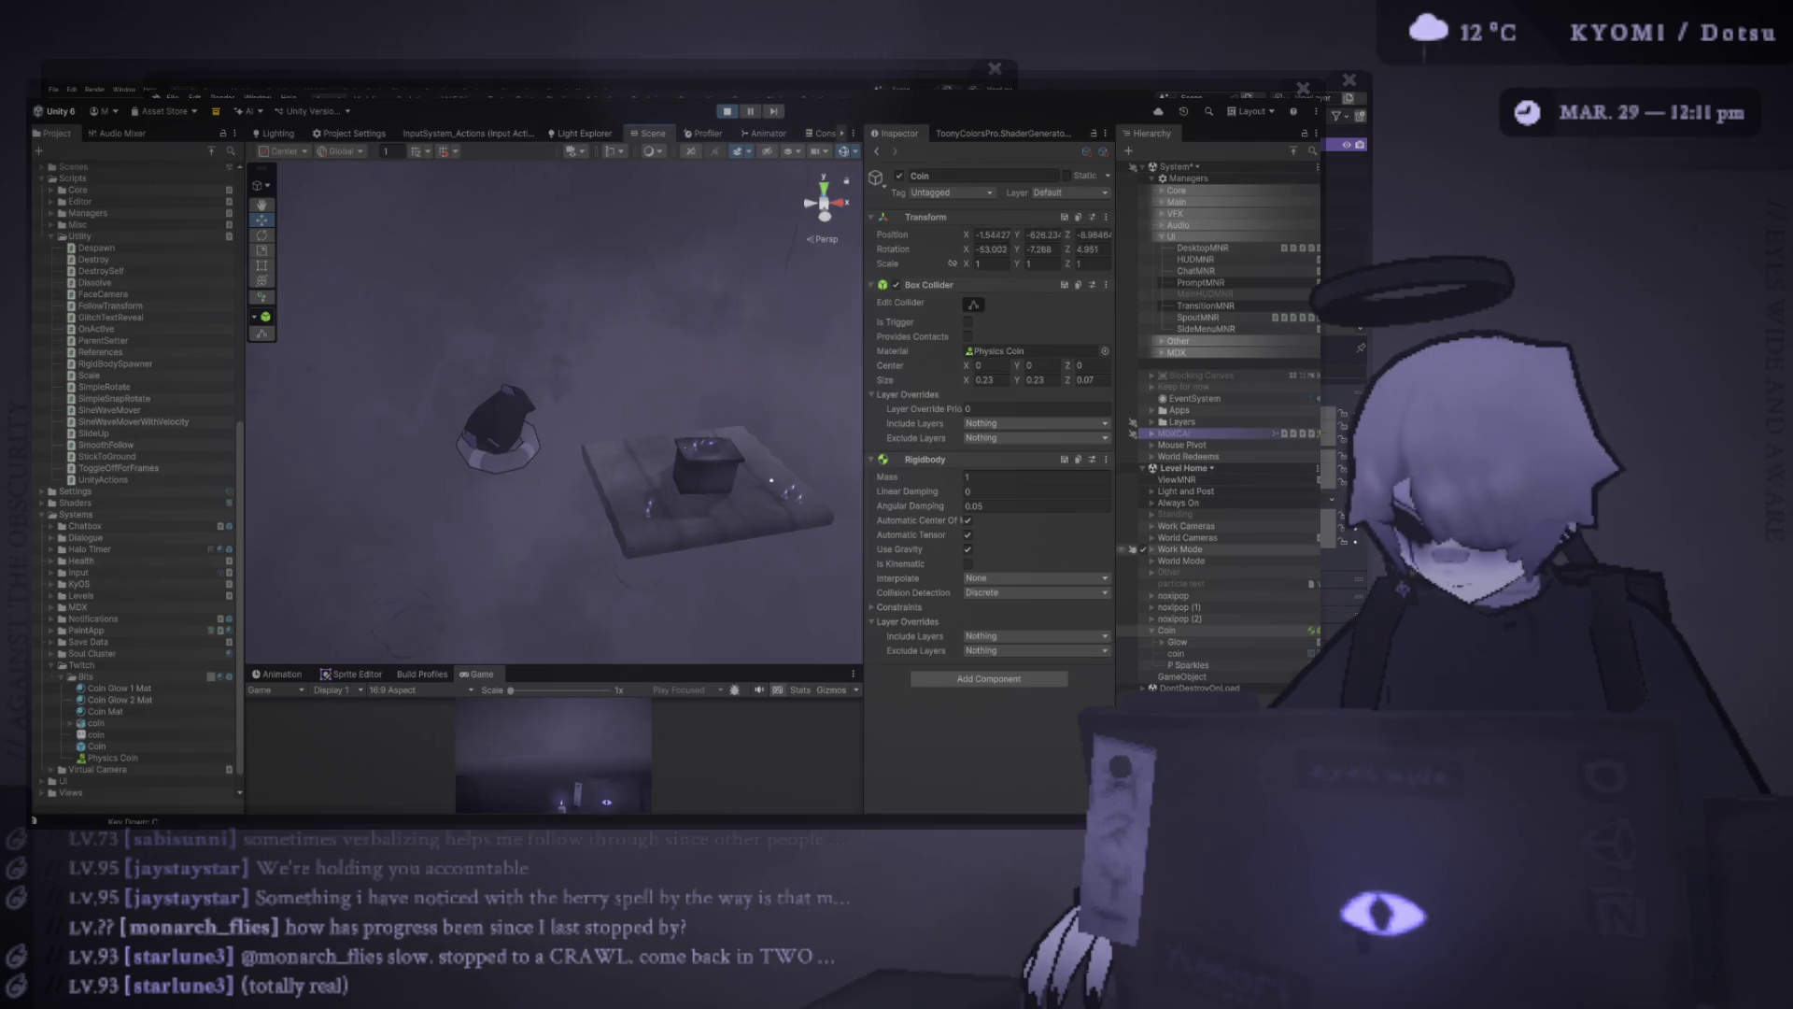
click(1152, 502)
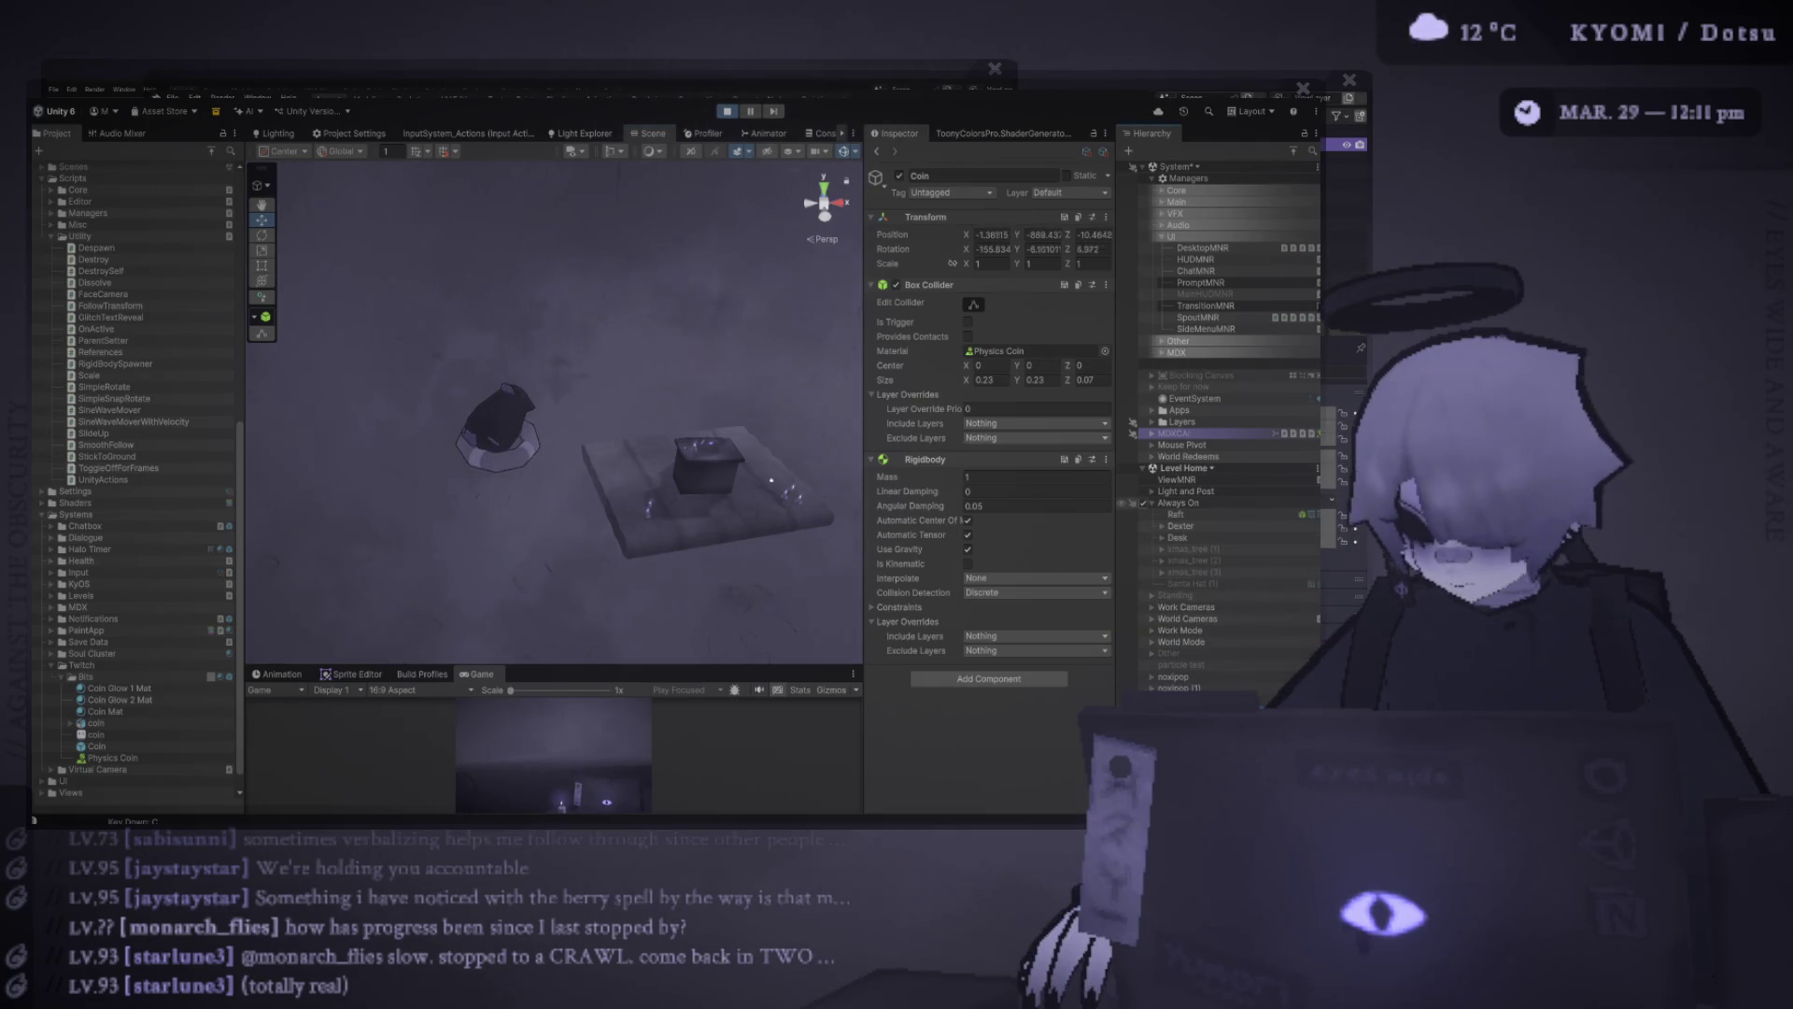
click(1143, 503)
click(1152, 561)
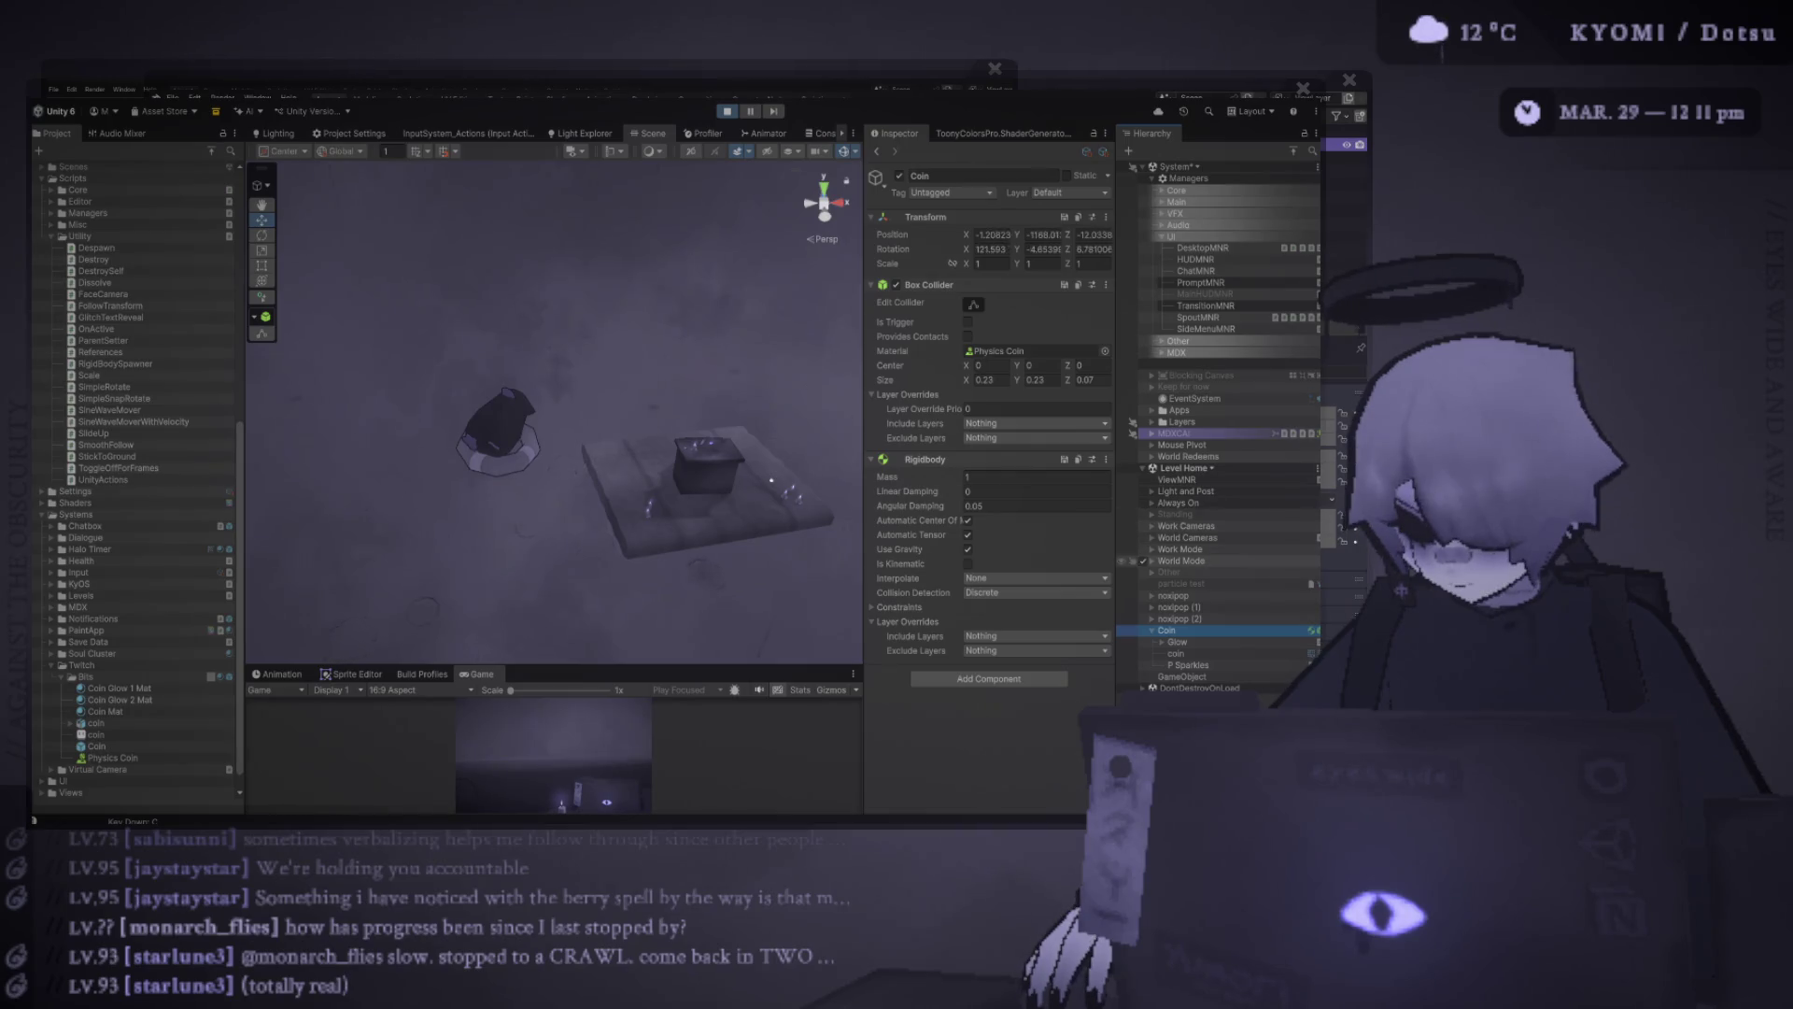
click(1152, 560)
click(1152, 549)
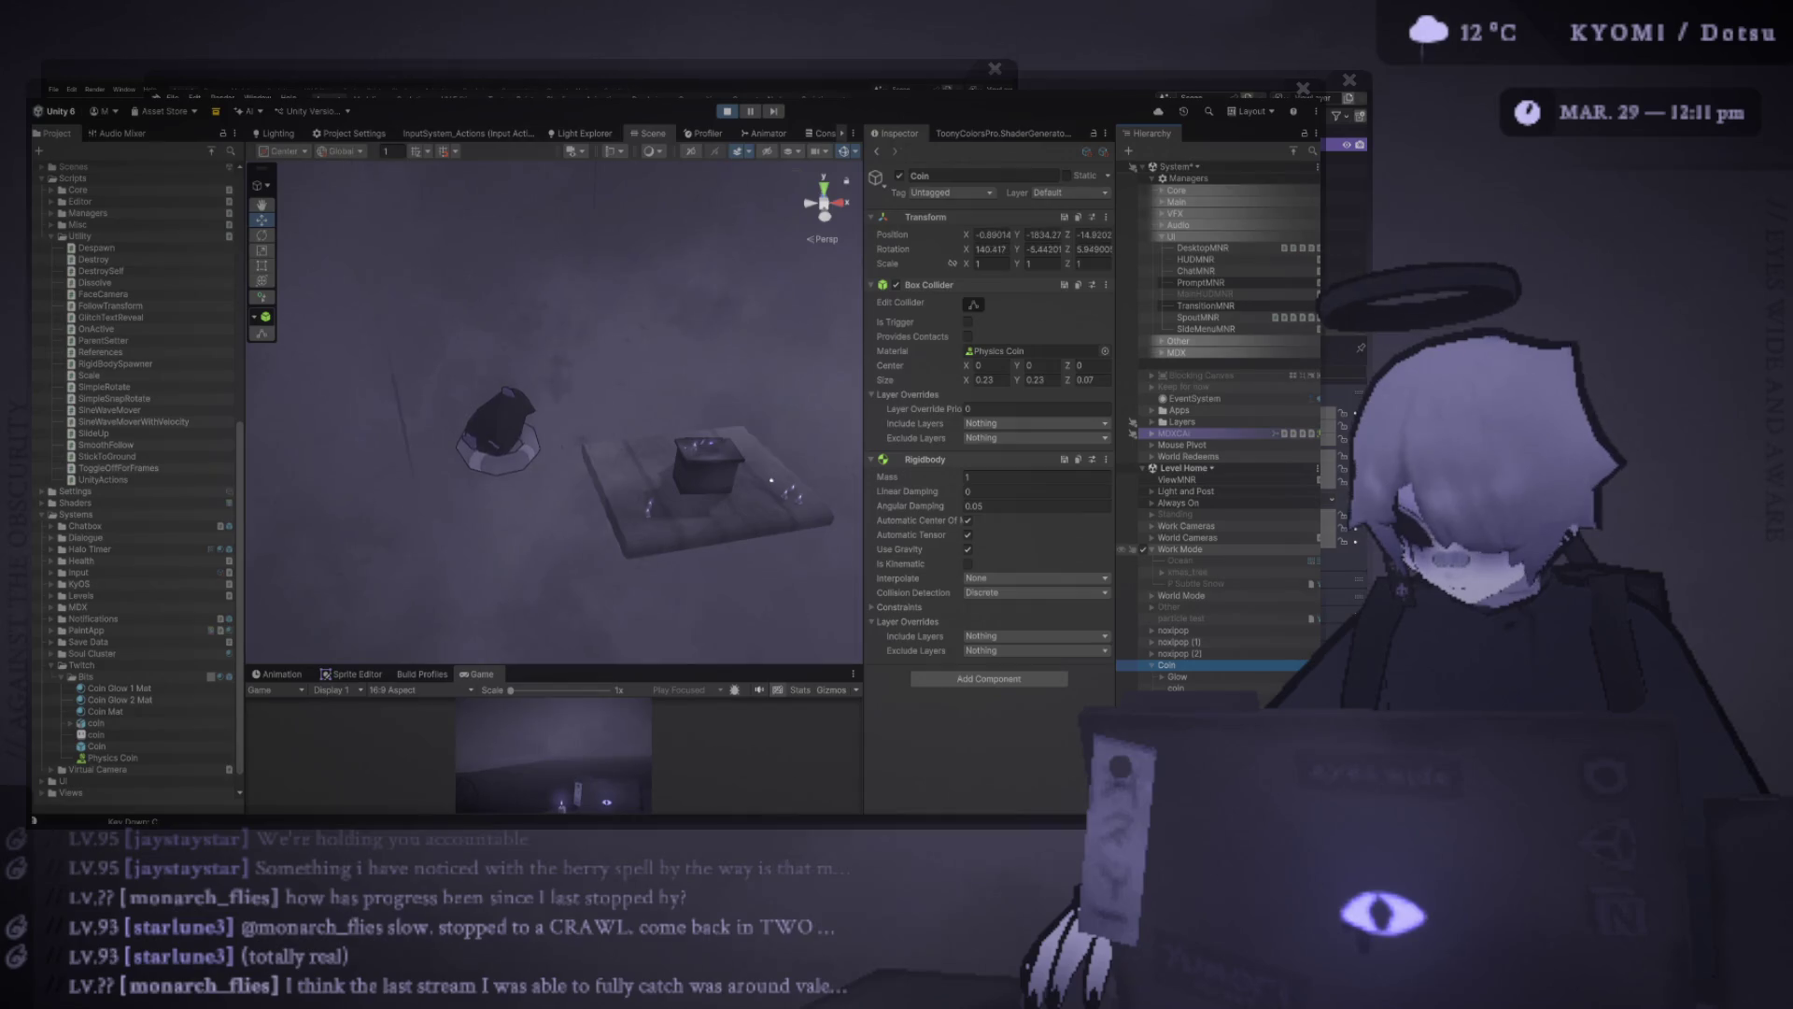
click(1144, 550)
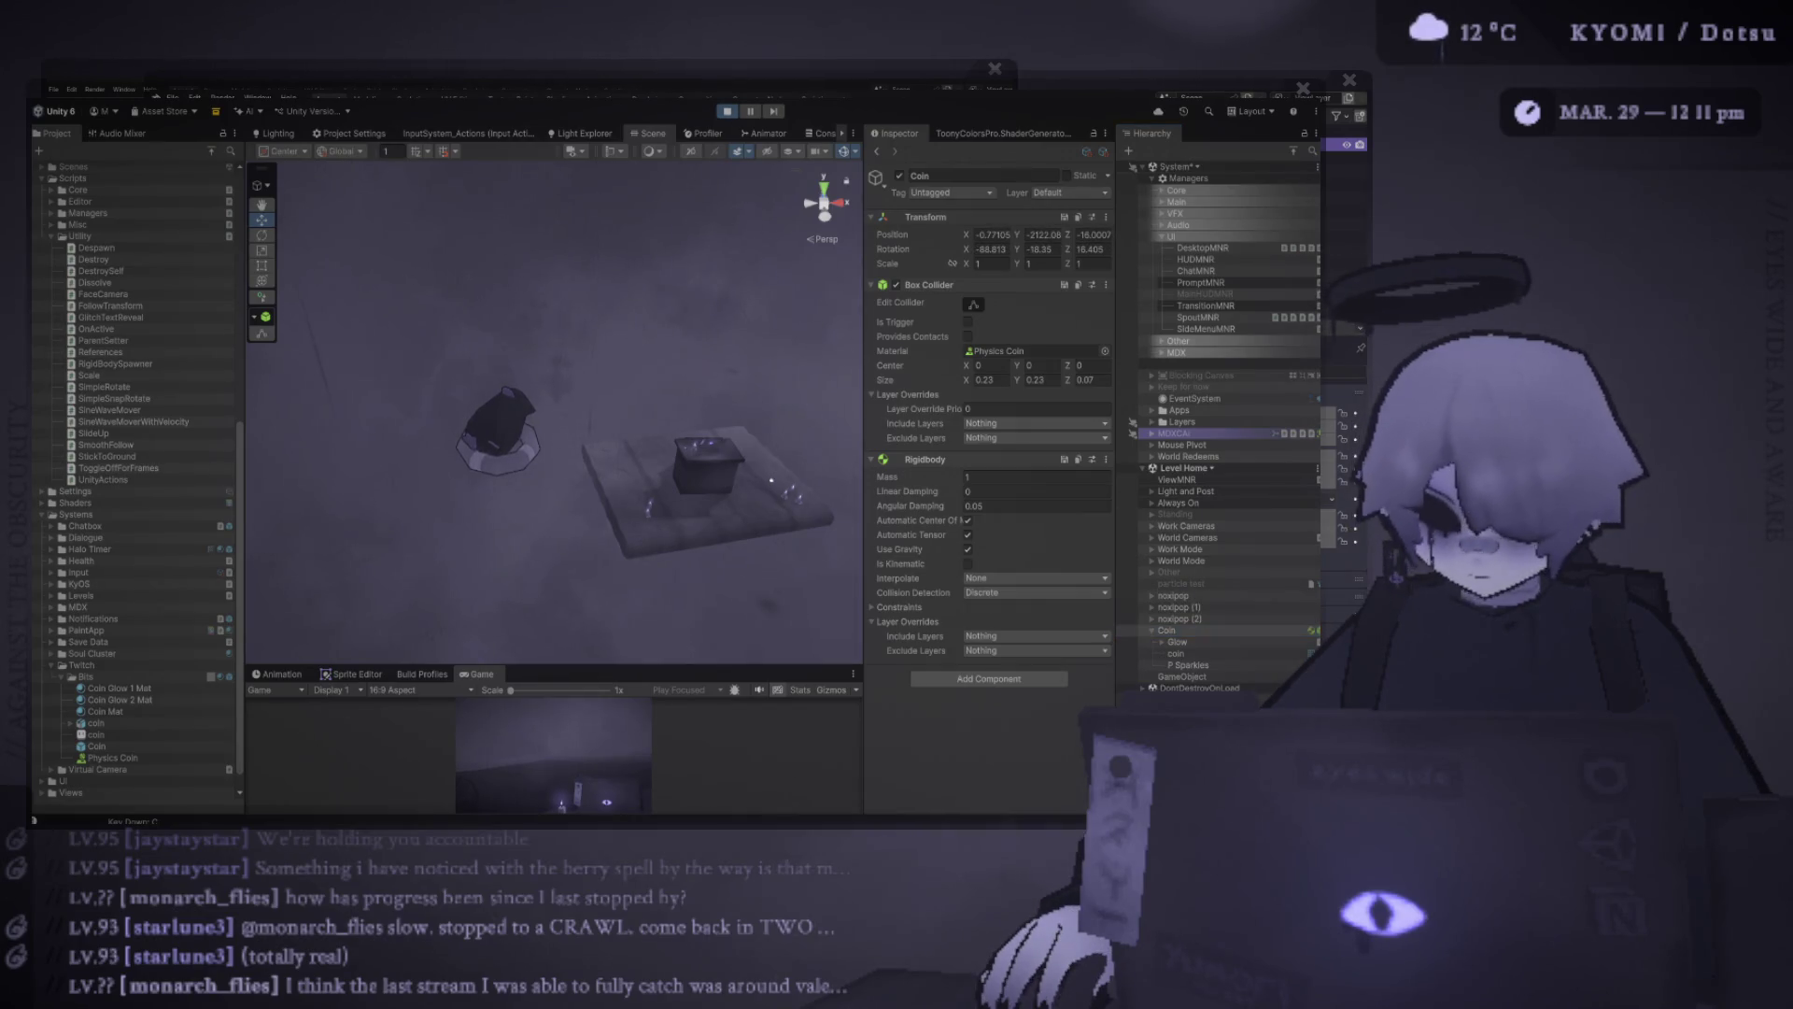
key(ctrl+p)
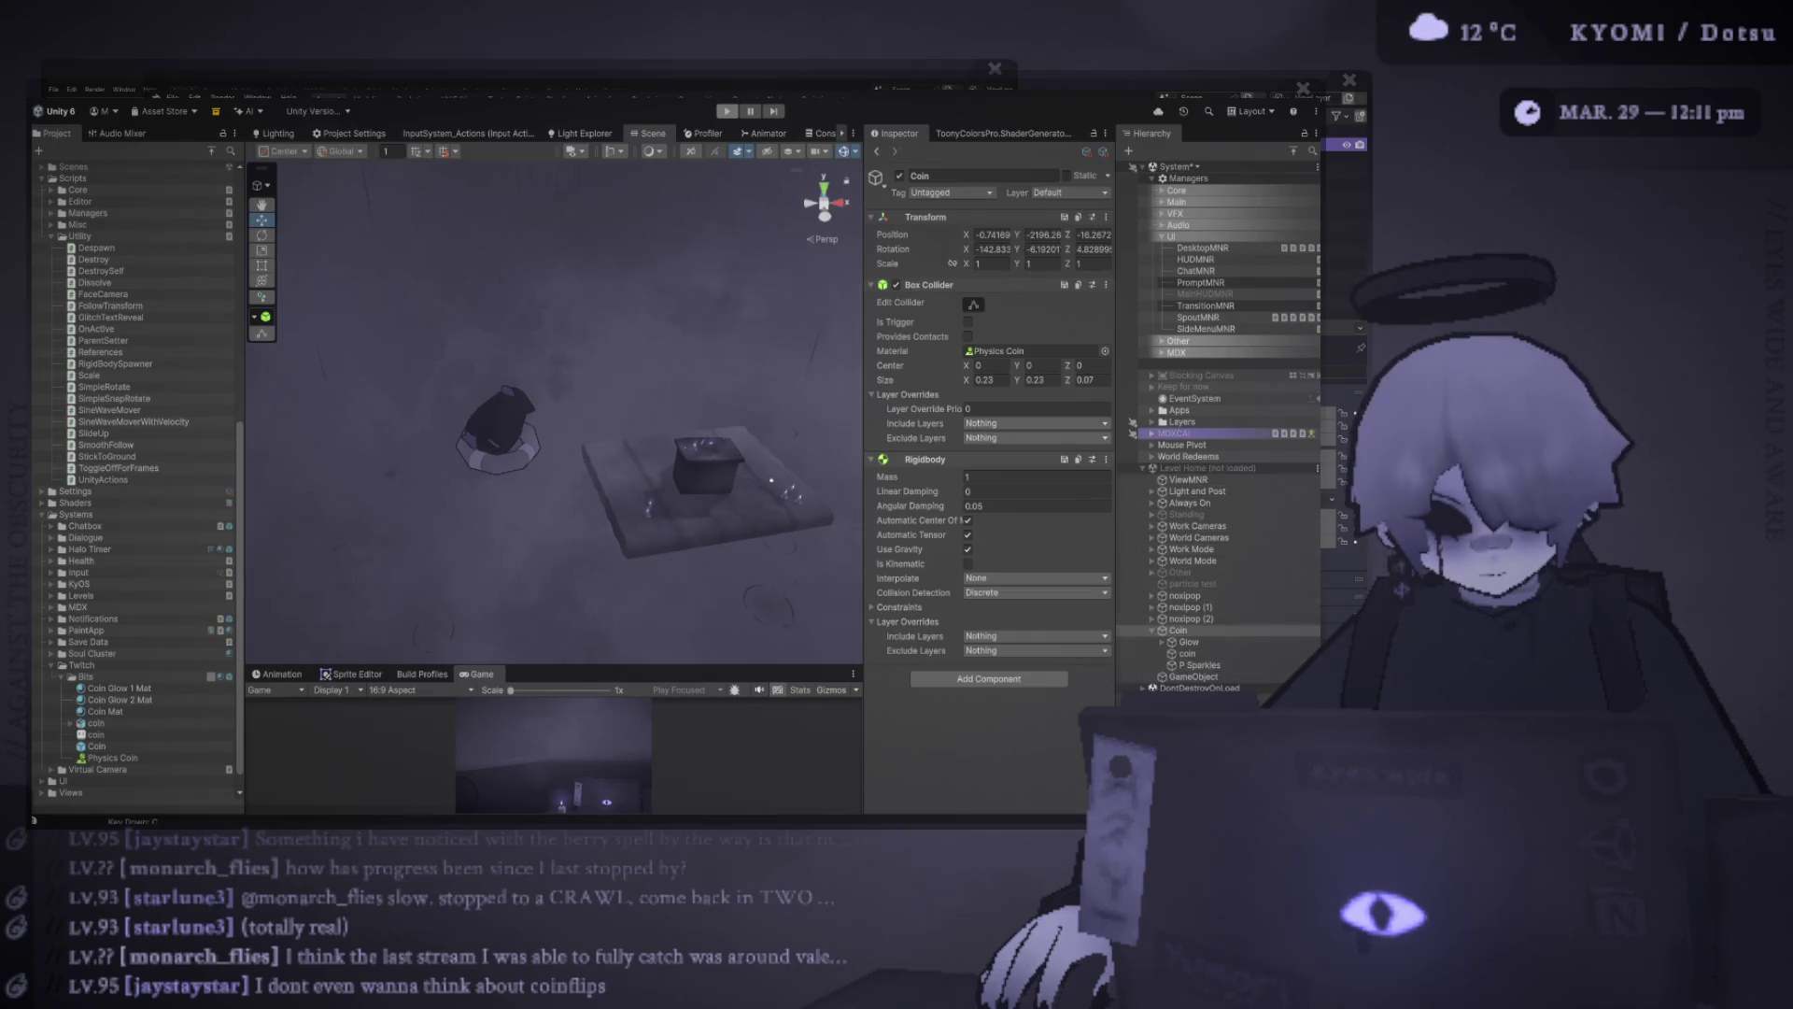
click(1195, 665)
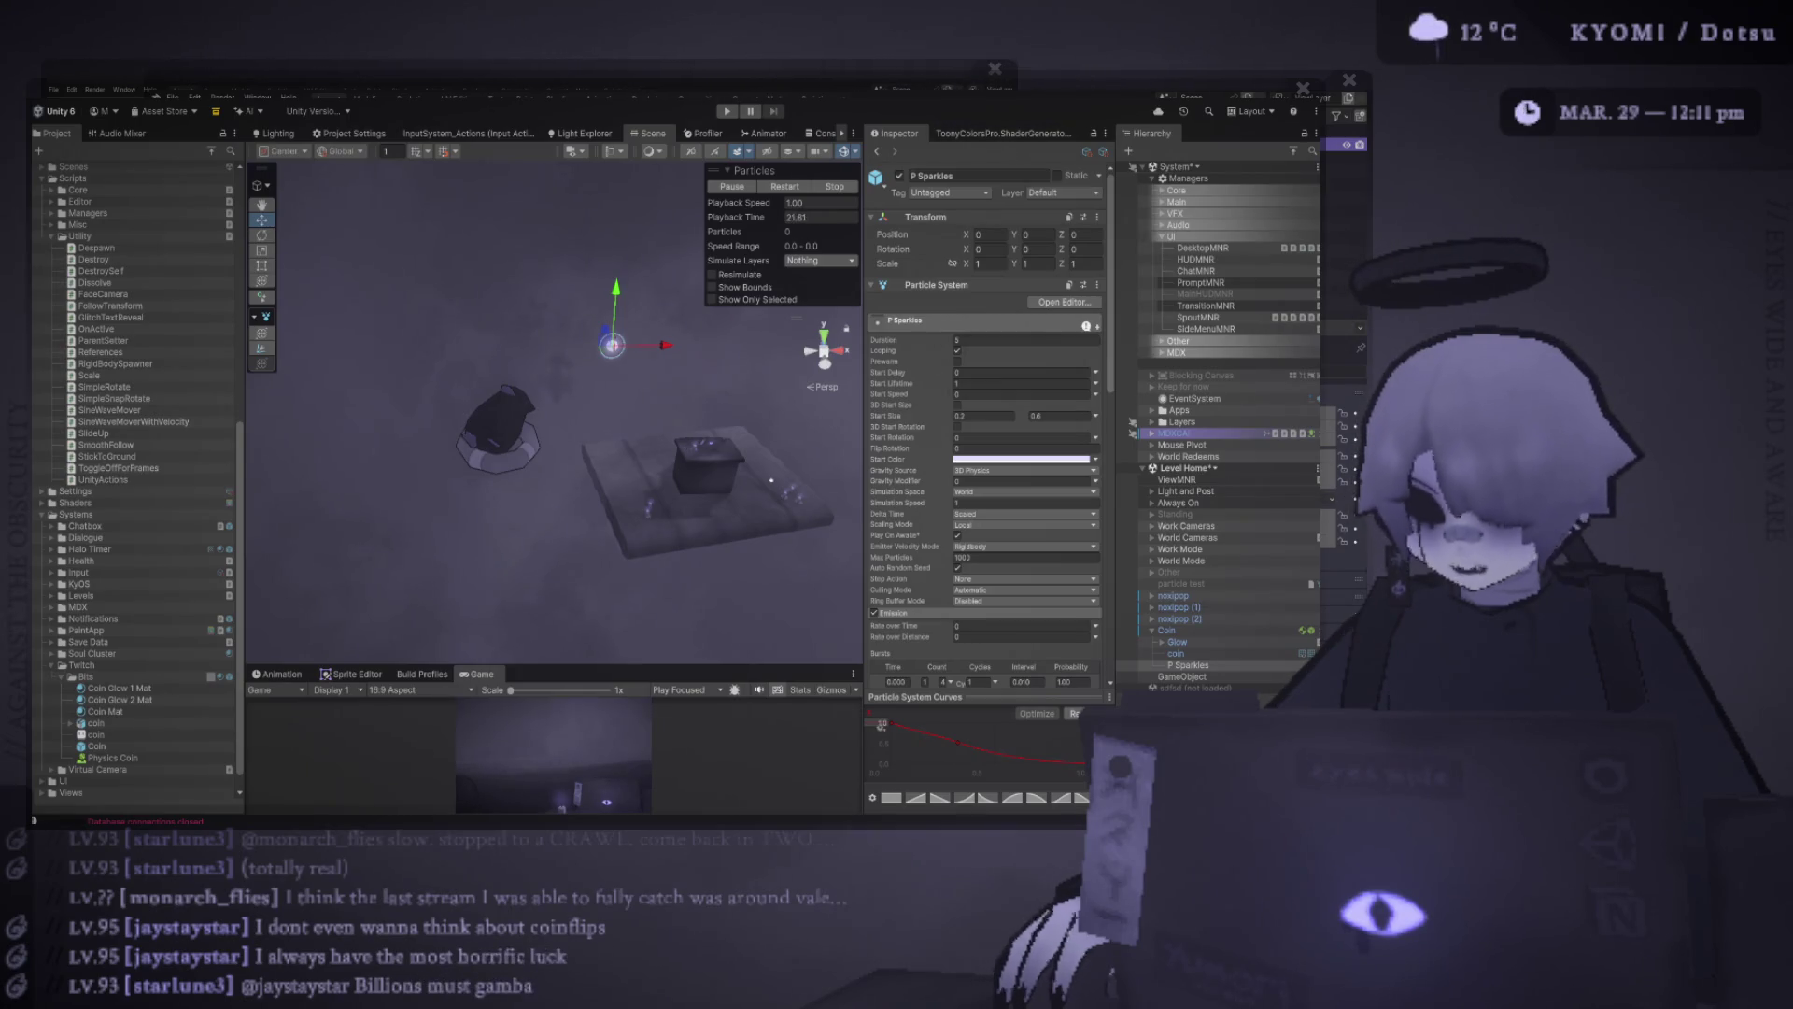
Zoom and pan the Scene view, enlarge the Game view, and reselect the Physics Coin material
scroll(621, 502, up, 4)
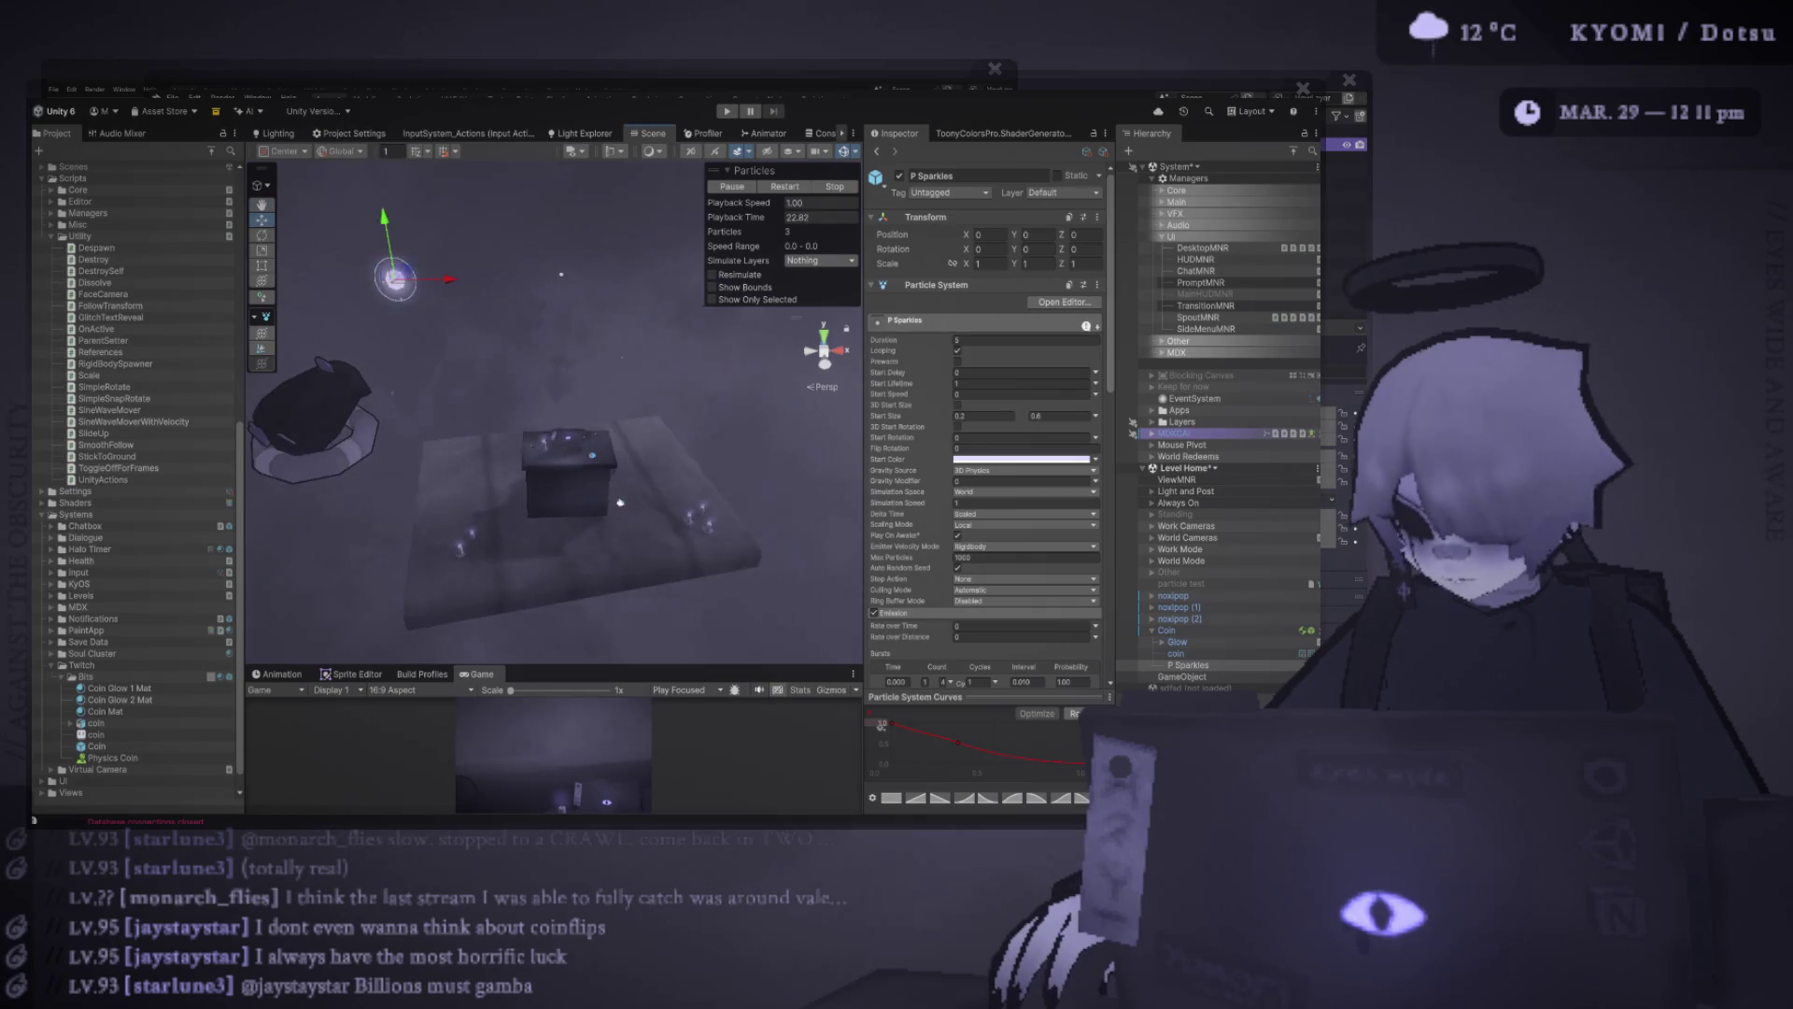
scroll(621, 503, up, 2)
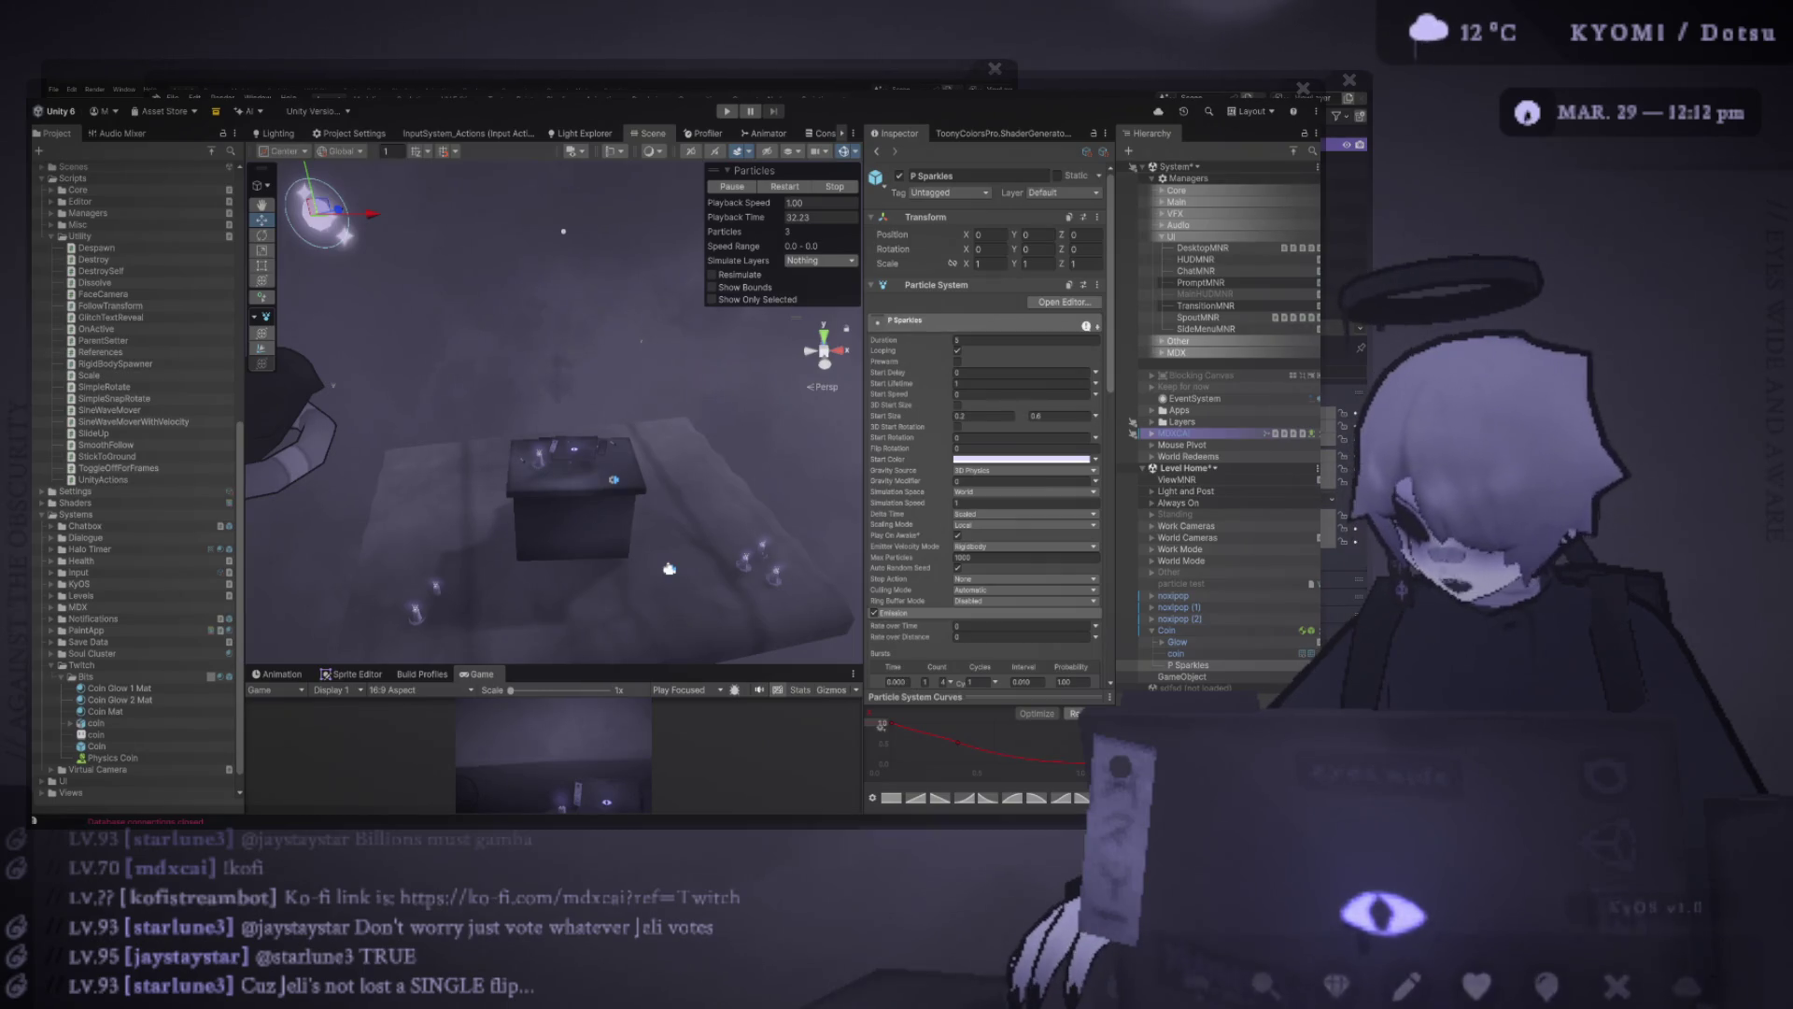
drag(789, 667, 790, 461)
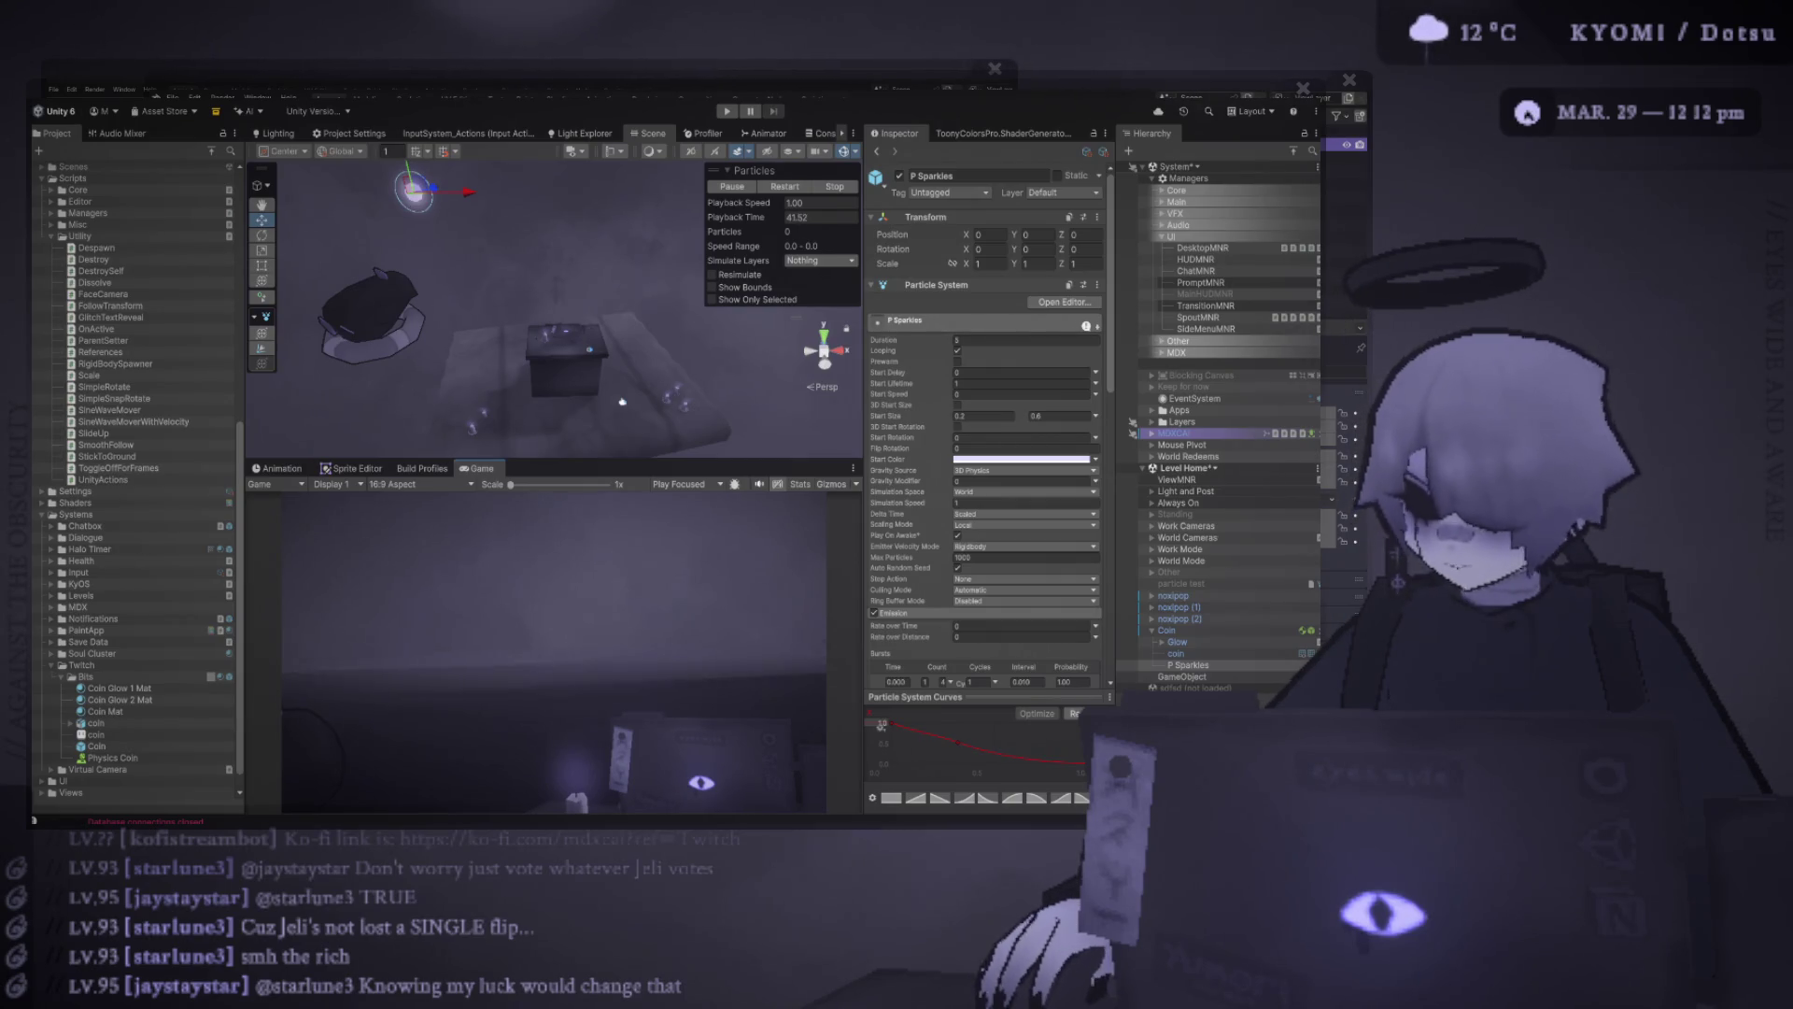
drag(622, 401, 694, 485)
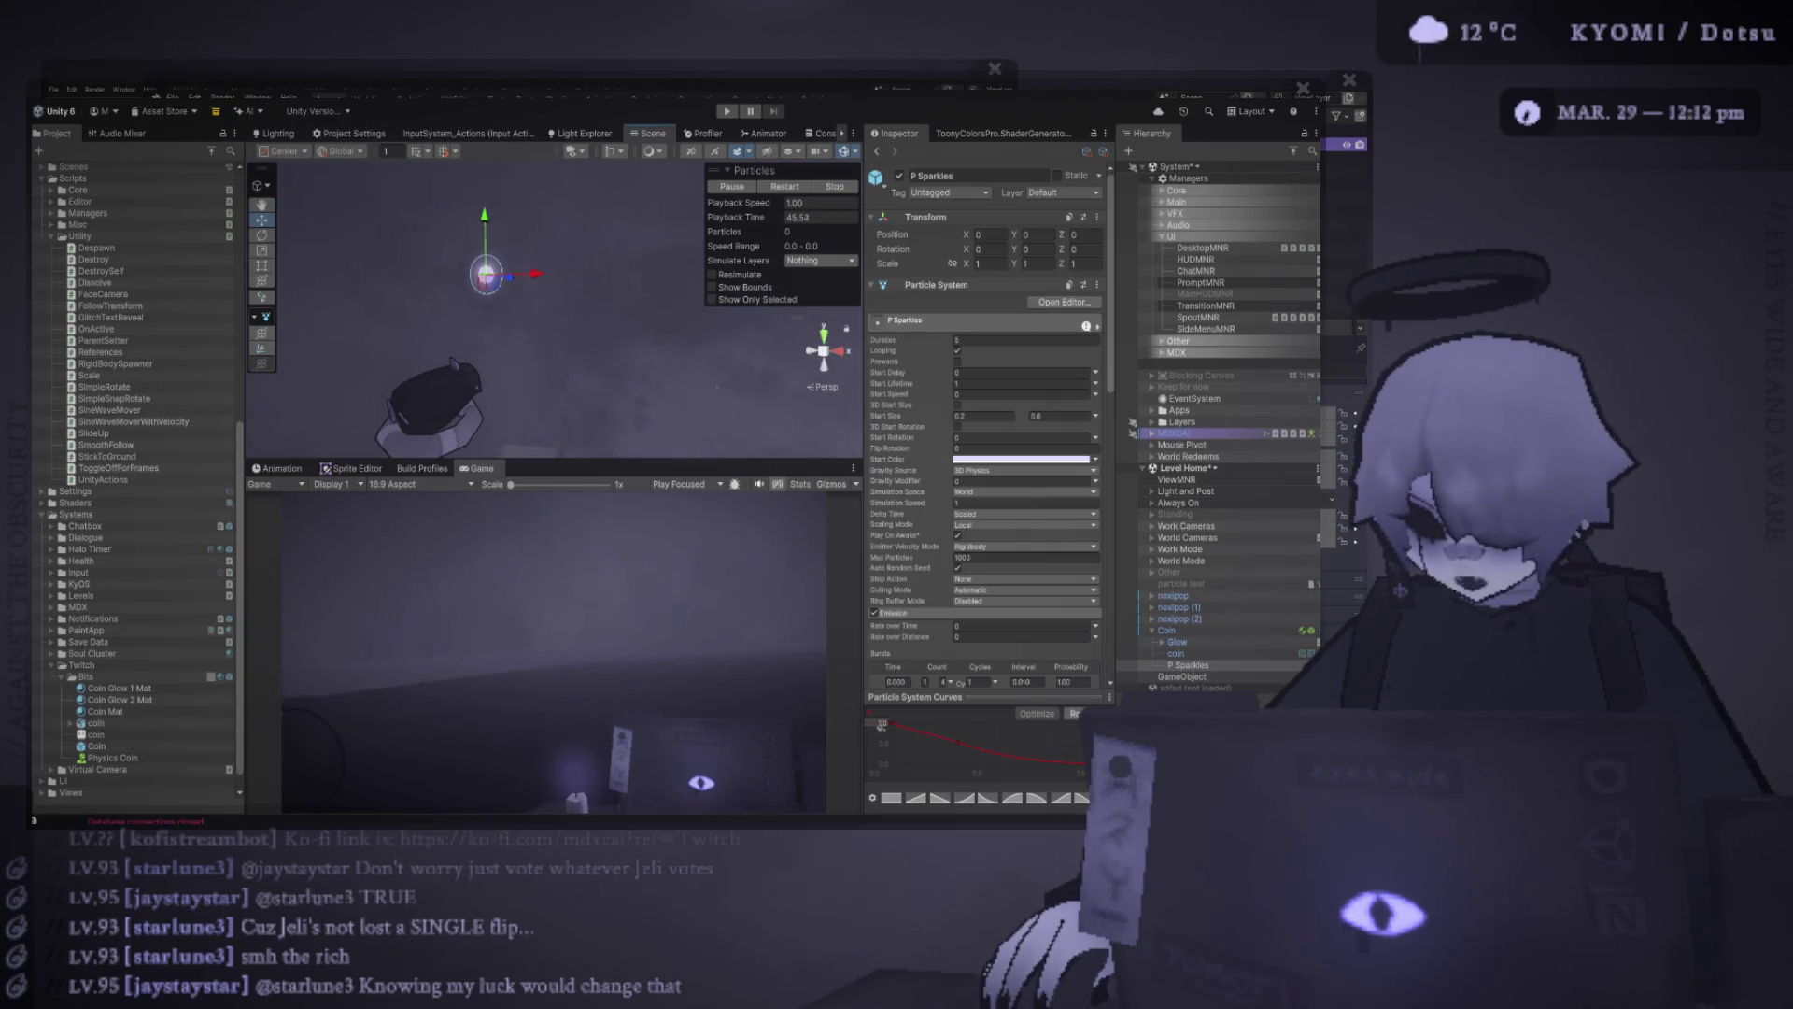
click(107, 758)
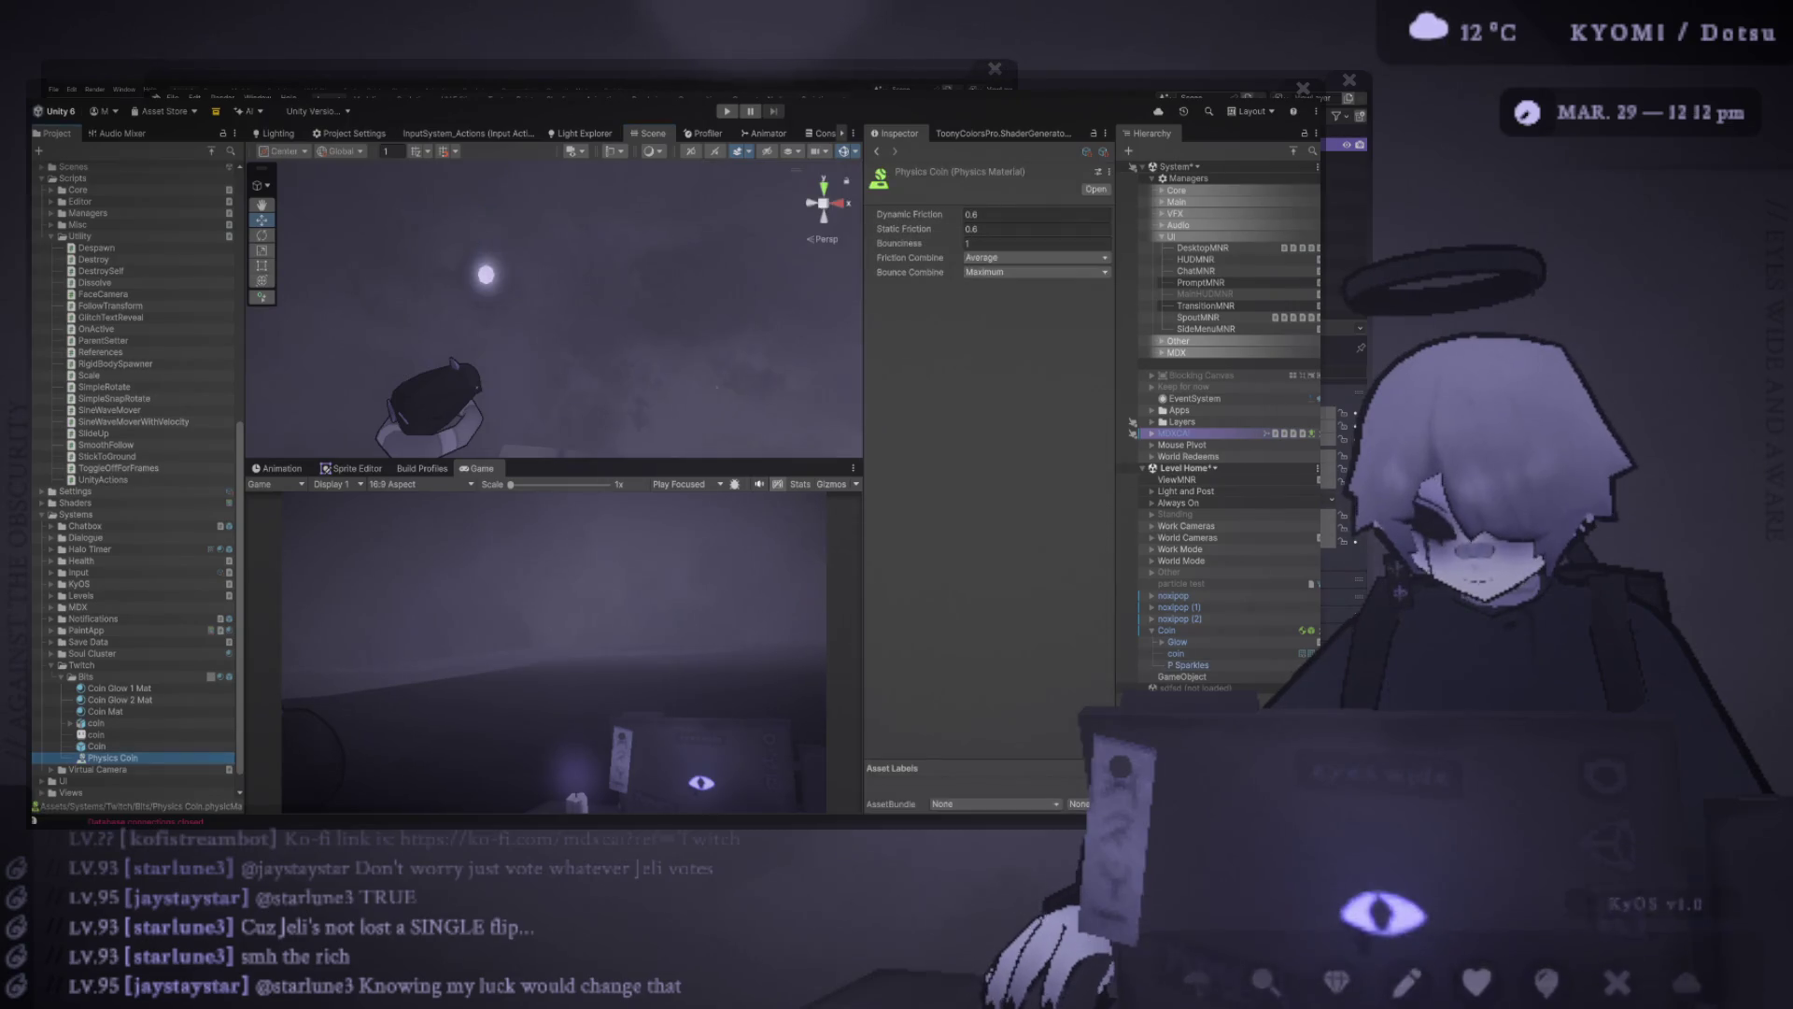
Duplicate the Coin into an inactive Coin (1) and start the game
click(1182, 676)
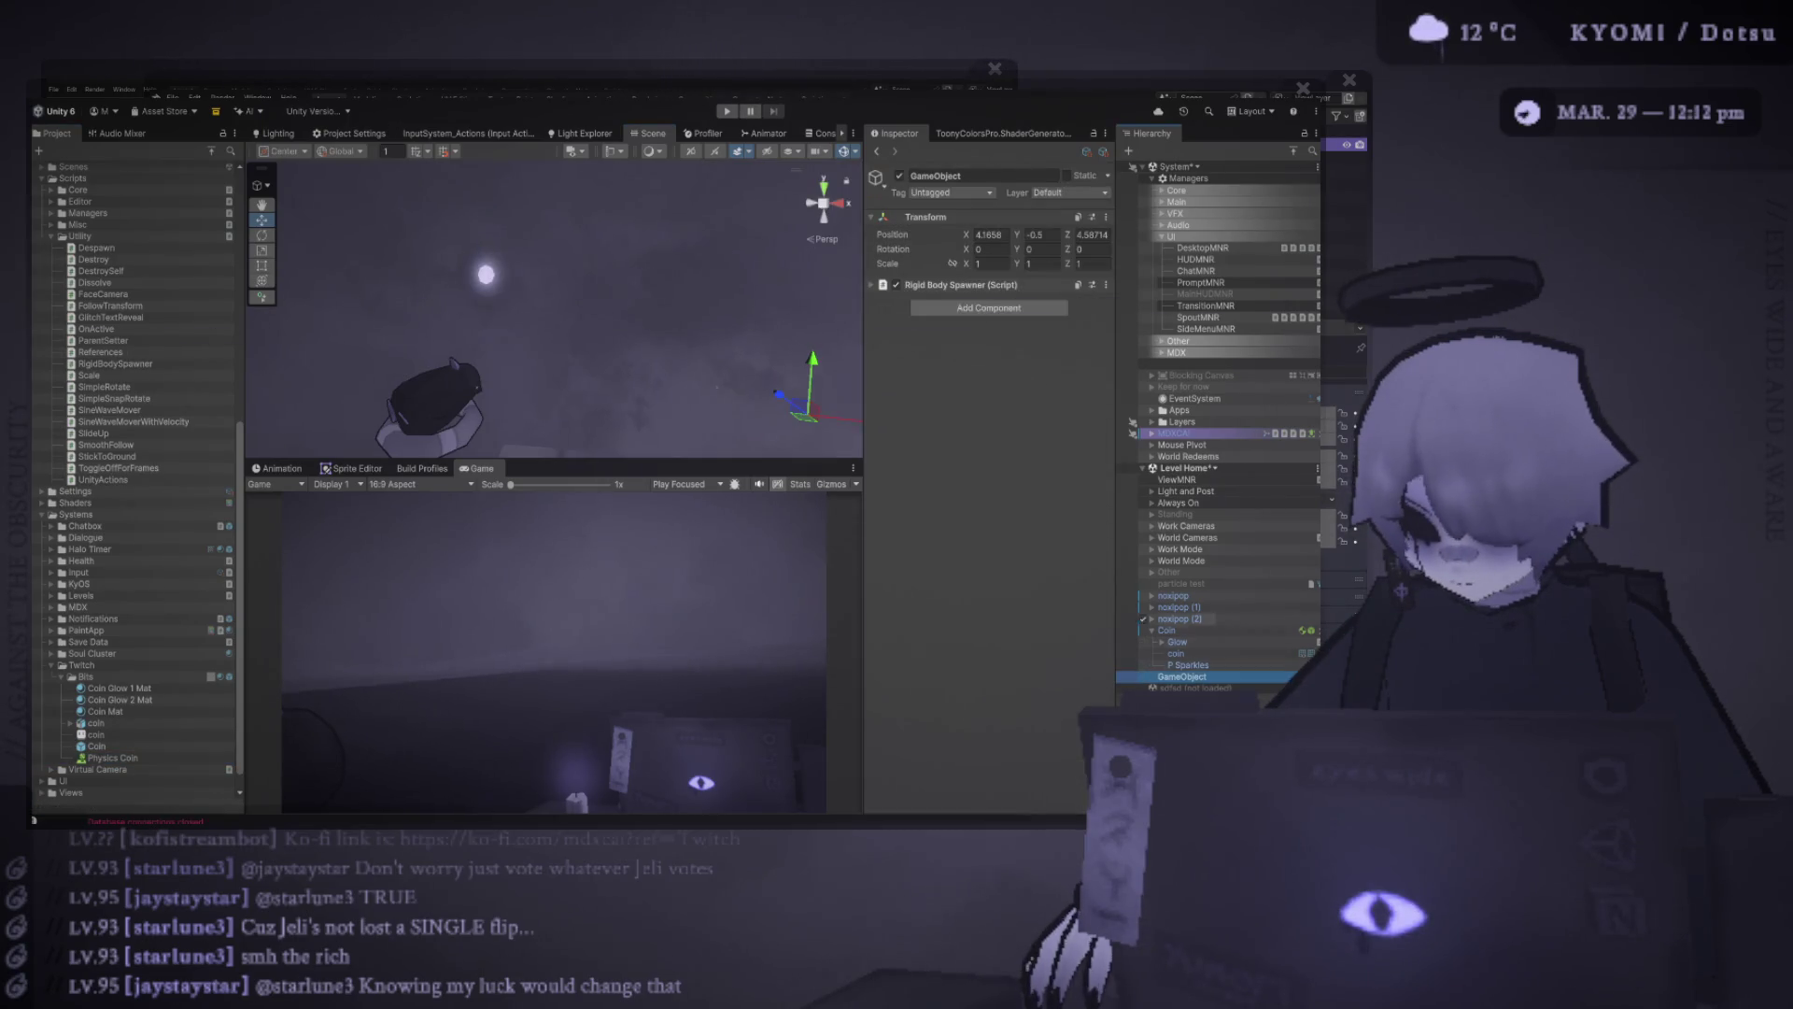
click(1173, 595)
click(1167, 629)
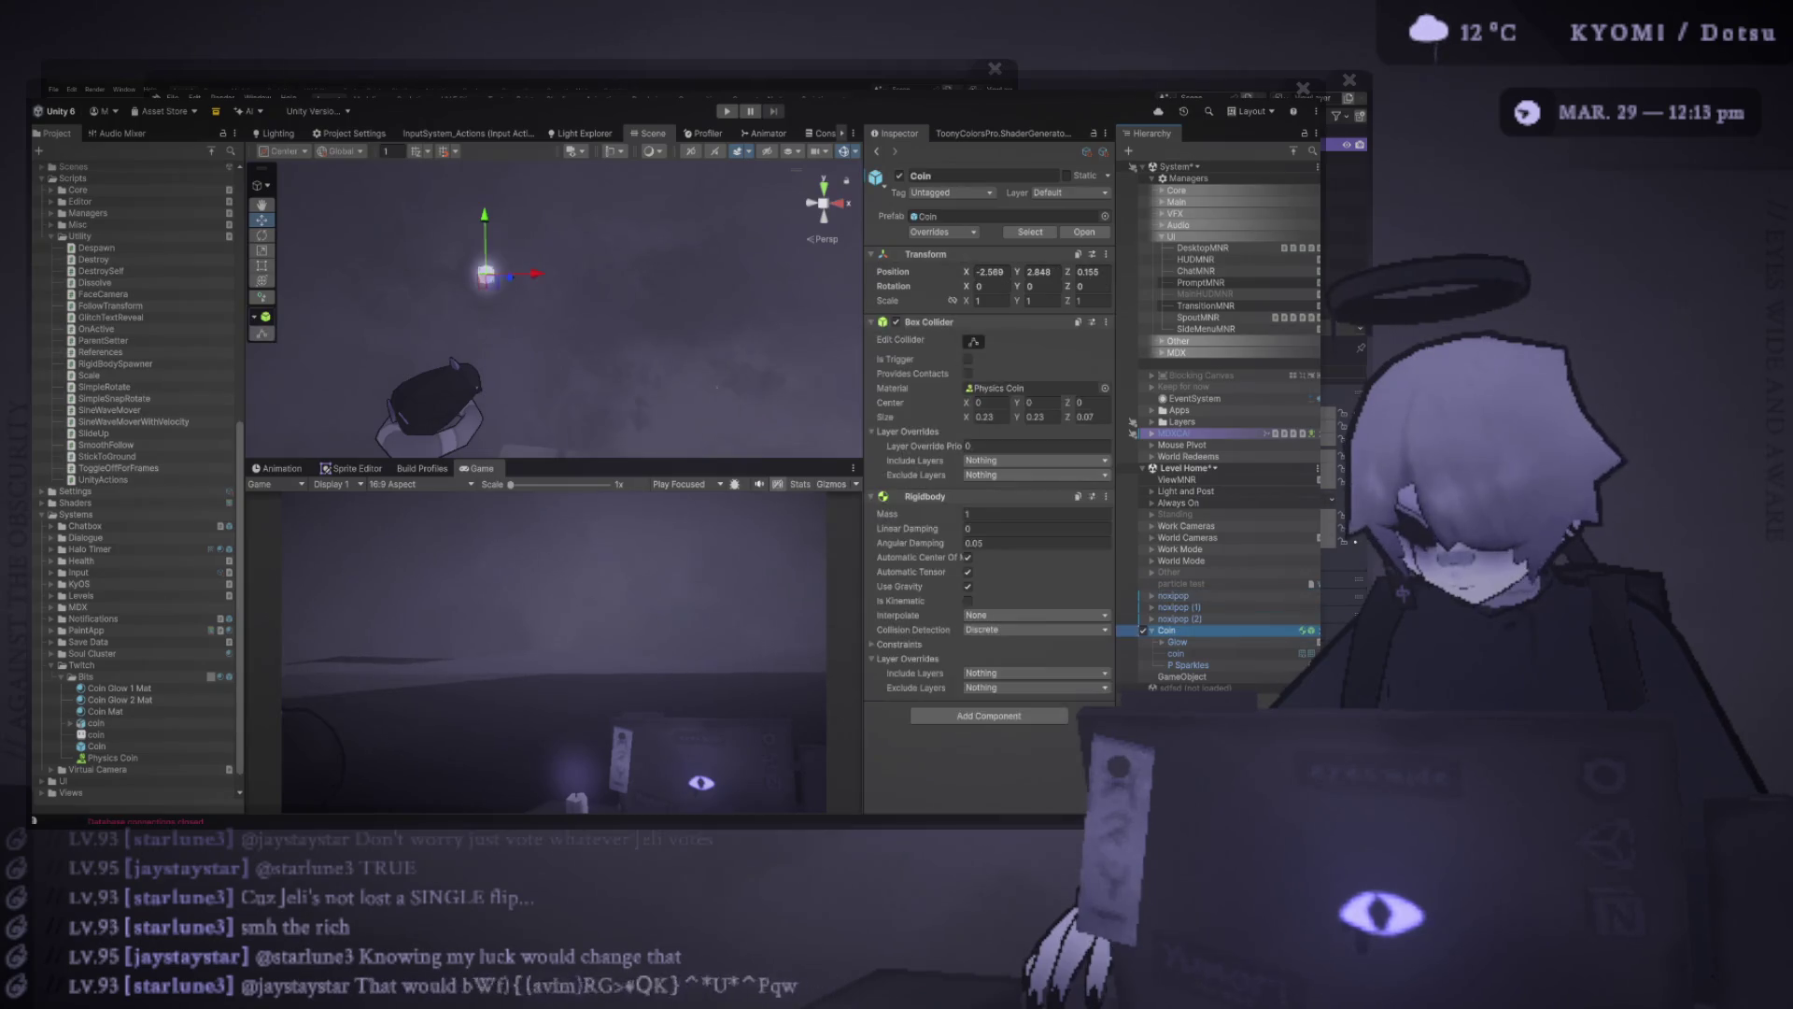
key(Left)
key(ctrl+d)
key(alt+shift+a)
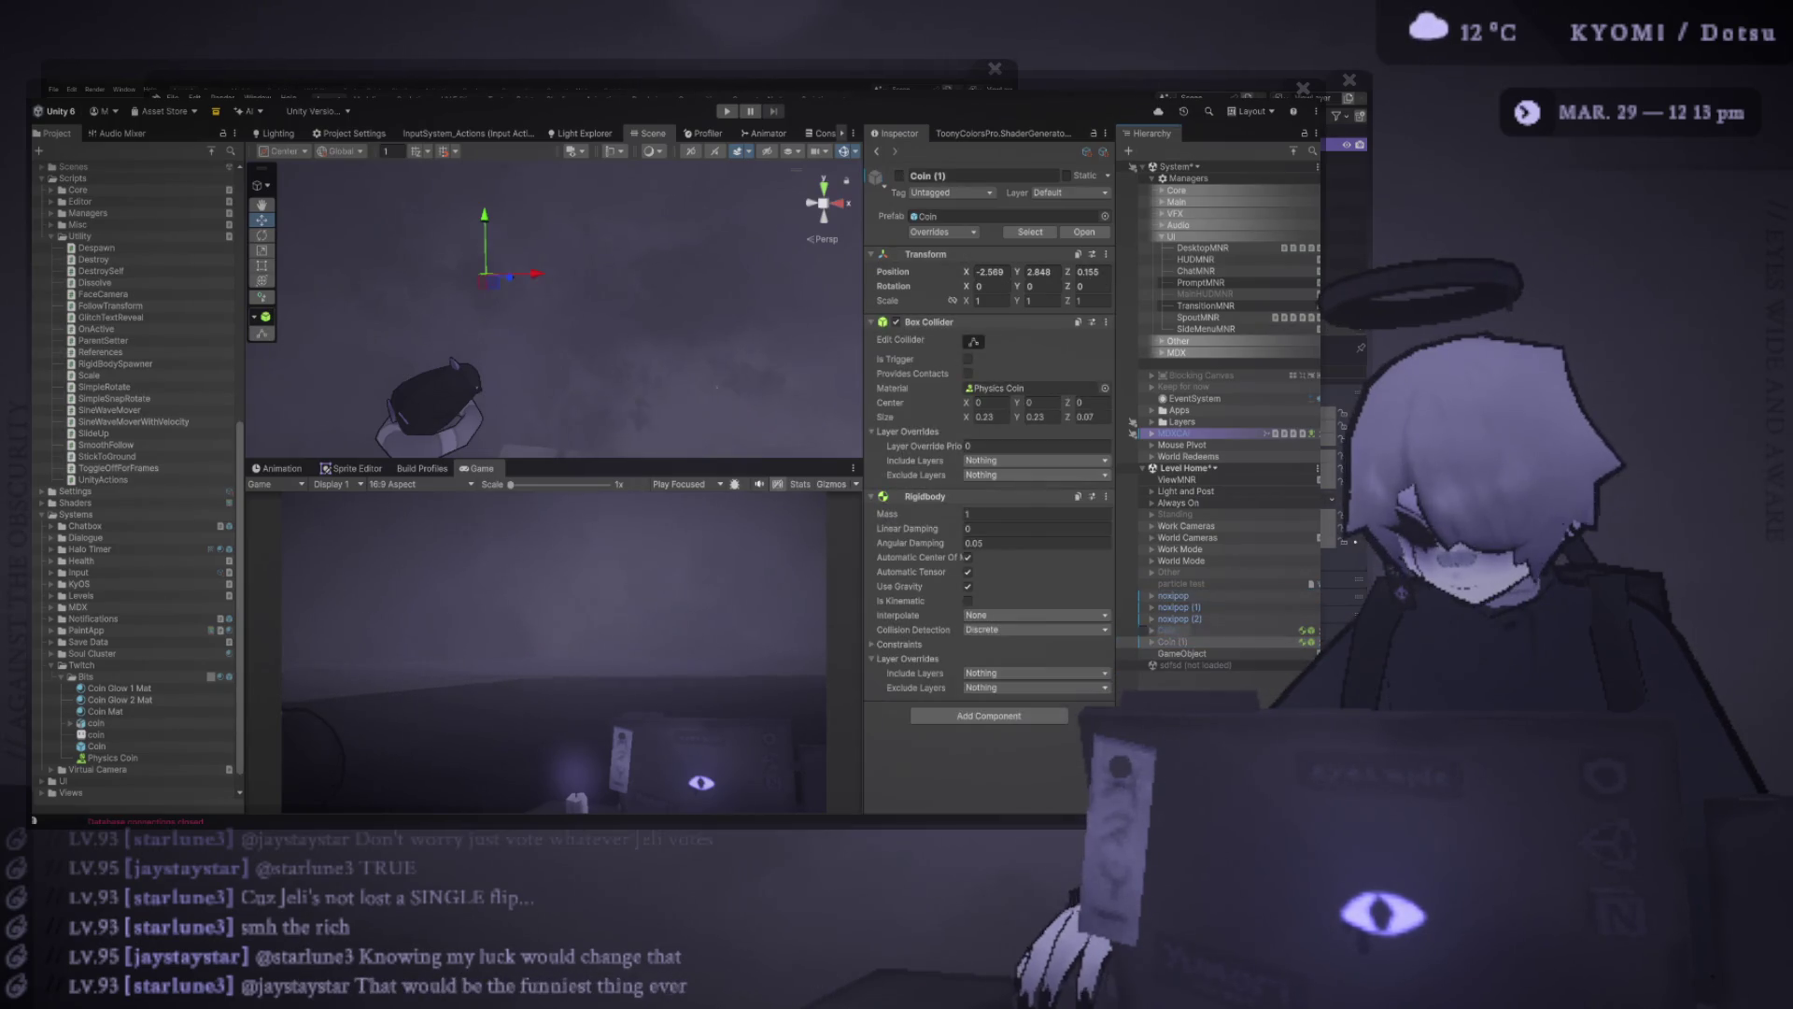
key(ctrl+p)
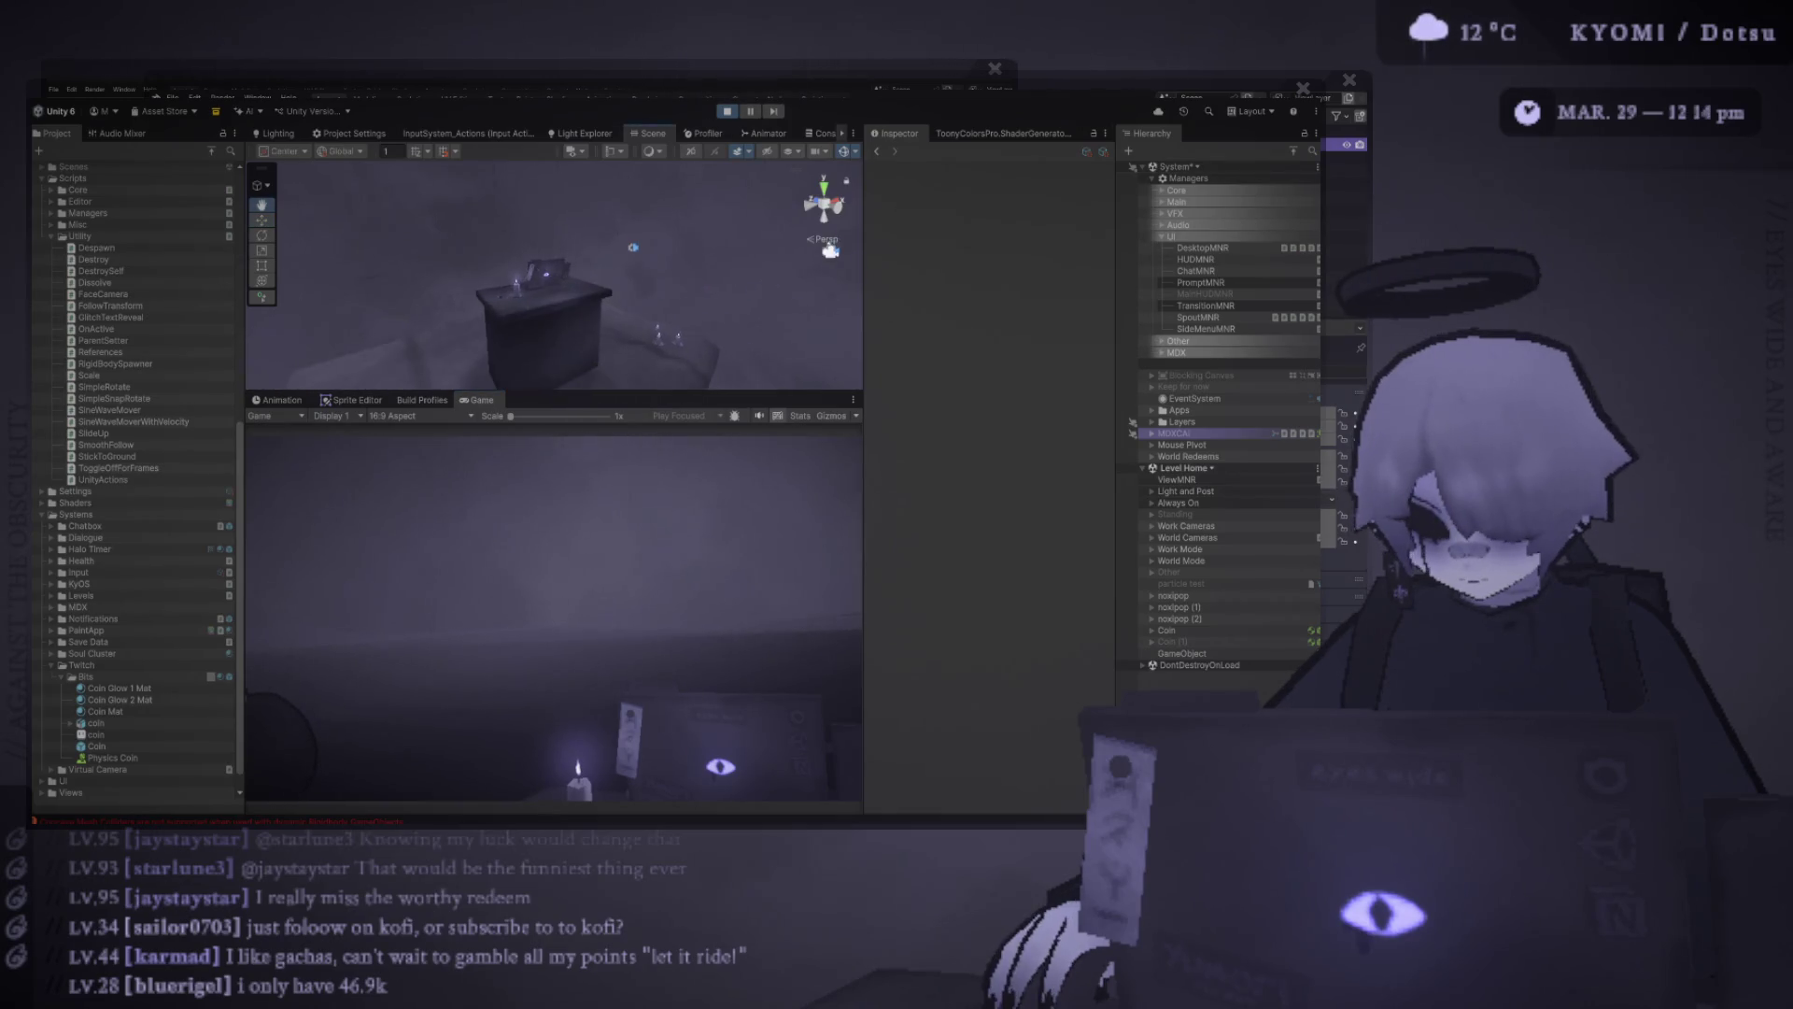
Make the Scene view taller, then duplicate Coin (1) and activate the Coin (2) copy so it drops
drag(560, 391, 560, 517)
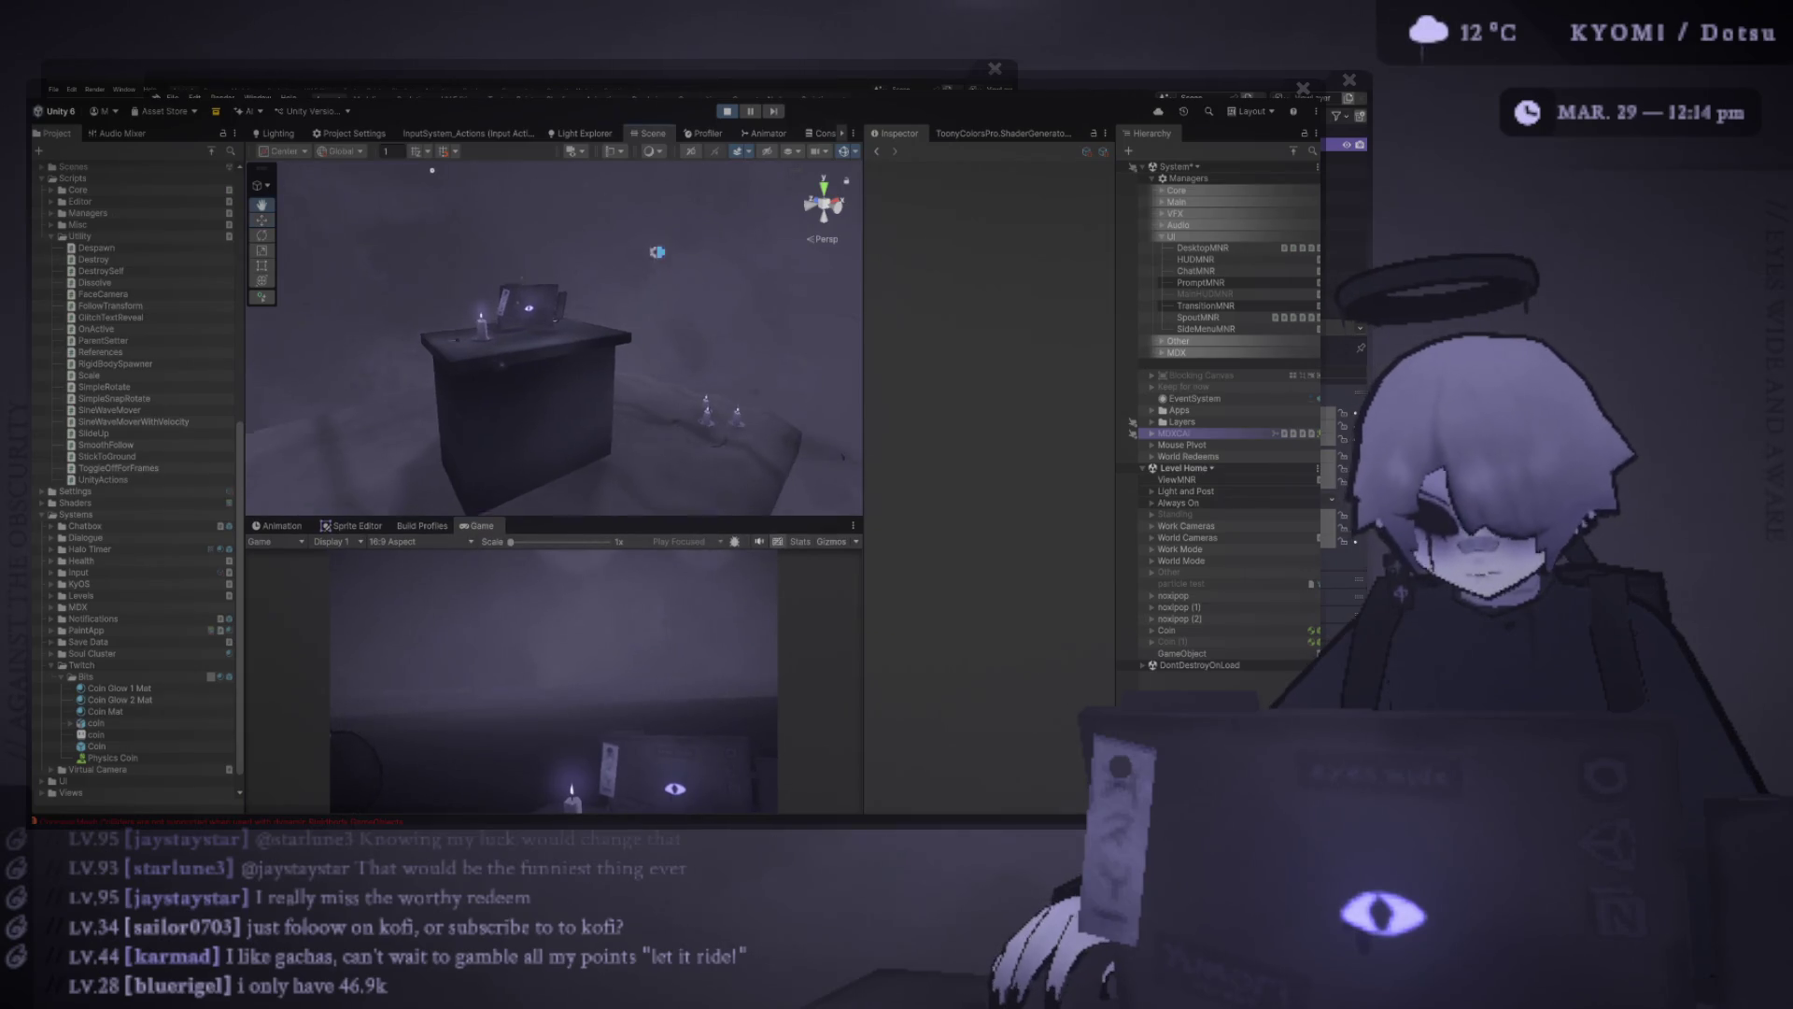
scroll(554, 336, up, 5)
scroll(554, 336, down, 10)
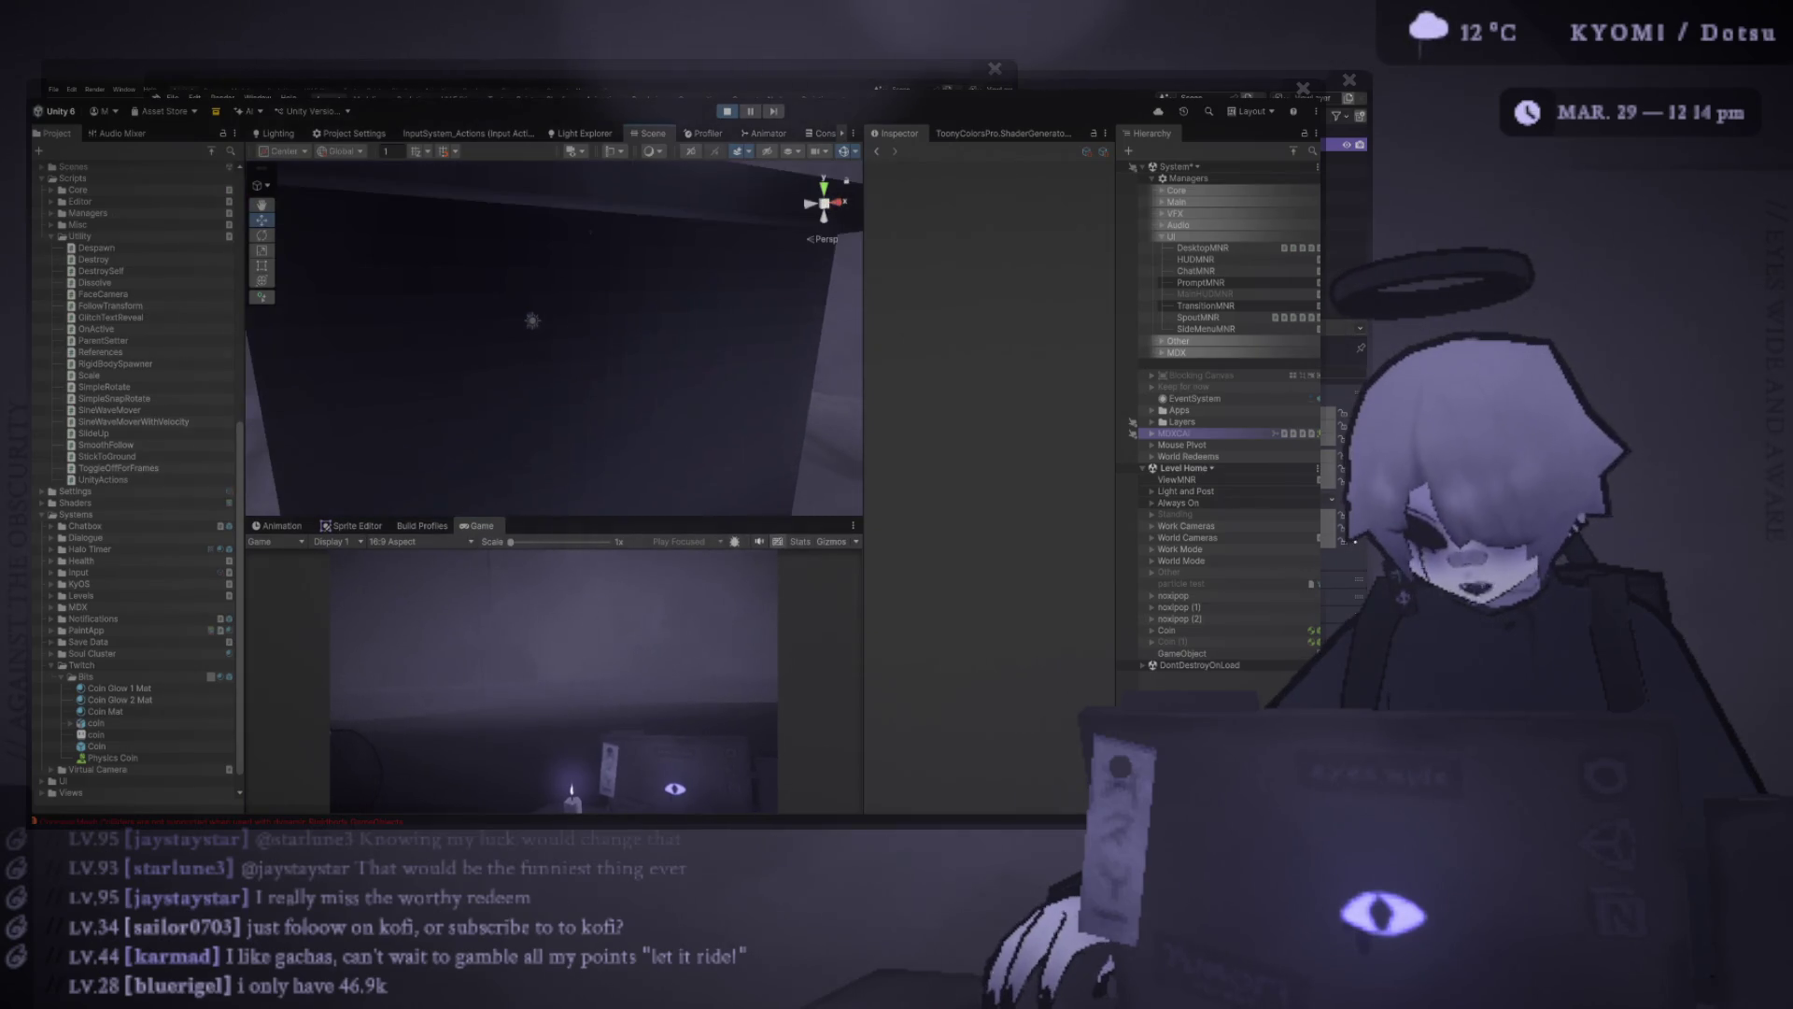
scroll(554, 336, down, 2)
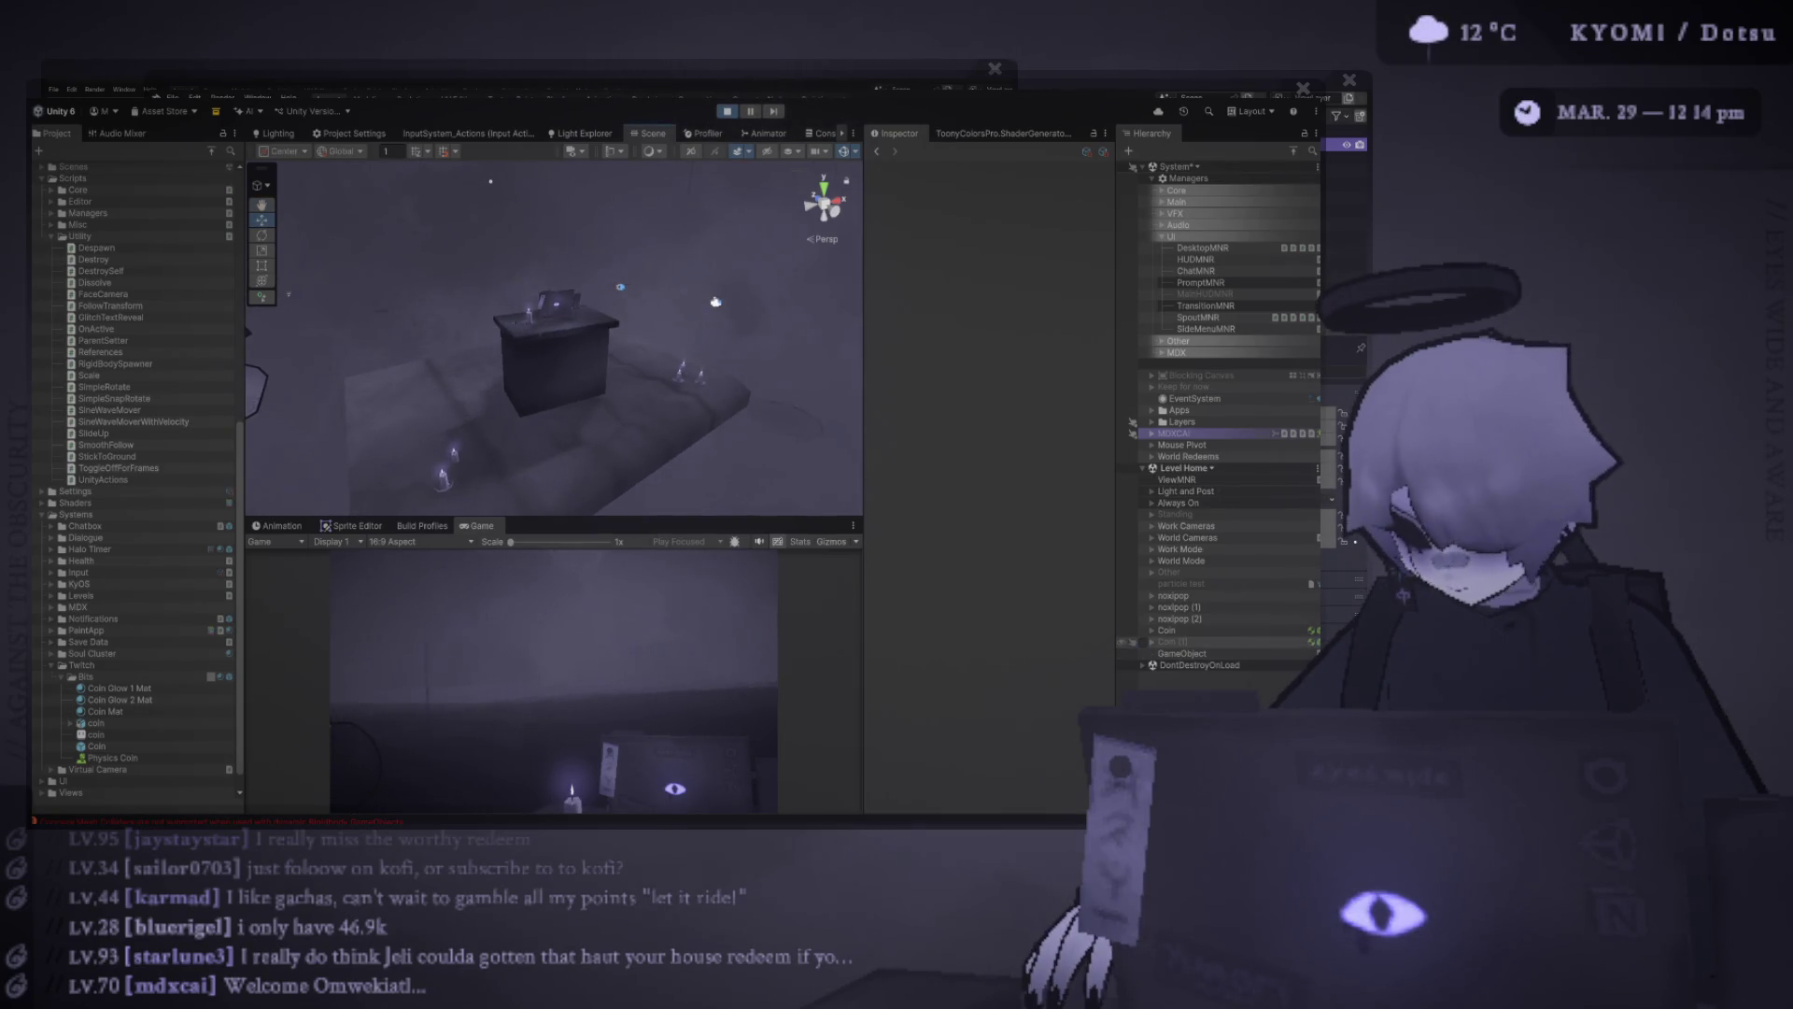
click(1173, 642)
key(ctrl+v)
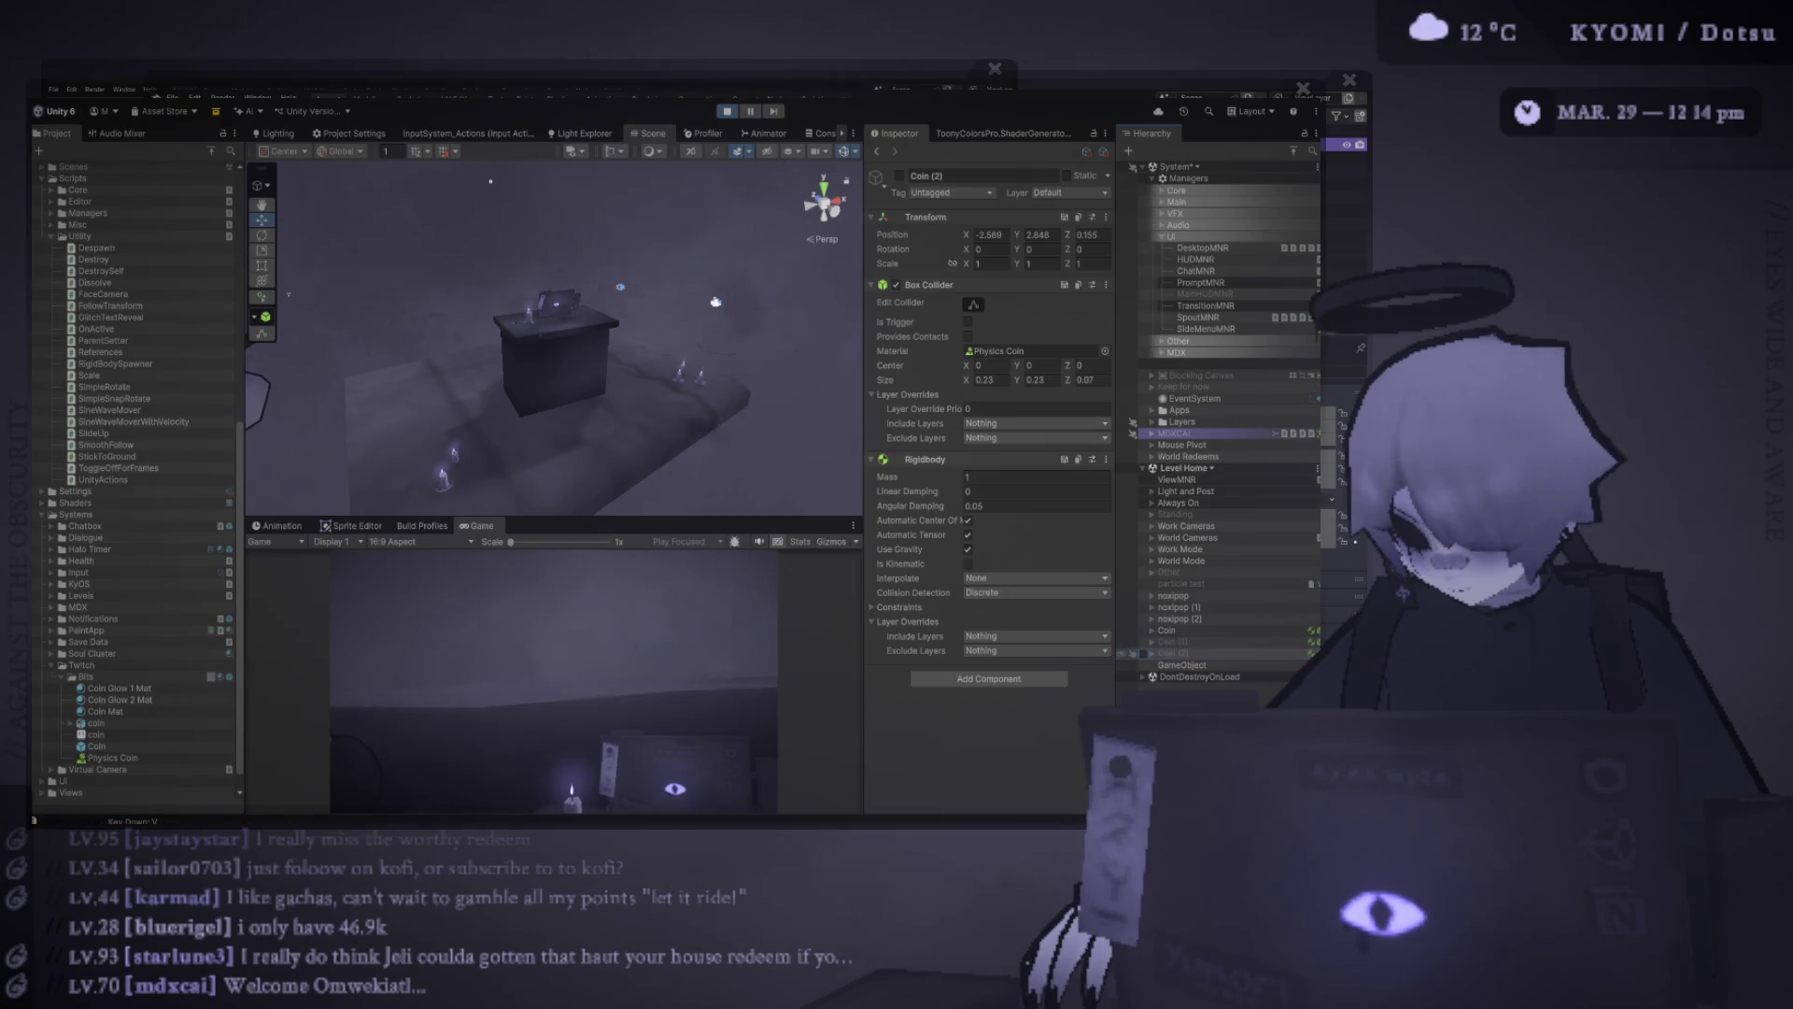
key(alt+shift+a)
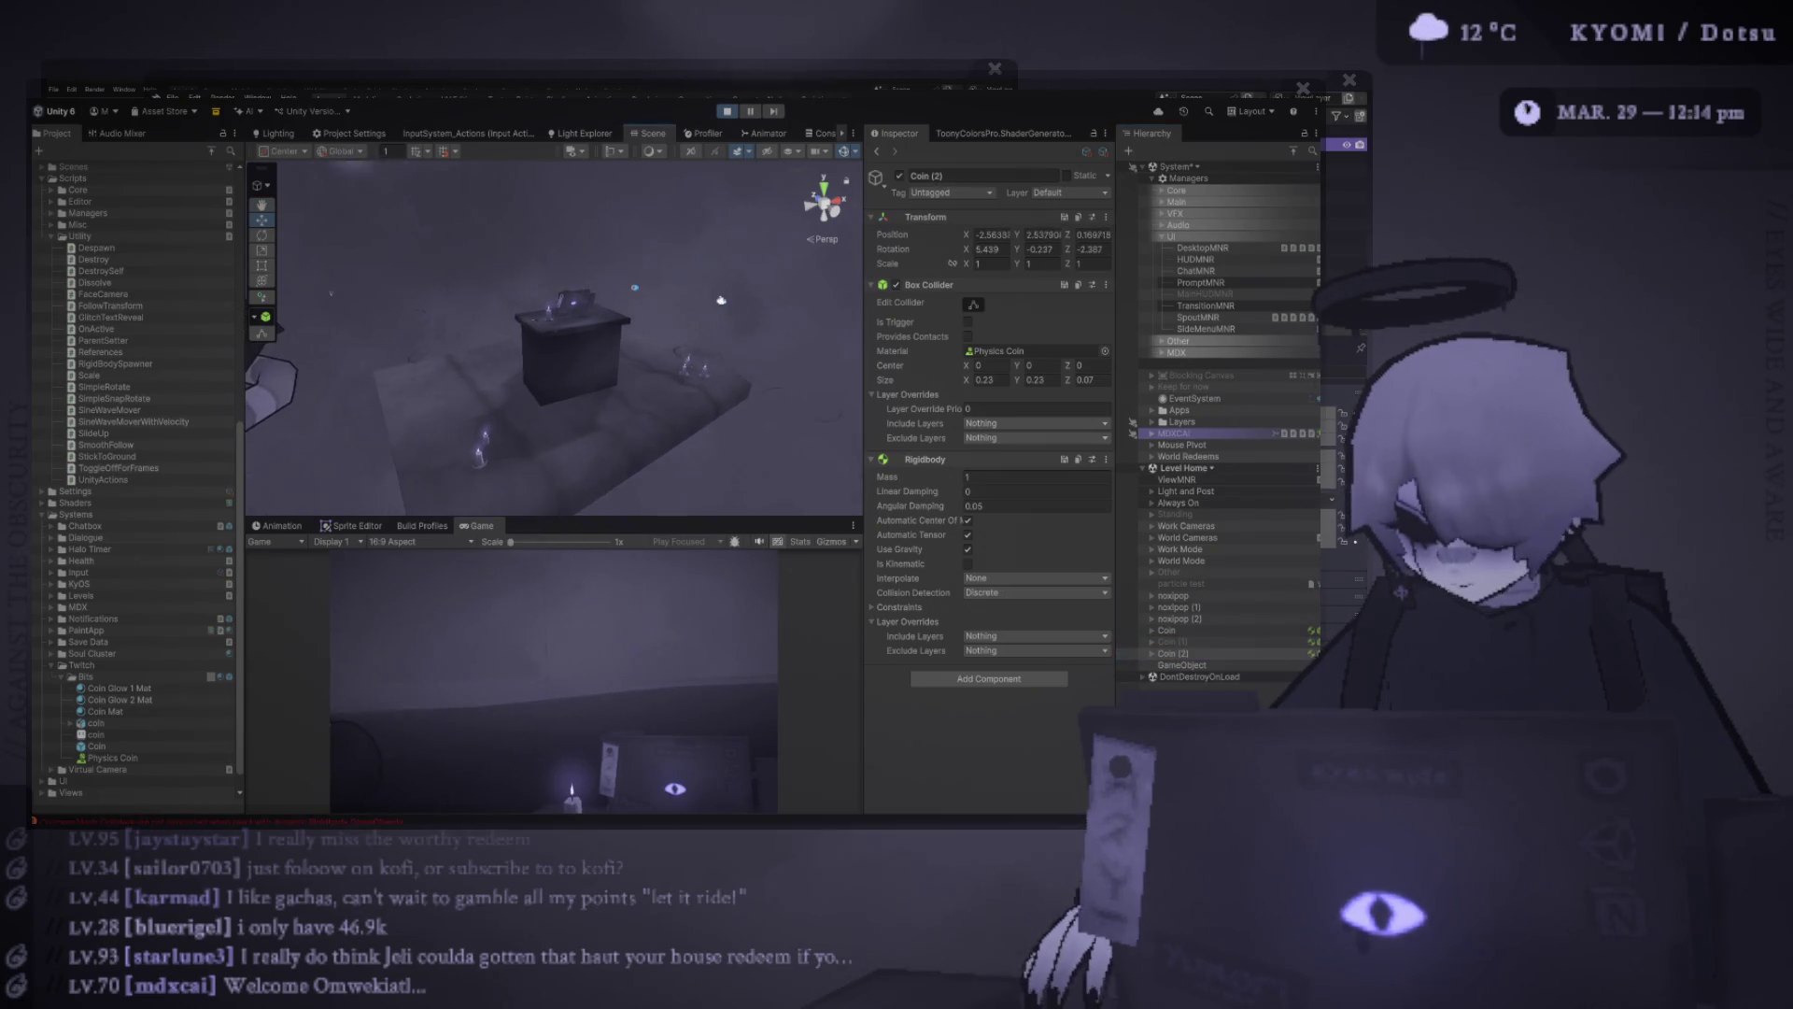
Spawn many more coin copies, frame them all, watch them fall in an enlarged Game view, then stop playing
click(1173, 642)
key(ctrl+v)
key(ctrl+v)
key(ctrl+v)
click(1169, 642)
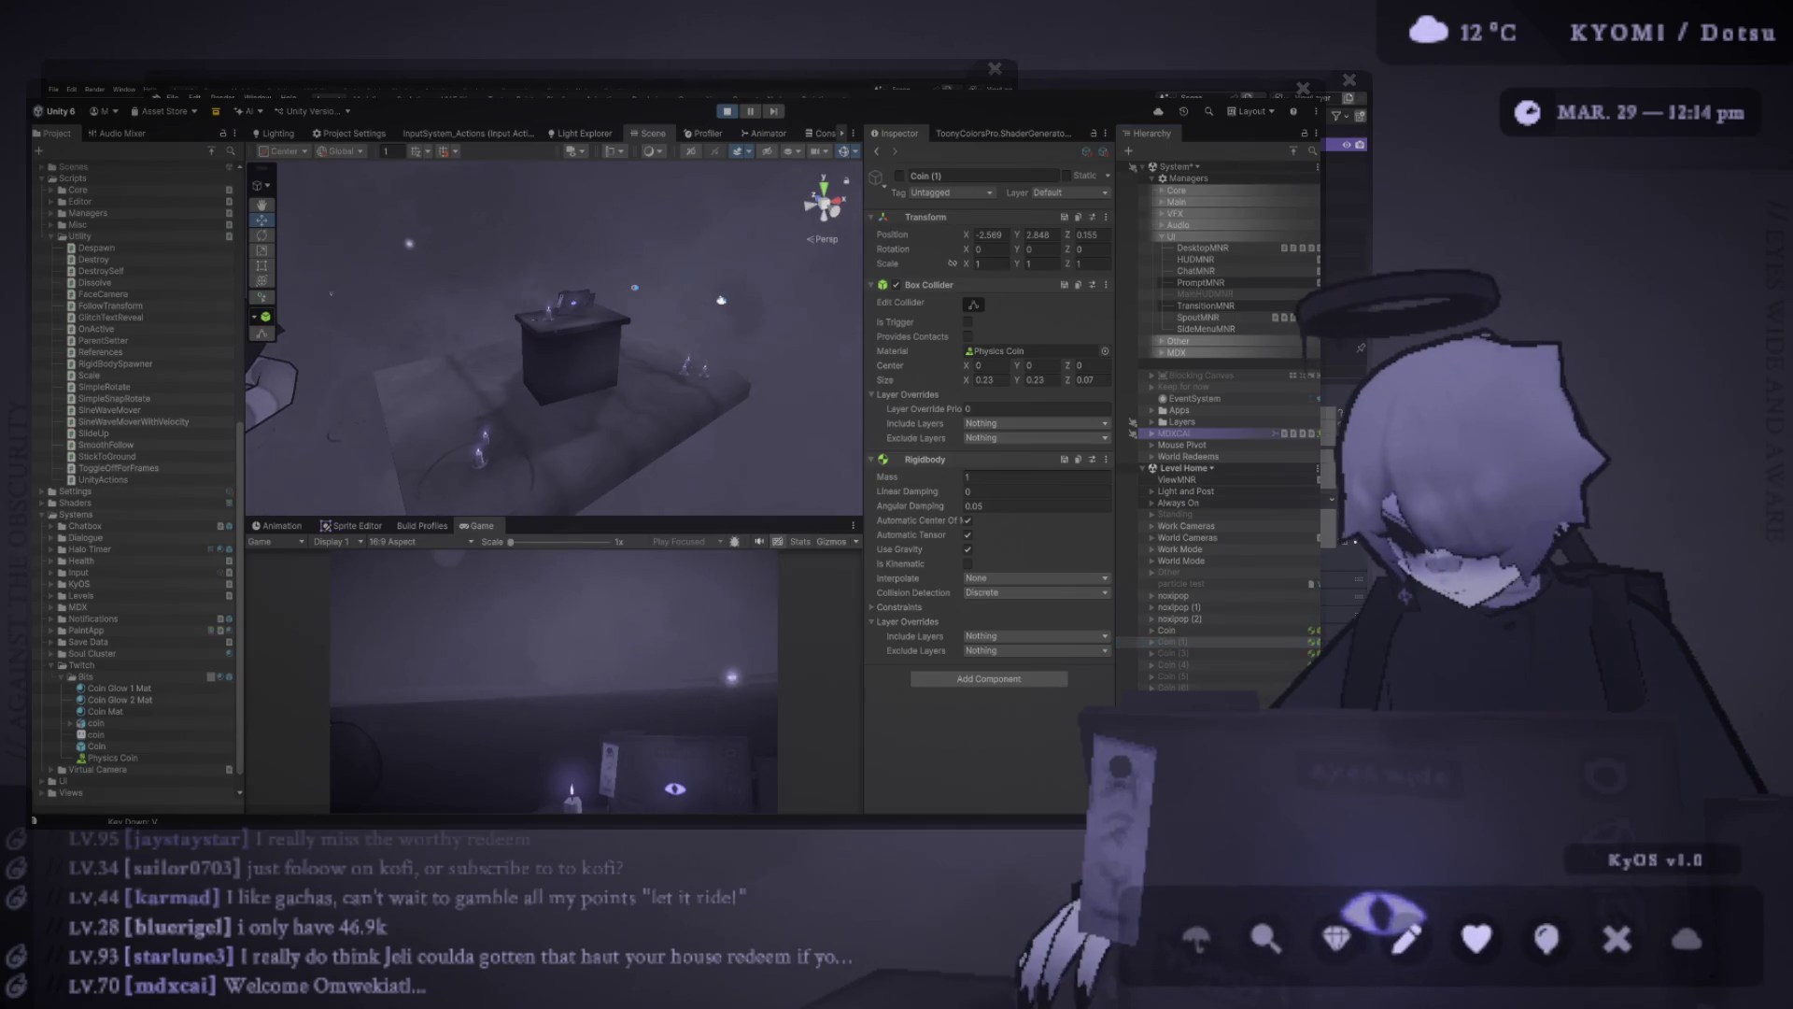
shift+click(1173, 745)
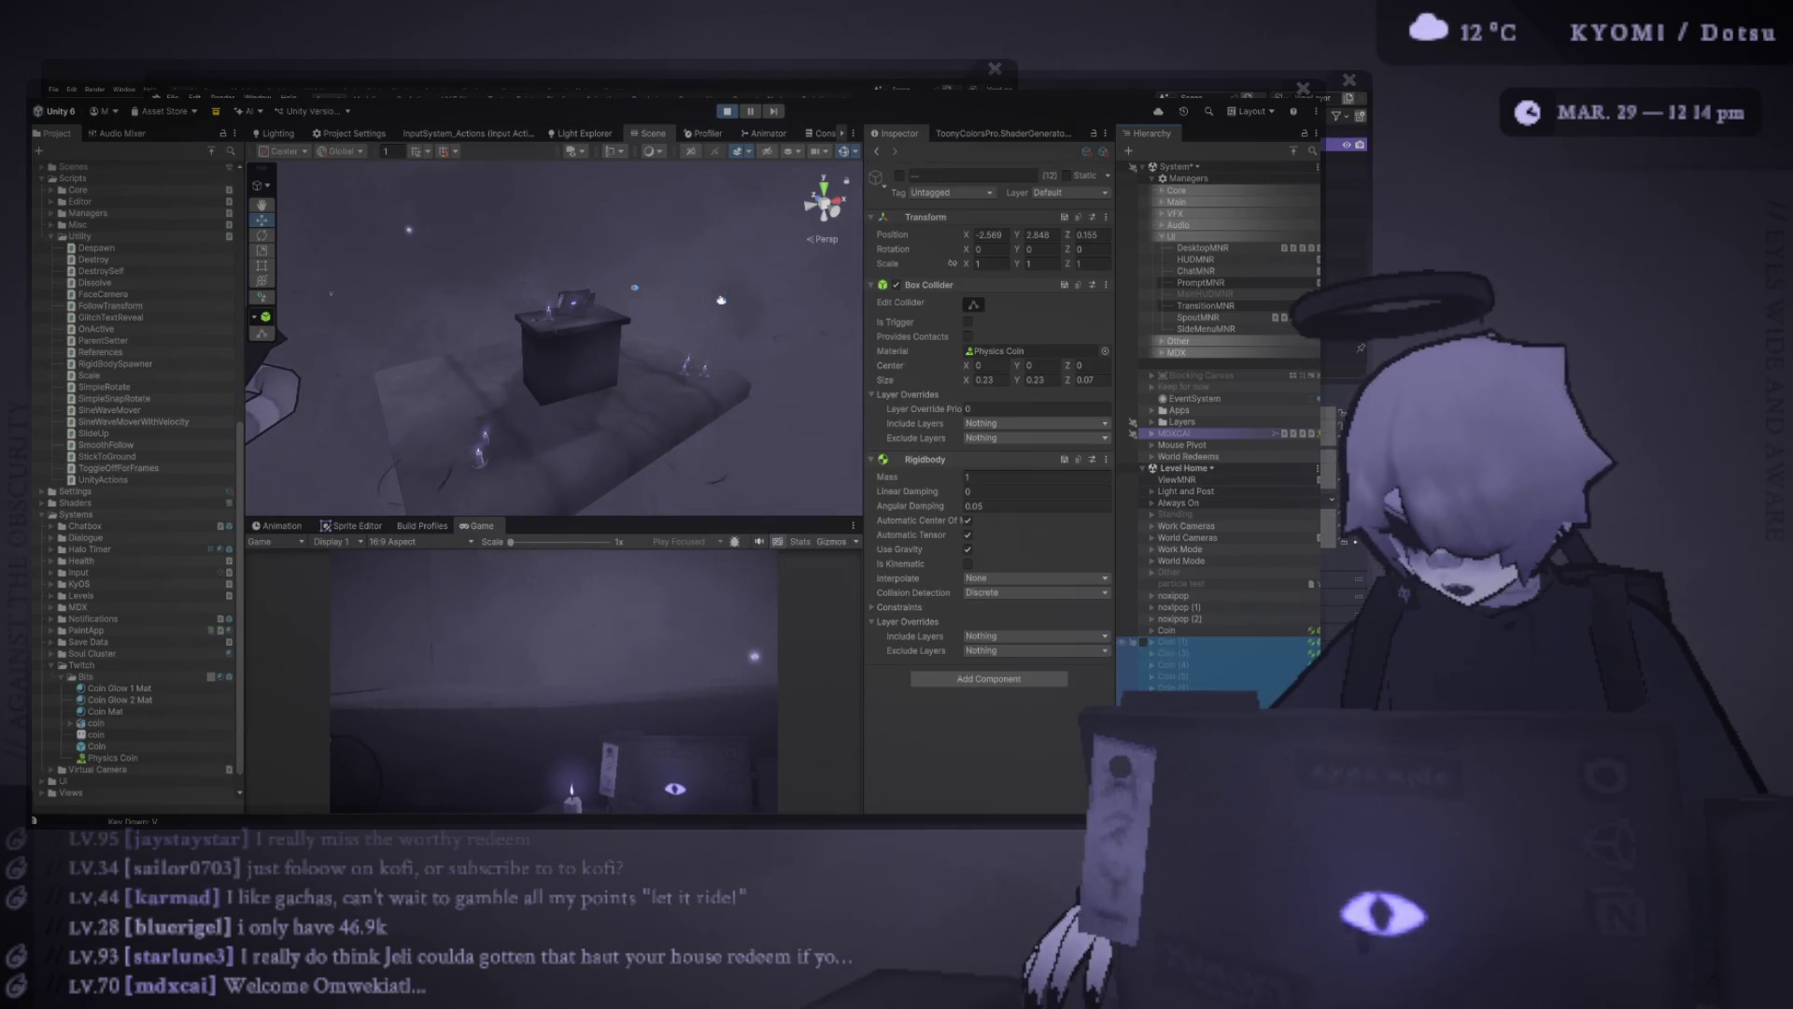
key(f)
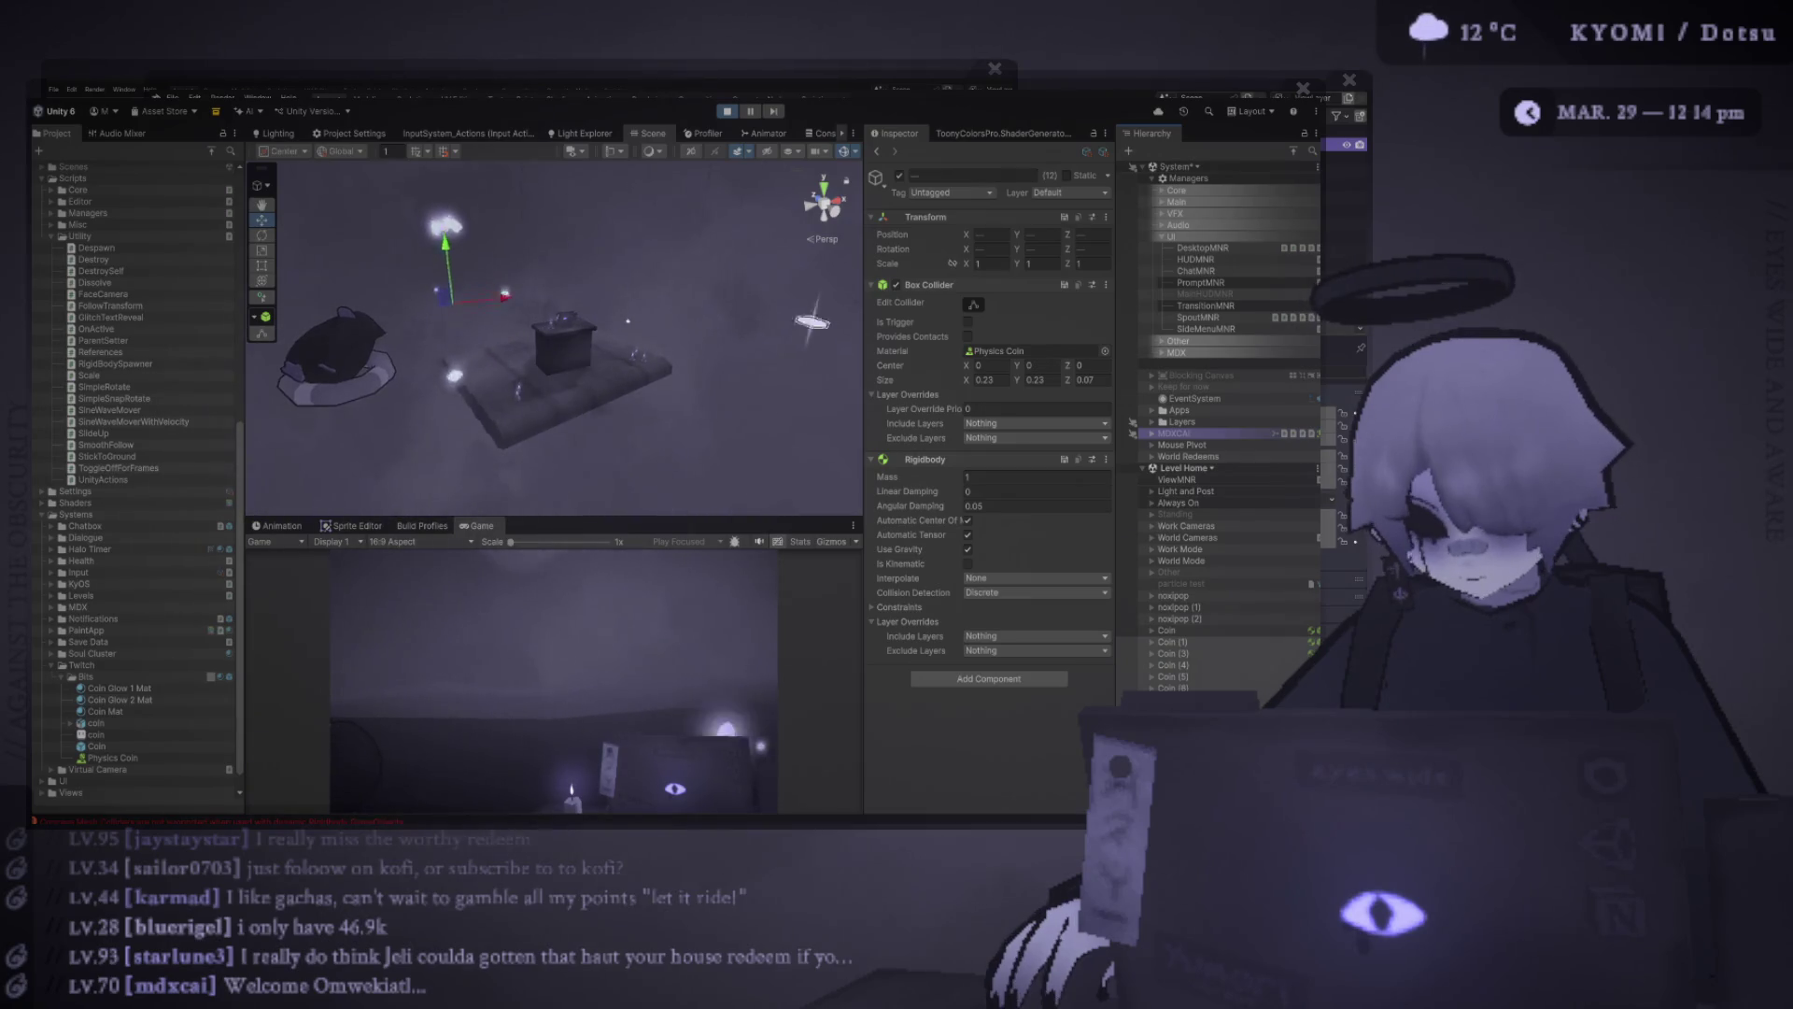
drag(552, 519, 551, 241)
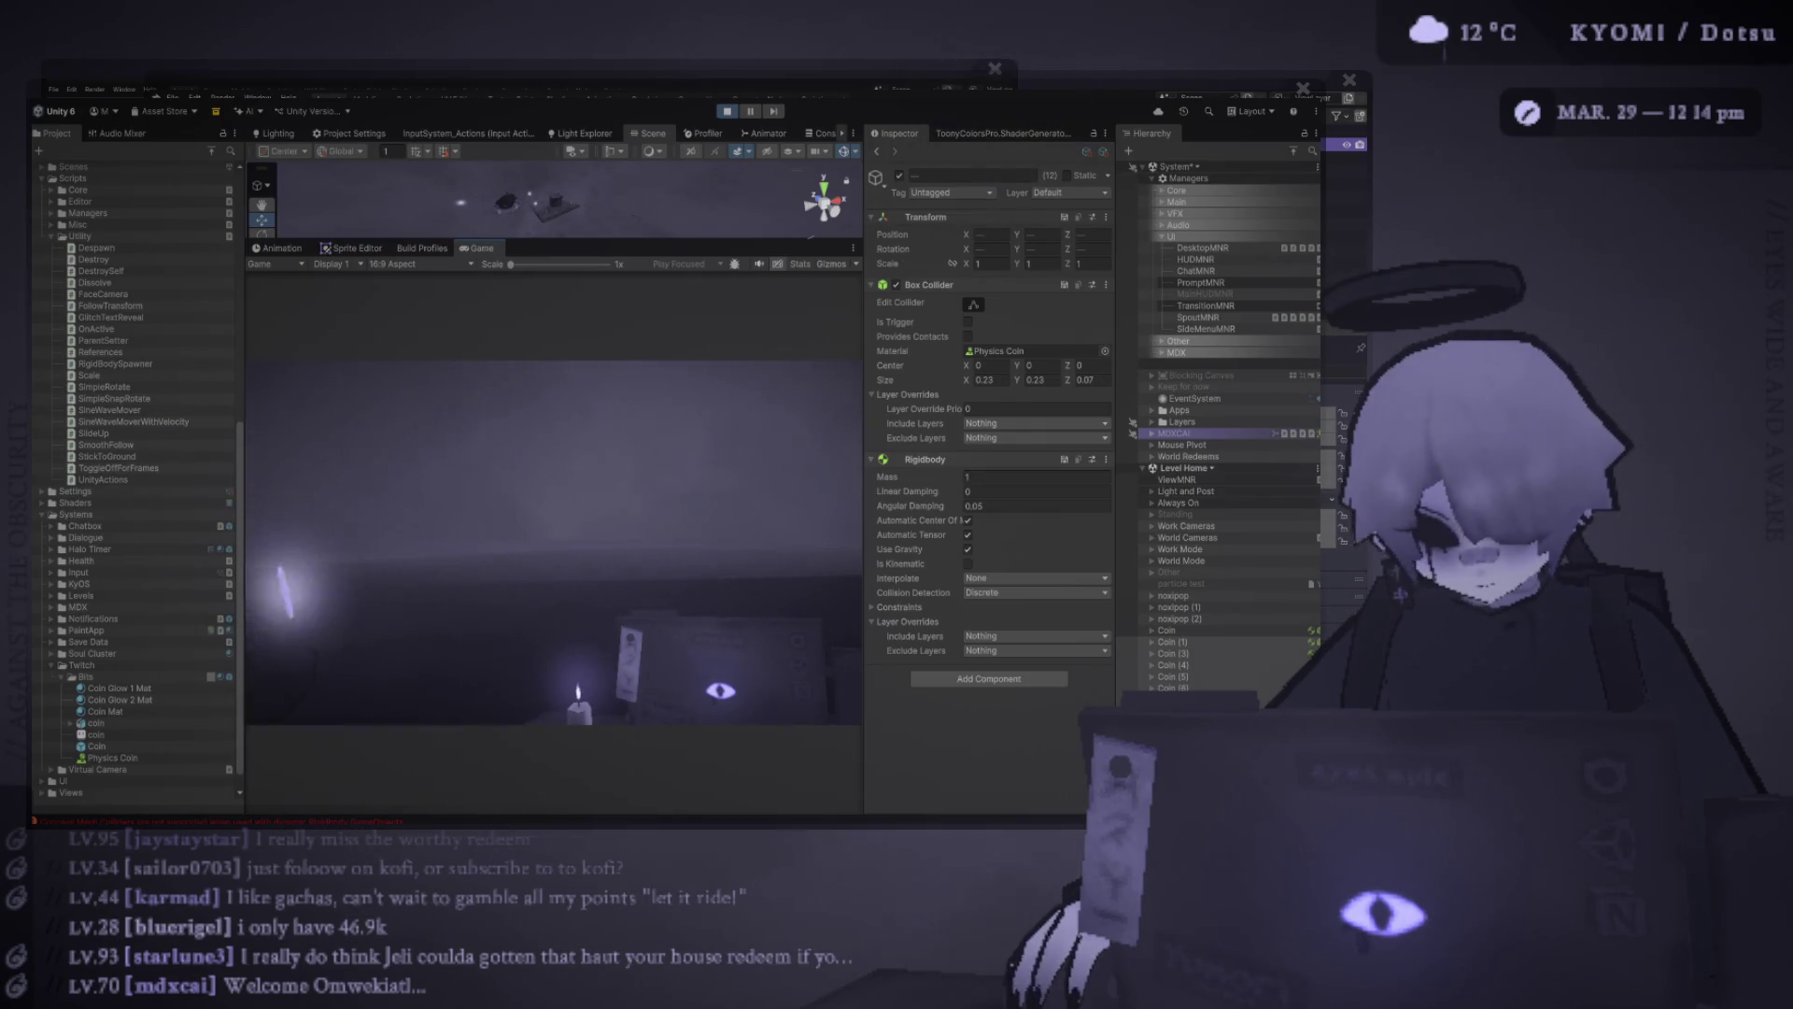
click(1167, 630)
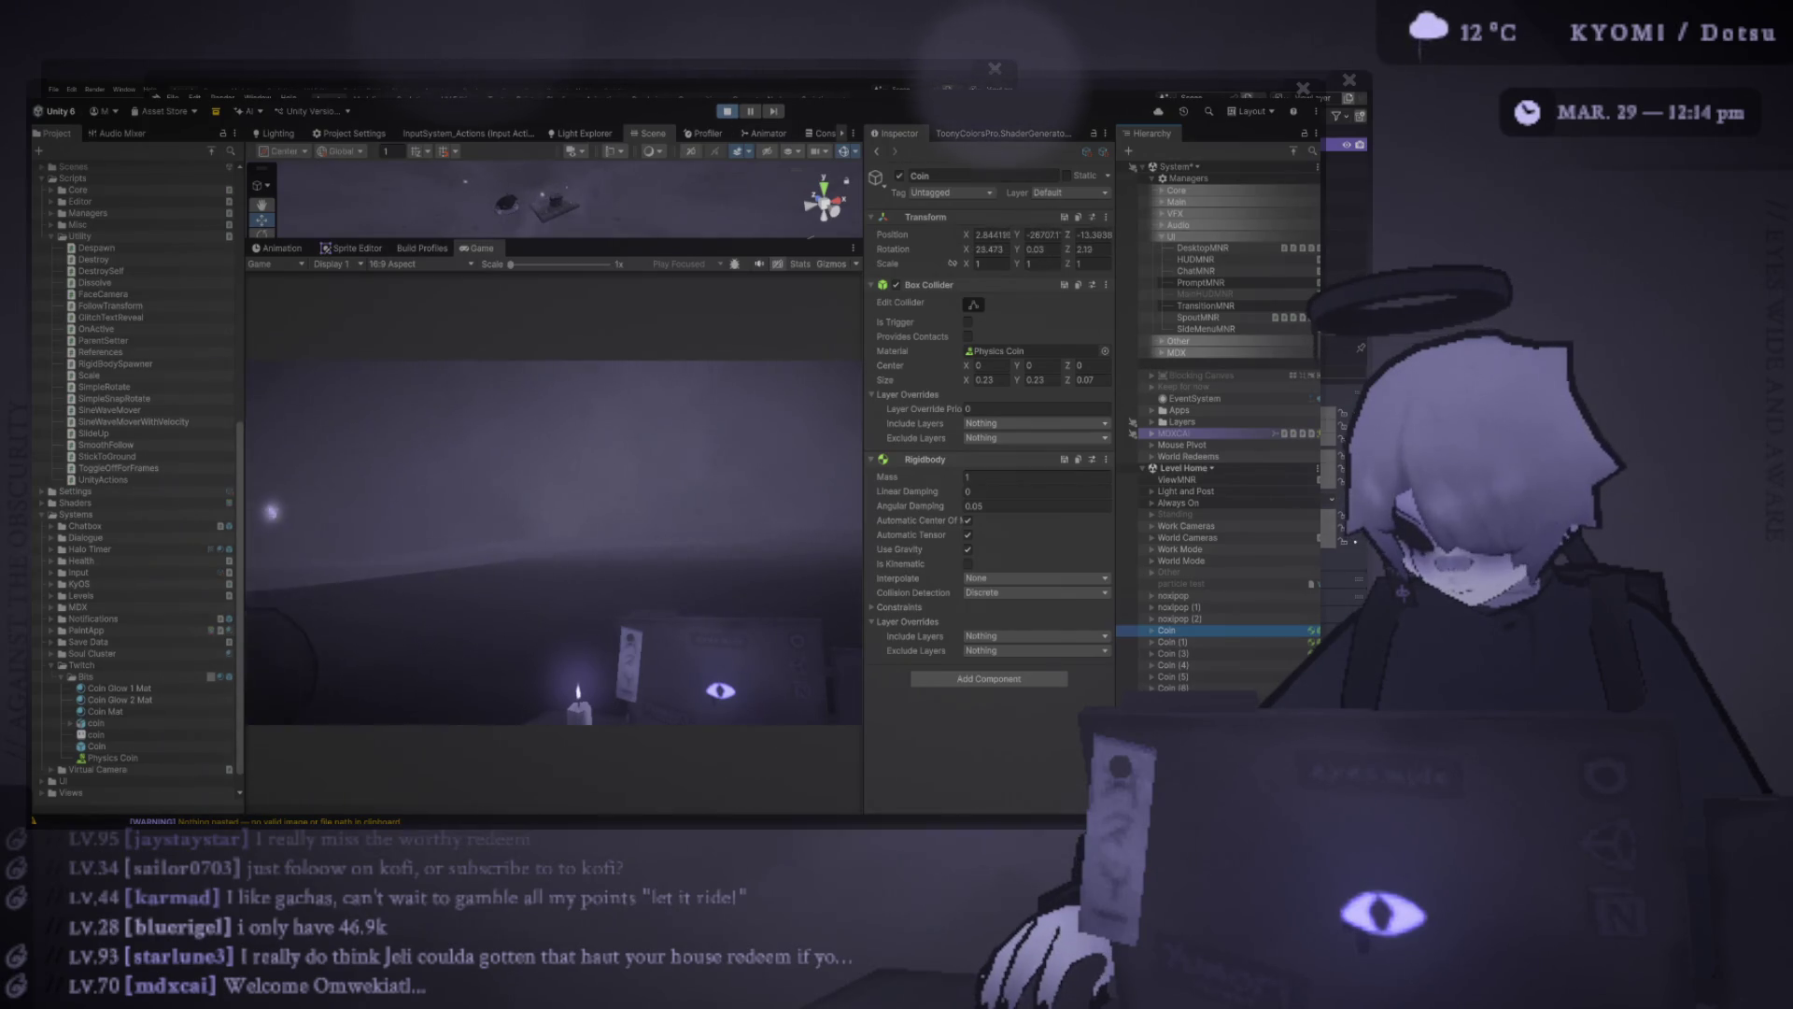
key(ctrl+p)
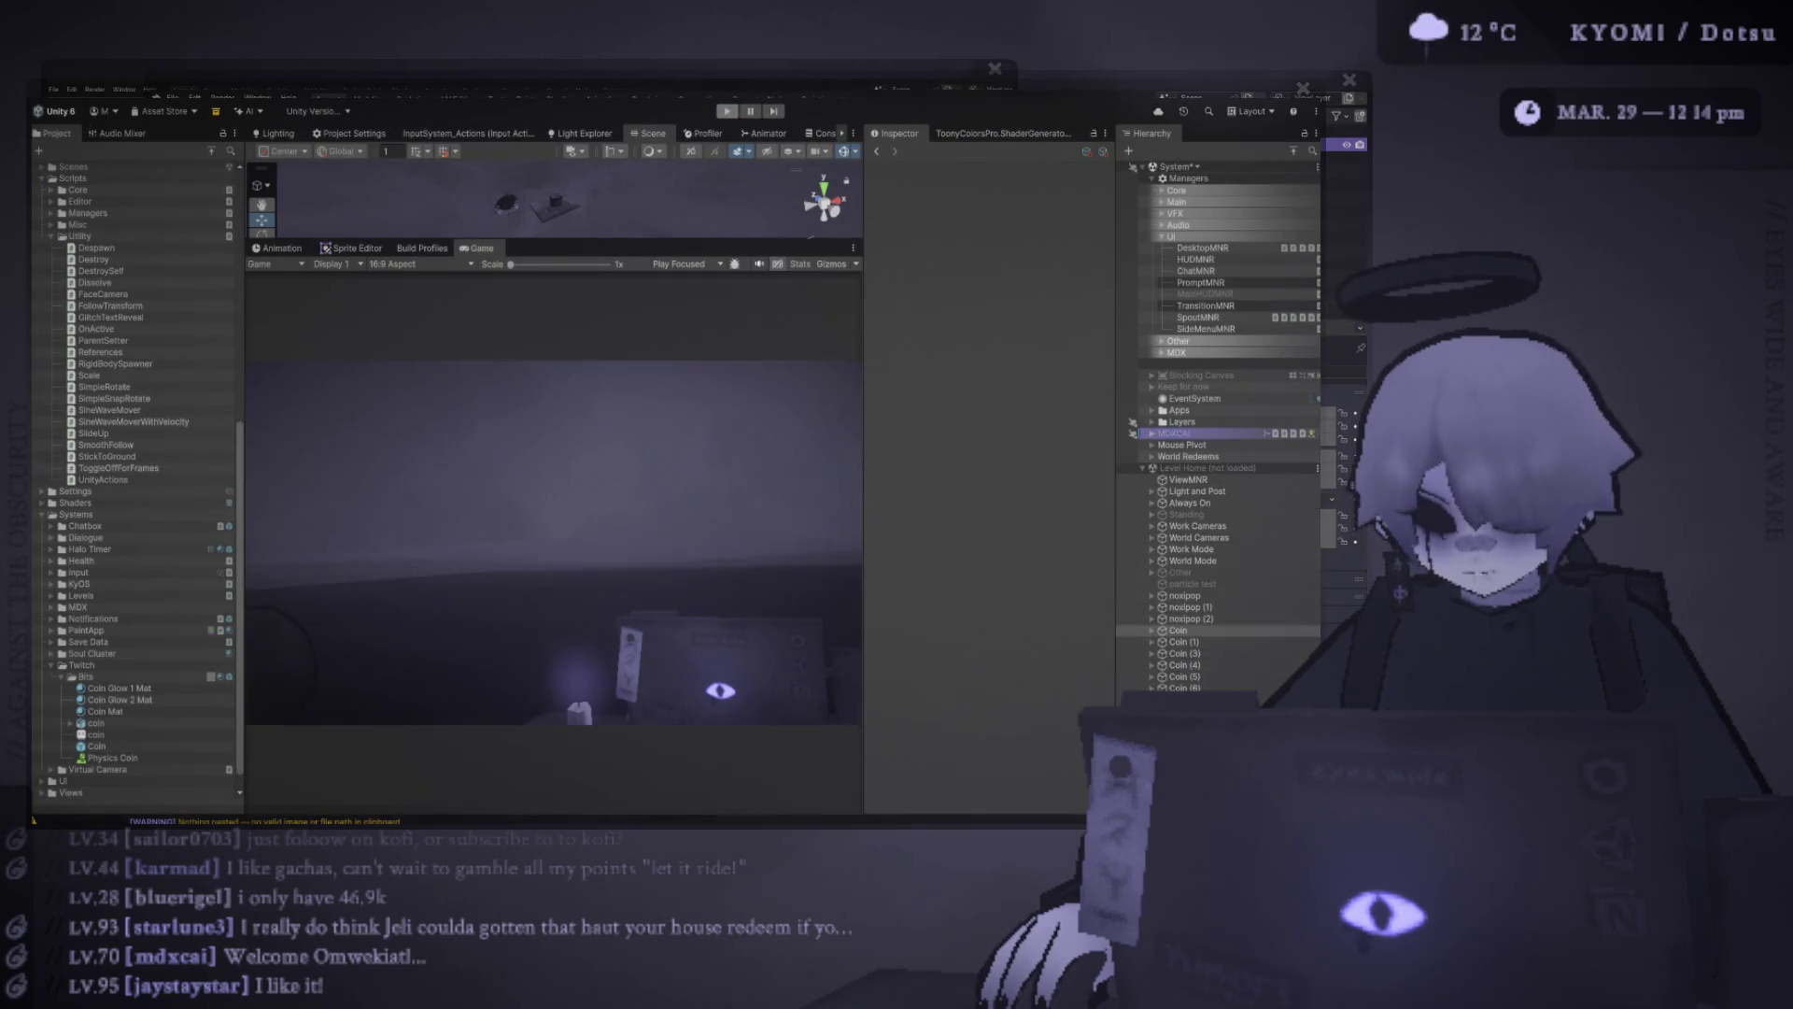
Look over the Coin's P Sparkles child and the coin model and Coin prefab assets
click(1191, 665)
scroll(138, 481, down, 1)
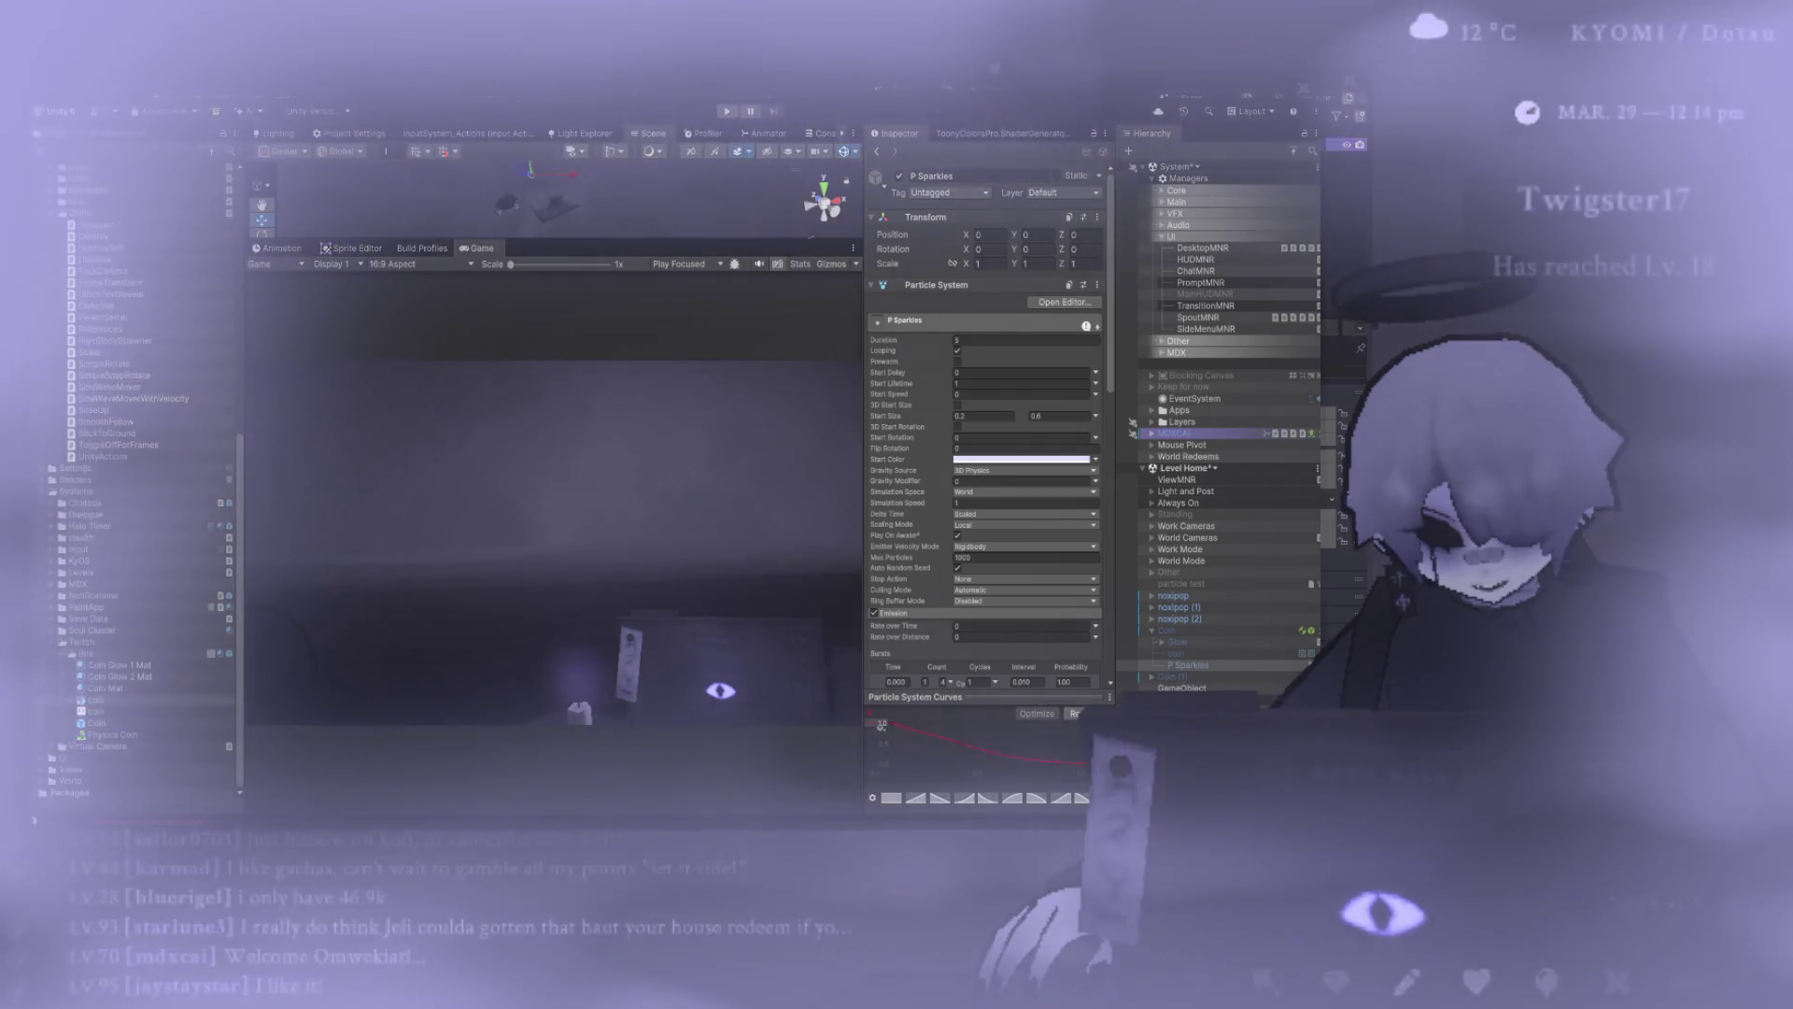
click(97, 700)
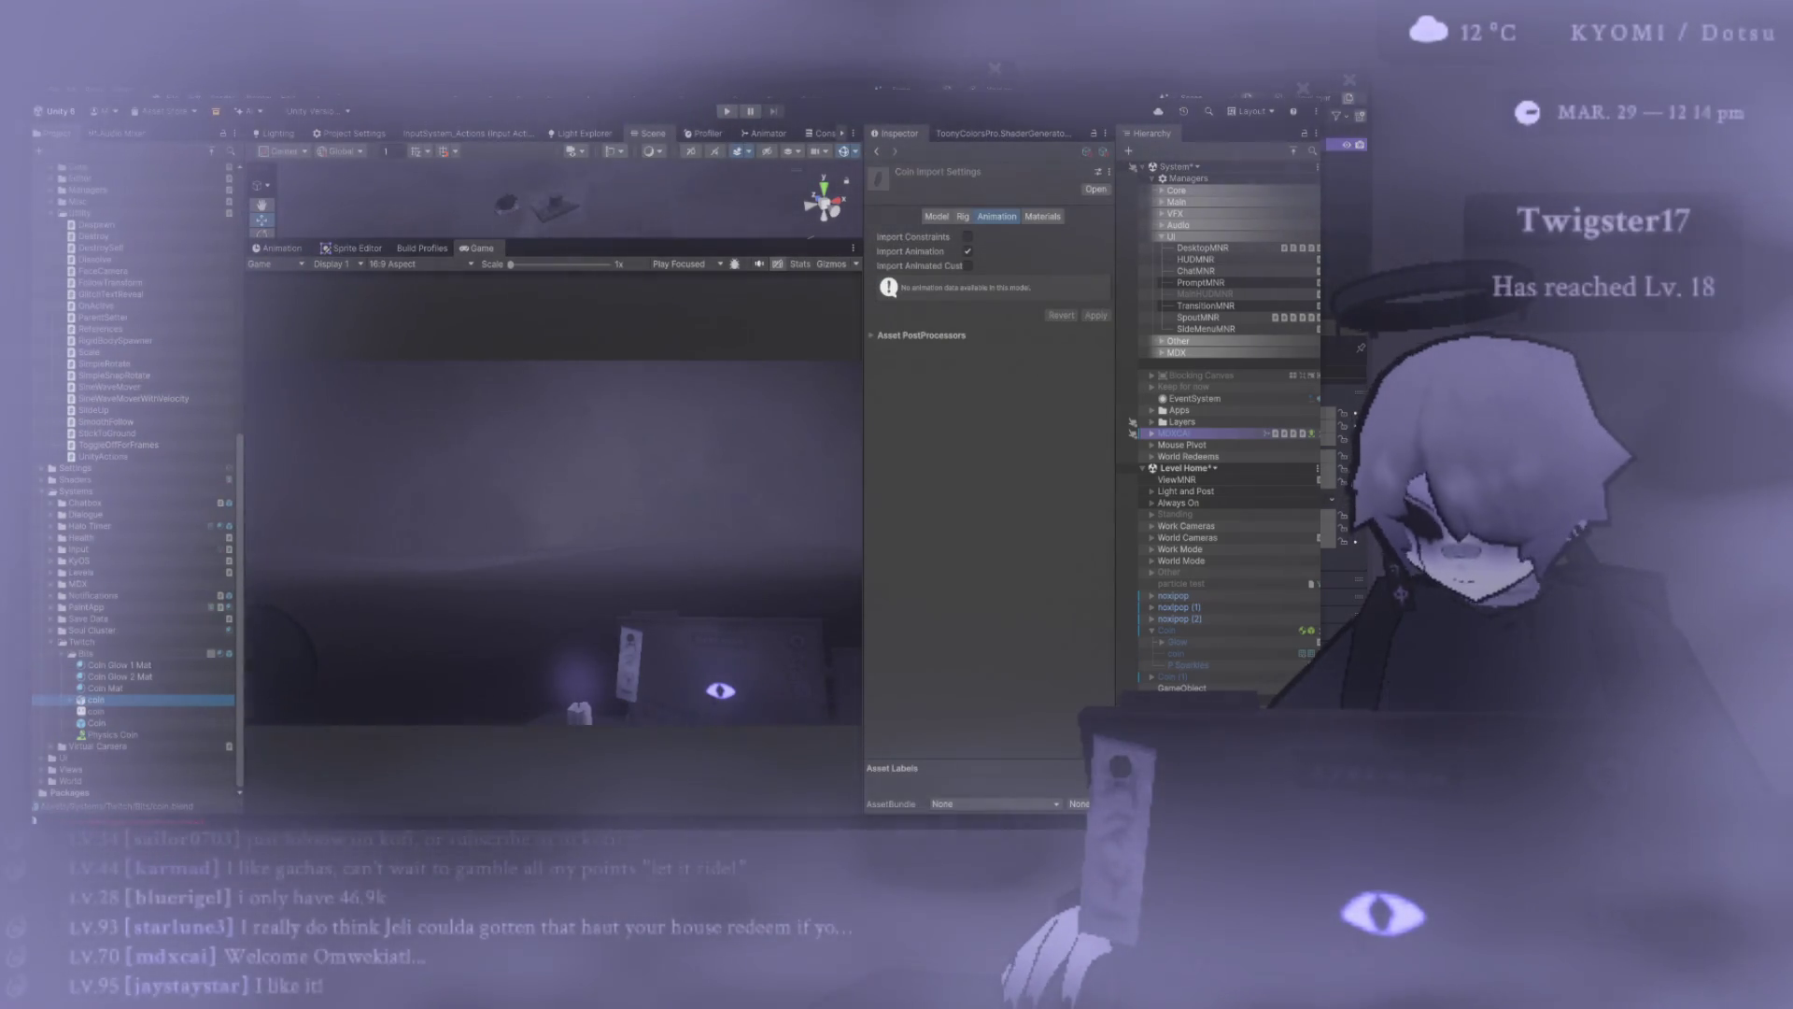
click(97, 723)
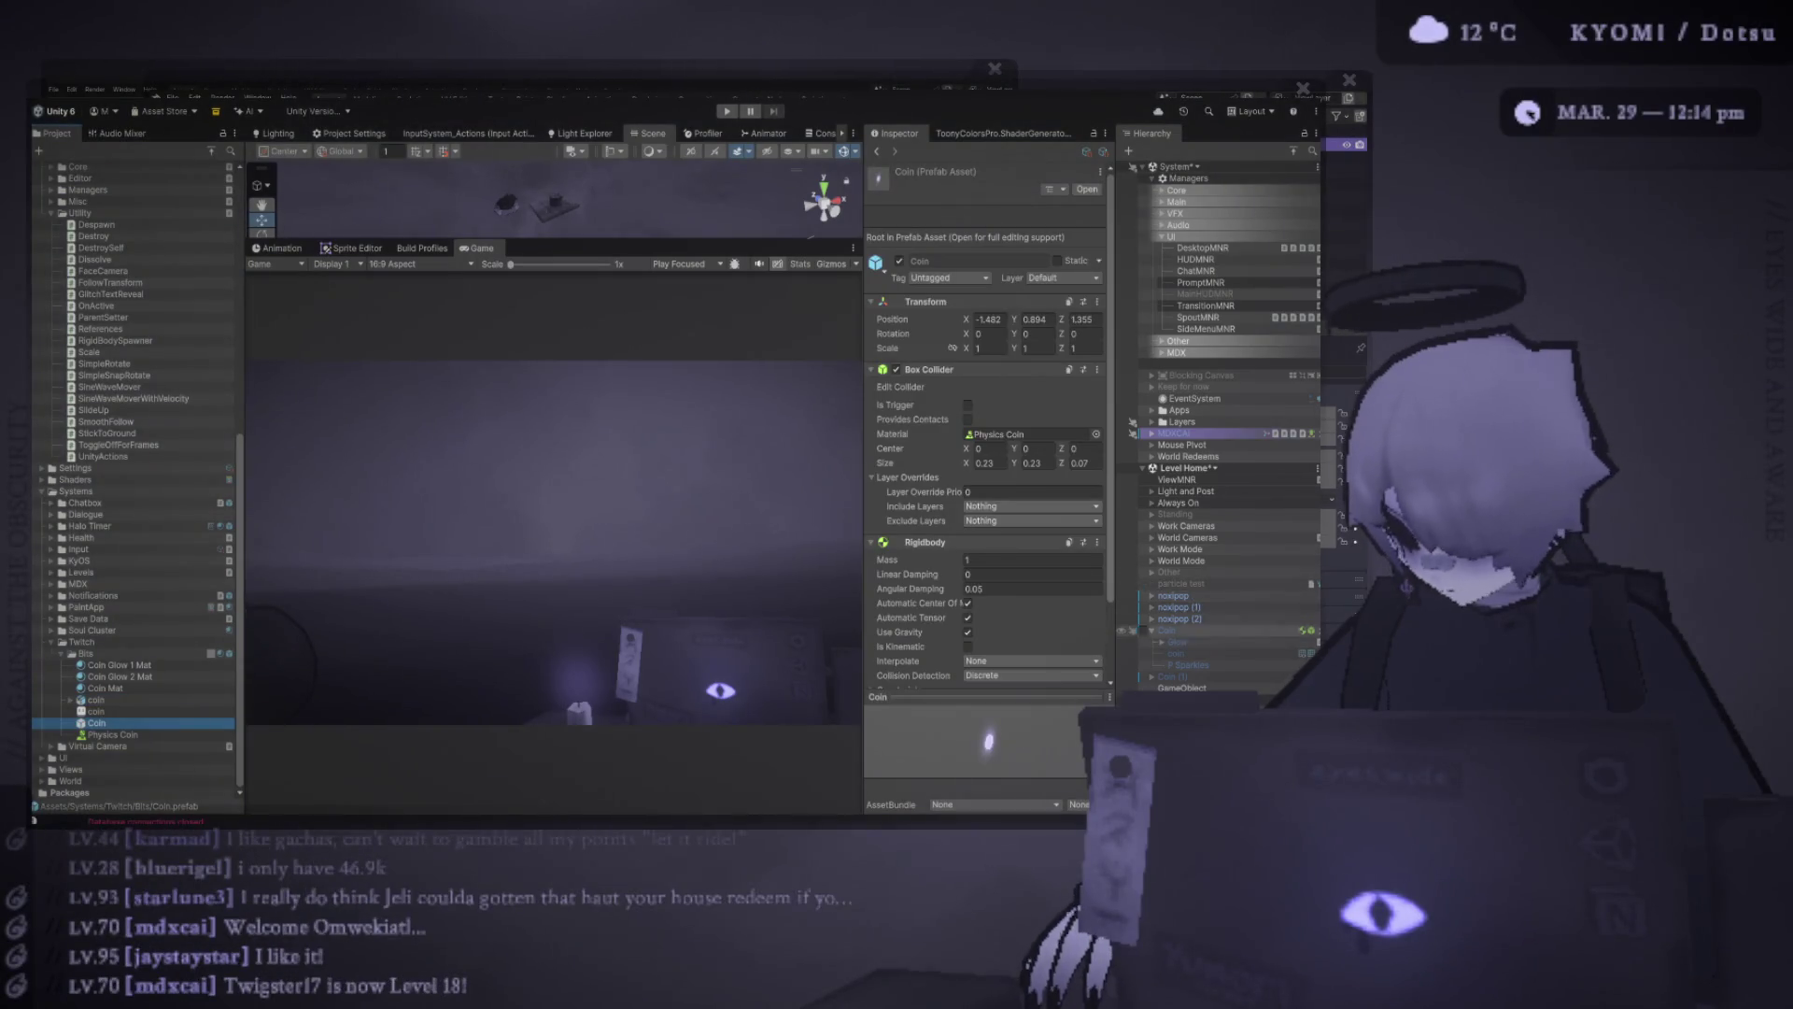
click(1167, 630)
Frame P Sparkles and set its Emission Rate over Distance to 1, then reselect the parent Coin
click(1192, 665)
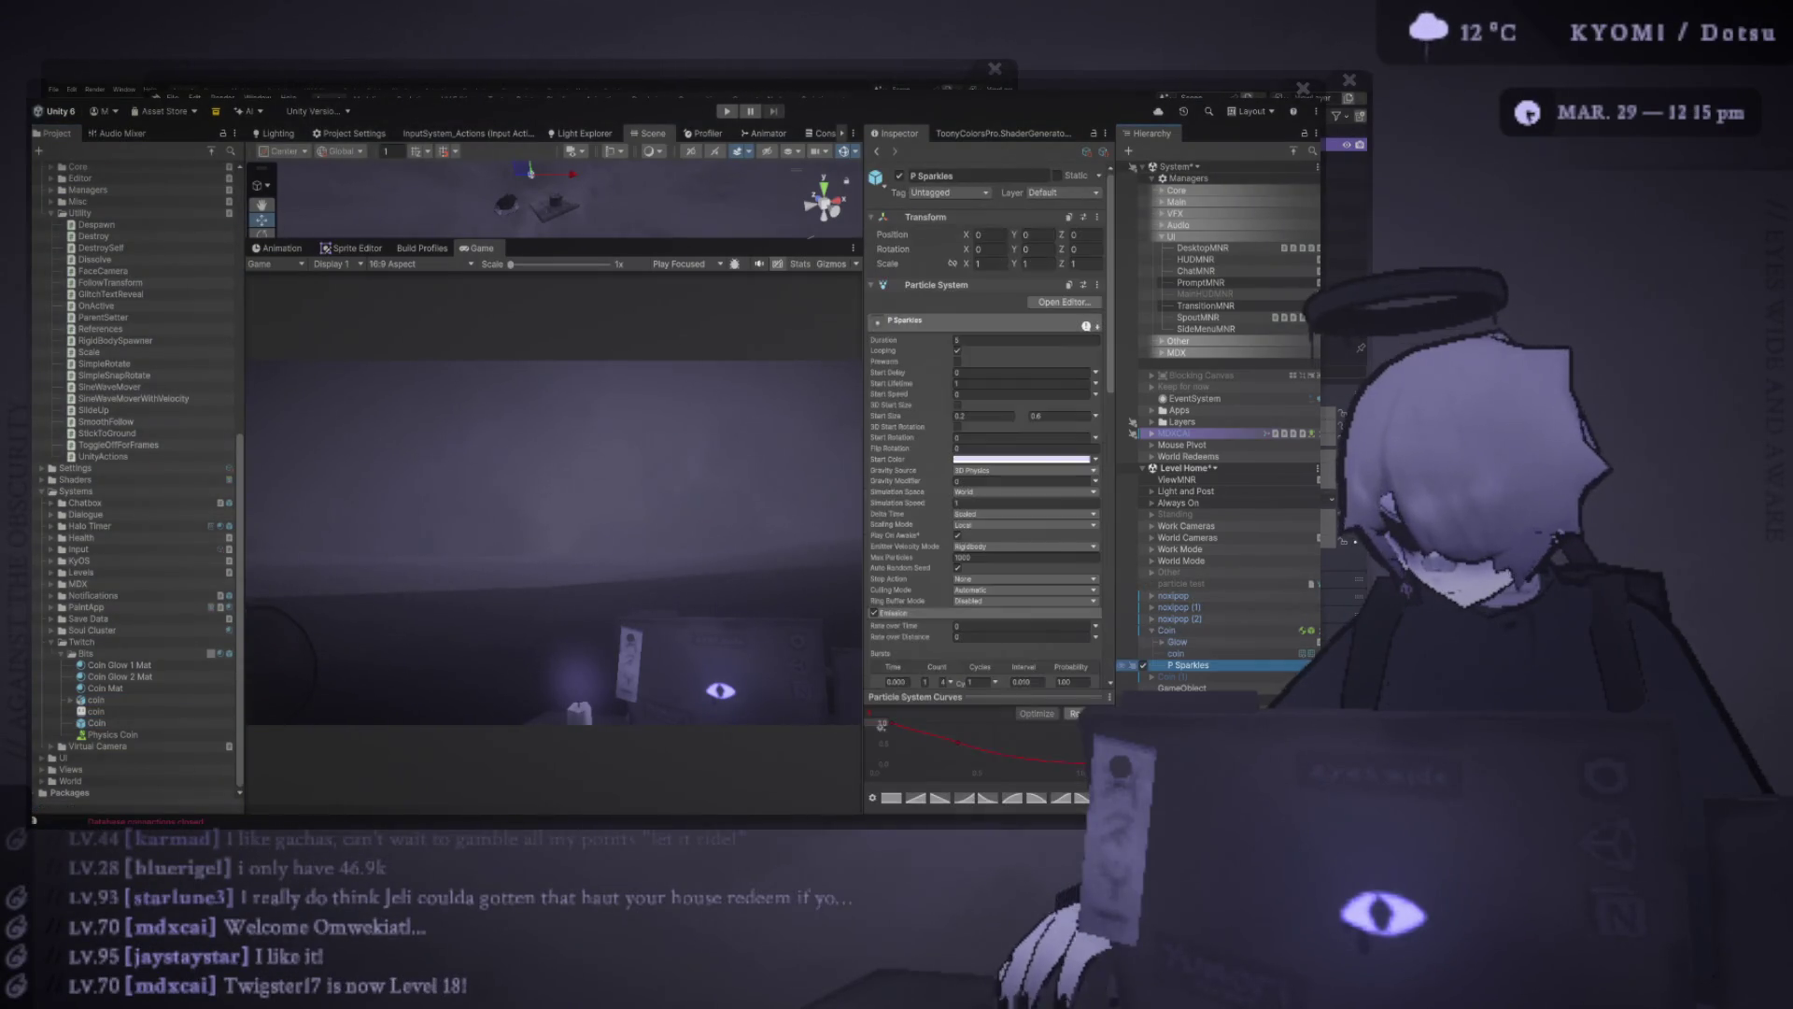
drag(551, 241, 551, 526)
key(f)
key(w)
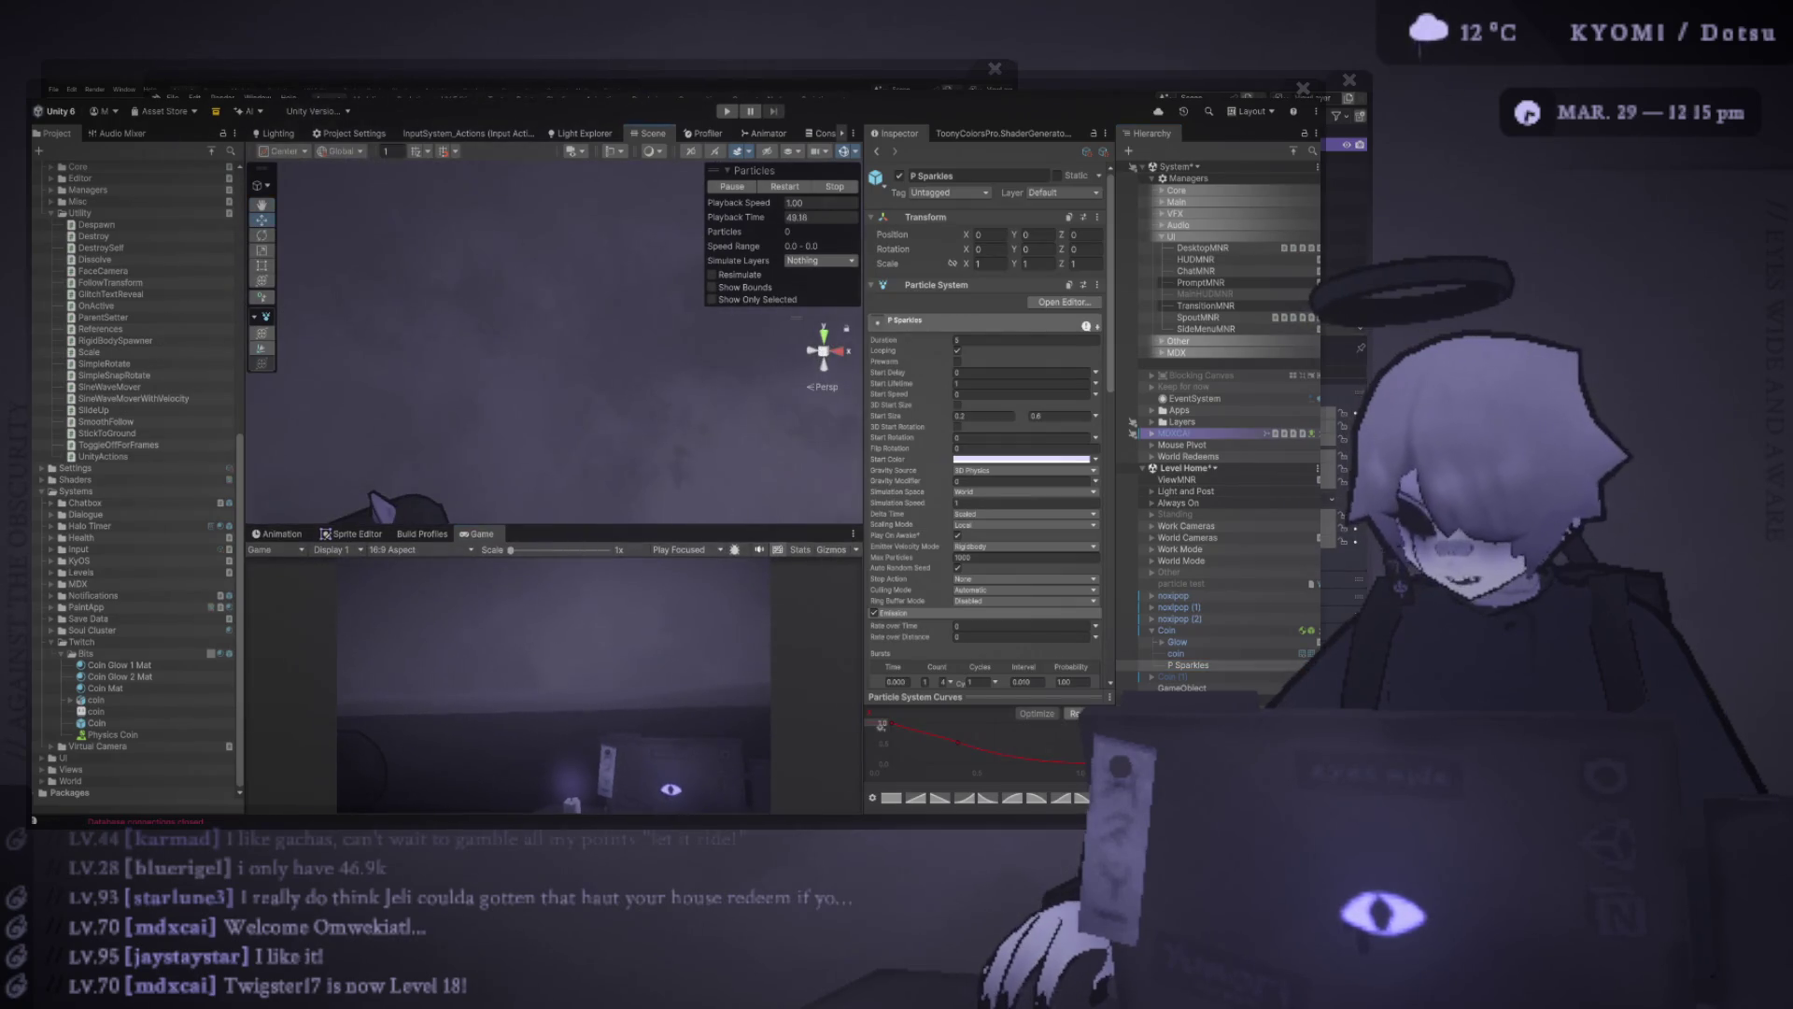
scroll(985, 426, down, 5)
text(1)
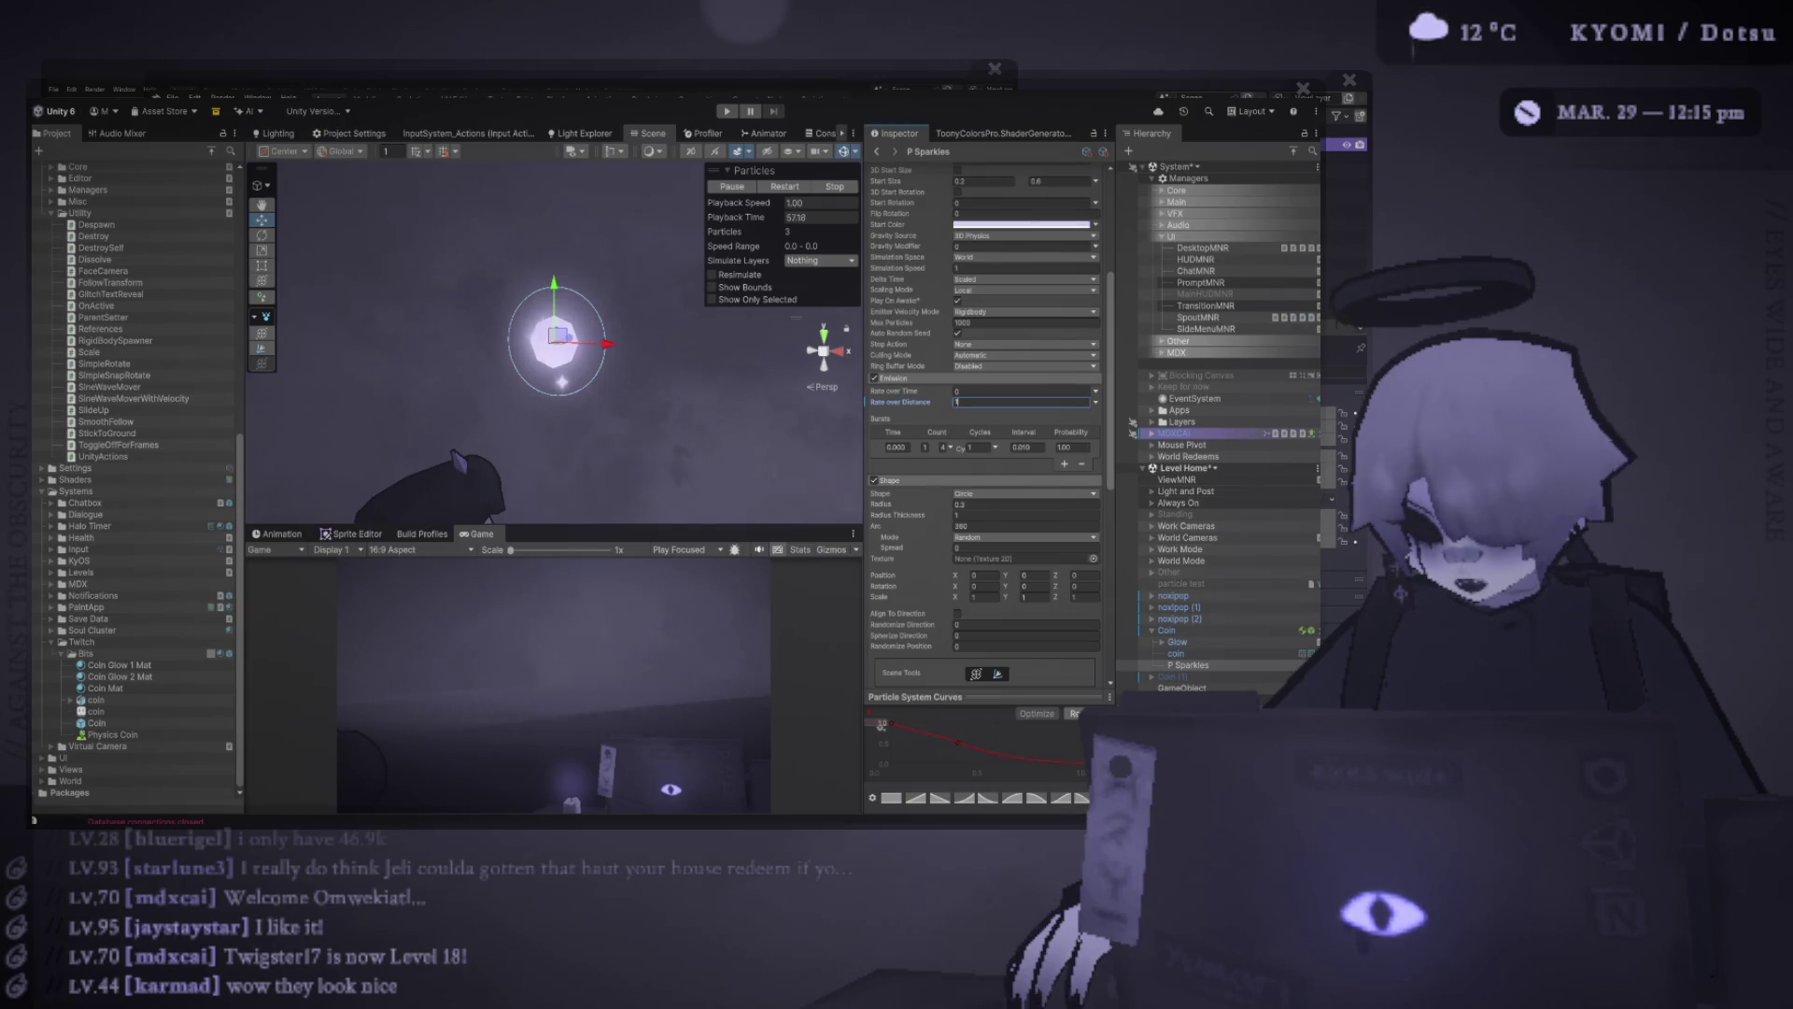
key(Return)
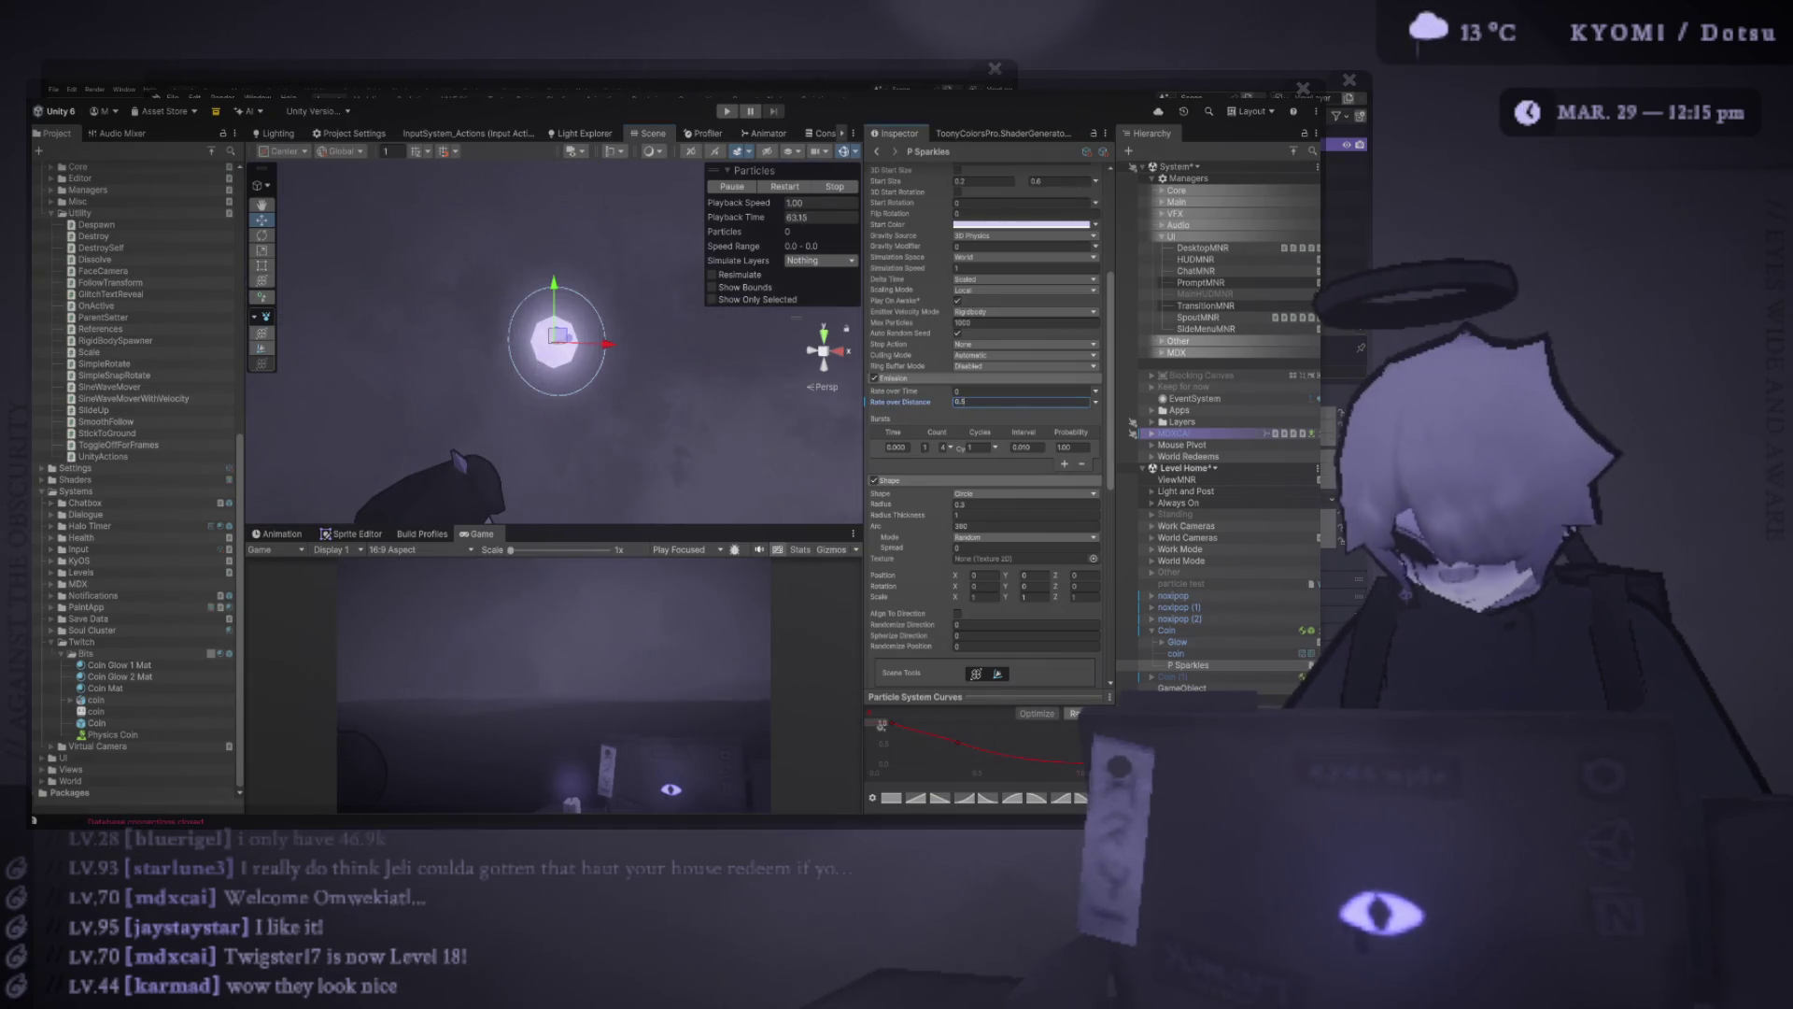
key(Return)
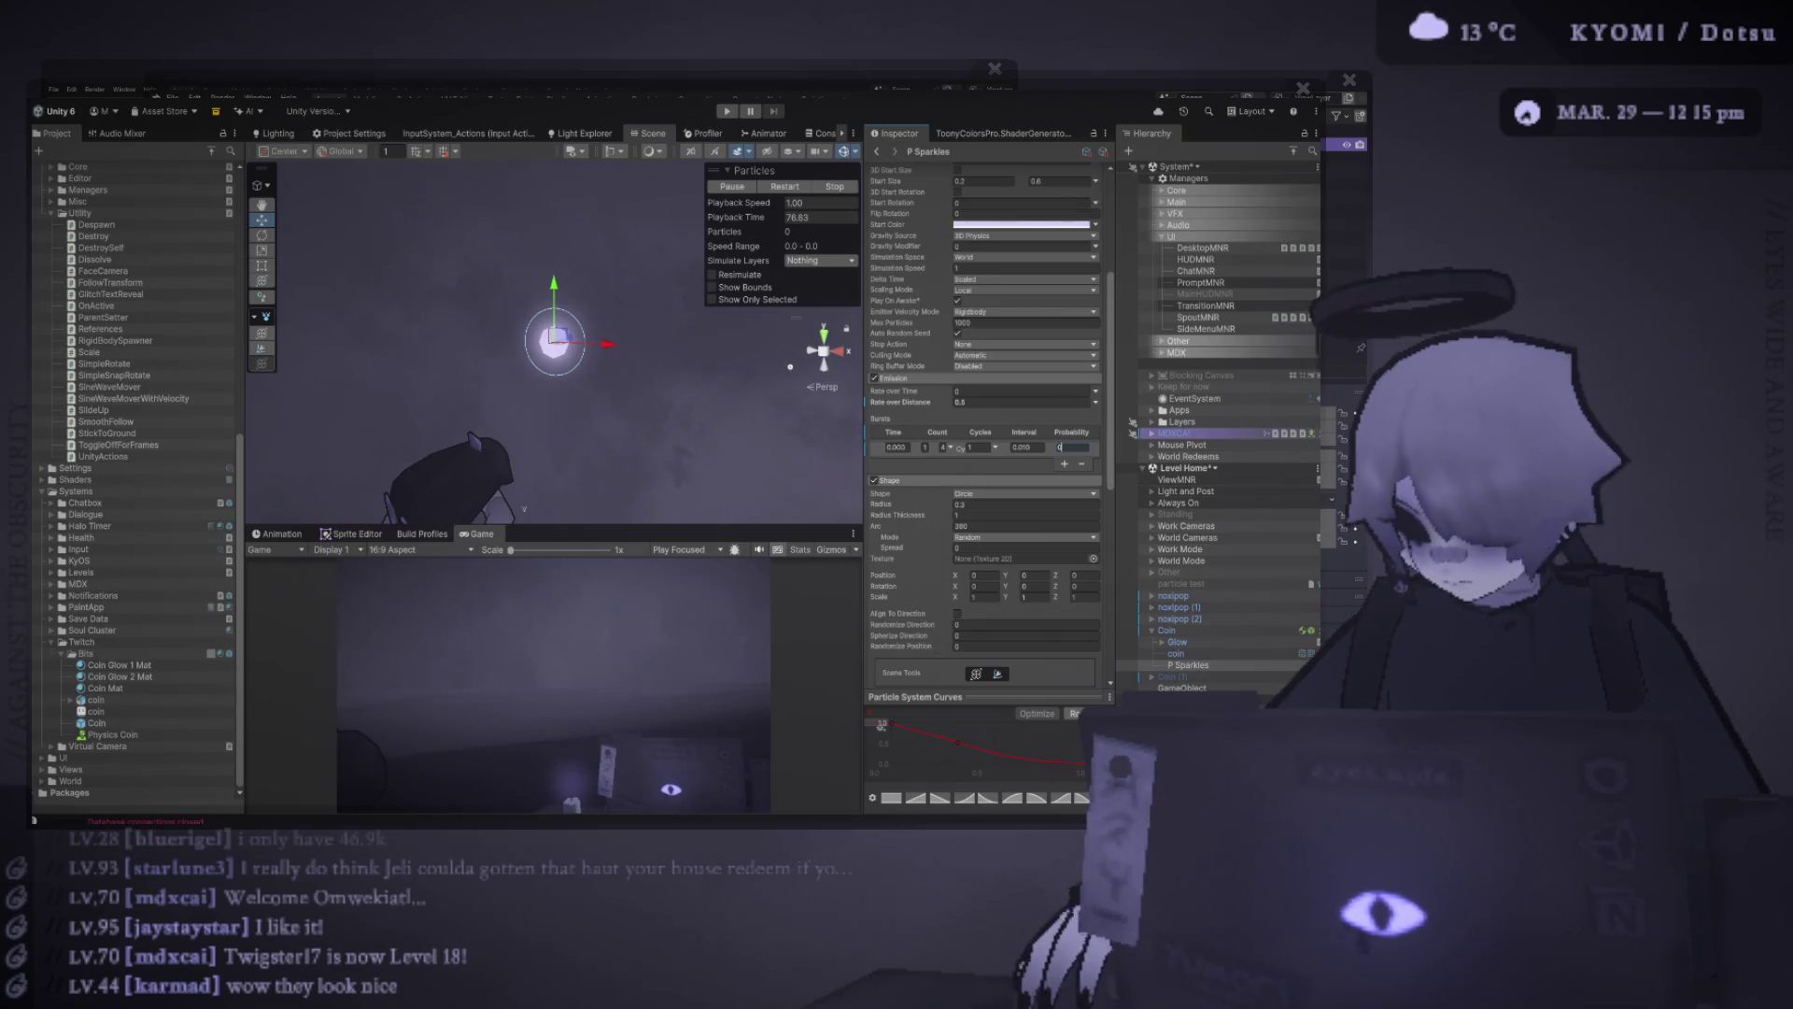
click(1167, 630)
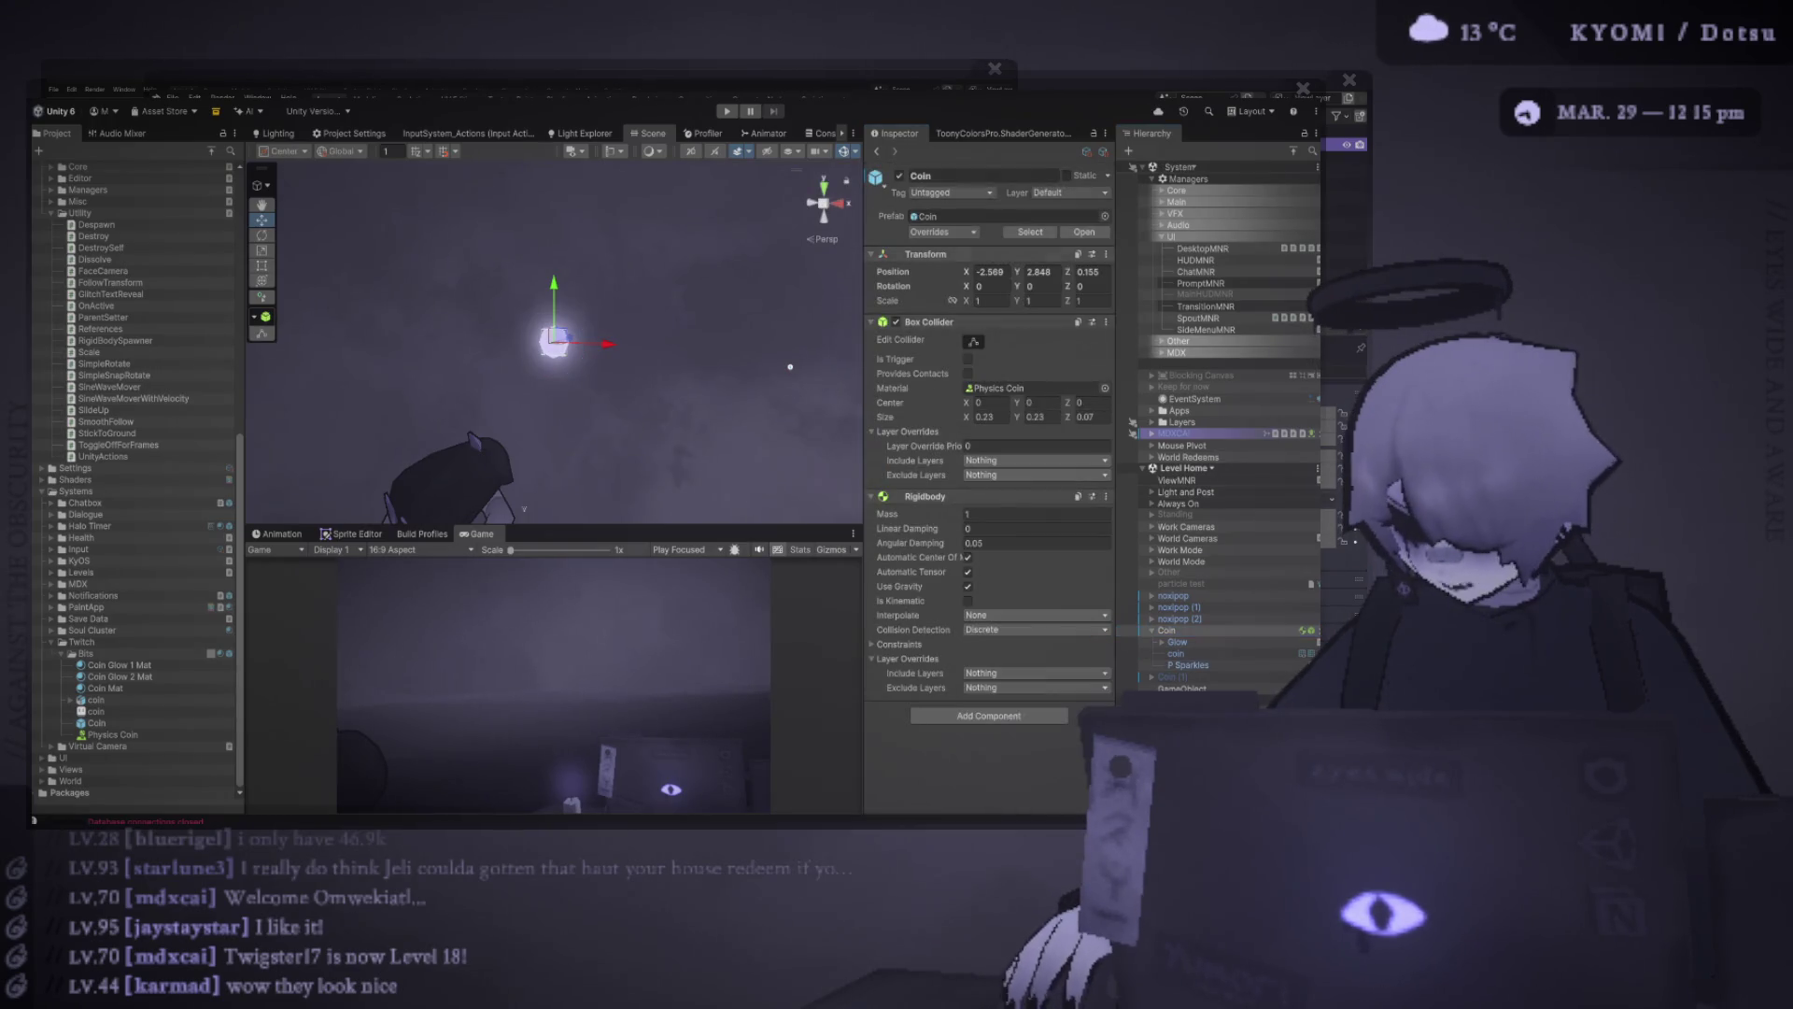
Collapse Coin in the Hierarchy, select Coin (1), and enter Play mode with Ctrl+P
click(1152, 631)
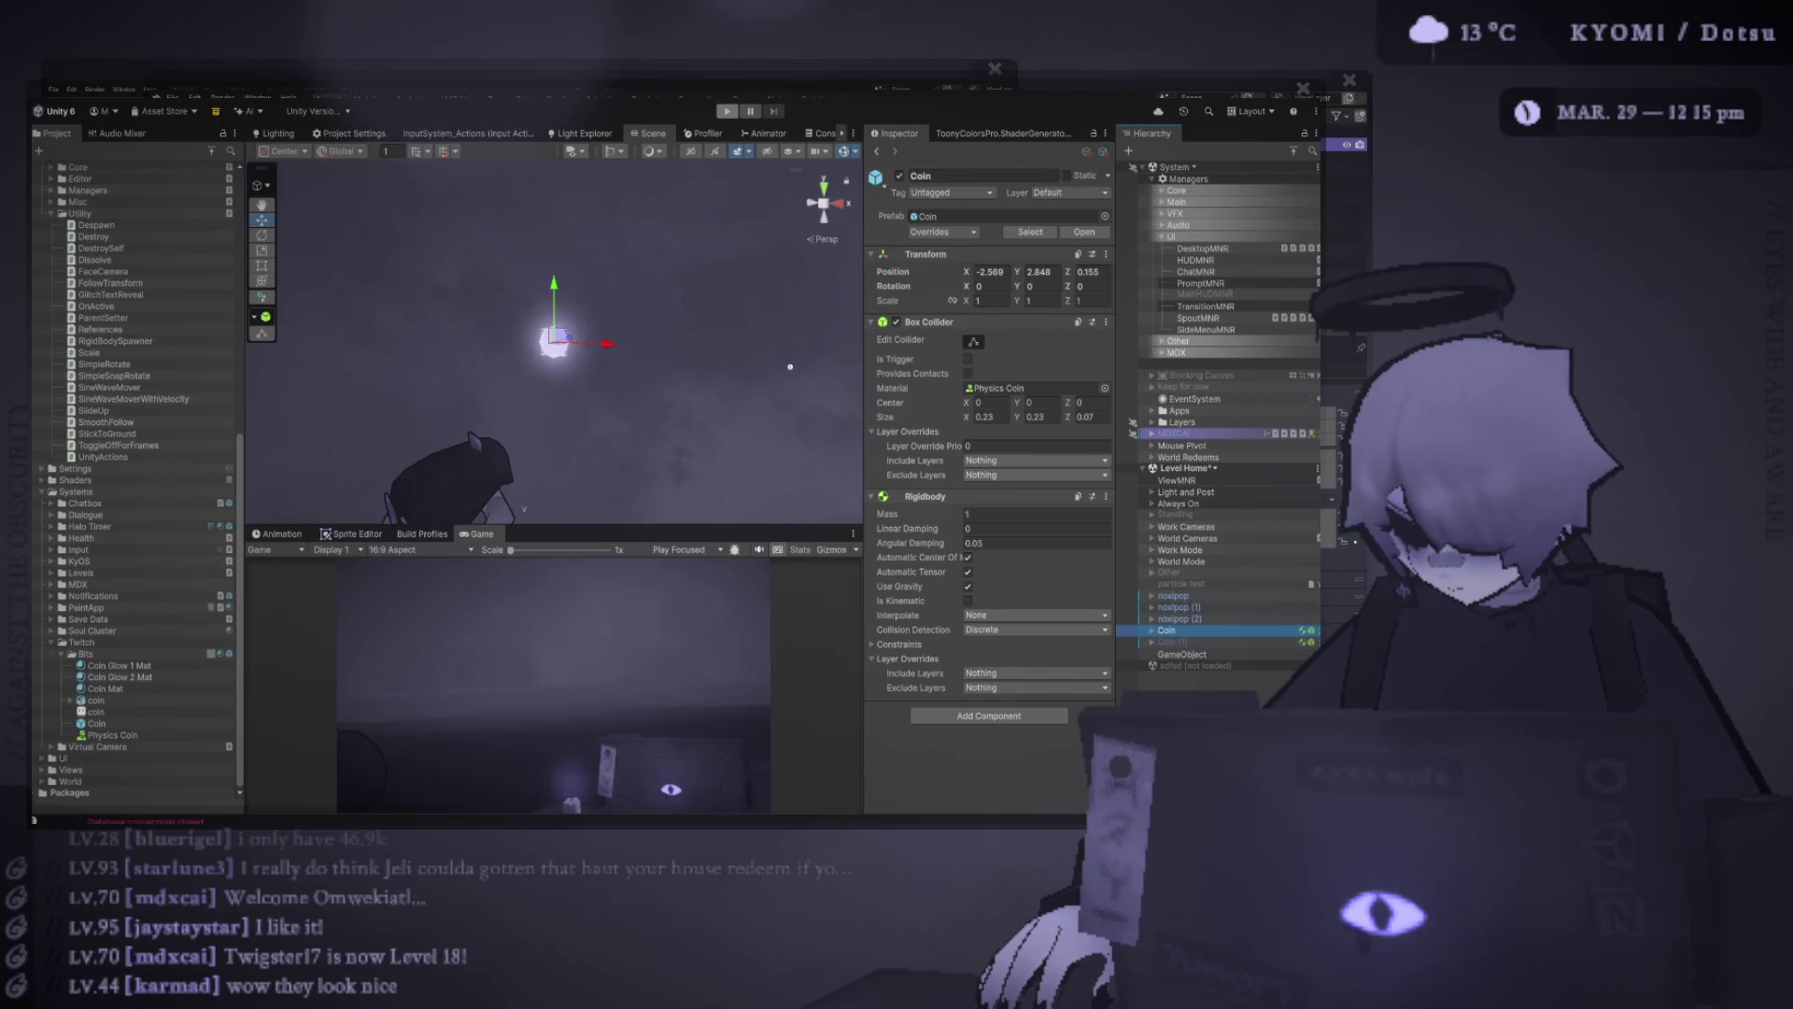
key(Down)
key(Down)
key(Up)
key(ctrl+p)
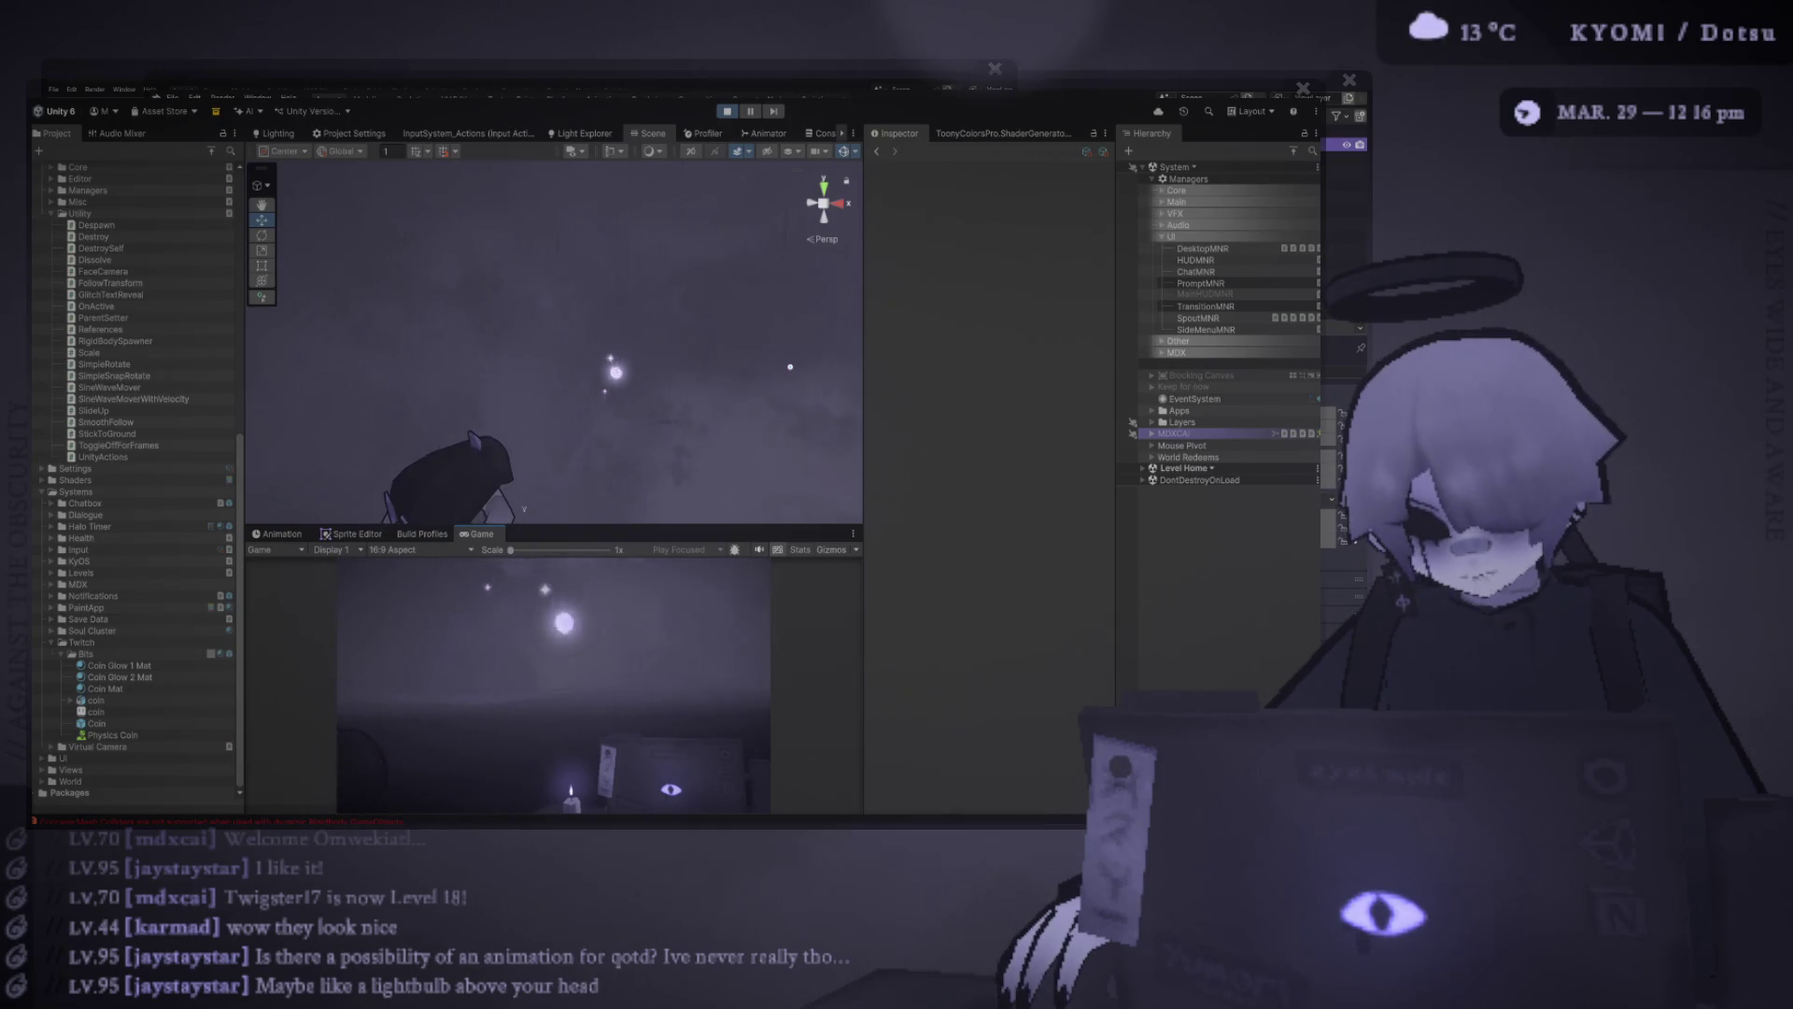
Paste copies of the Coin under Level Home and activate them so they drop
drag(551, 524, 551, 435)
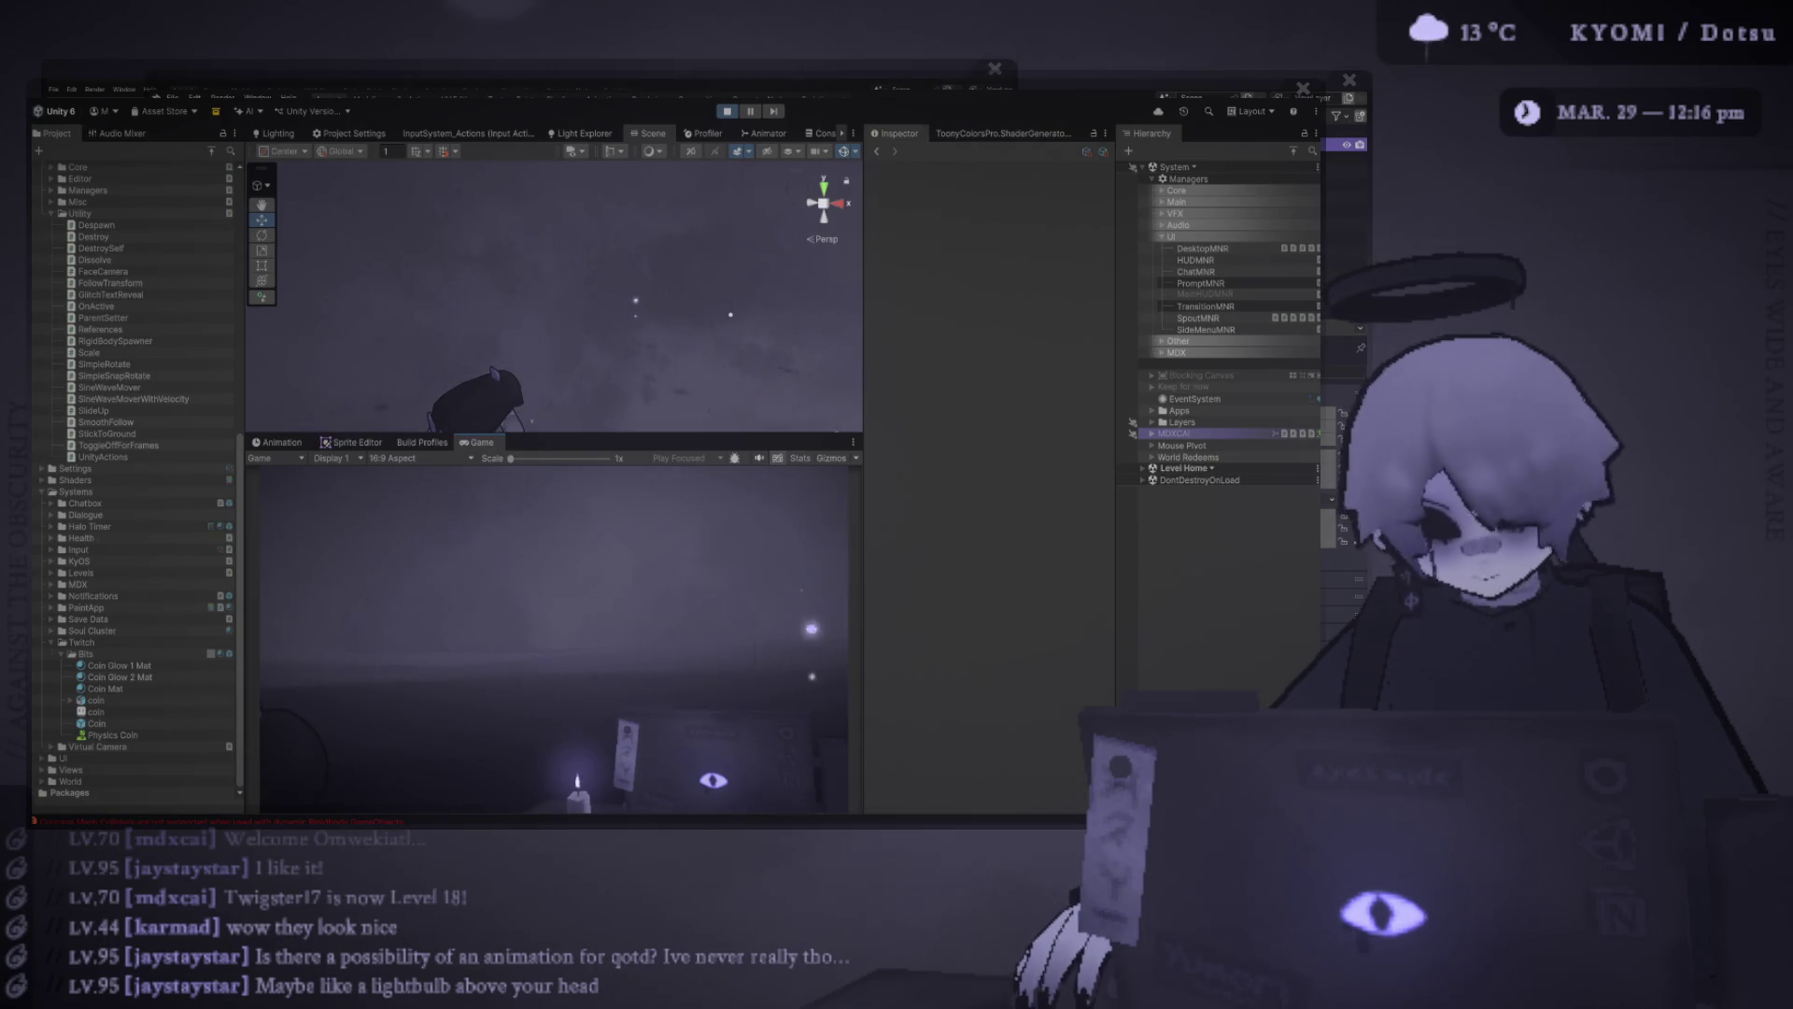
click(1143, 468)
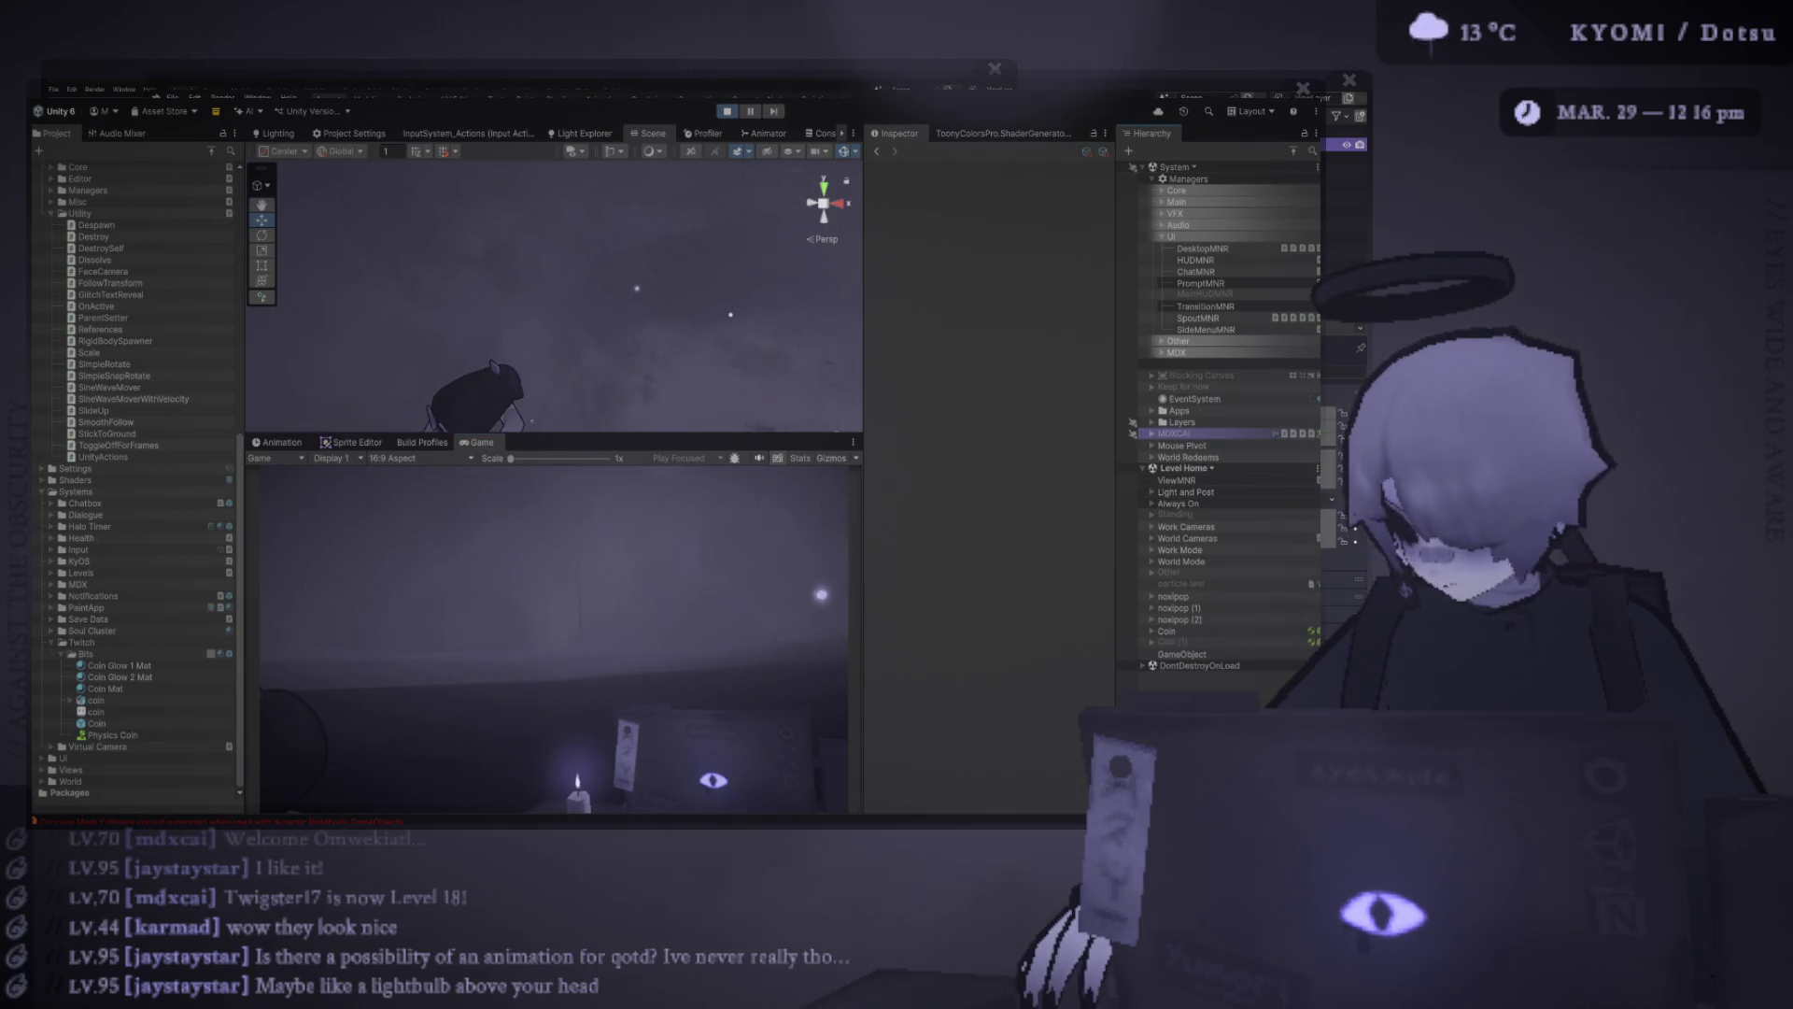
click(1167, 630)
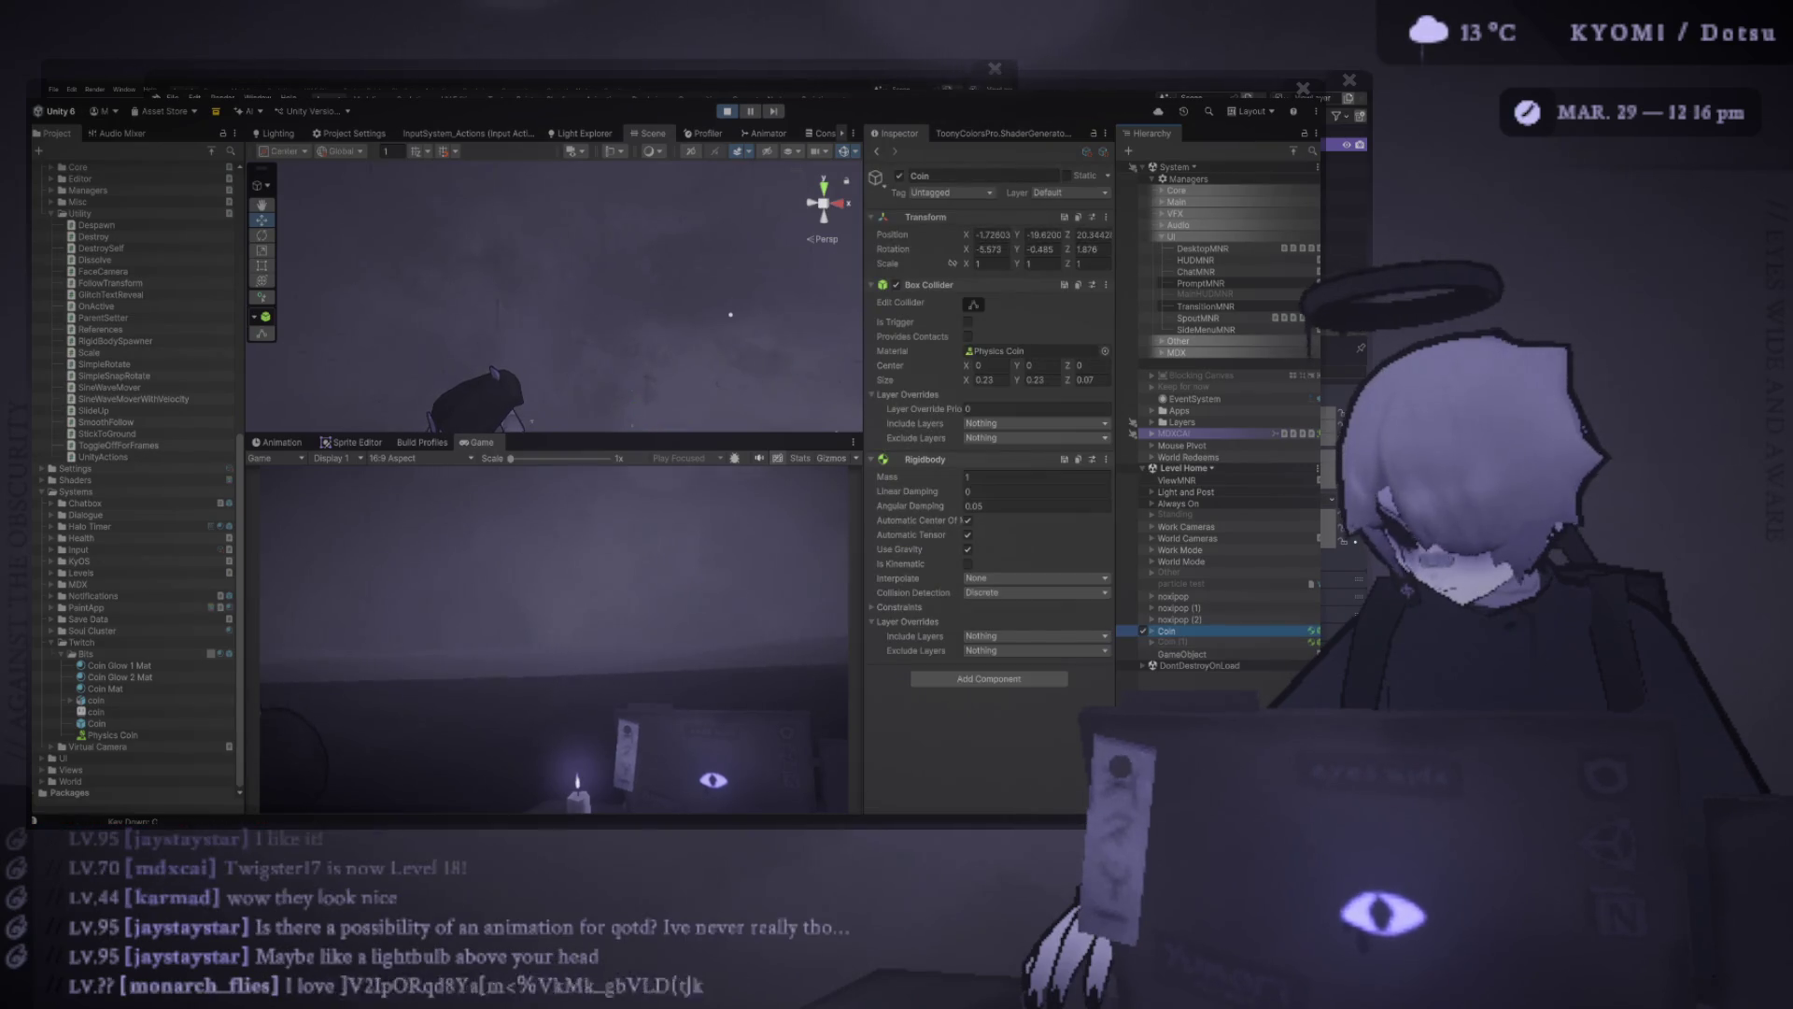
key(ctrl+v)
key(ctrl+v)
key(ctrl+v)
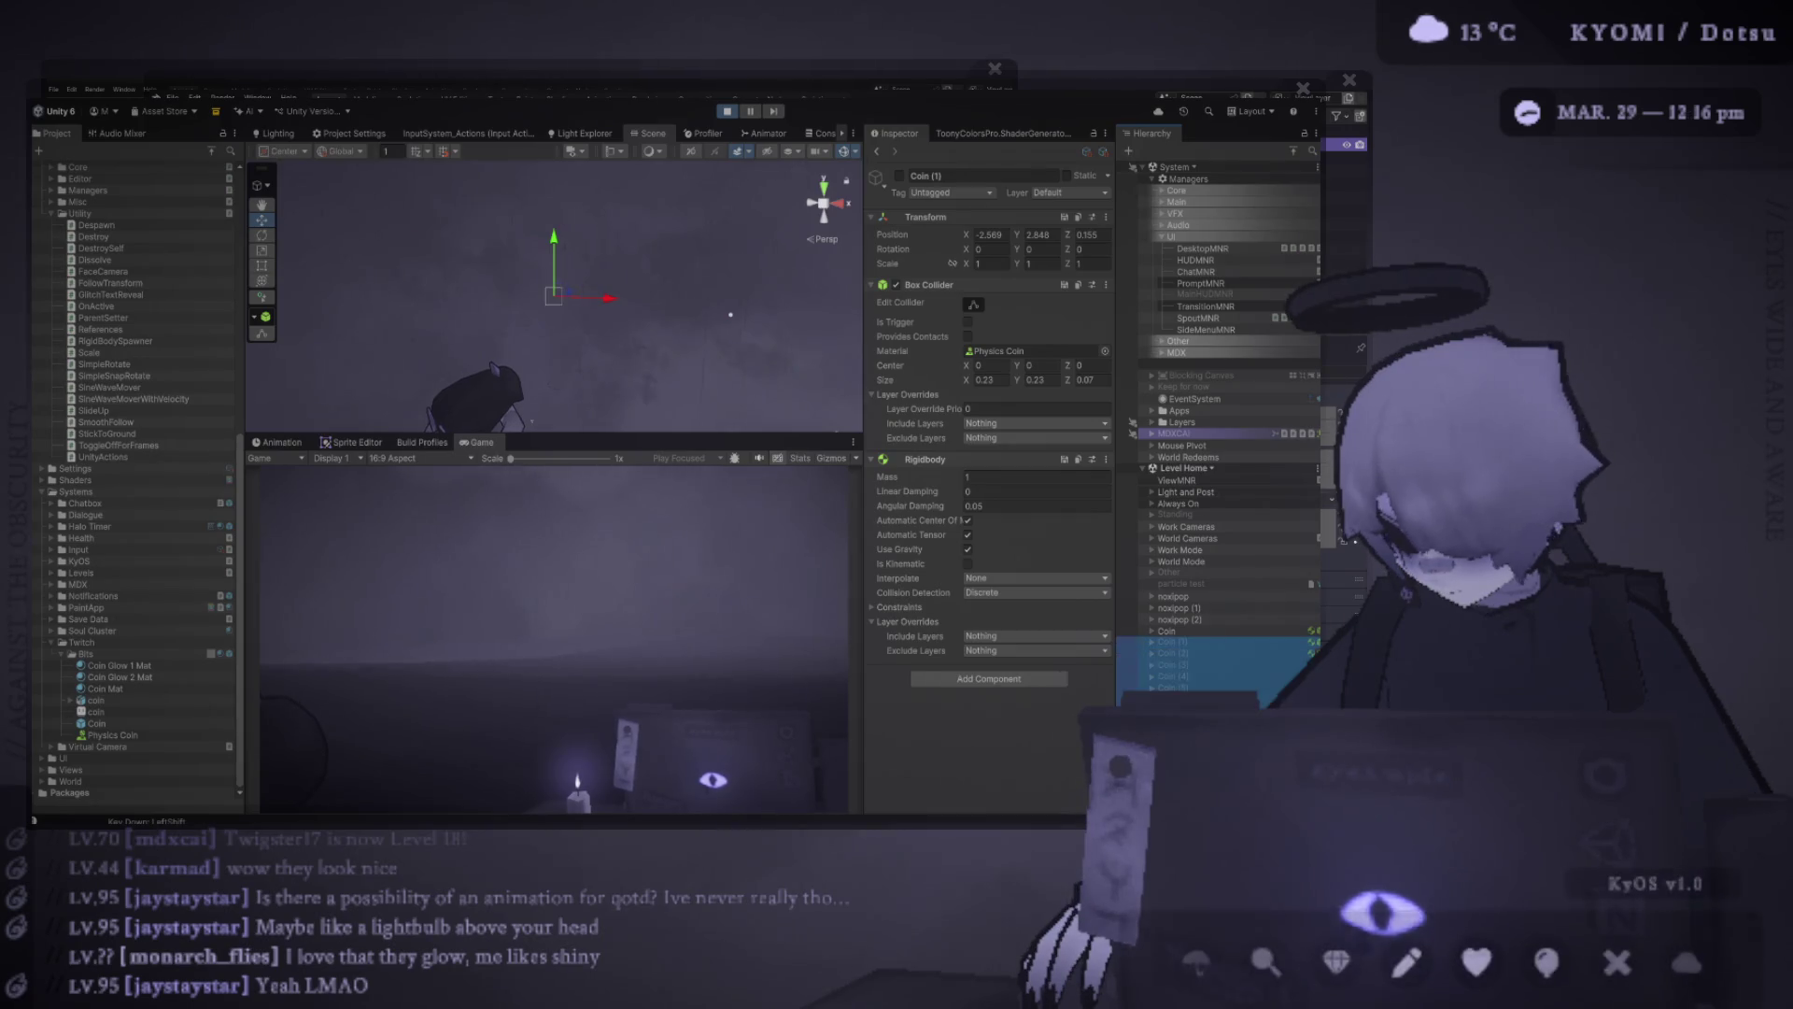
key(ctrl+v)
key(alt+shift+a)
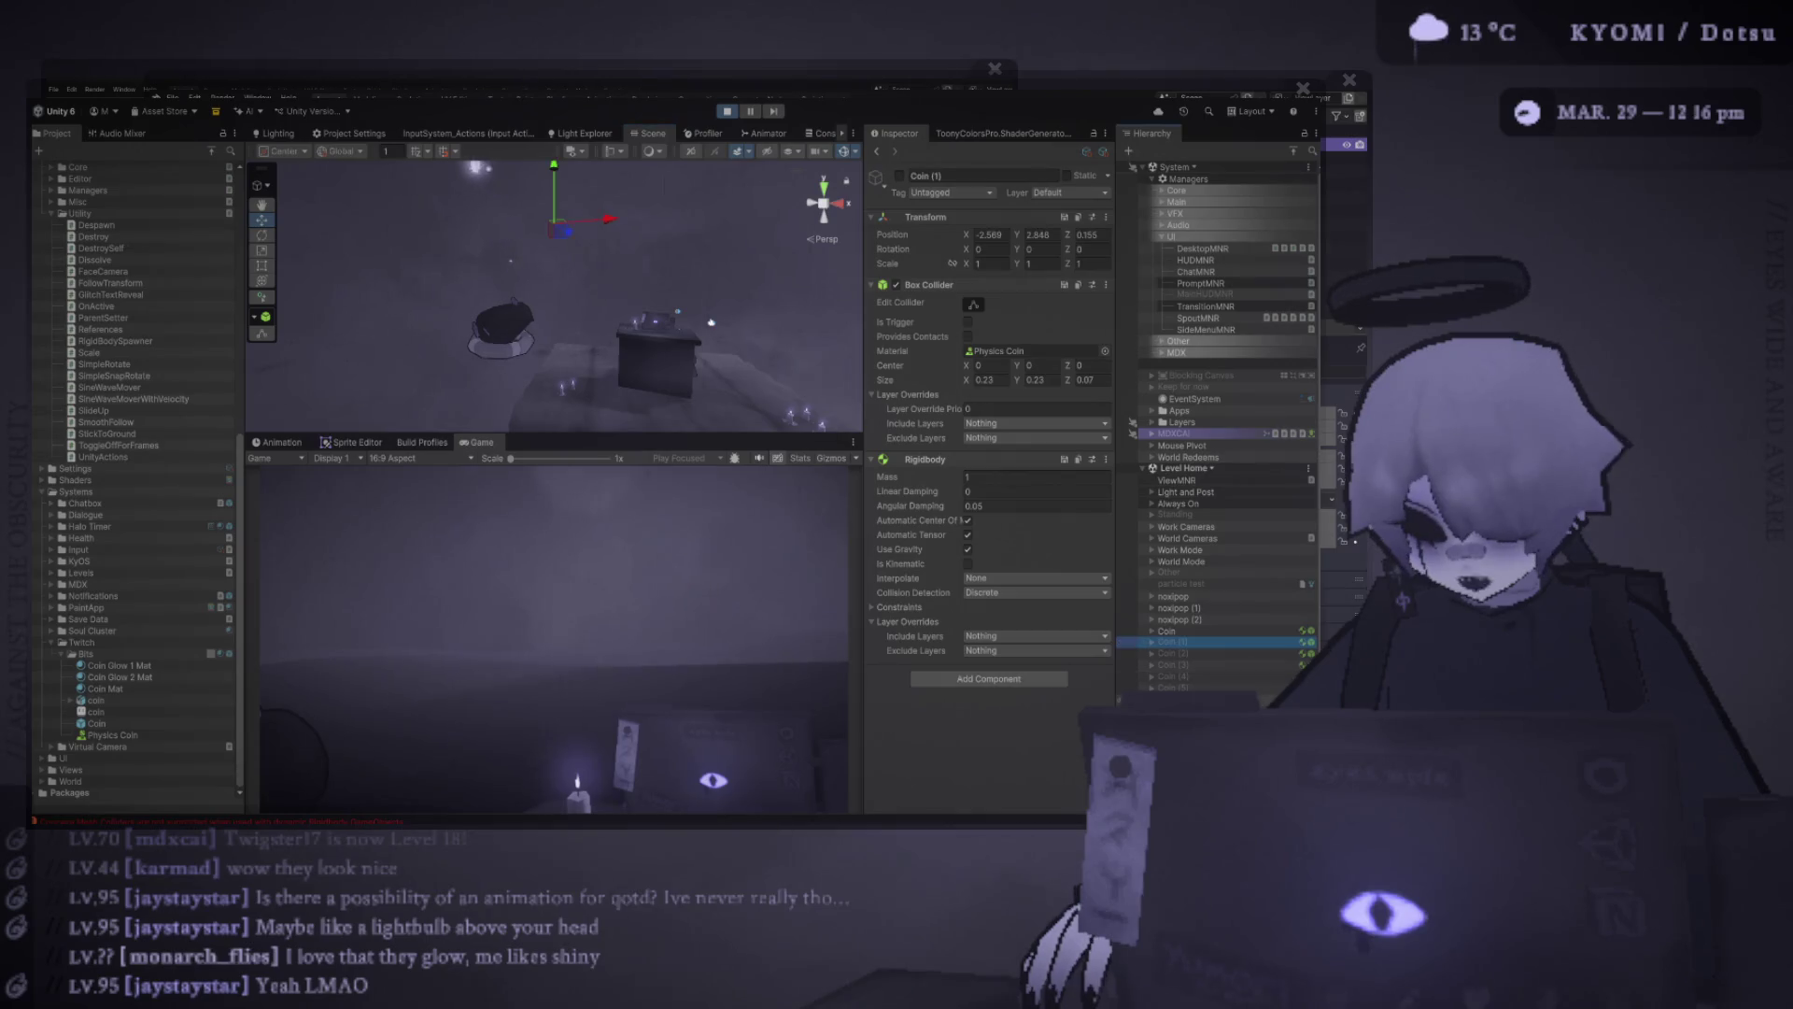
Spawn several more batches of coin copies, resizing the Scene/Game split to watch them fall
key(v)
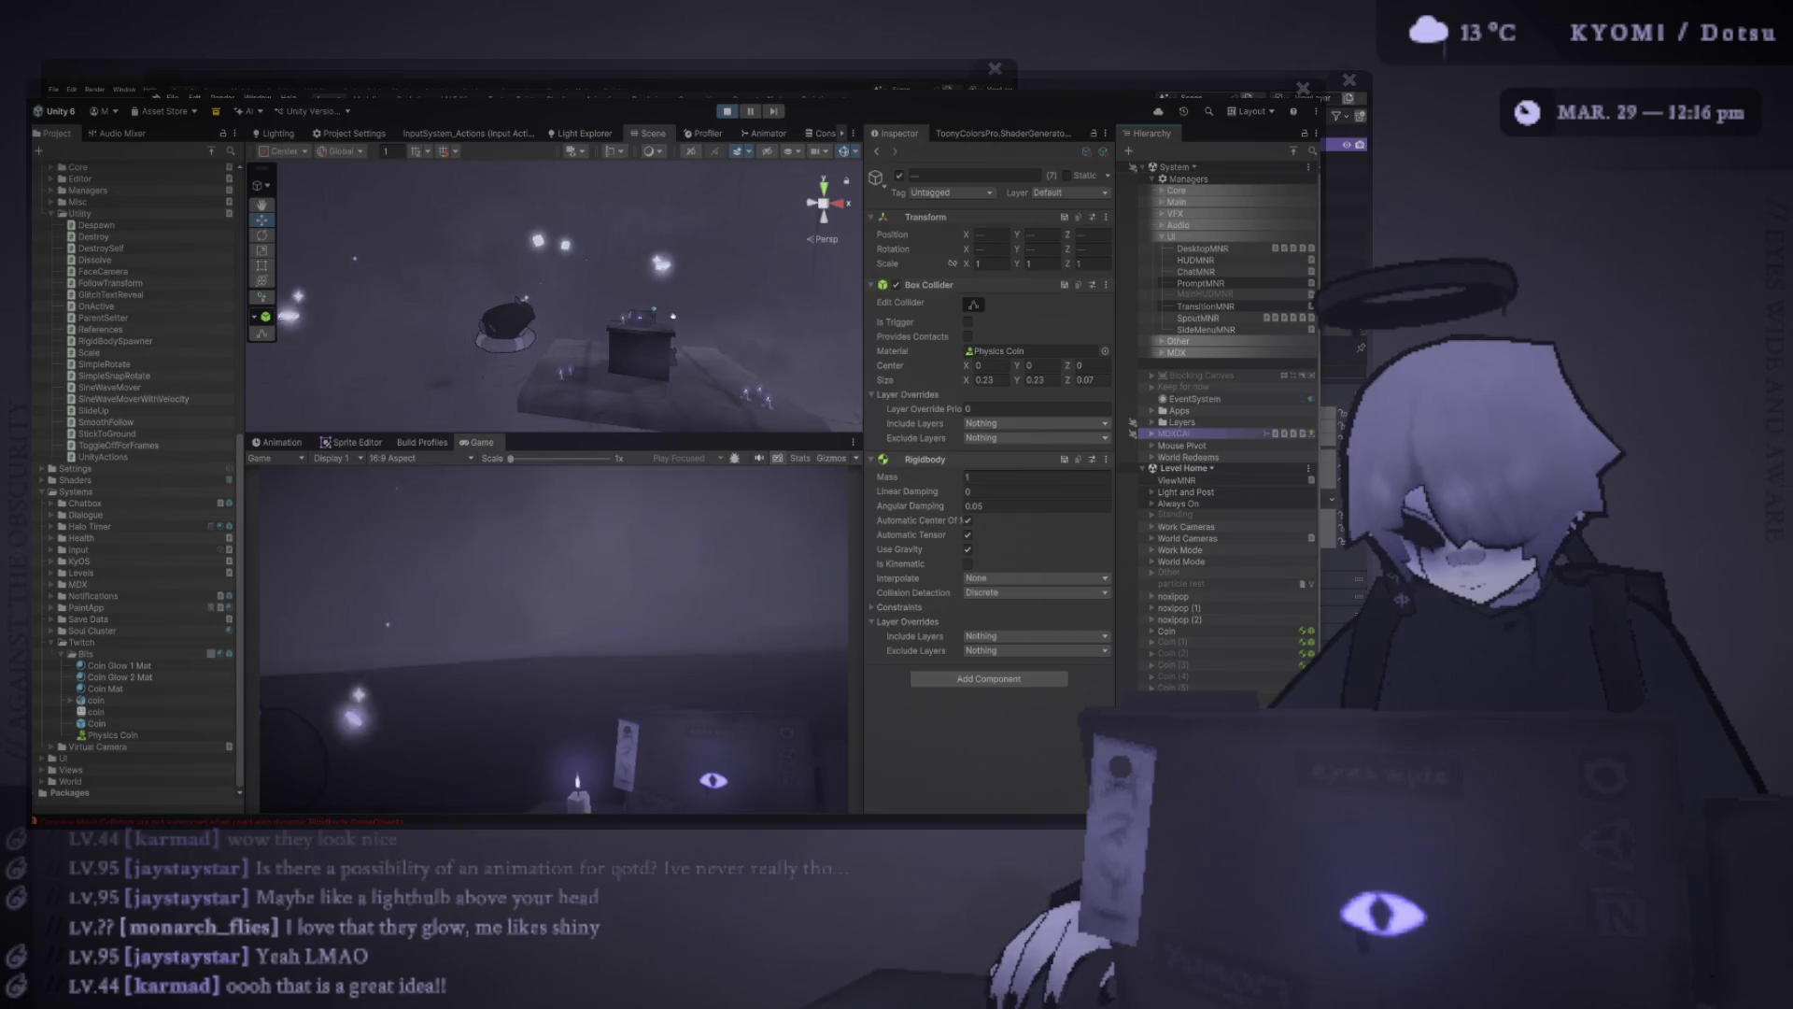
key(v)
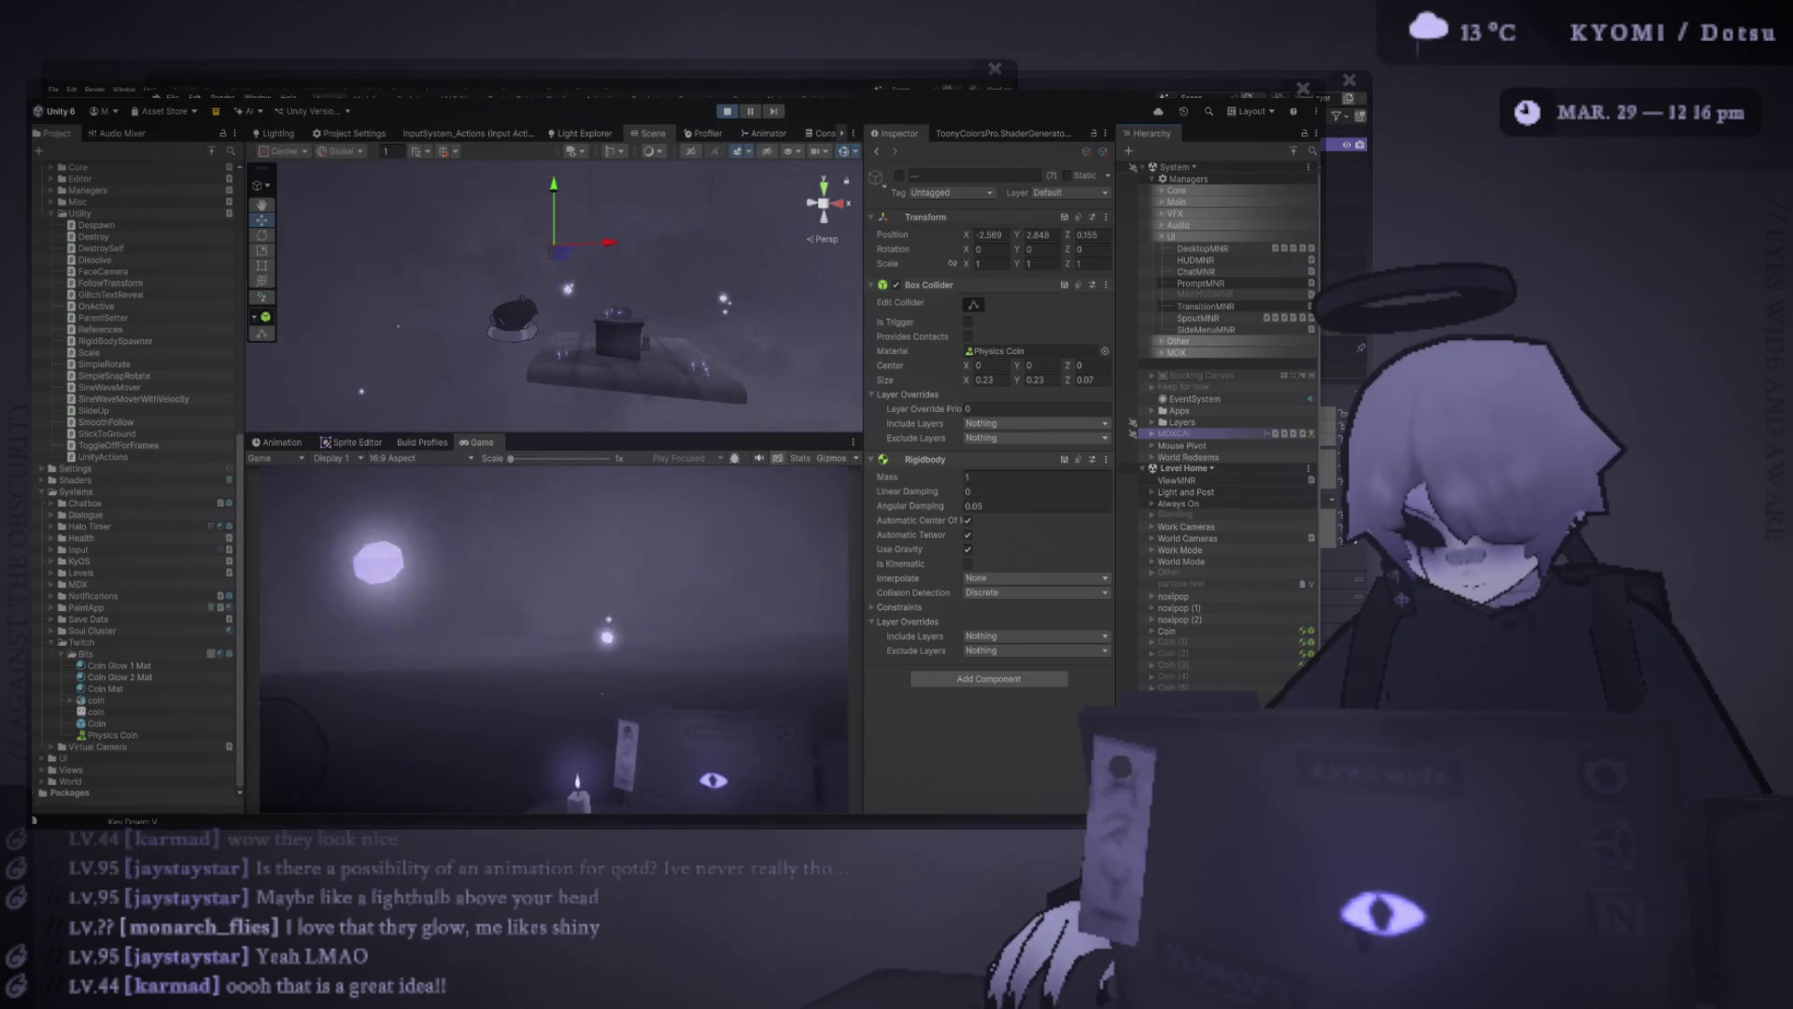
key(shift)
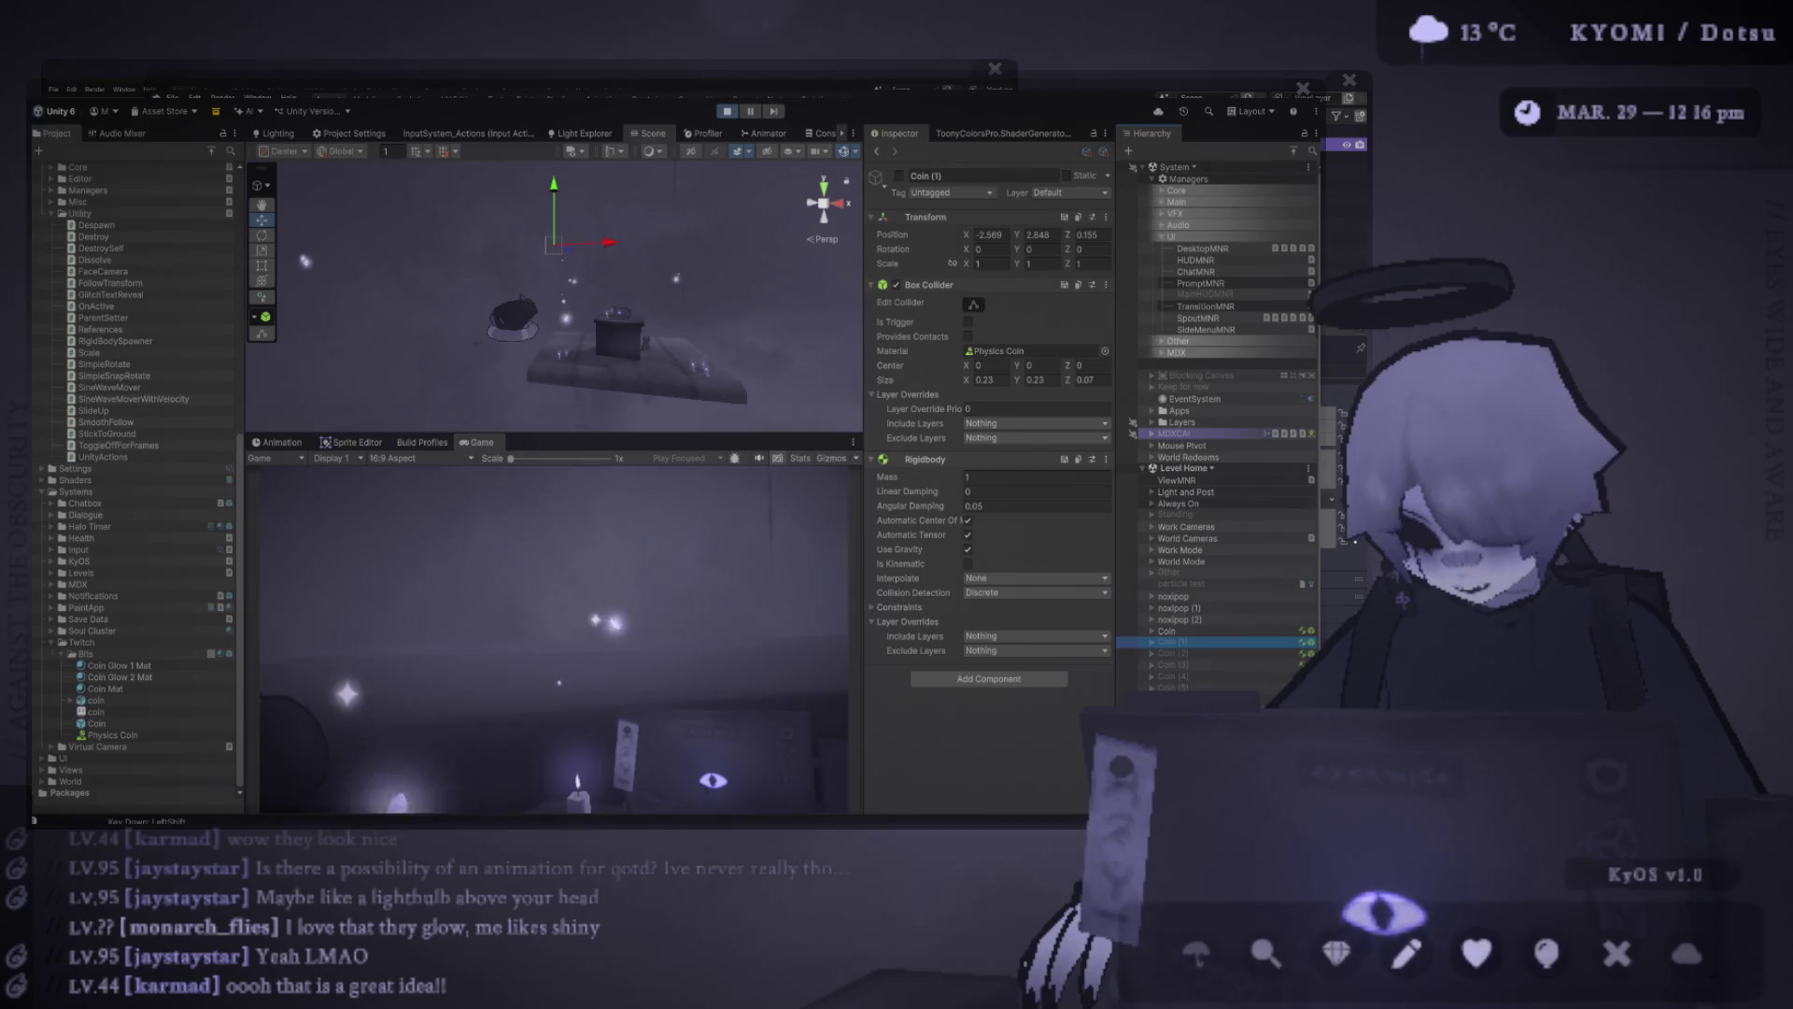
key(v)
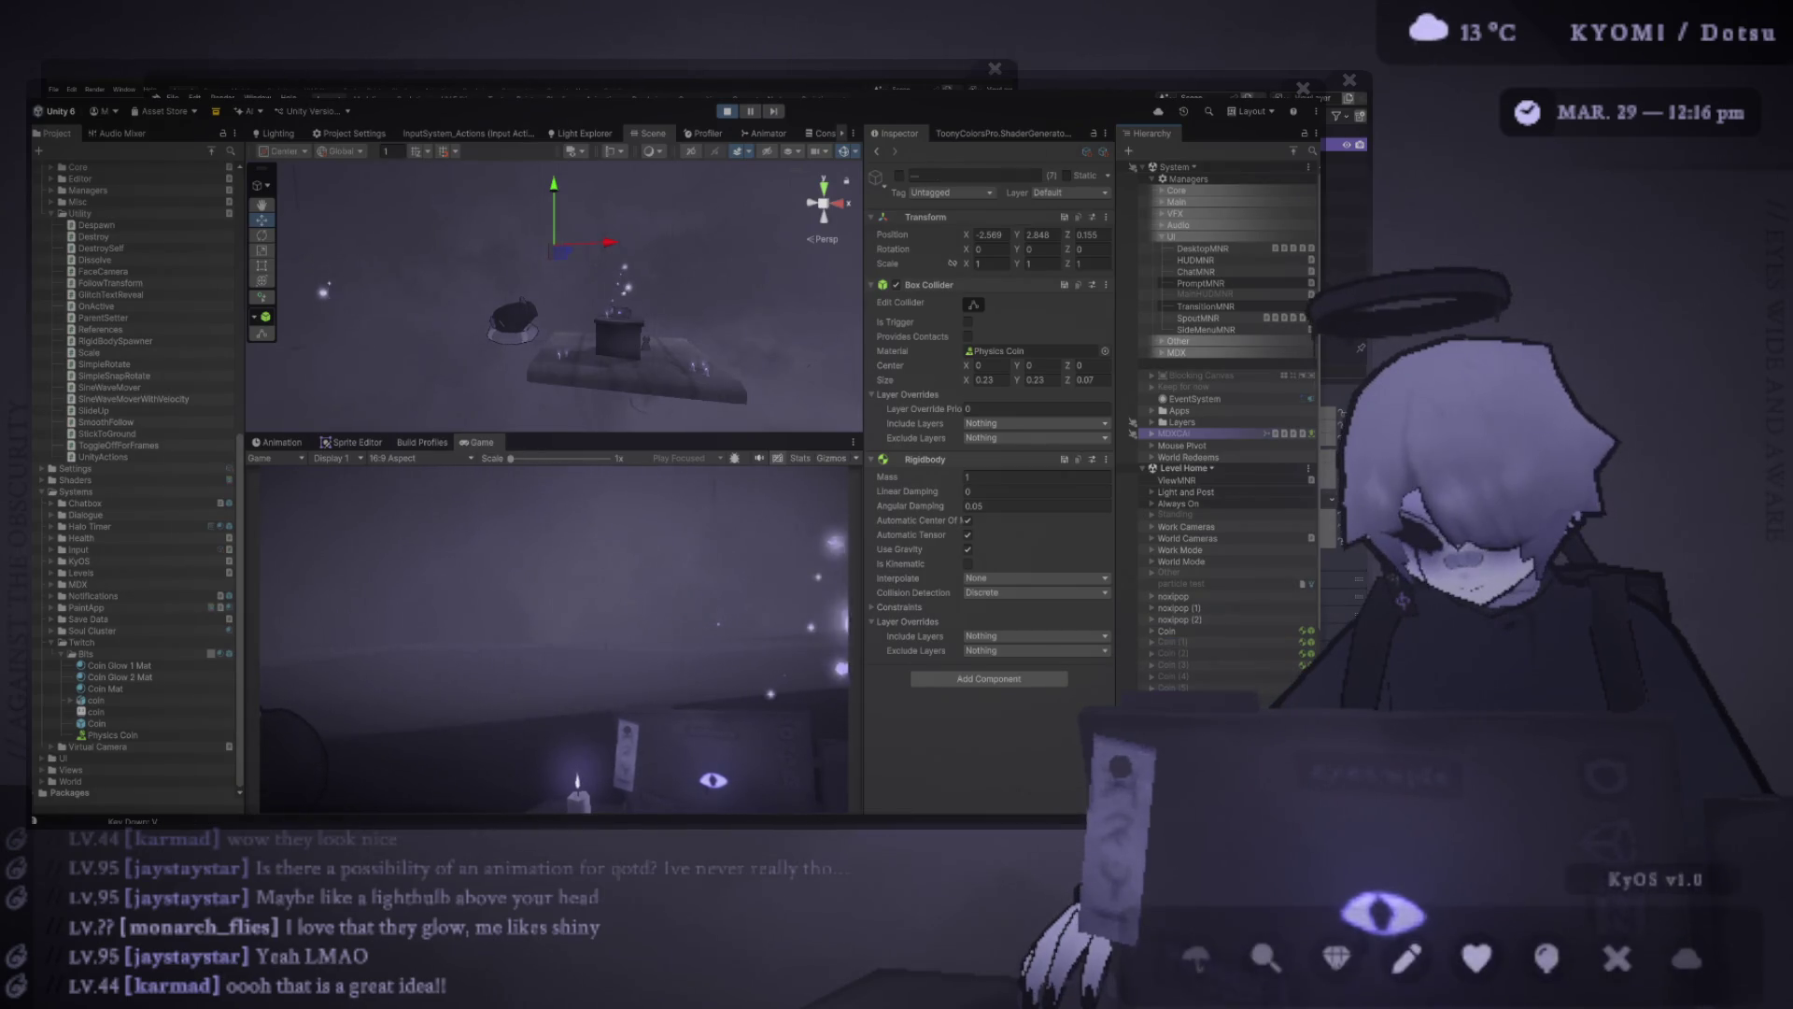
mouse_move(552, 434)
mouse_down()
mouse_move(551, 238)
mouse_move(551, 614)
mouse_up()
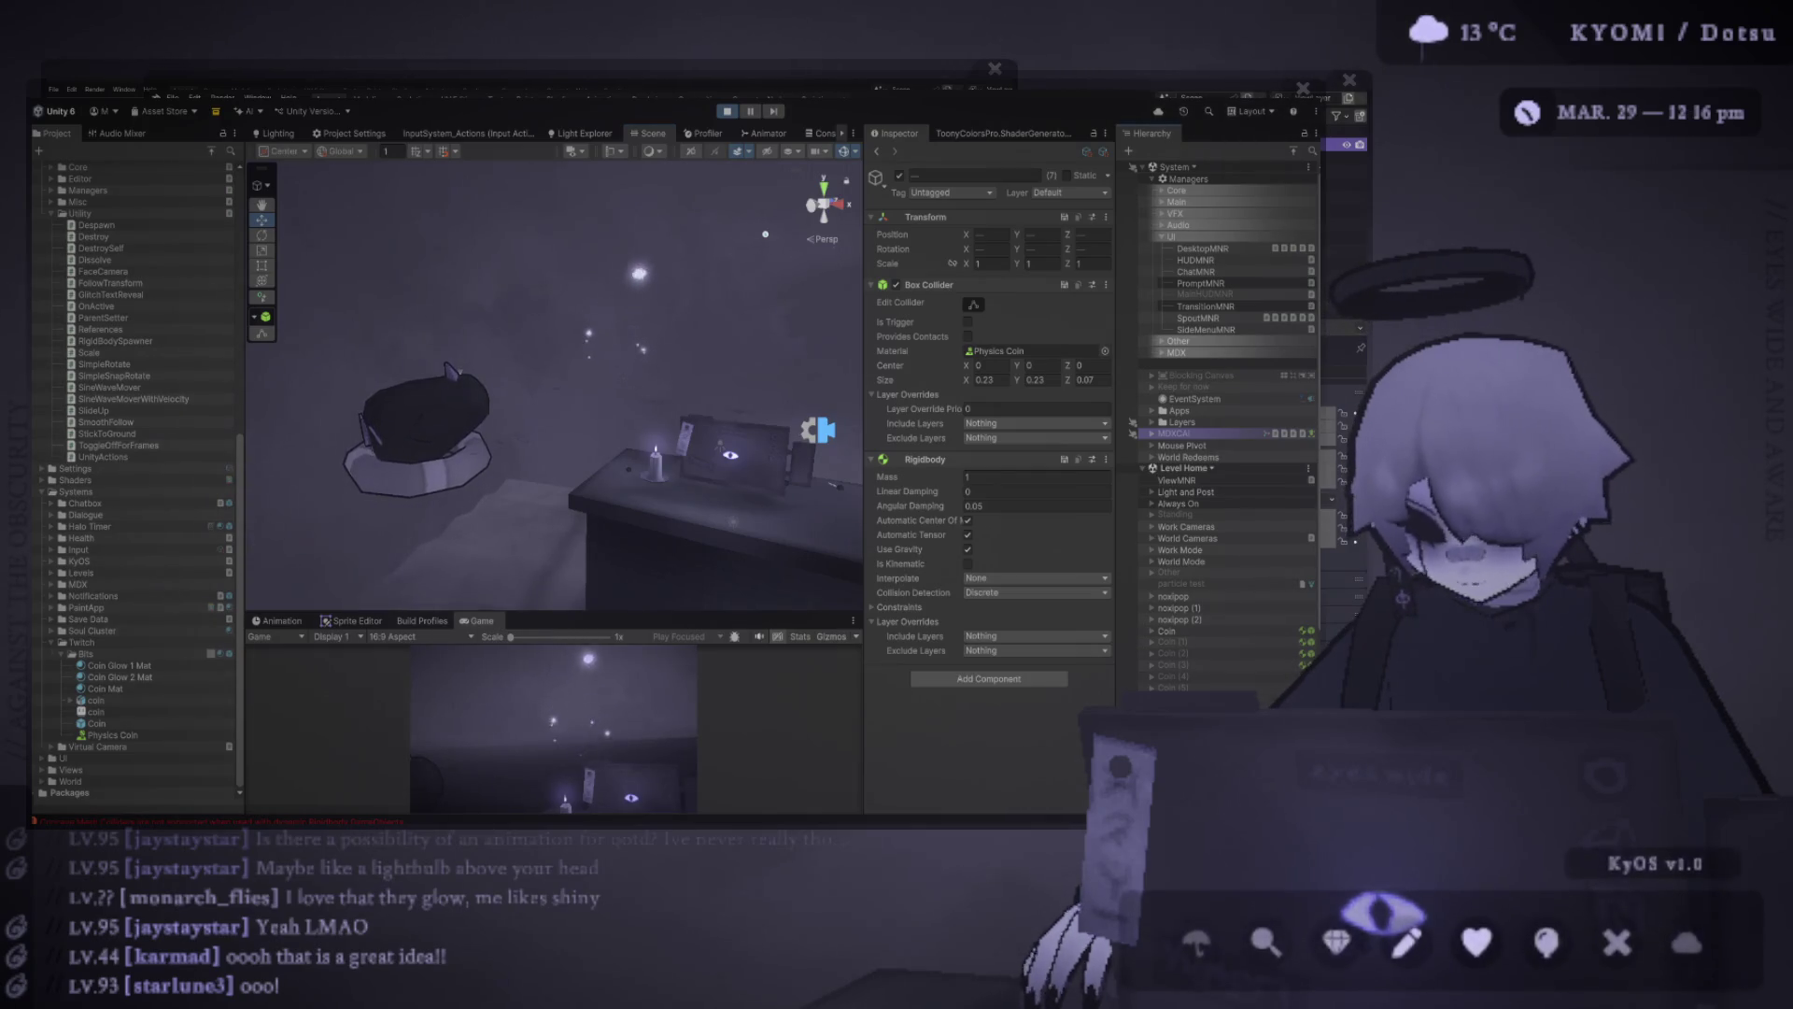
shift+click(1172, 641)
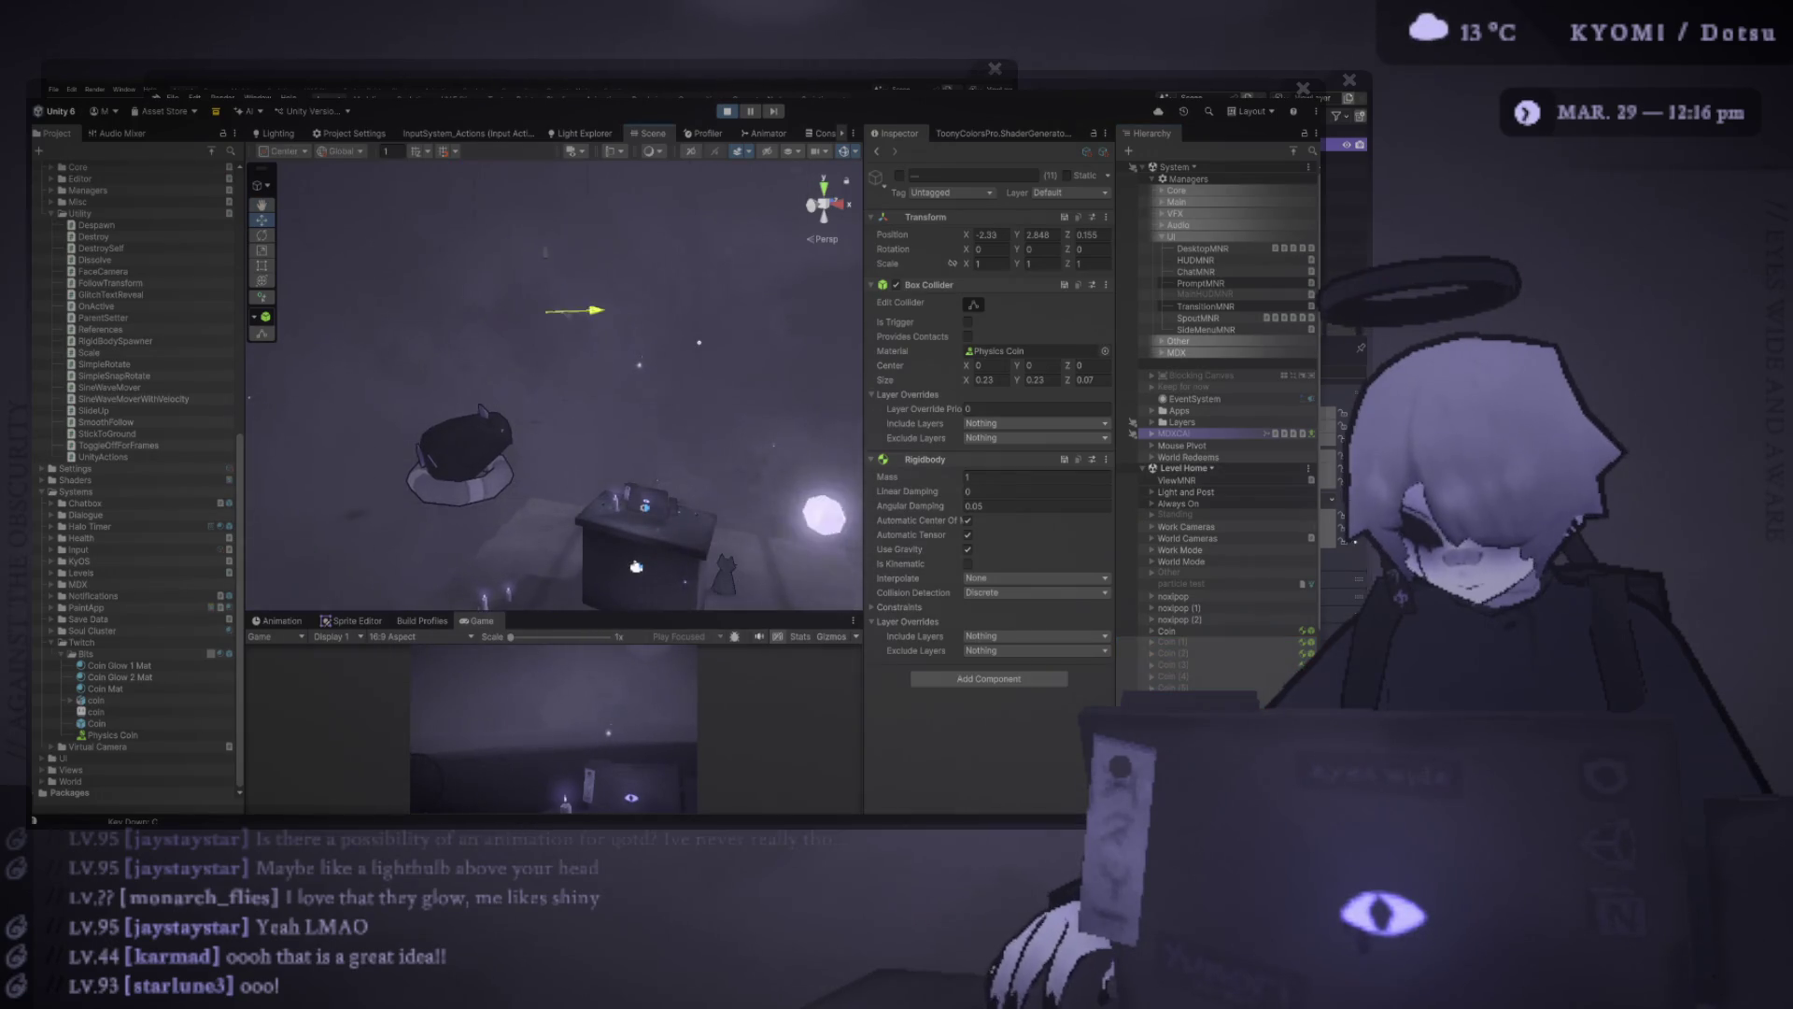
scroll(1224, 420, down, 1)
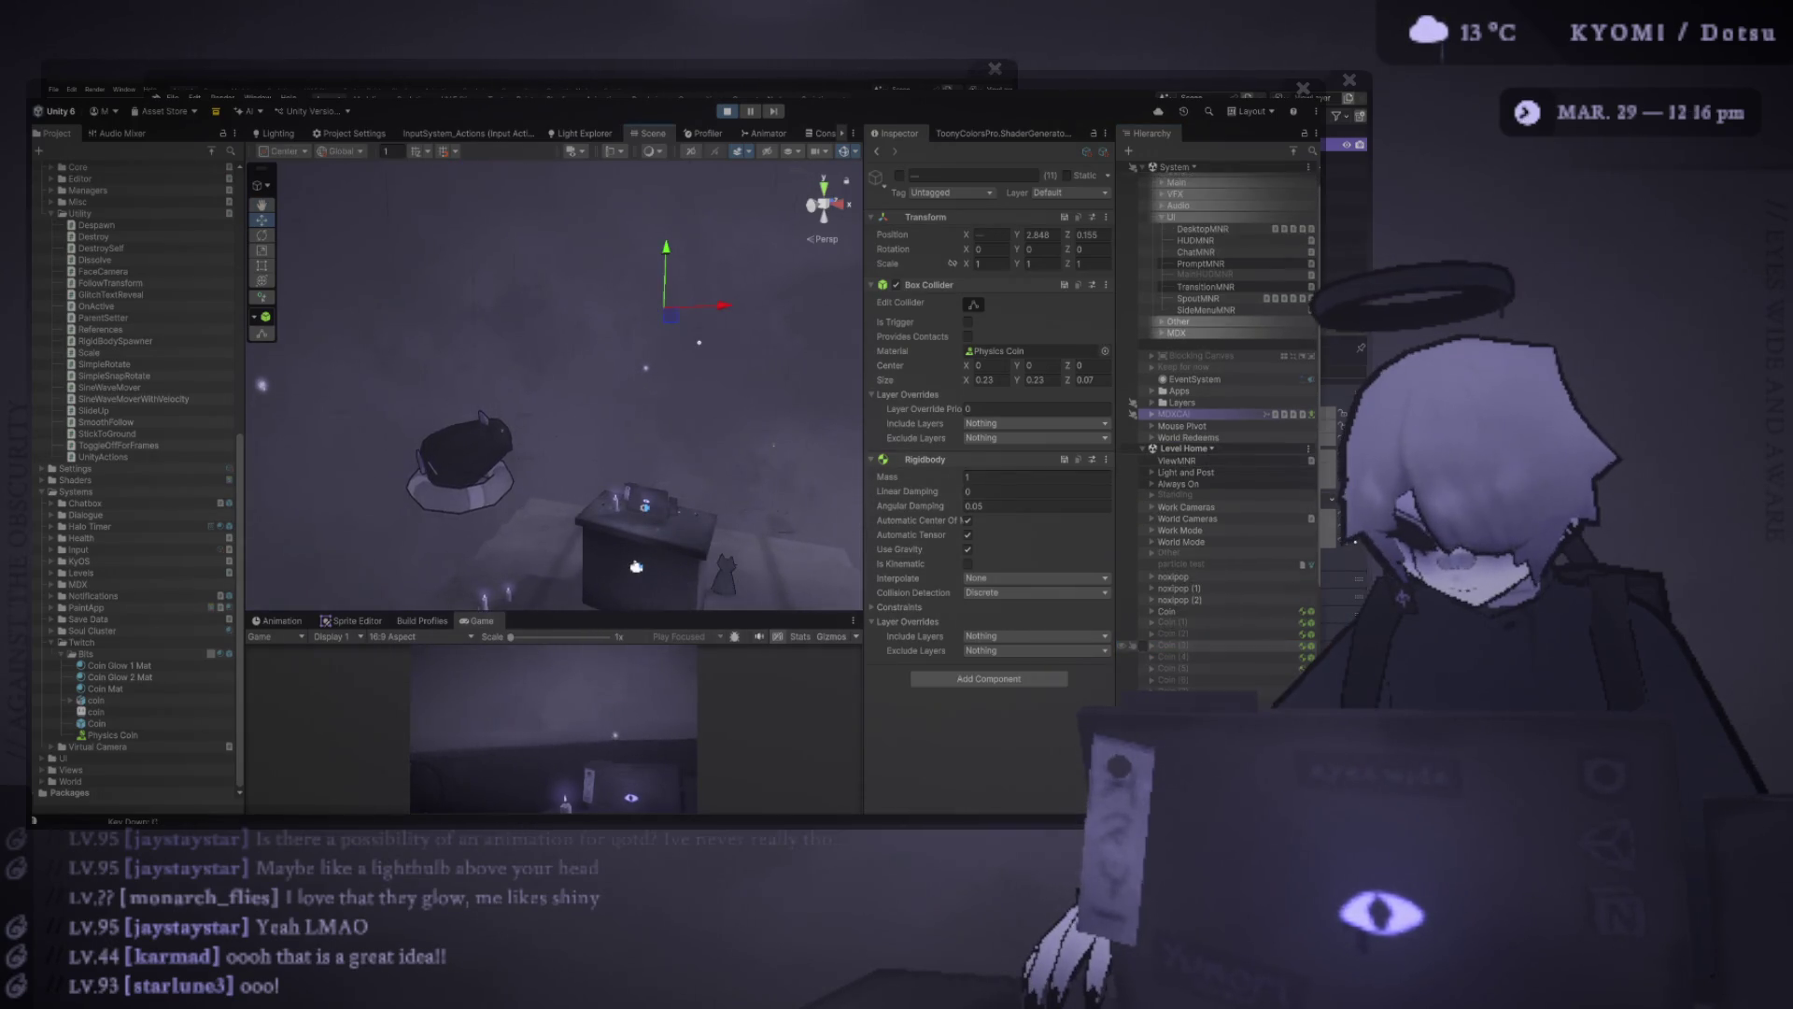
drag(551, 614, 551, 241)
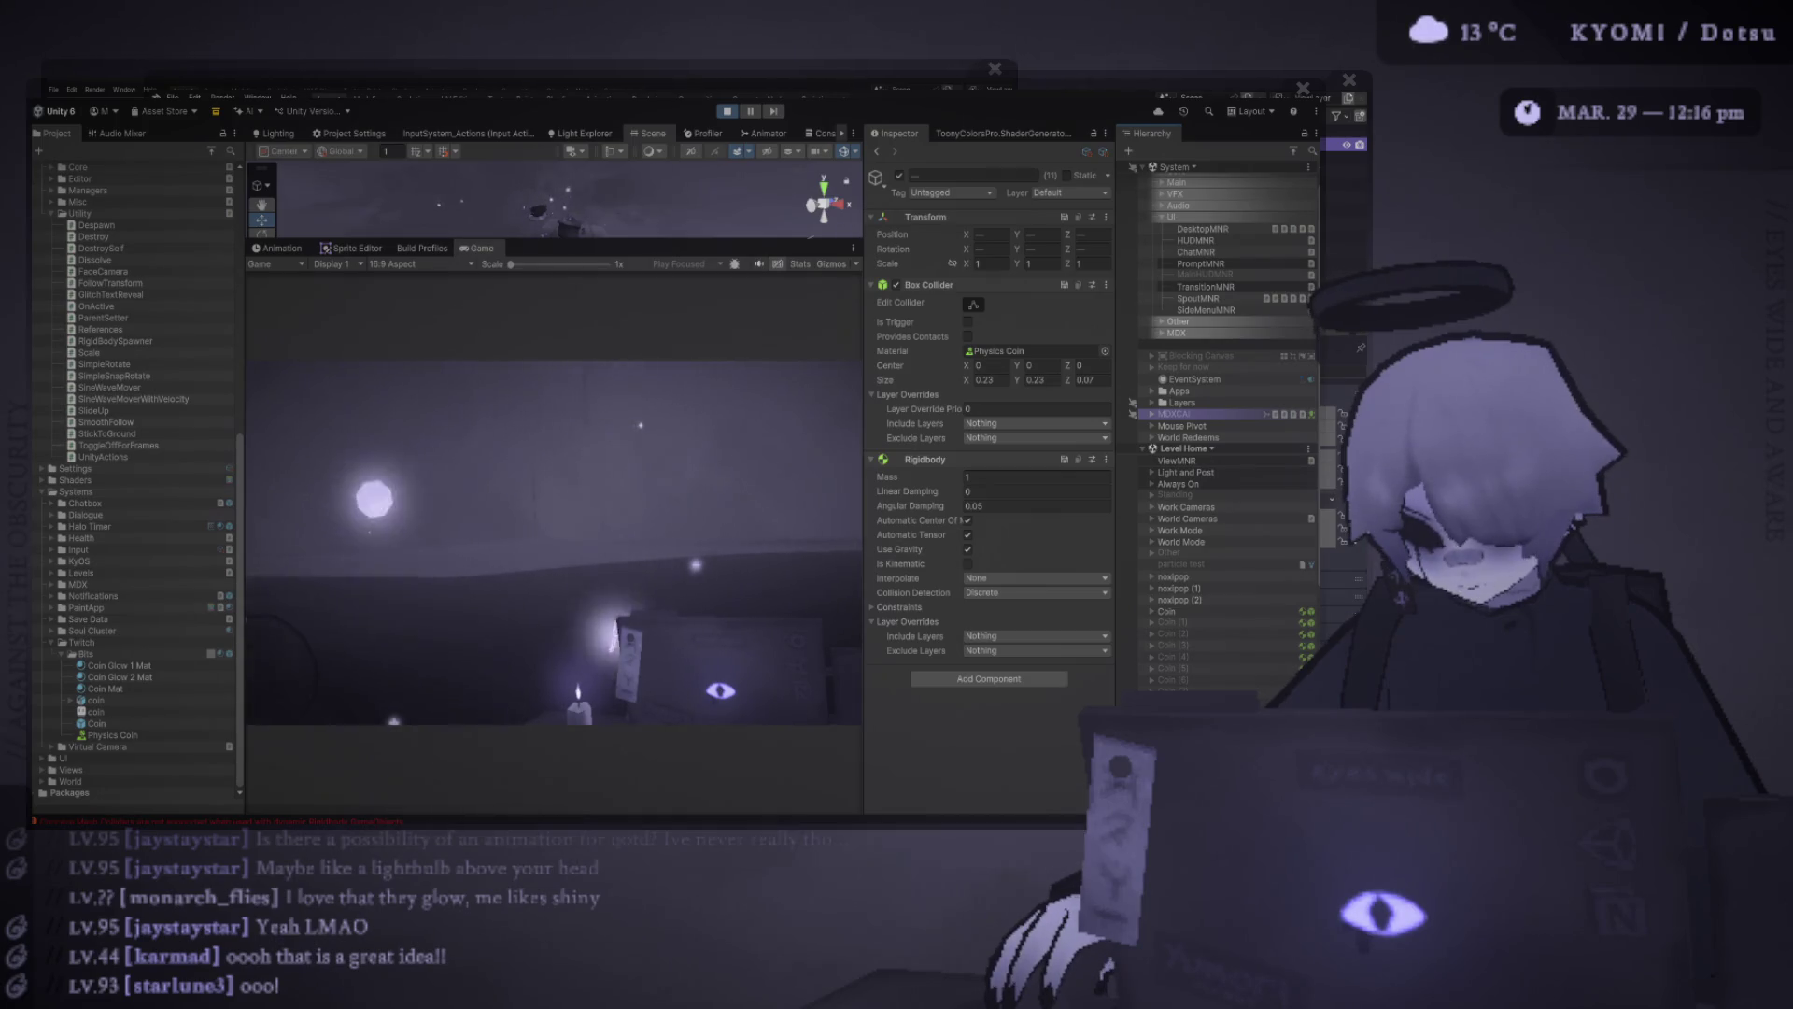
drag(551, 241, 551, 636)
key(v)
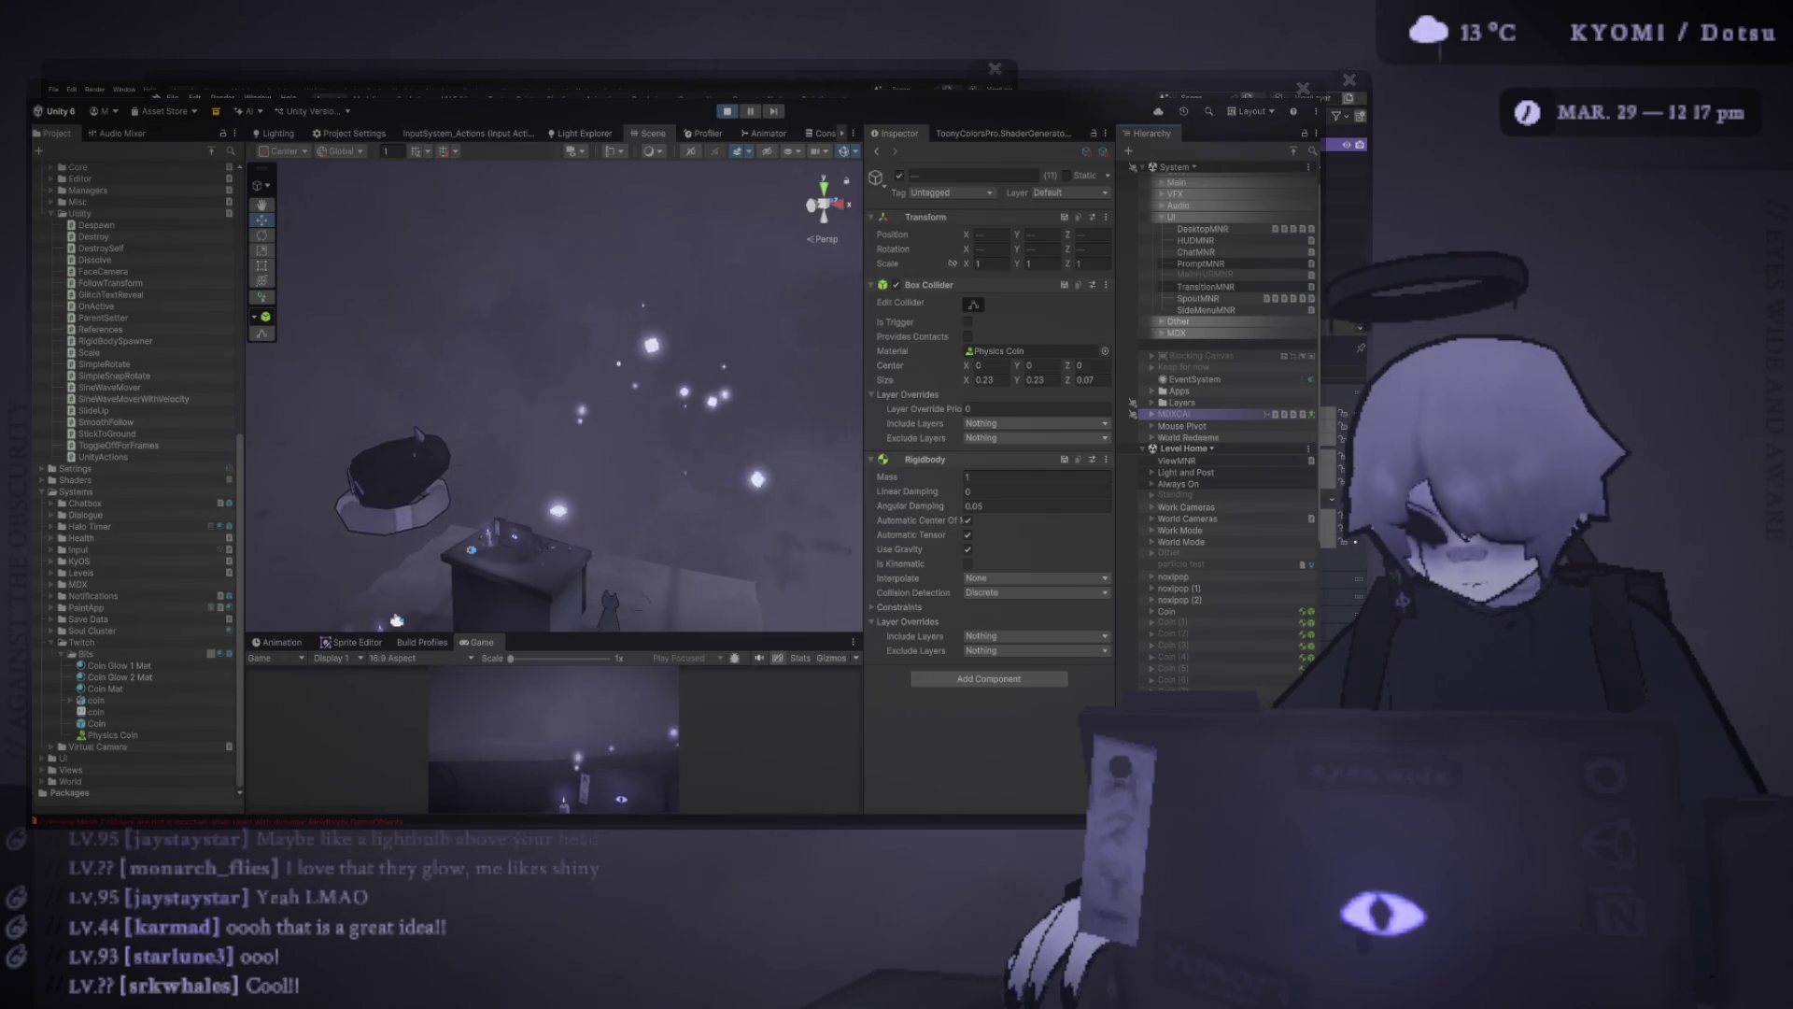
key(v)
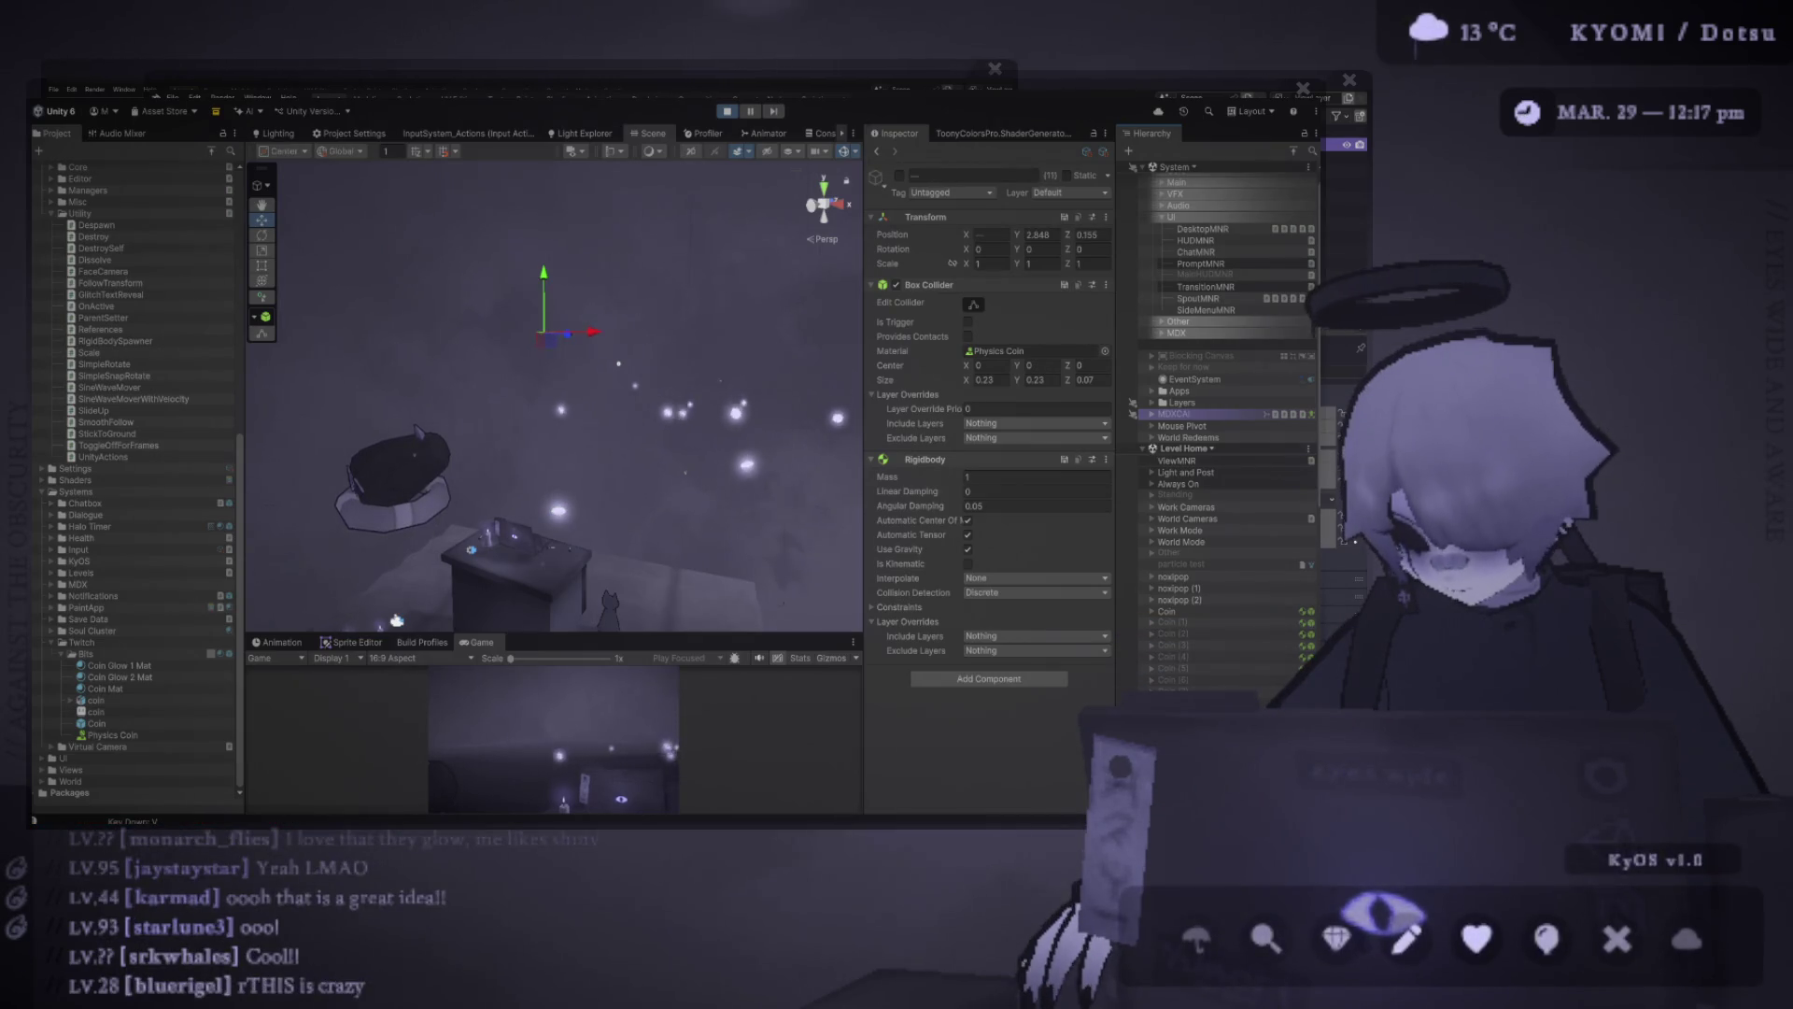
drag(551, 634, 551, 277)
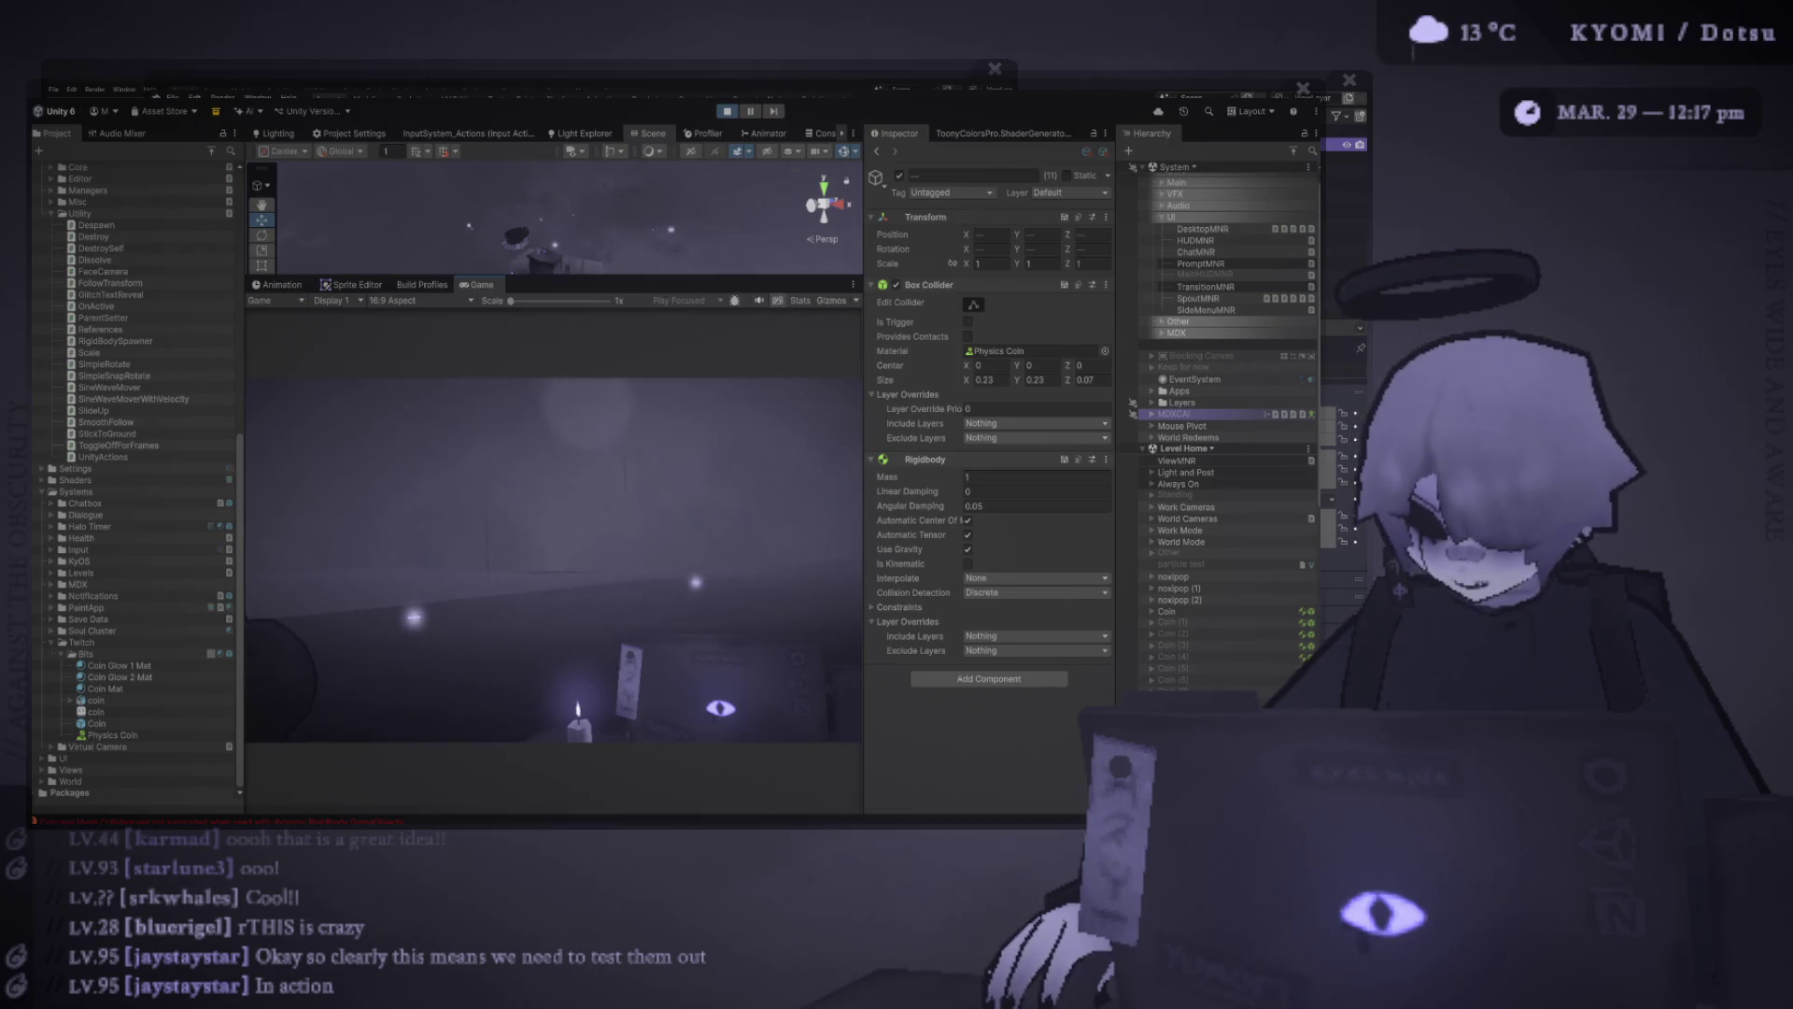
Exit Play mode and select the Coin's P Sparkles emitter in the Hierarchy
drag(551, 278, 551, 658)
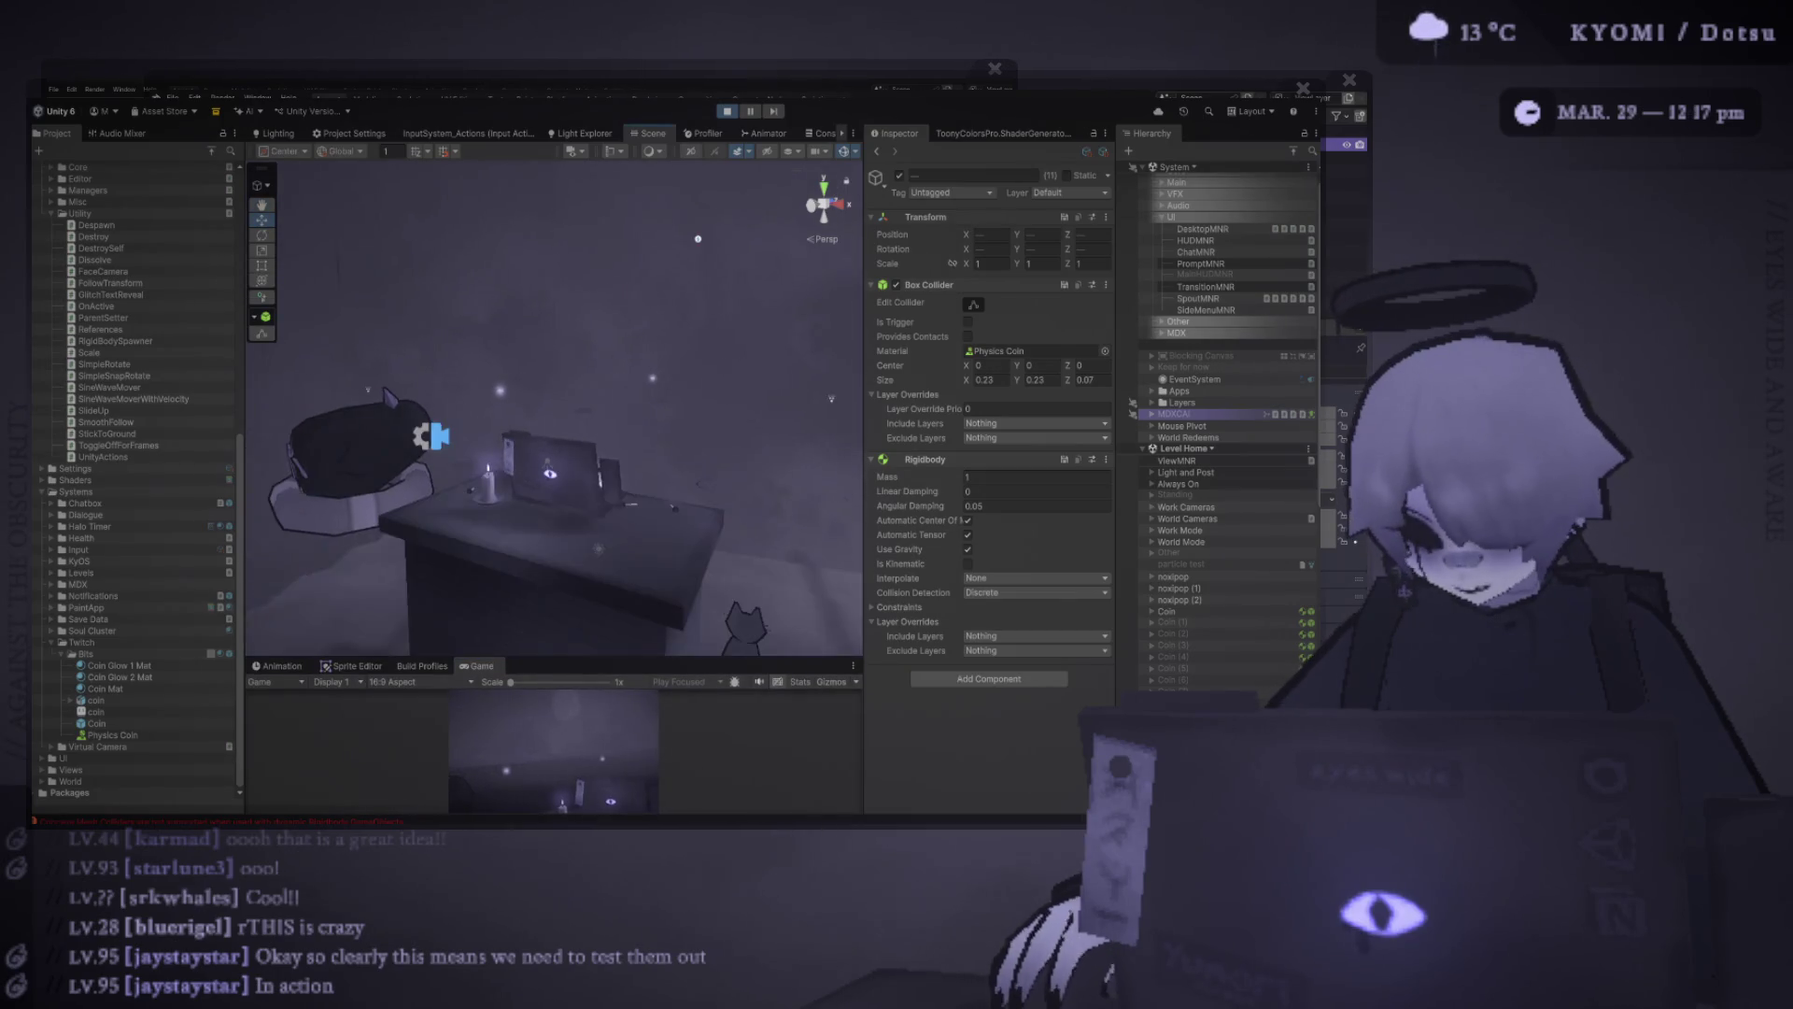
drag(551, 659, 551, 212)
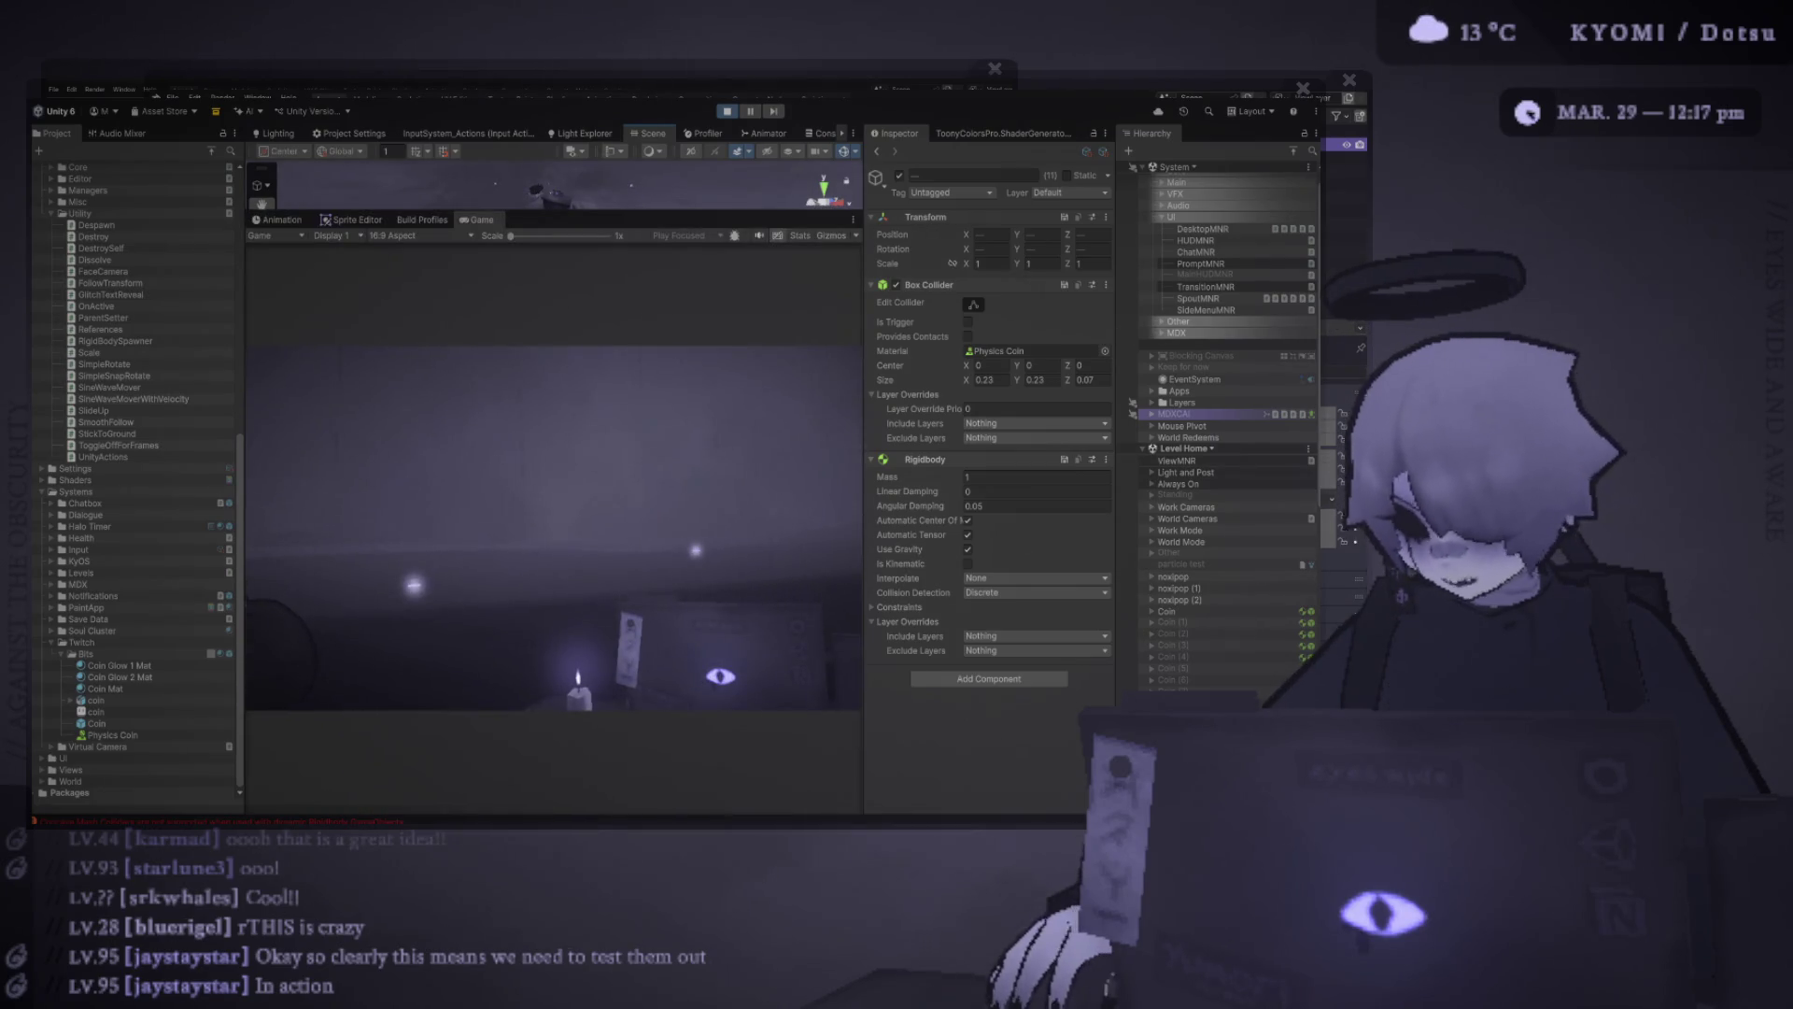
key(ctrl+p)
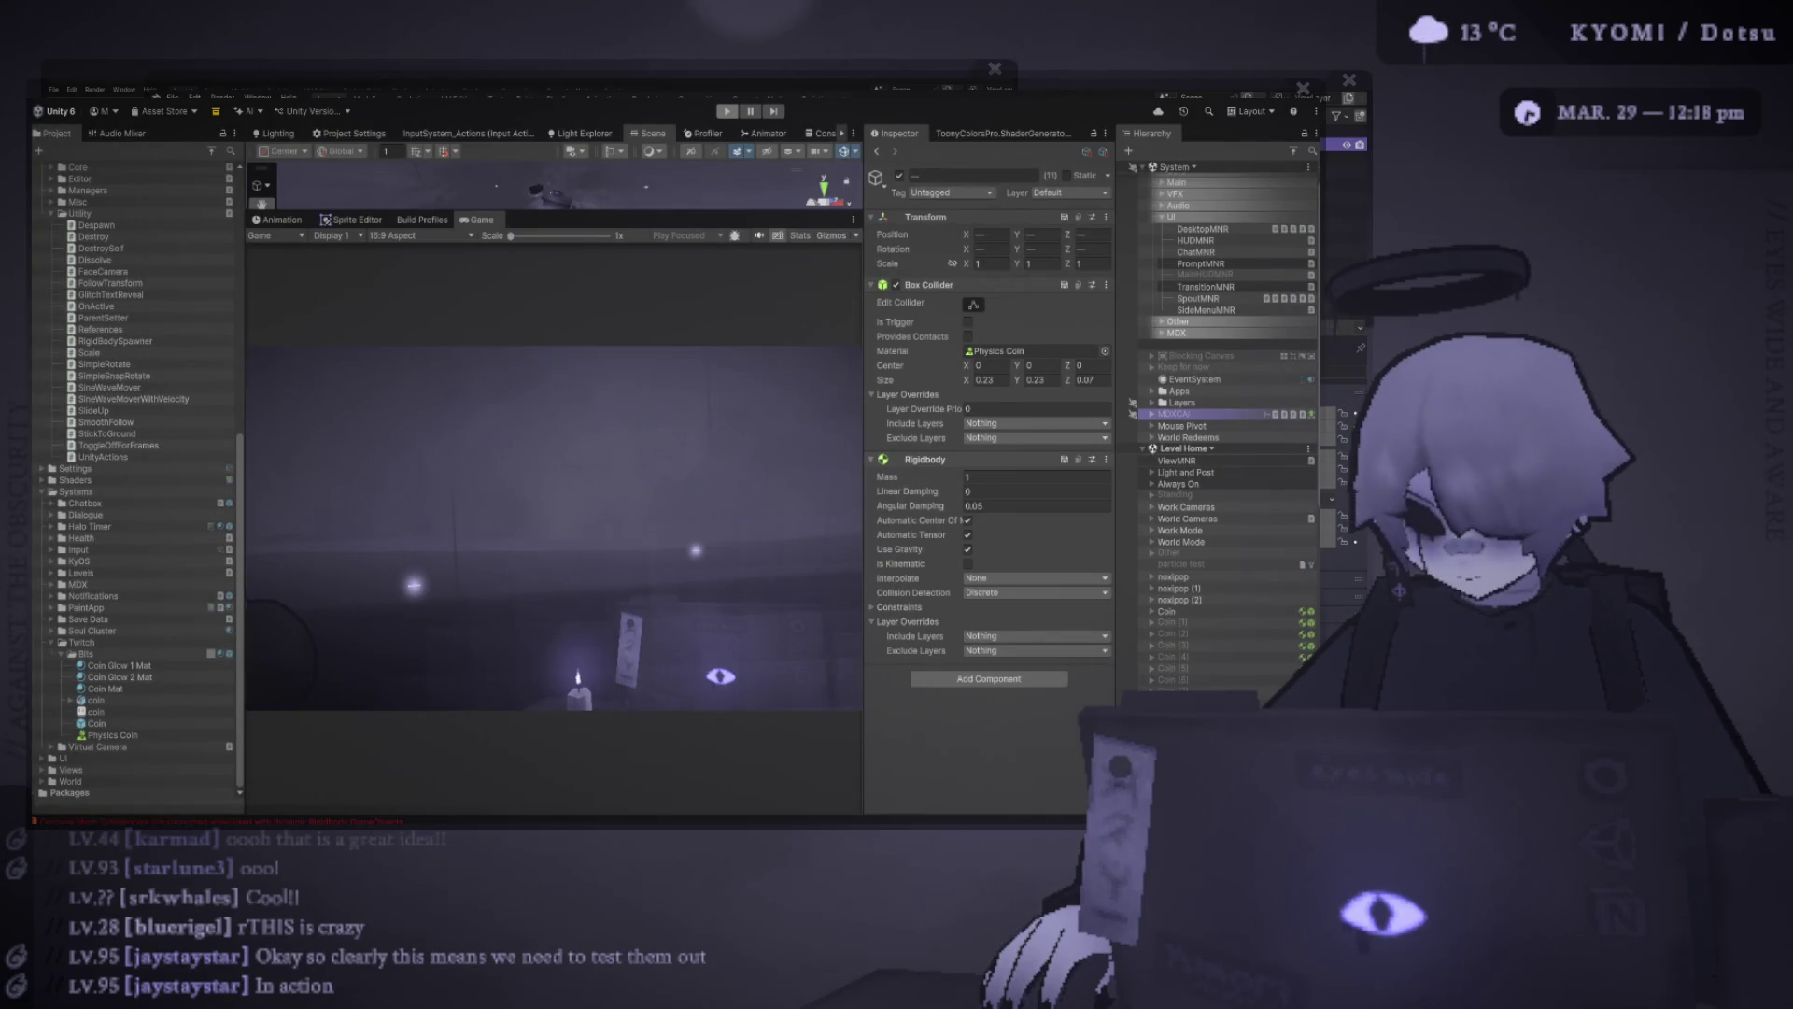
click(1190, 665)
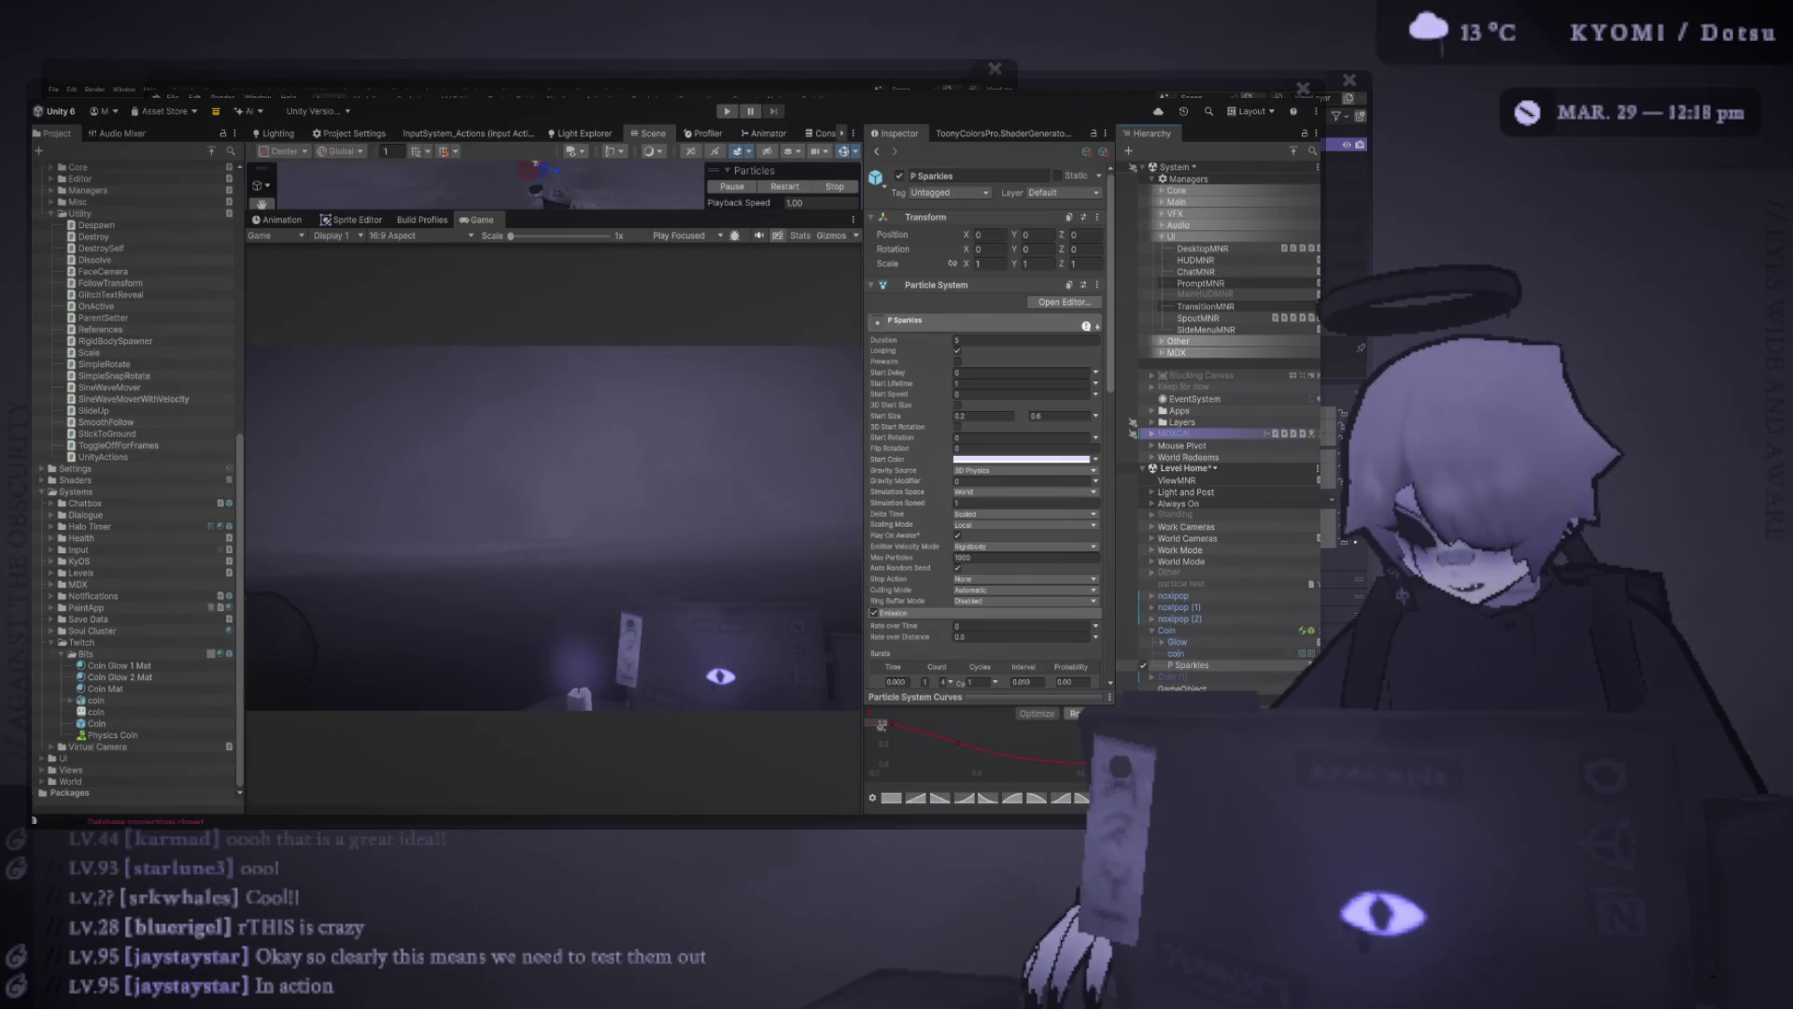
Drag the Coin's green Y arrow down to Position Y 1.15
click(1167, 630)
drag(525, 209, 513, 503)
drag(534, 191, 535, 298)
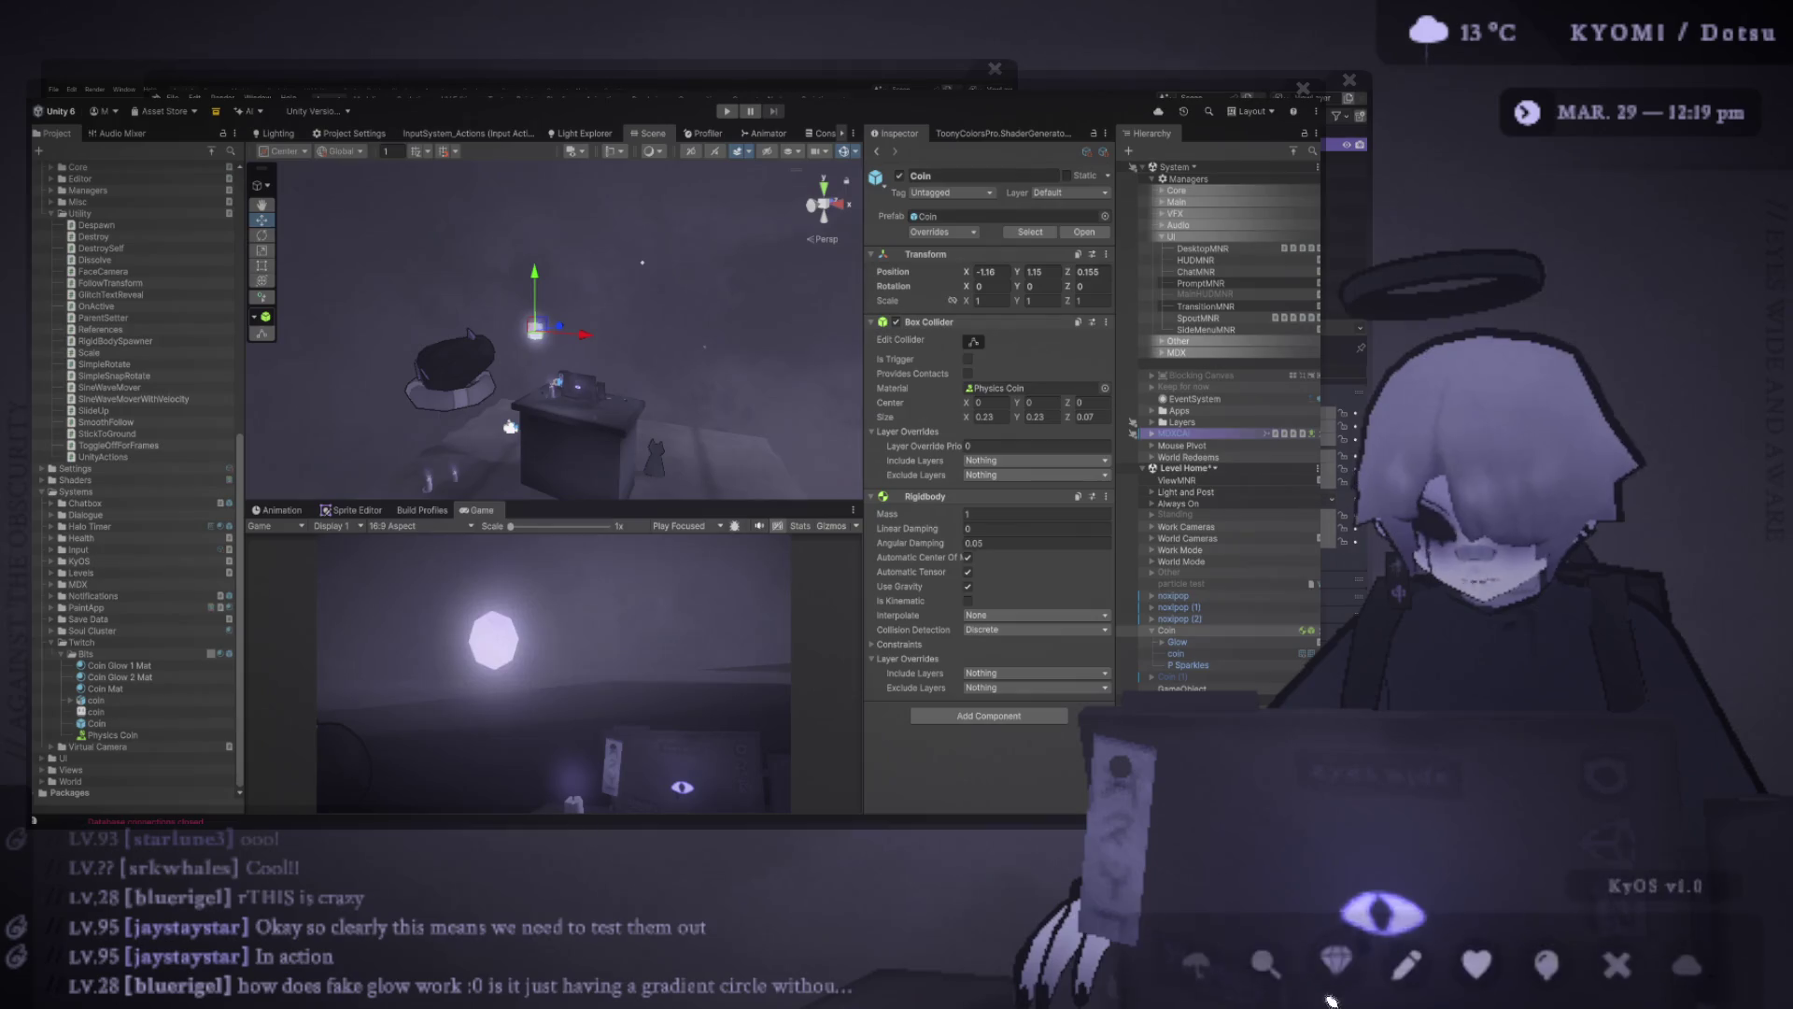
click(1406, 939)
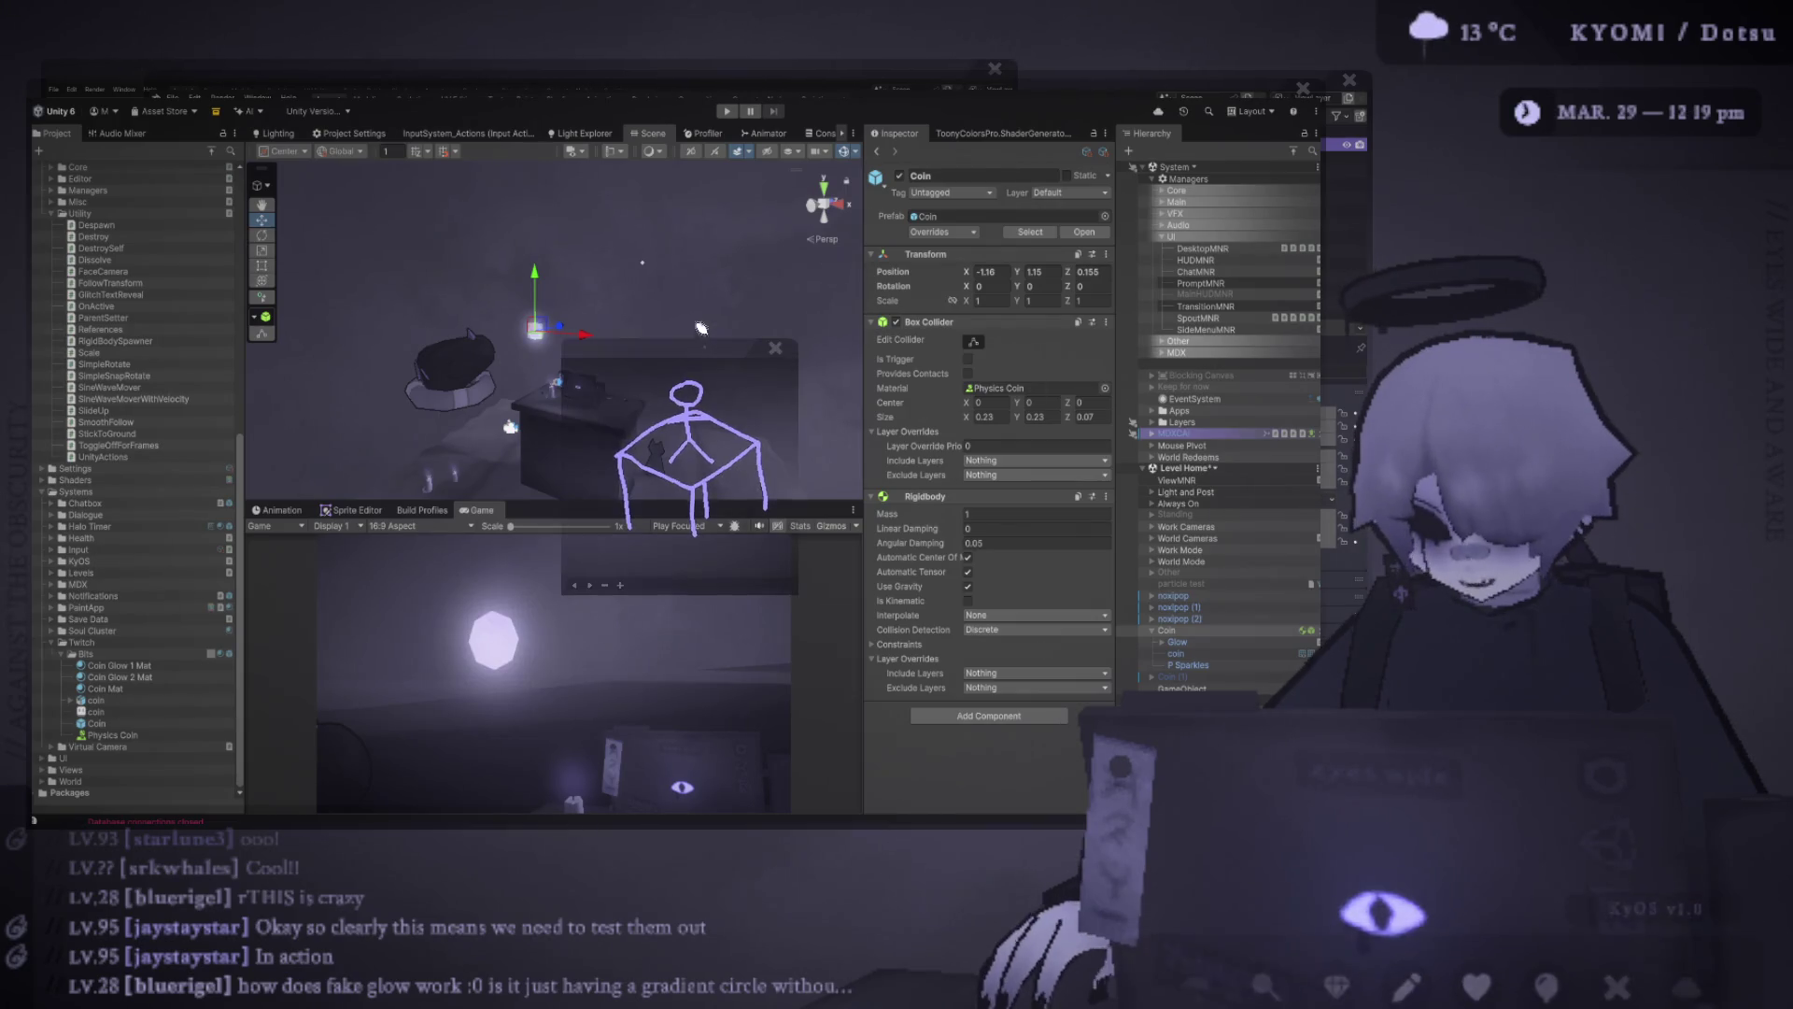
Move the KyOS sketch window over the scene and draw explanatory strokes on a blank canvas
drag(677, 343, 553, 253)
scroll(553, 252, up, 3)
scroll(533, 248, up, 3)
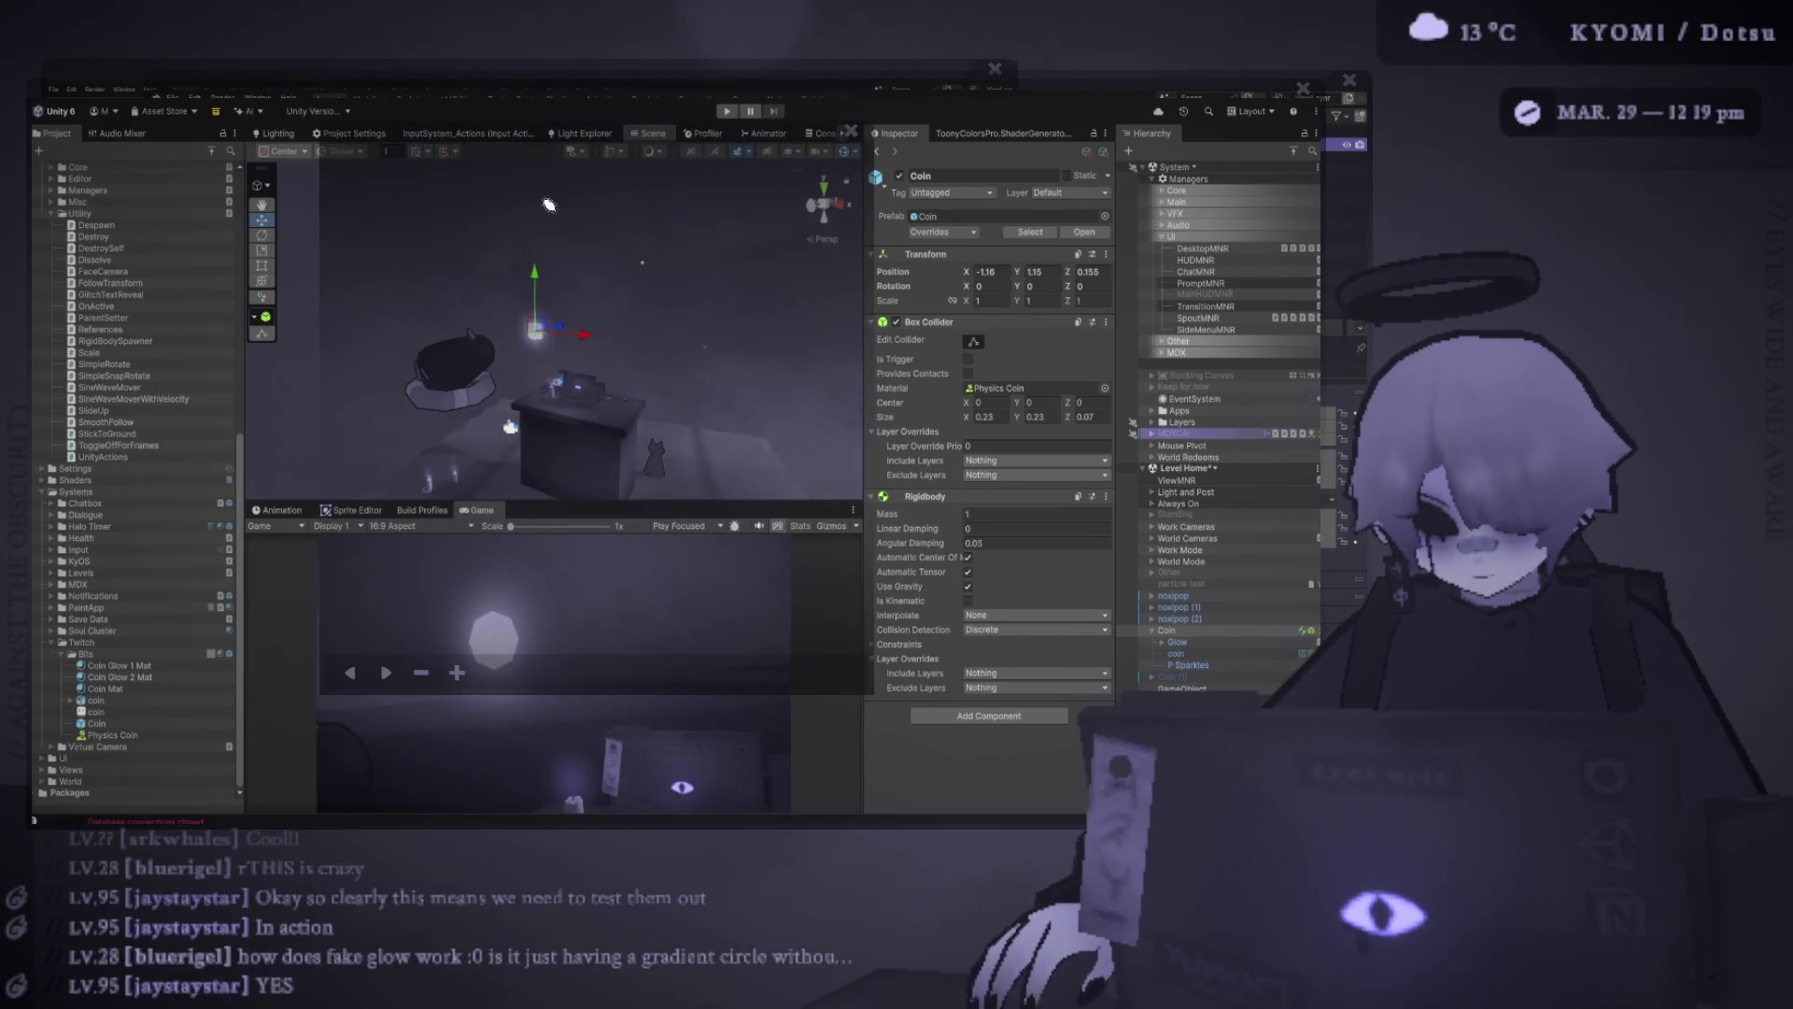
click(458, 665)
drag(377, 252, 766, 259)
drag(415, 314, 755, 318)
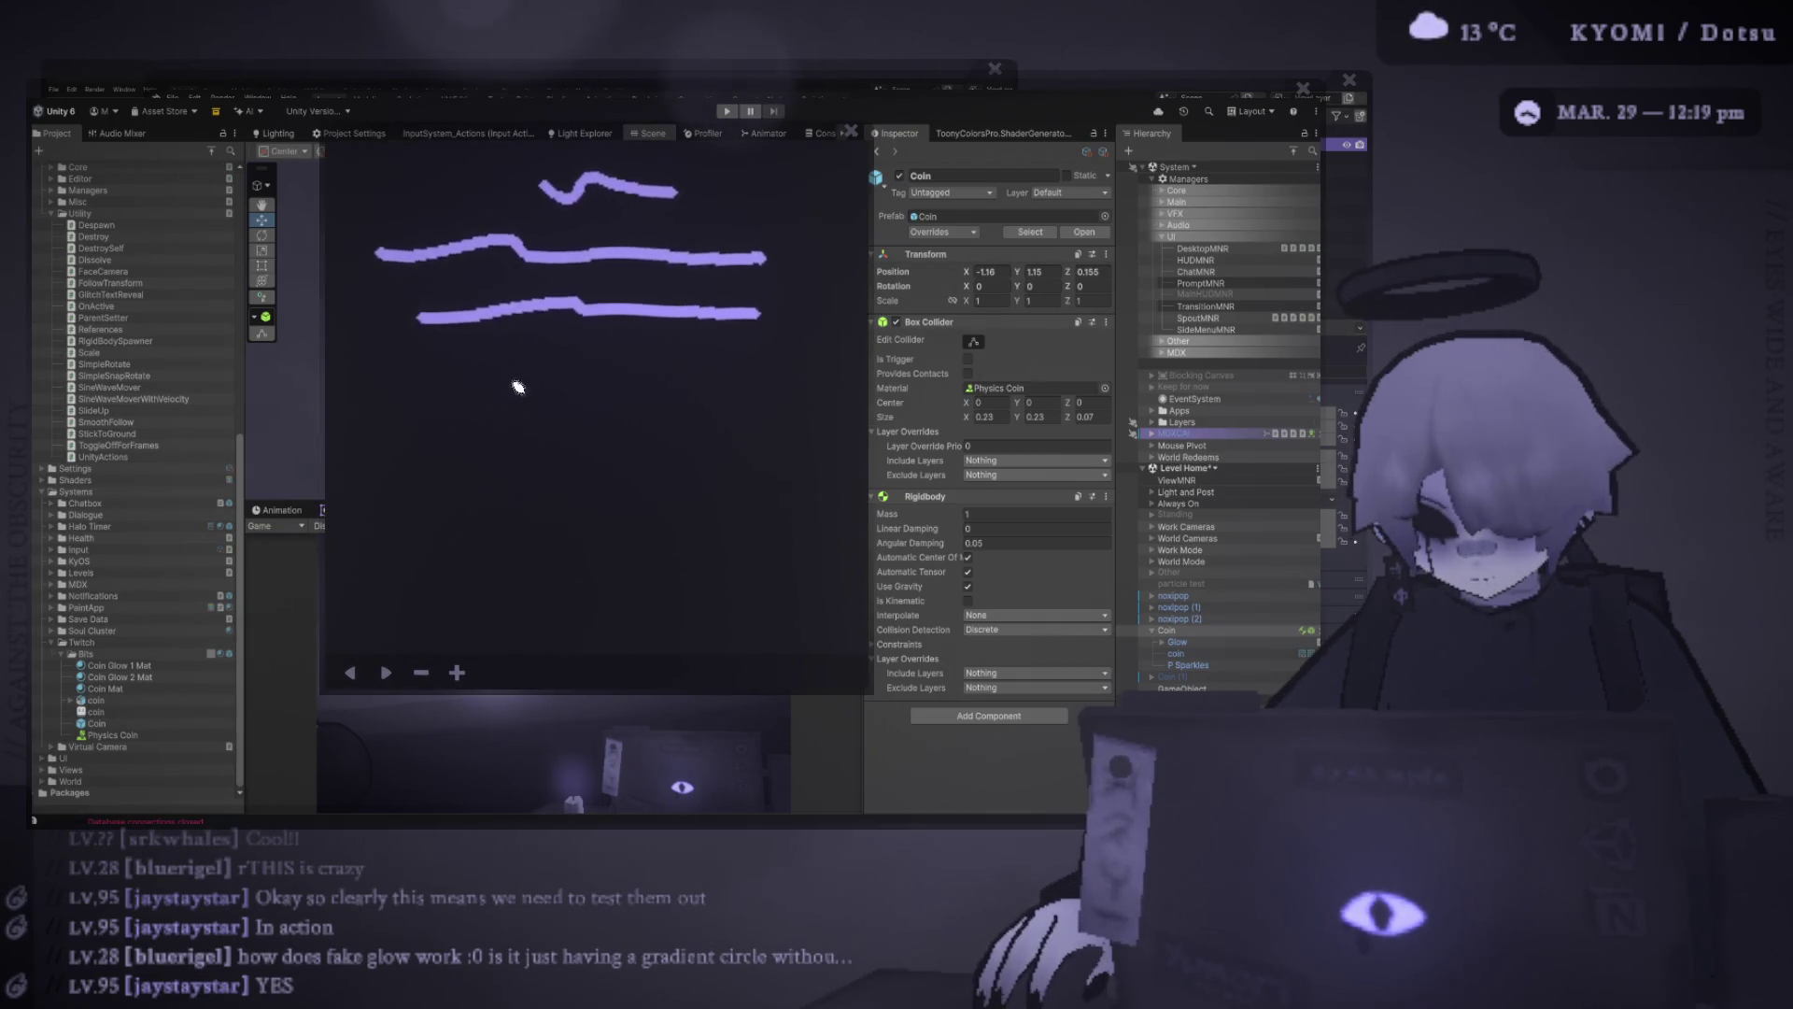
drag(514, 454, 701, 438)
drag(408, 516, 725, 516)
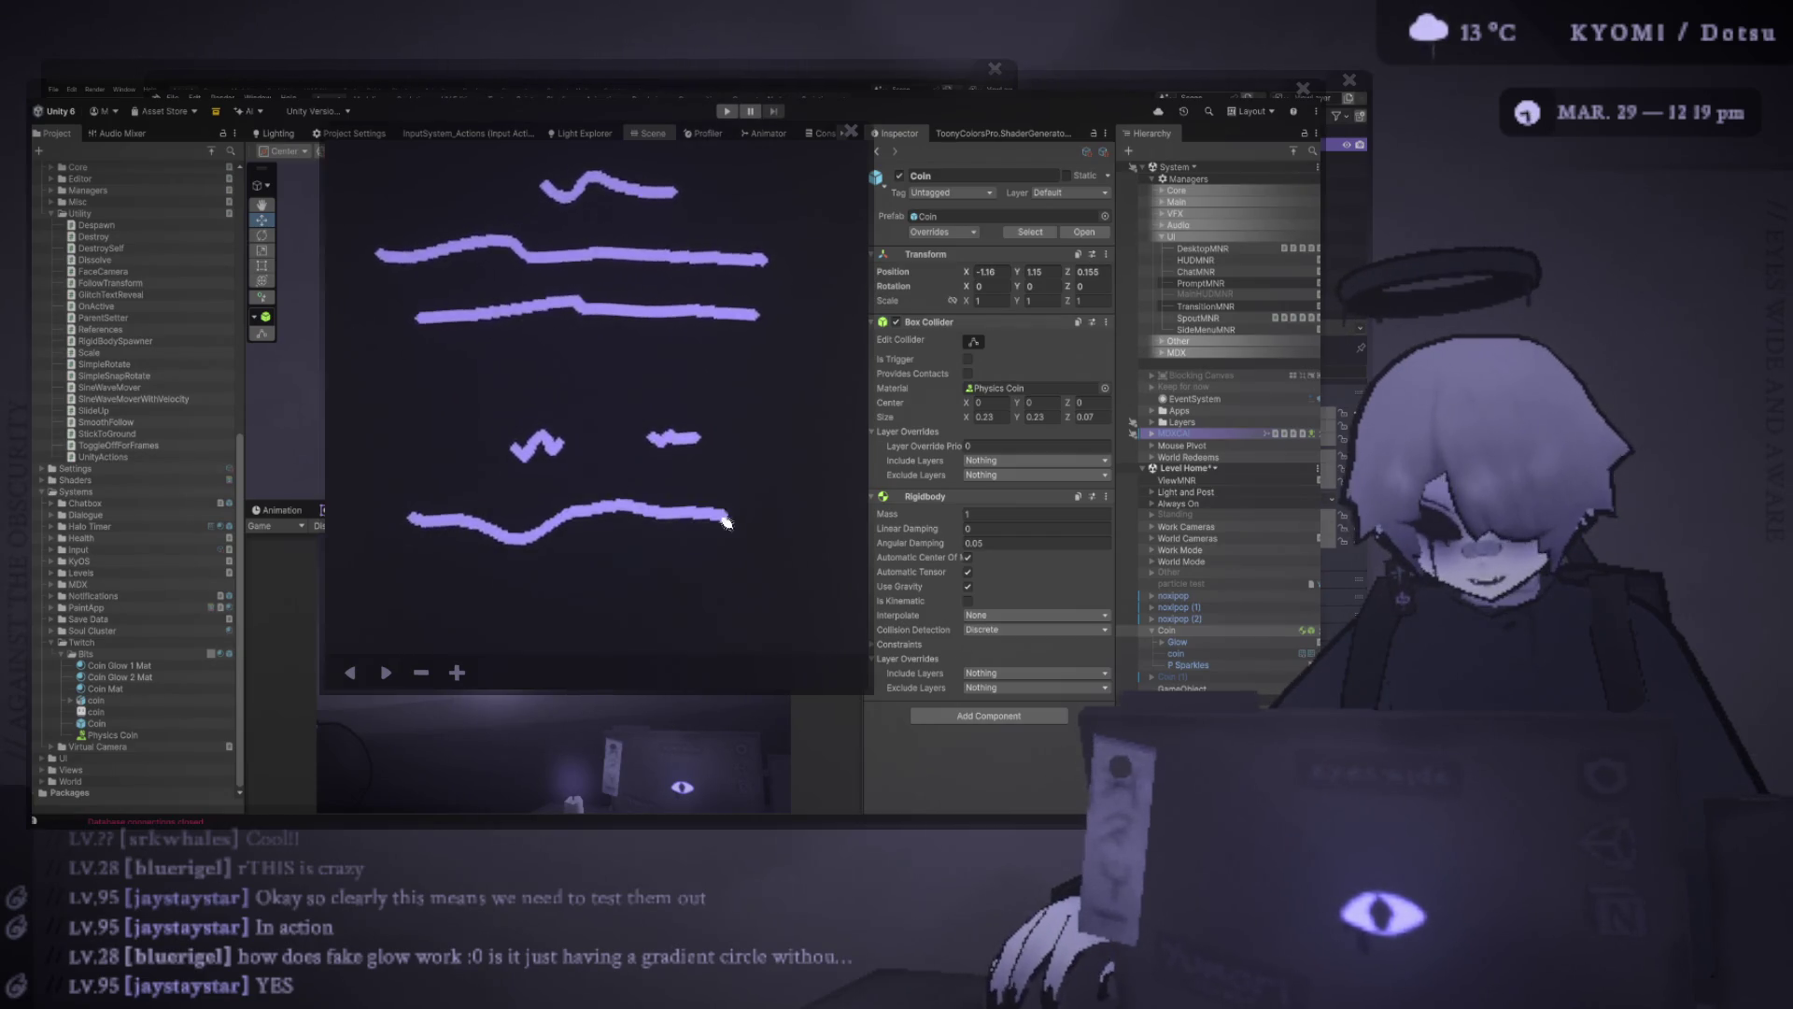
drag(439, 570, 779, 584)
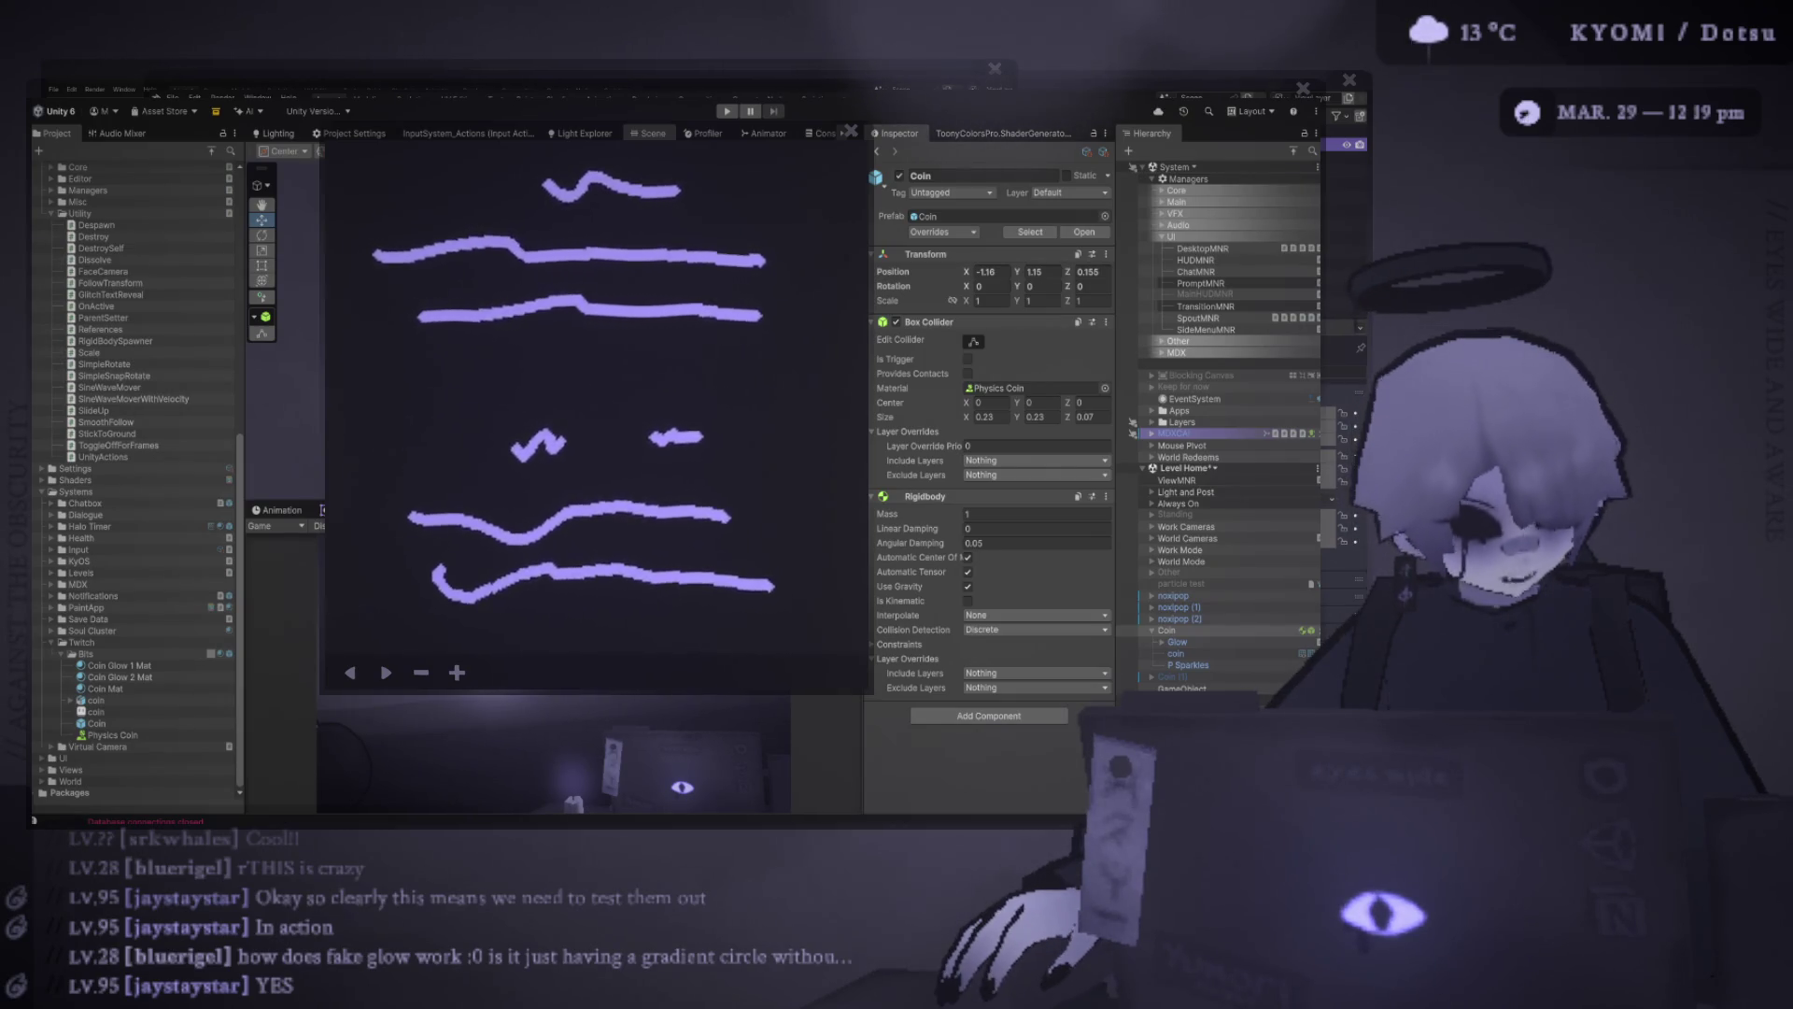
Reposition the sketch window, outline lower and upper speech bubbles, and orbit toward the Coin
drag(619, 352, 493, 273)
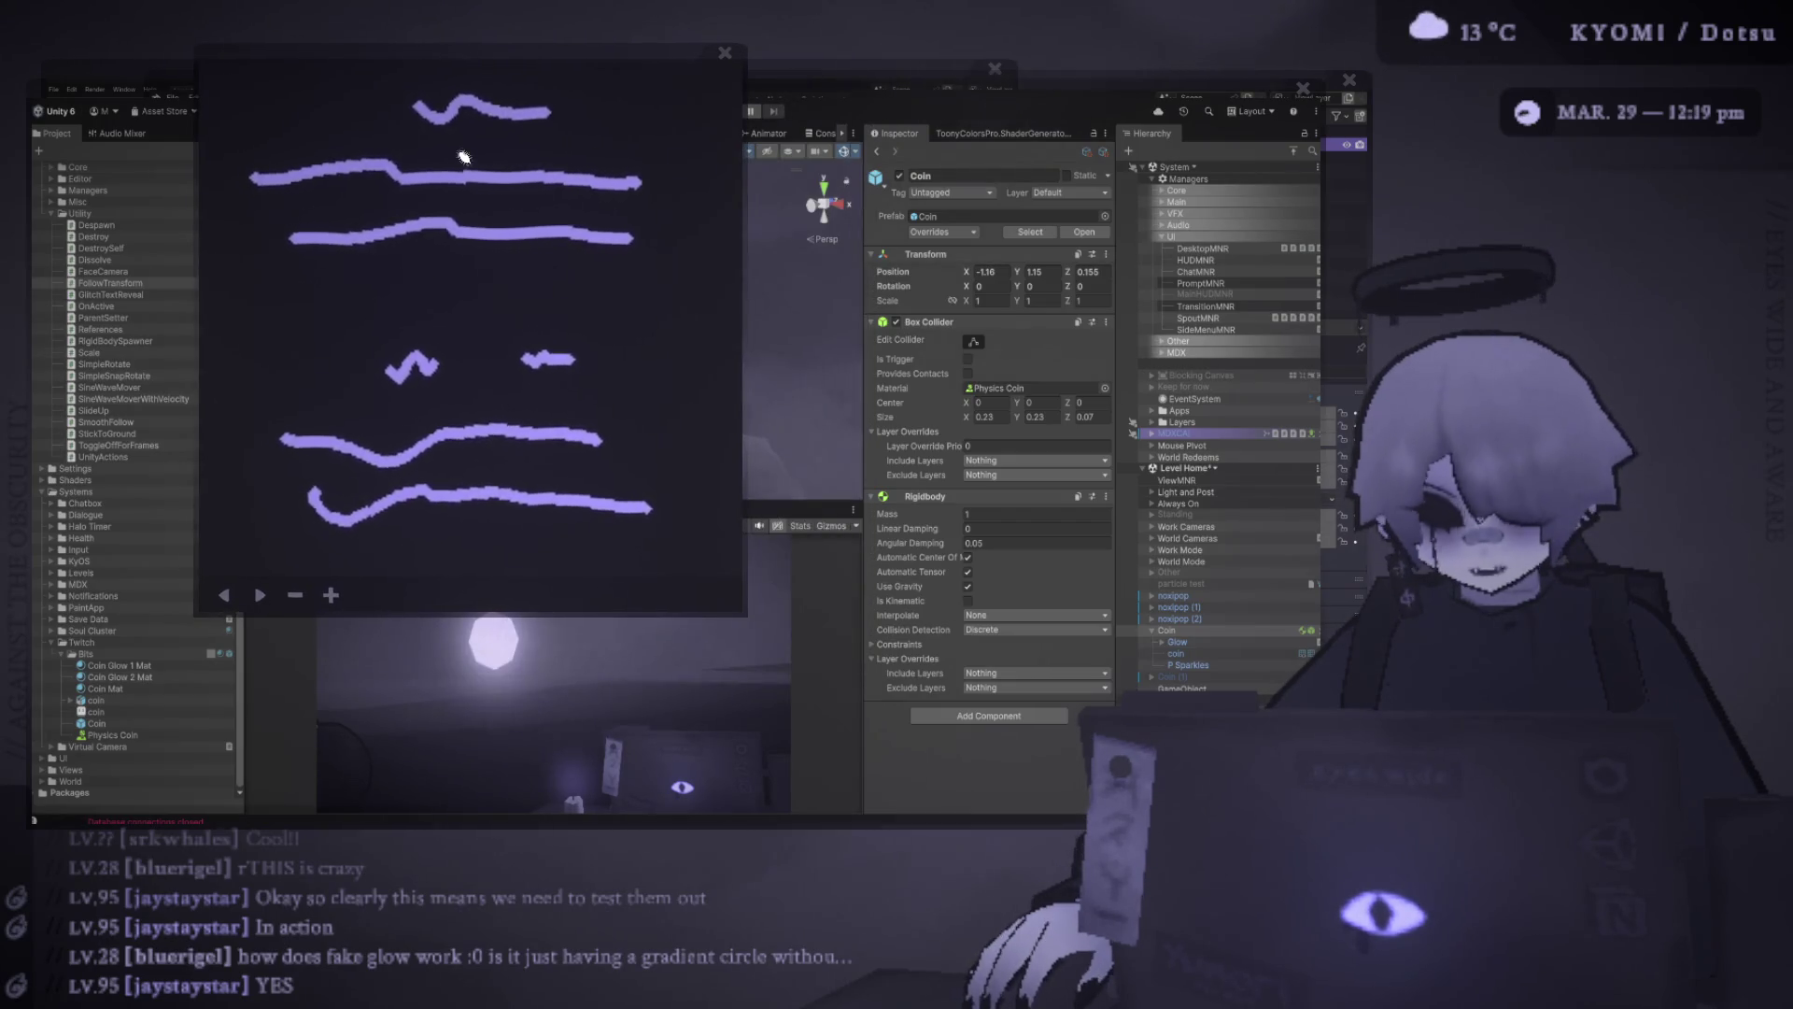
drag(524, 68, 549, 288)
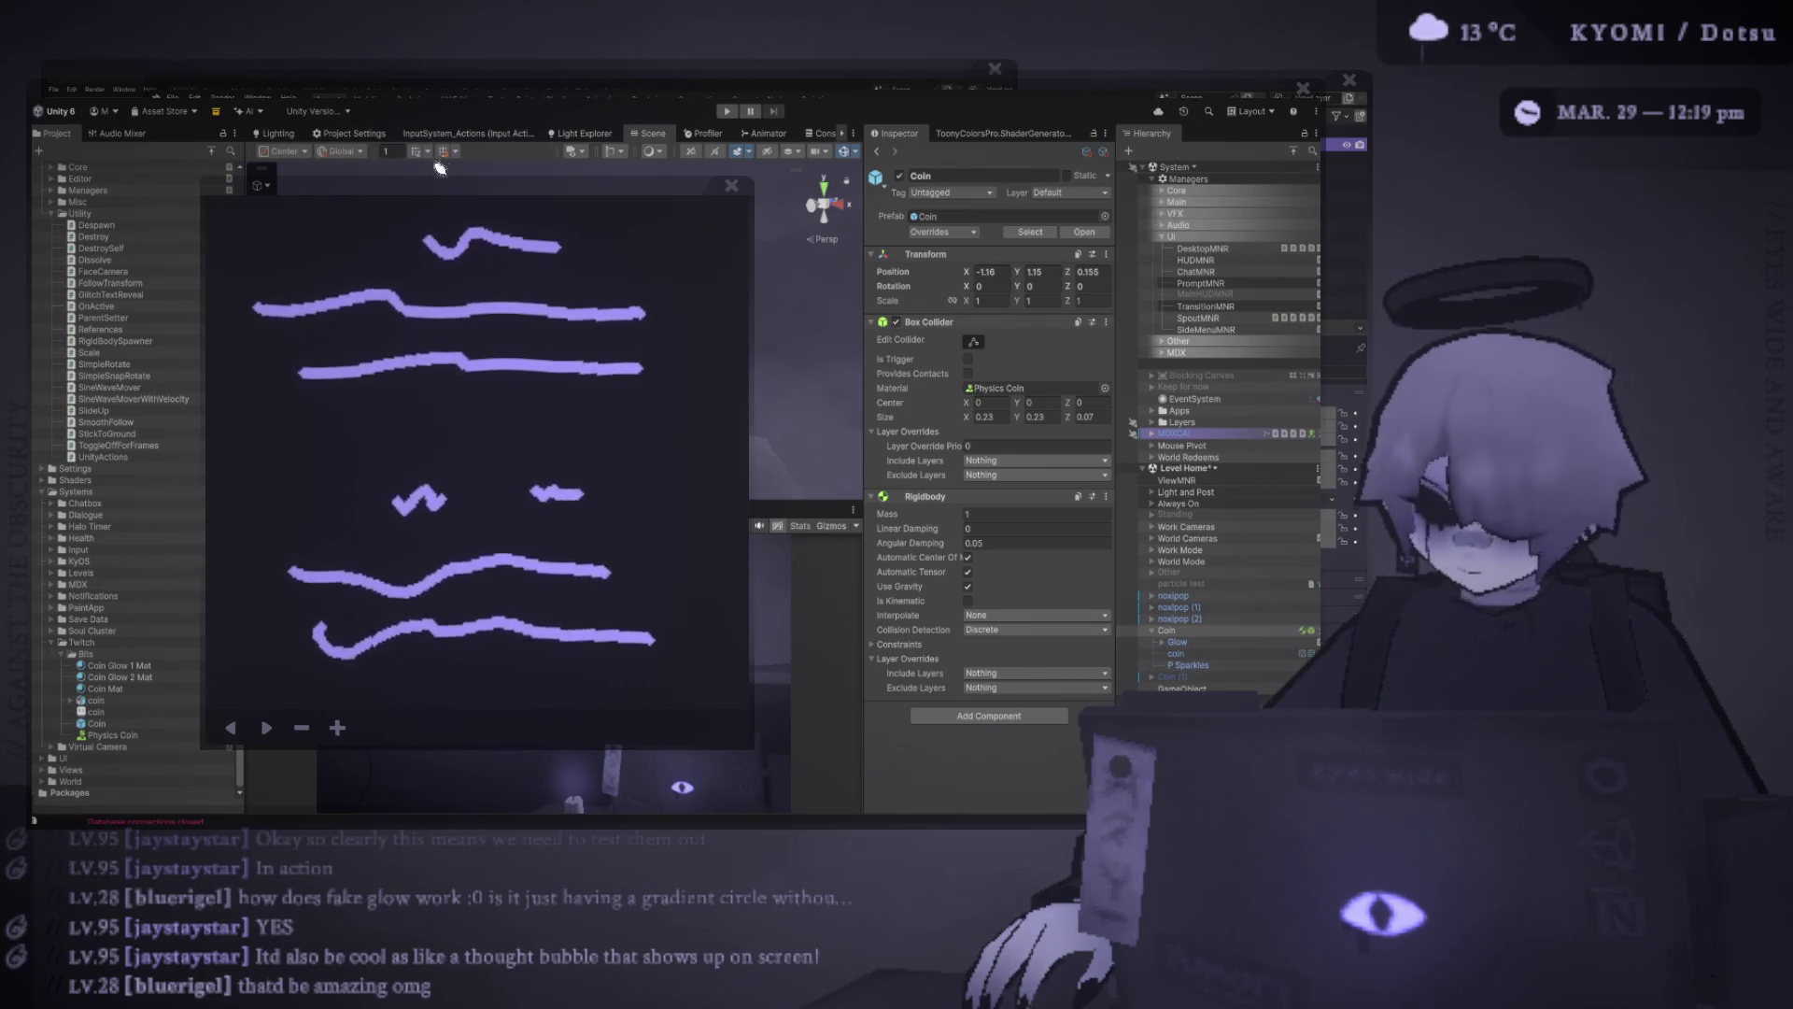
mouse_move(287, 677)
mouse_down()
mouse_move(748, 580)
mouse_move(555, 447)
mouse_up()
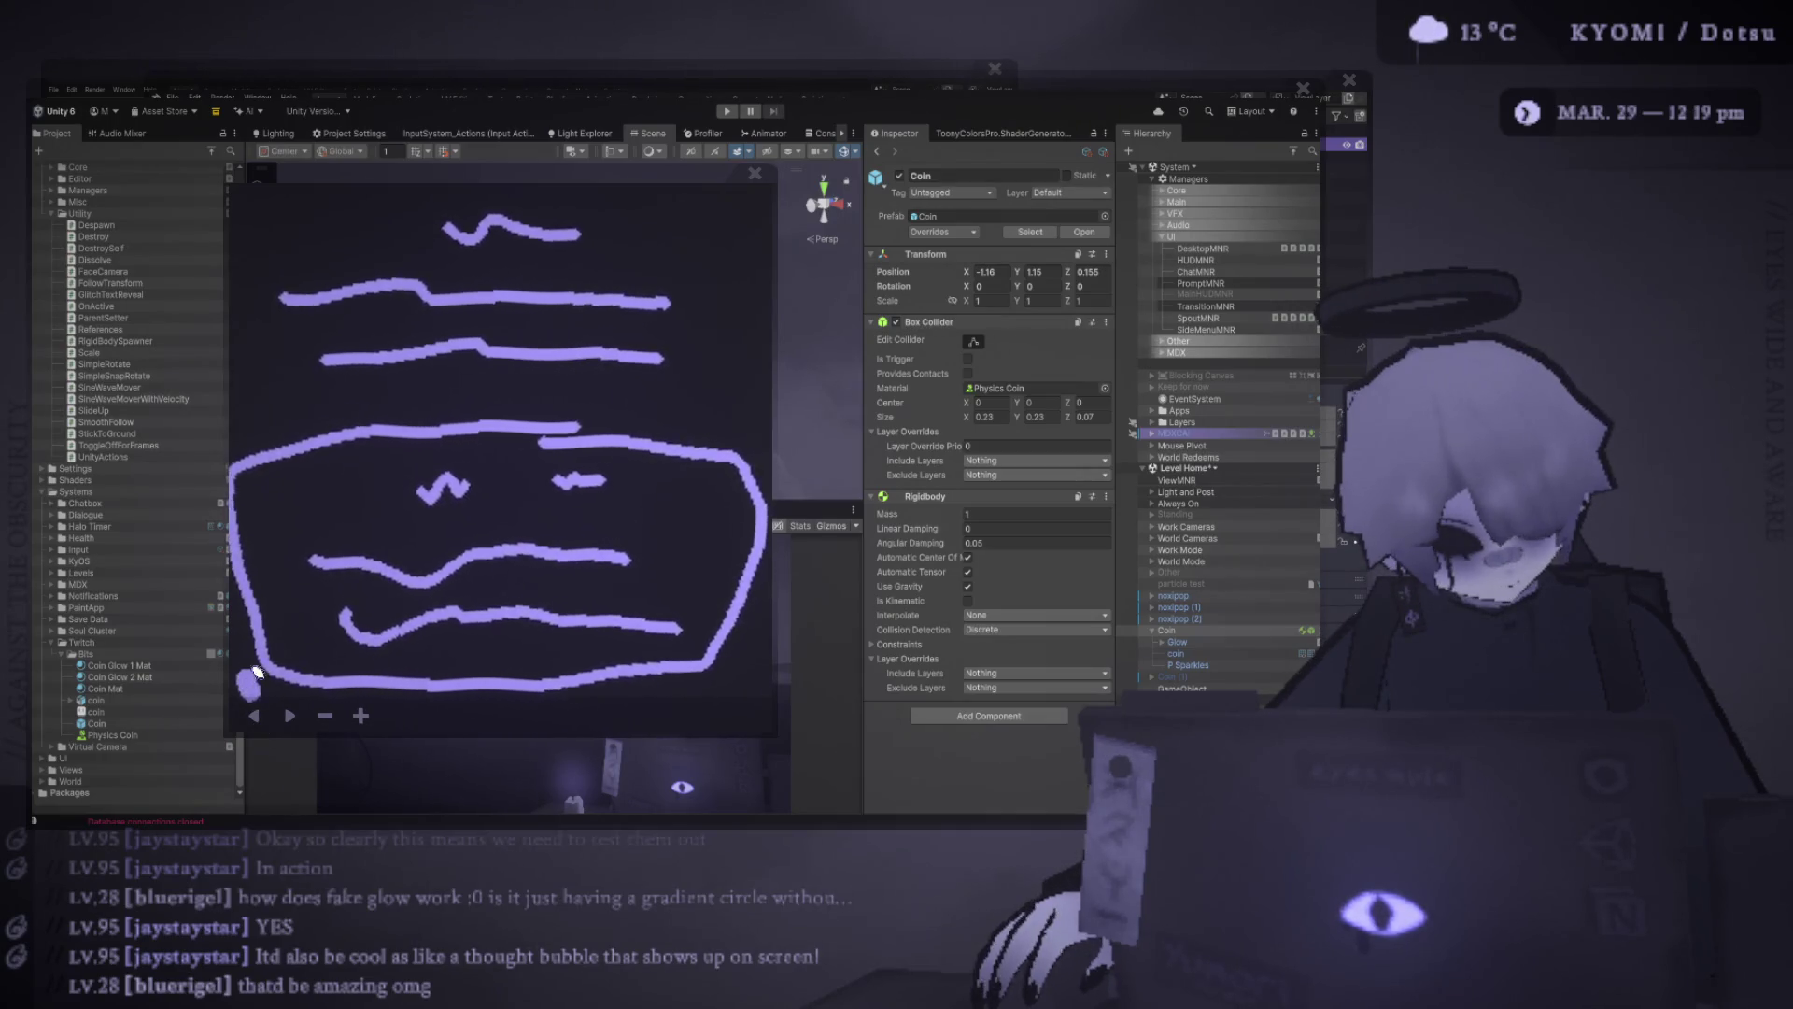
mouse_move(594, 196)
mouse_down()
mouse_move(703, 393)
mouse_move(748, 397)
mouse_move(731, 383)
mouse_up()
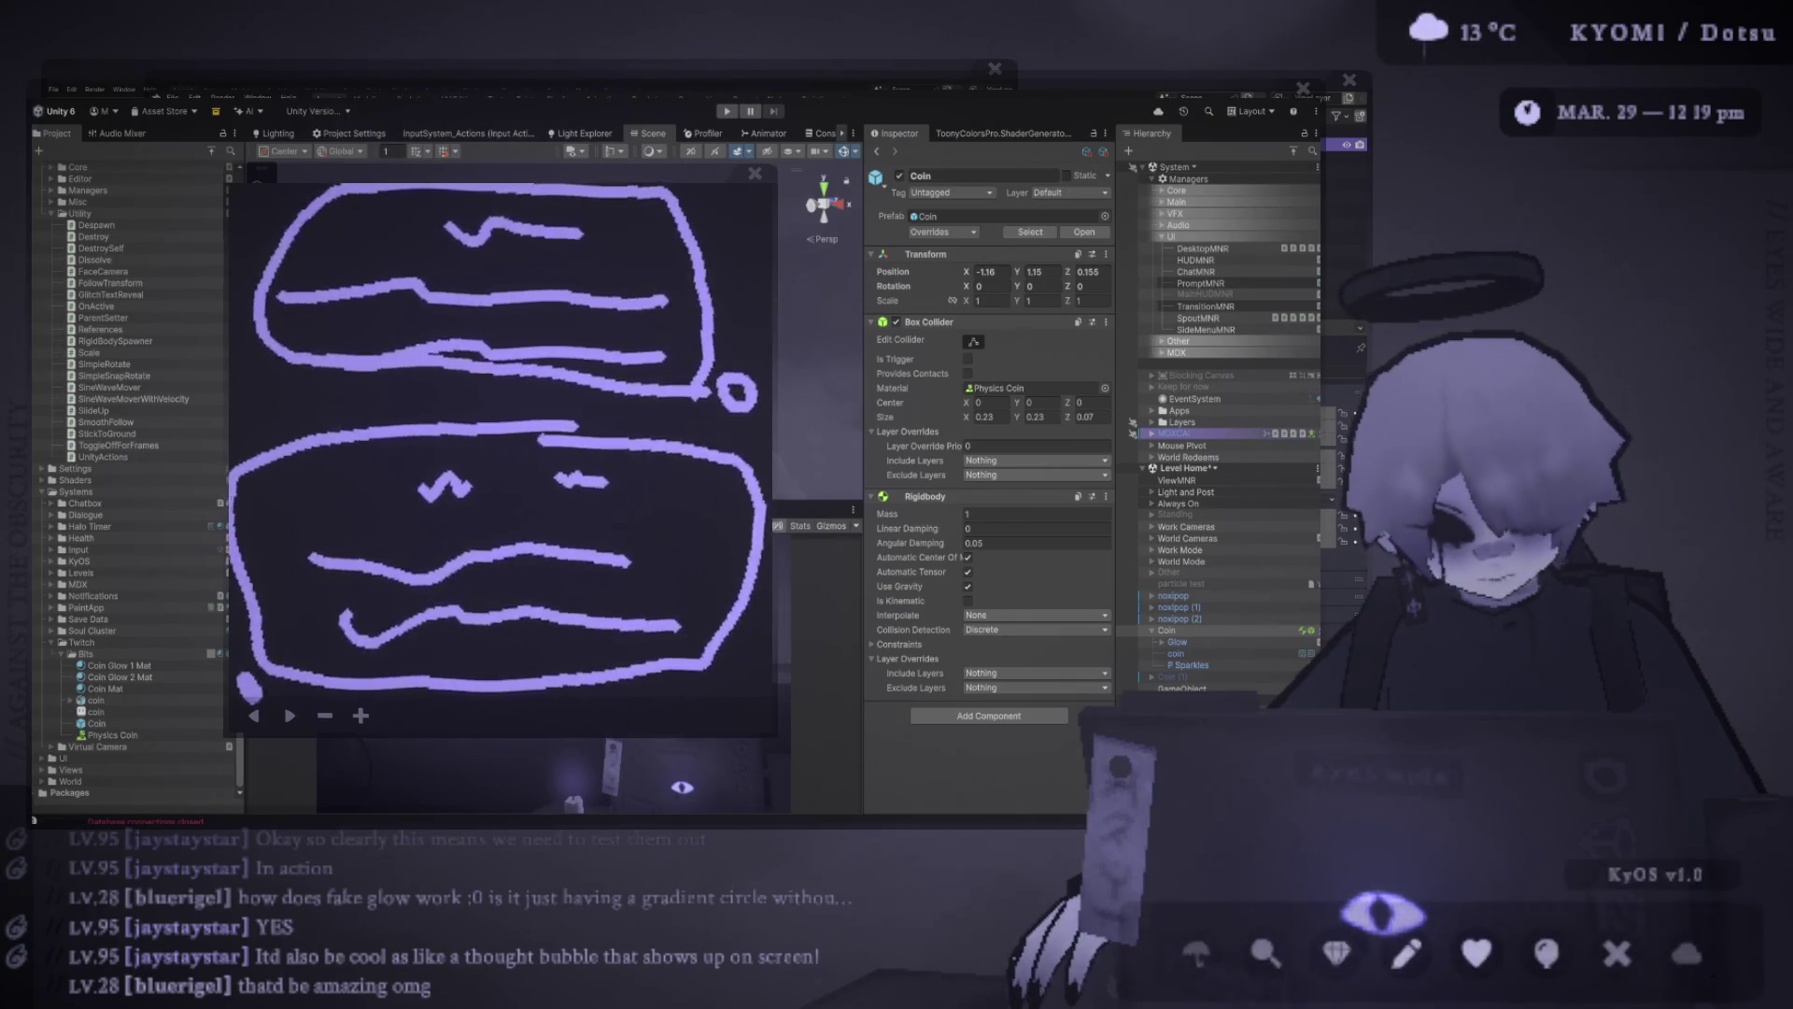
mouse_move(808, 359)
mouse_down()
mouse_move(733, 379)
mouse_move(793, 376)
mouse_move(779, 380)
mouse_up()
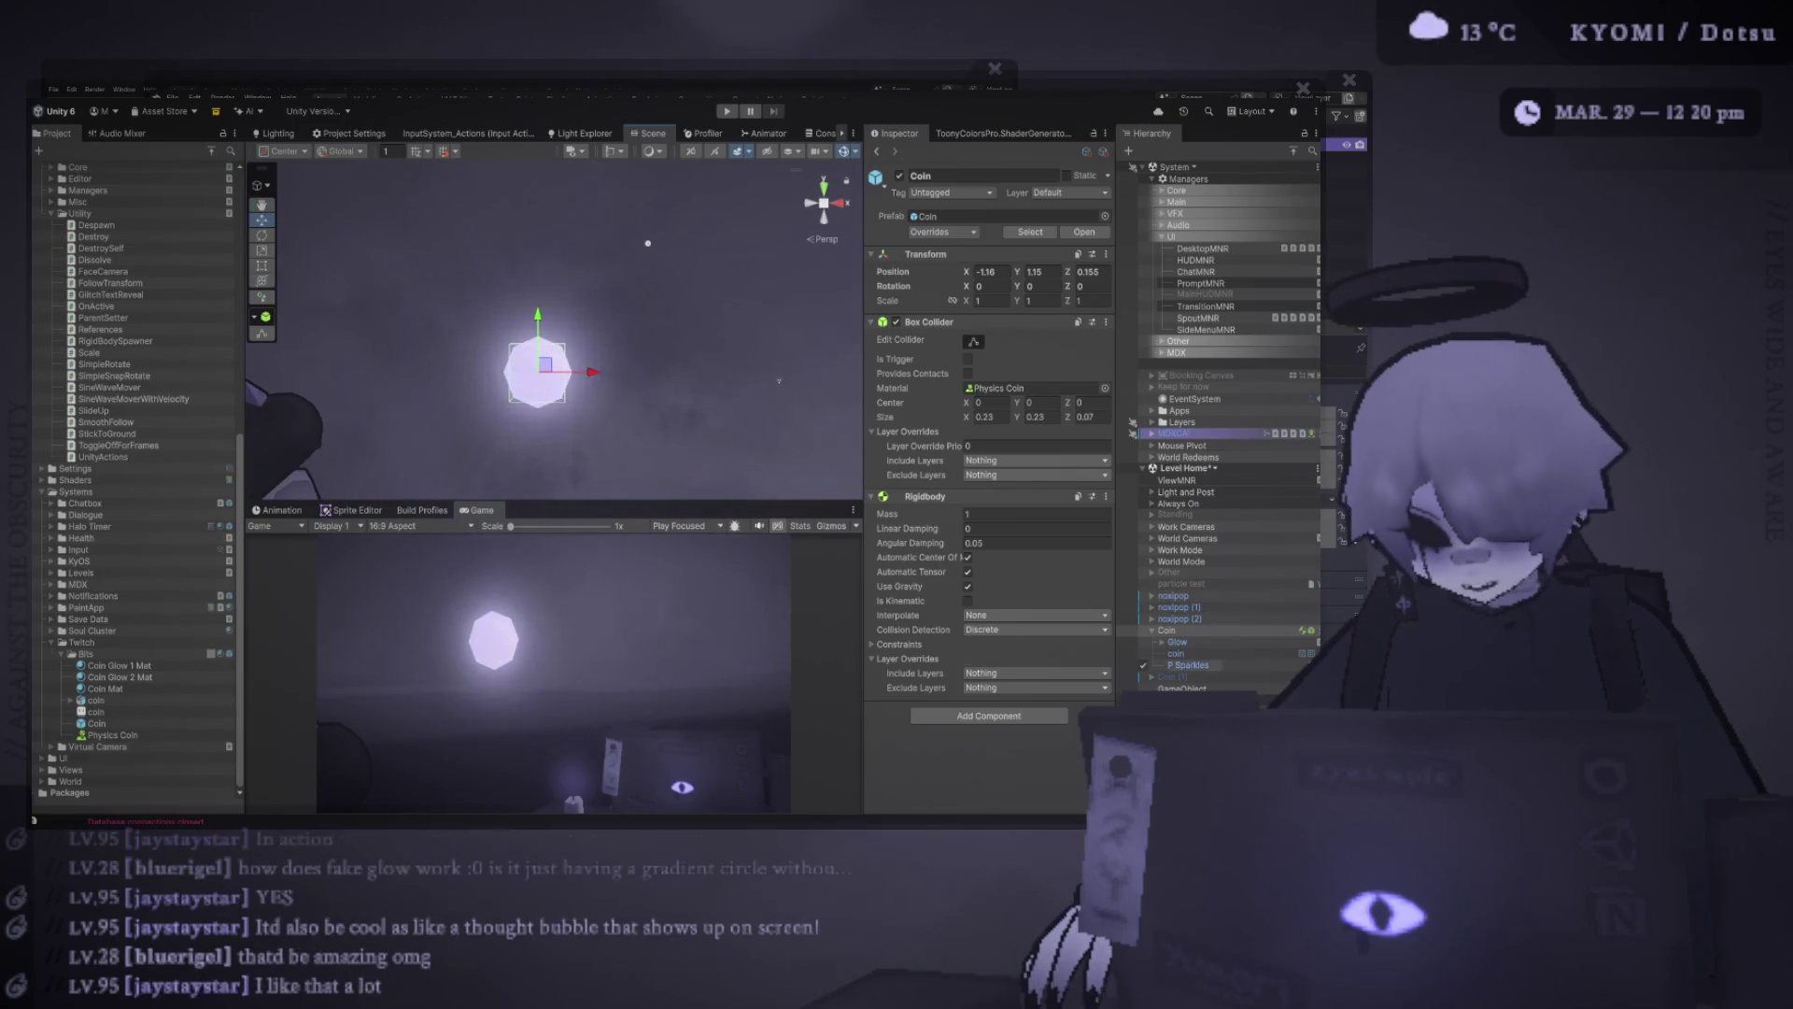
Toggle the Glow object off and back on to compare the coin's look
click(1176, 653)
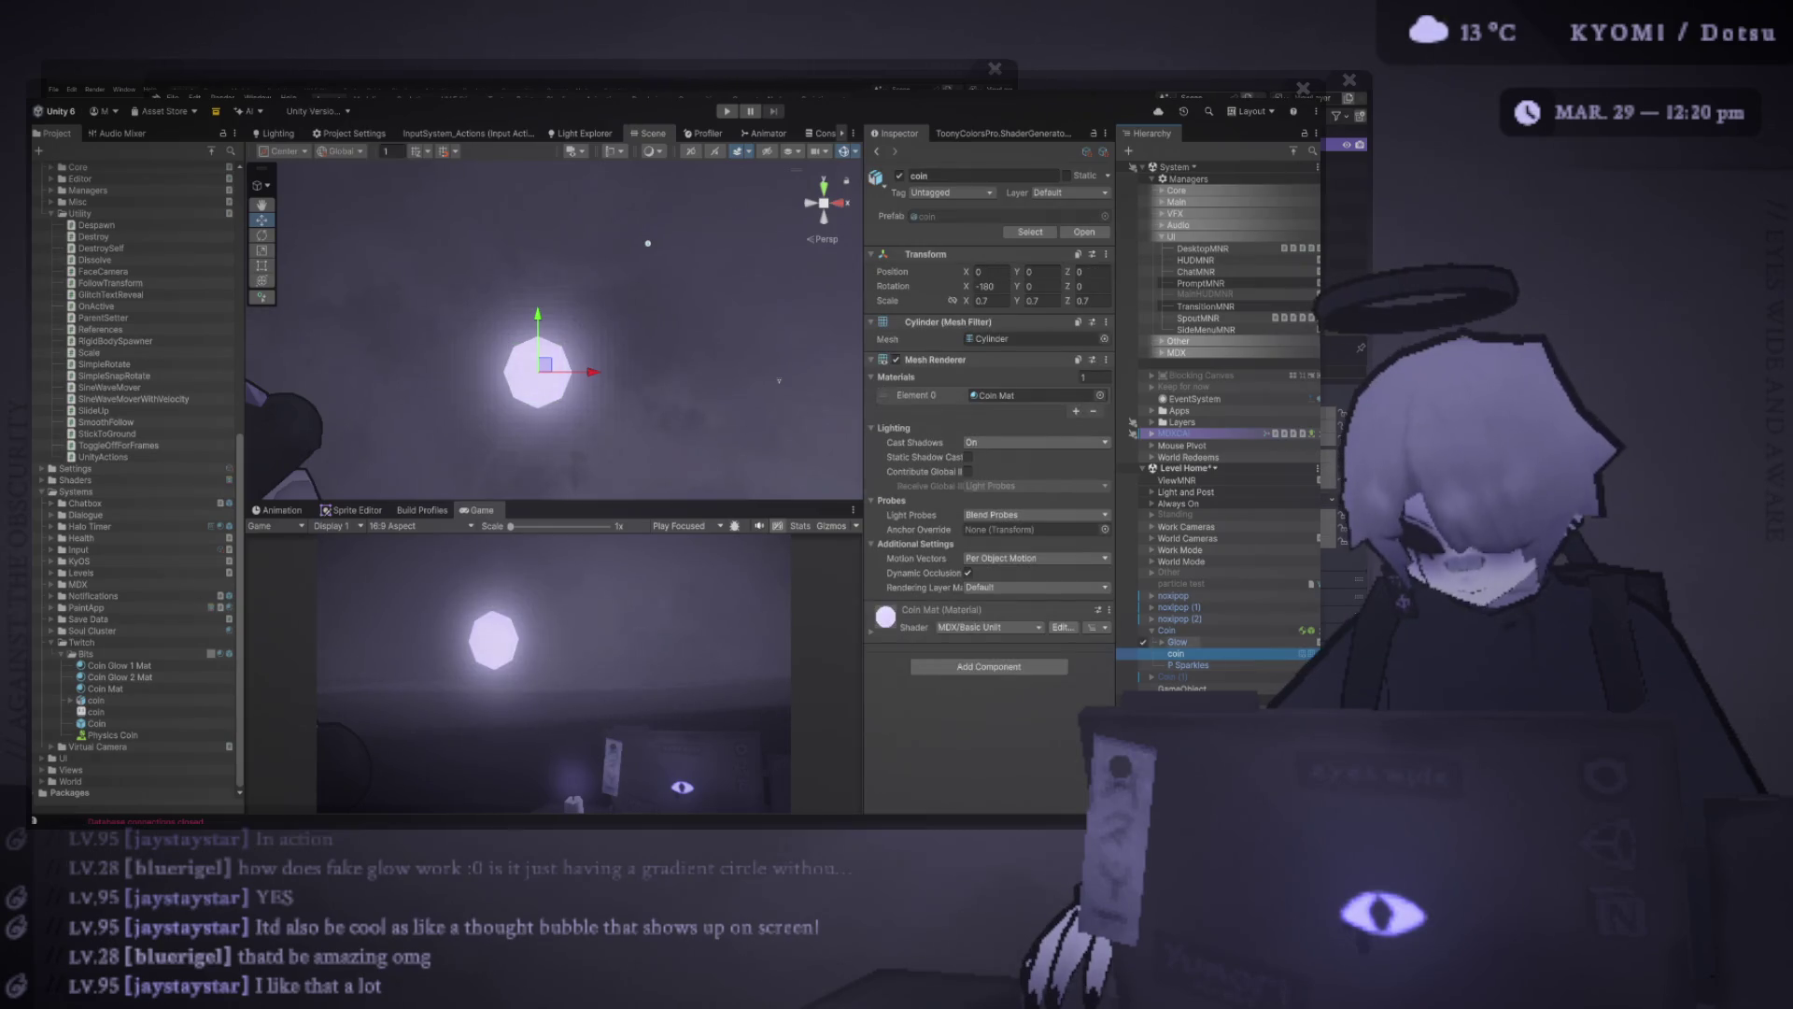
click(1143, 641)
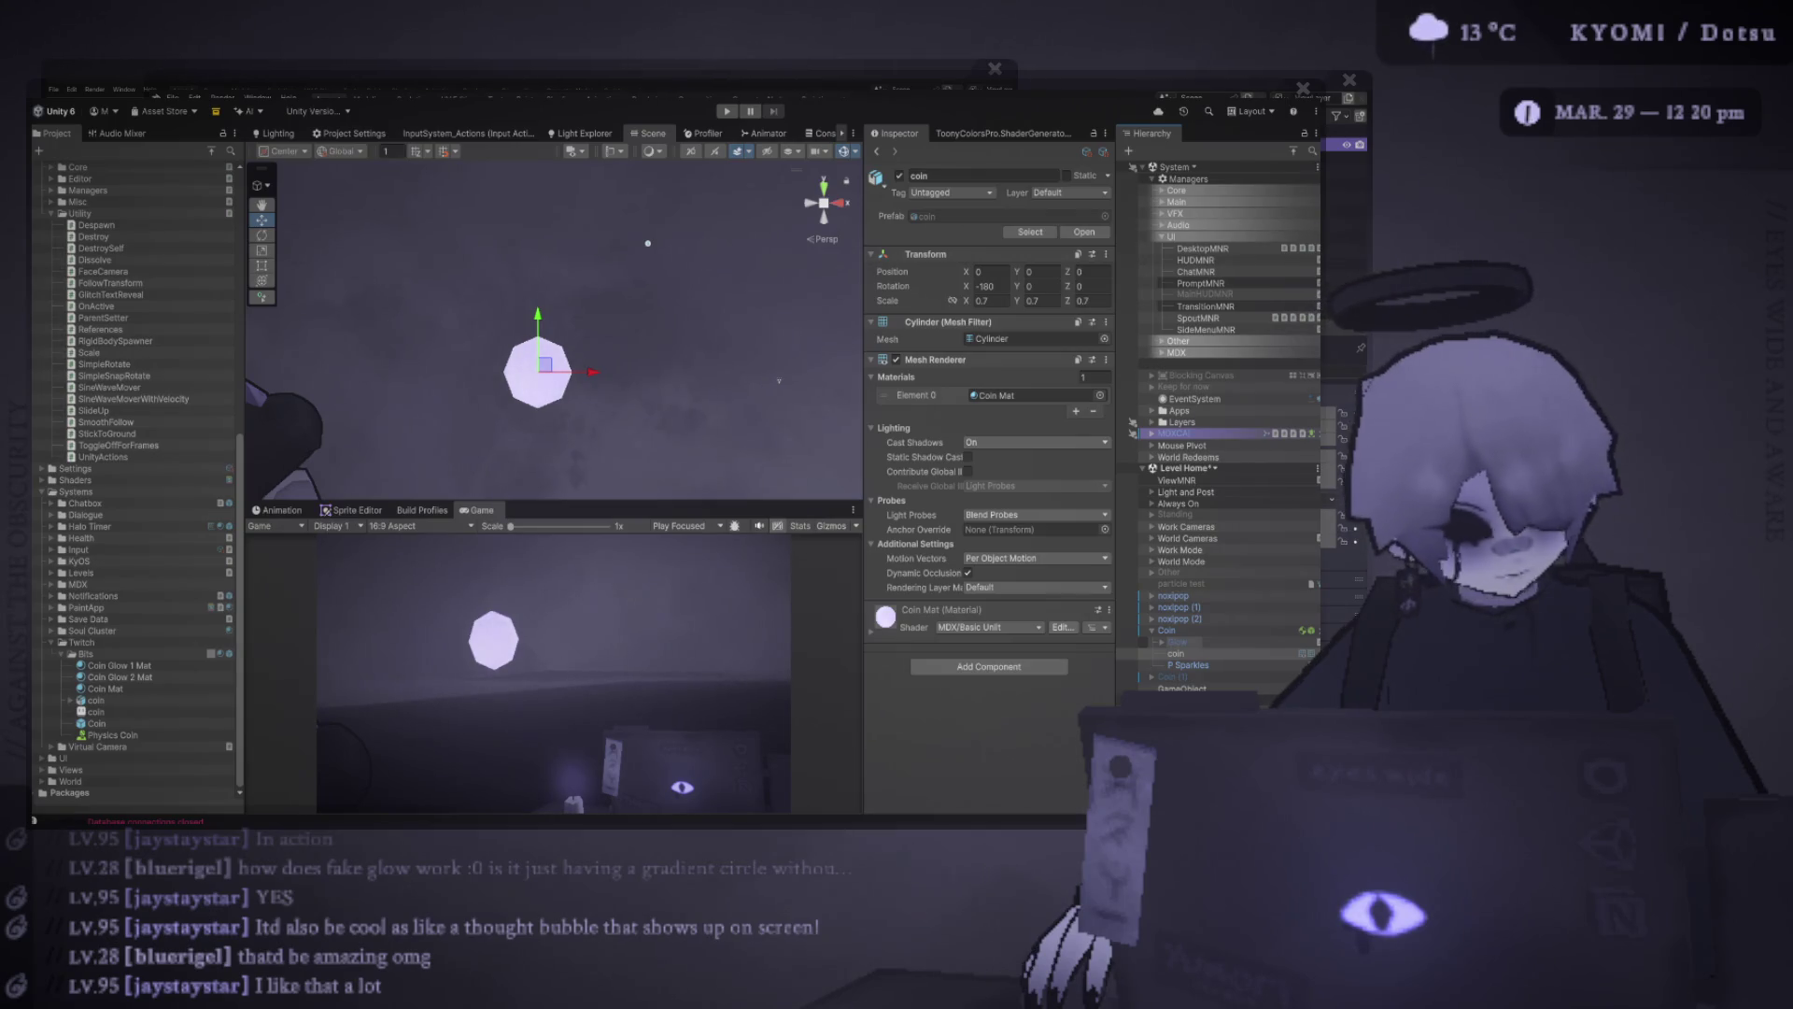
click(1143, 642)
Expand Glow and disable the solid coin mesh and the second plane, Plane (1)
click(1176, 642)
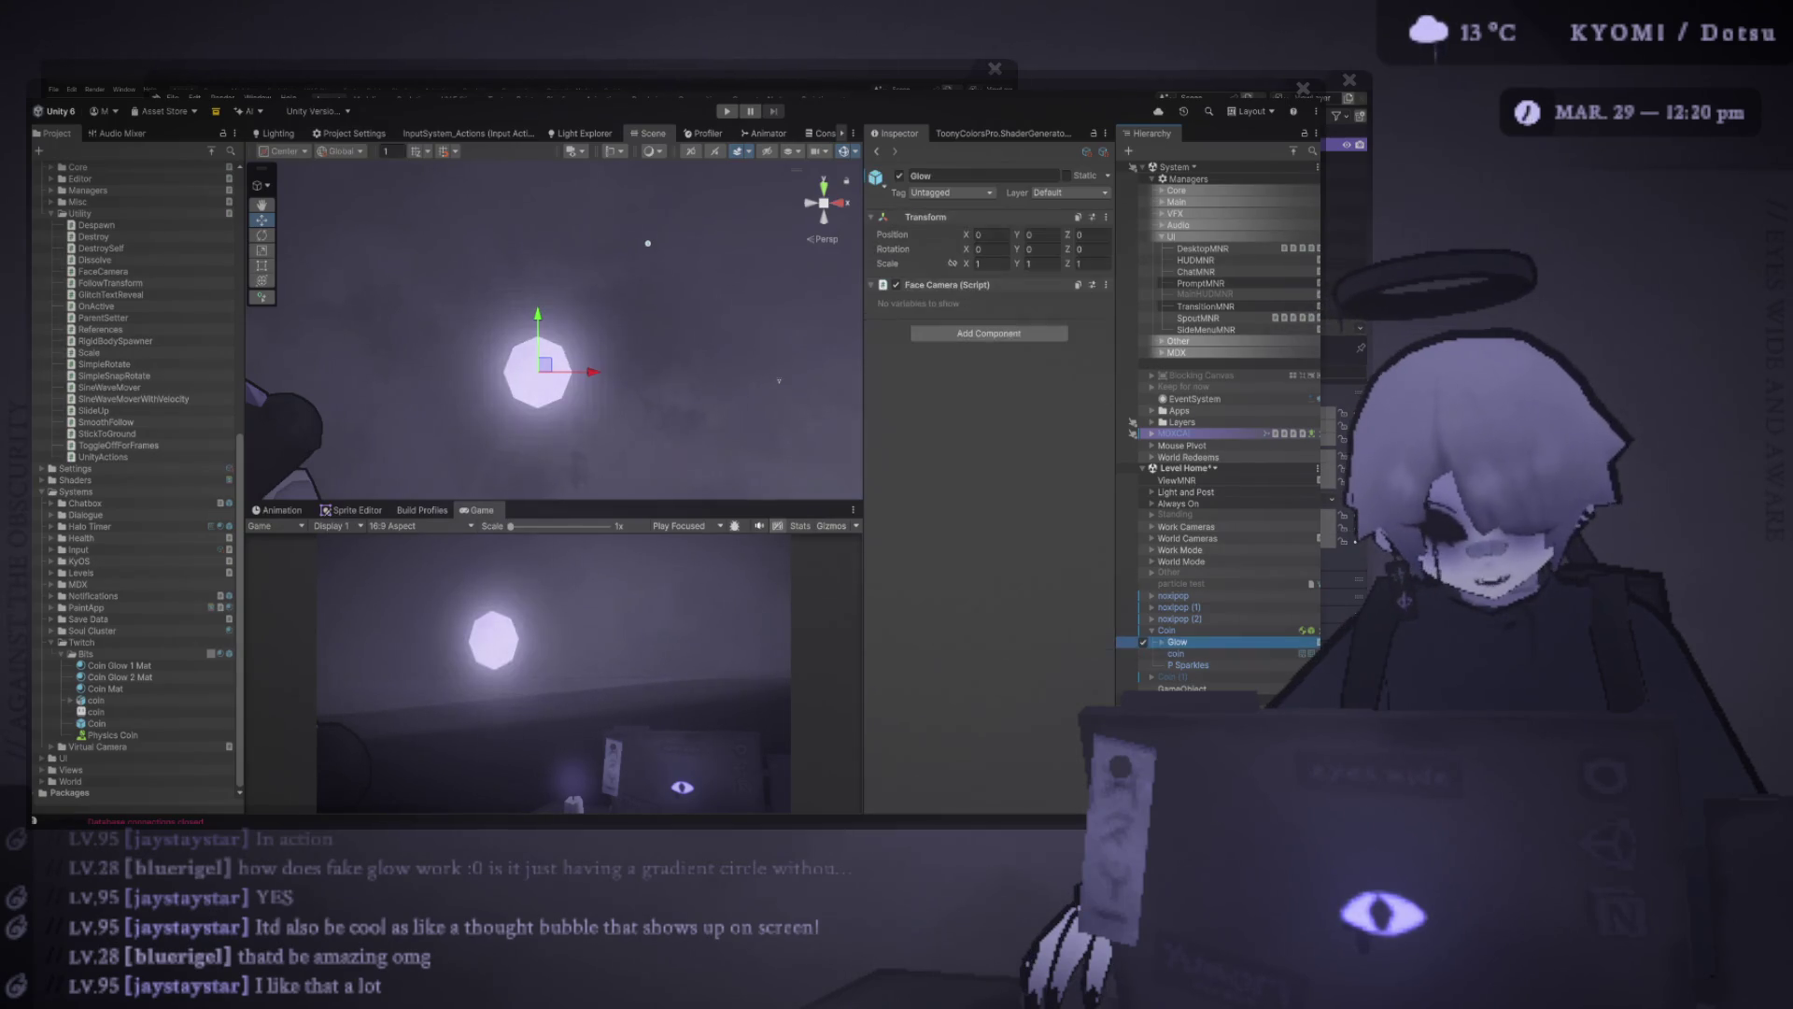
click(1162, 642)
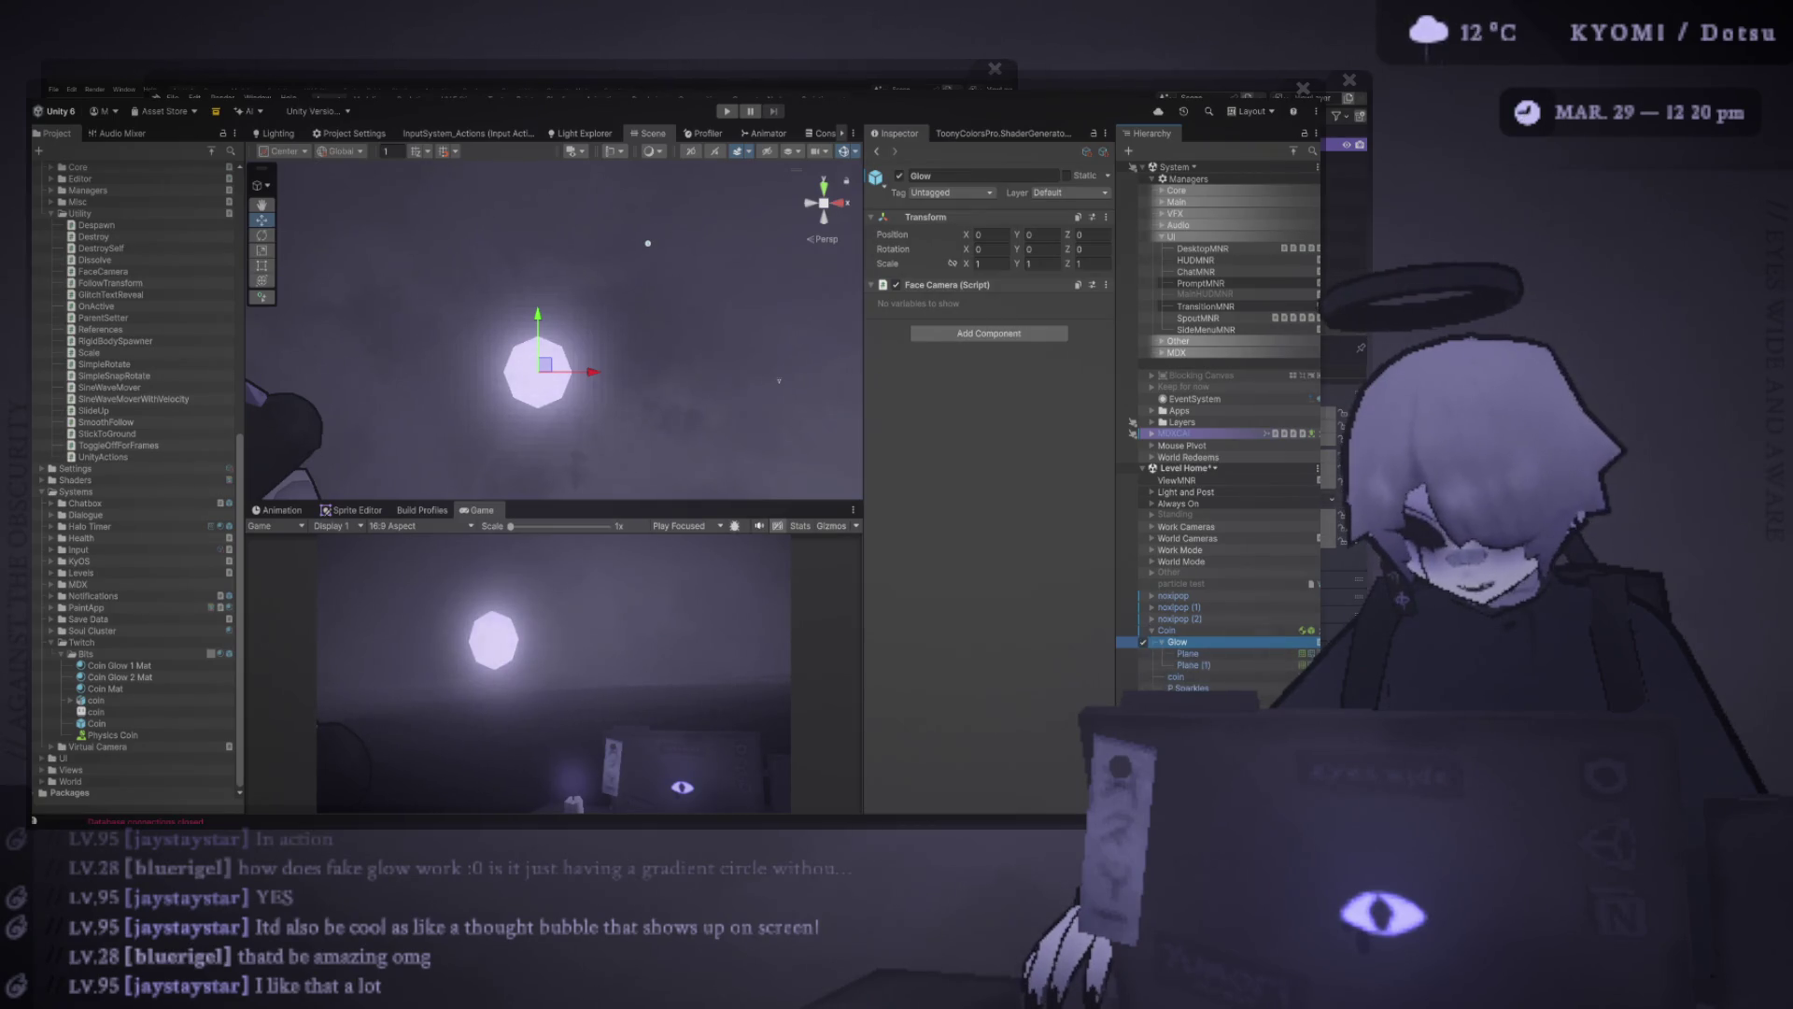
click(1143, 676)
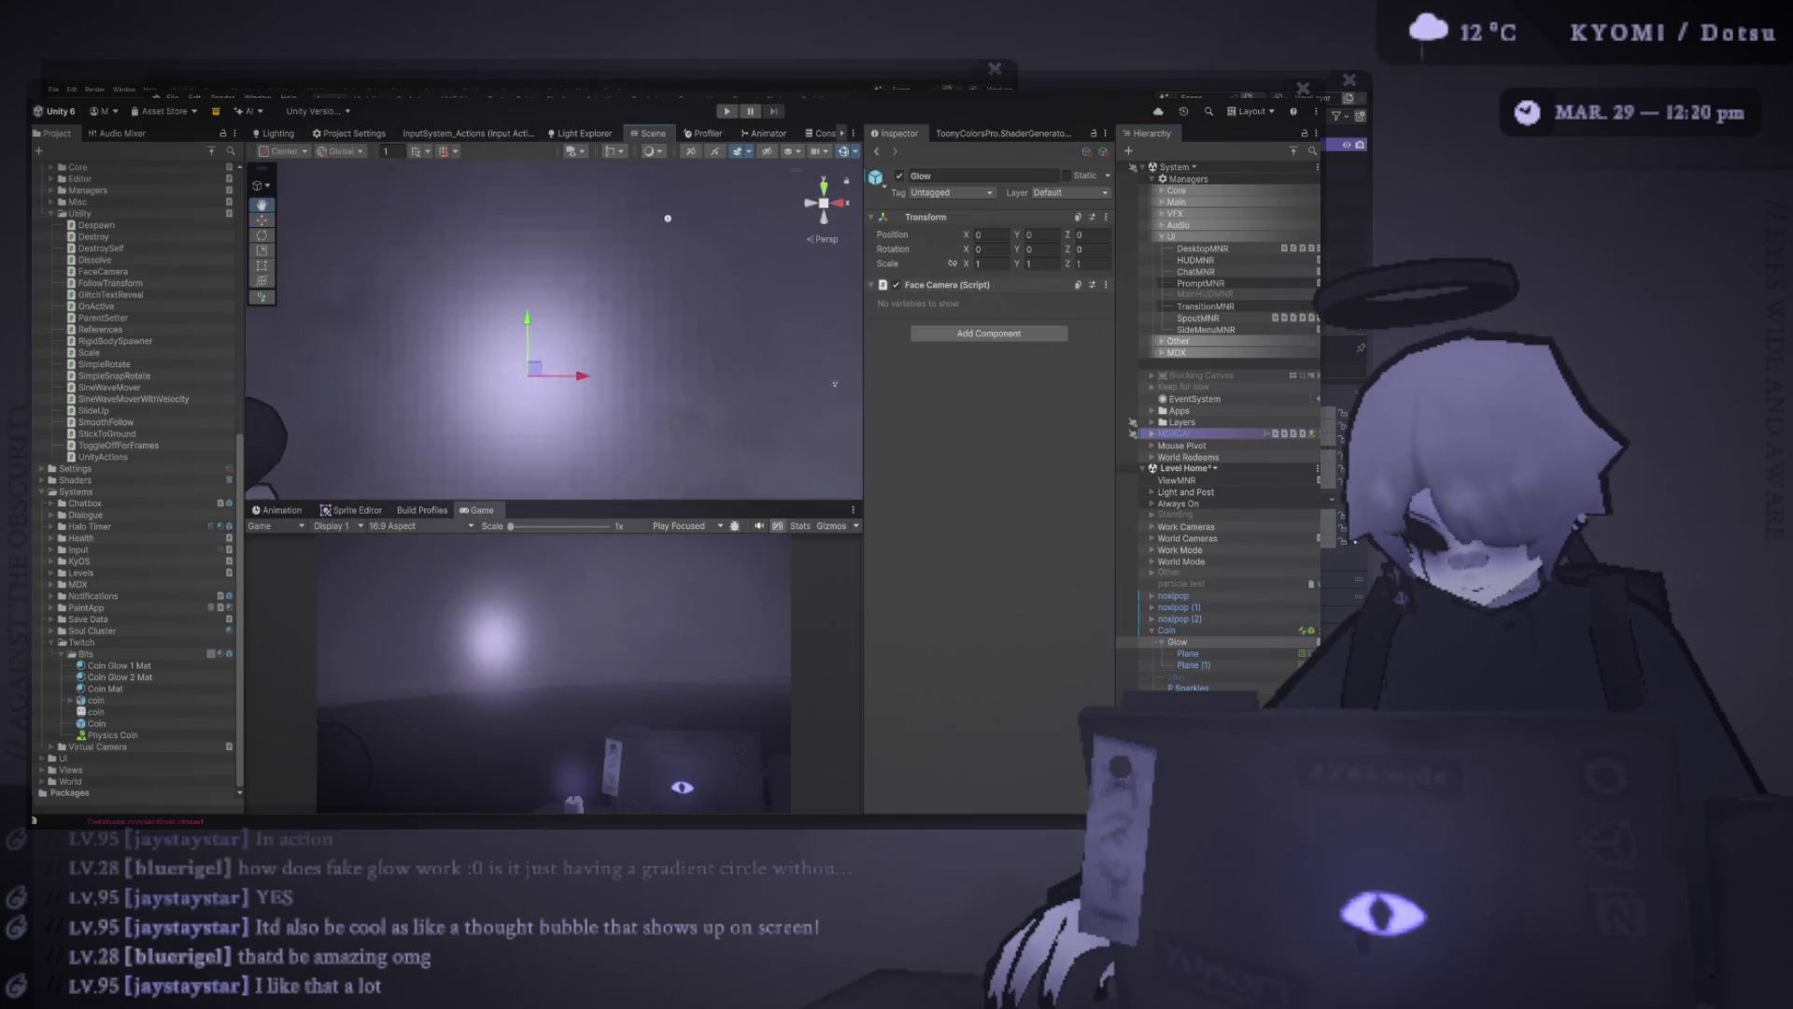
click(1143, 665)
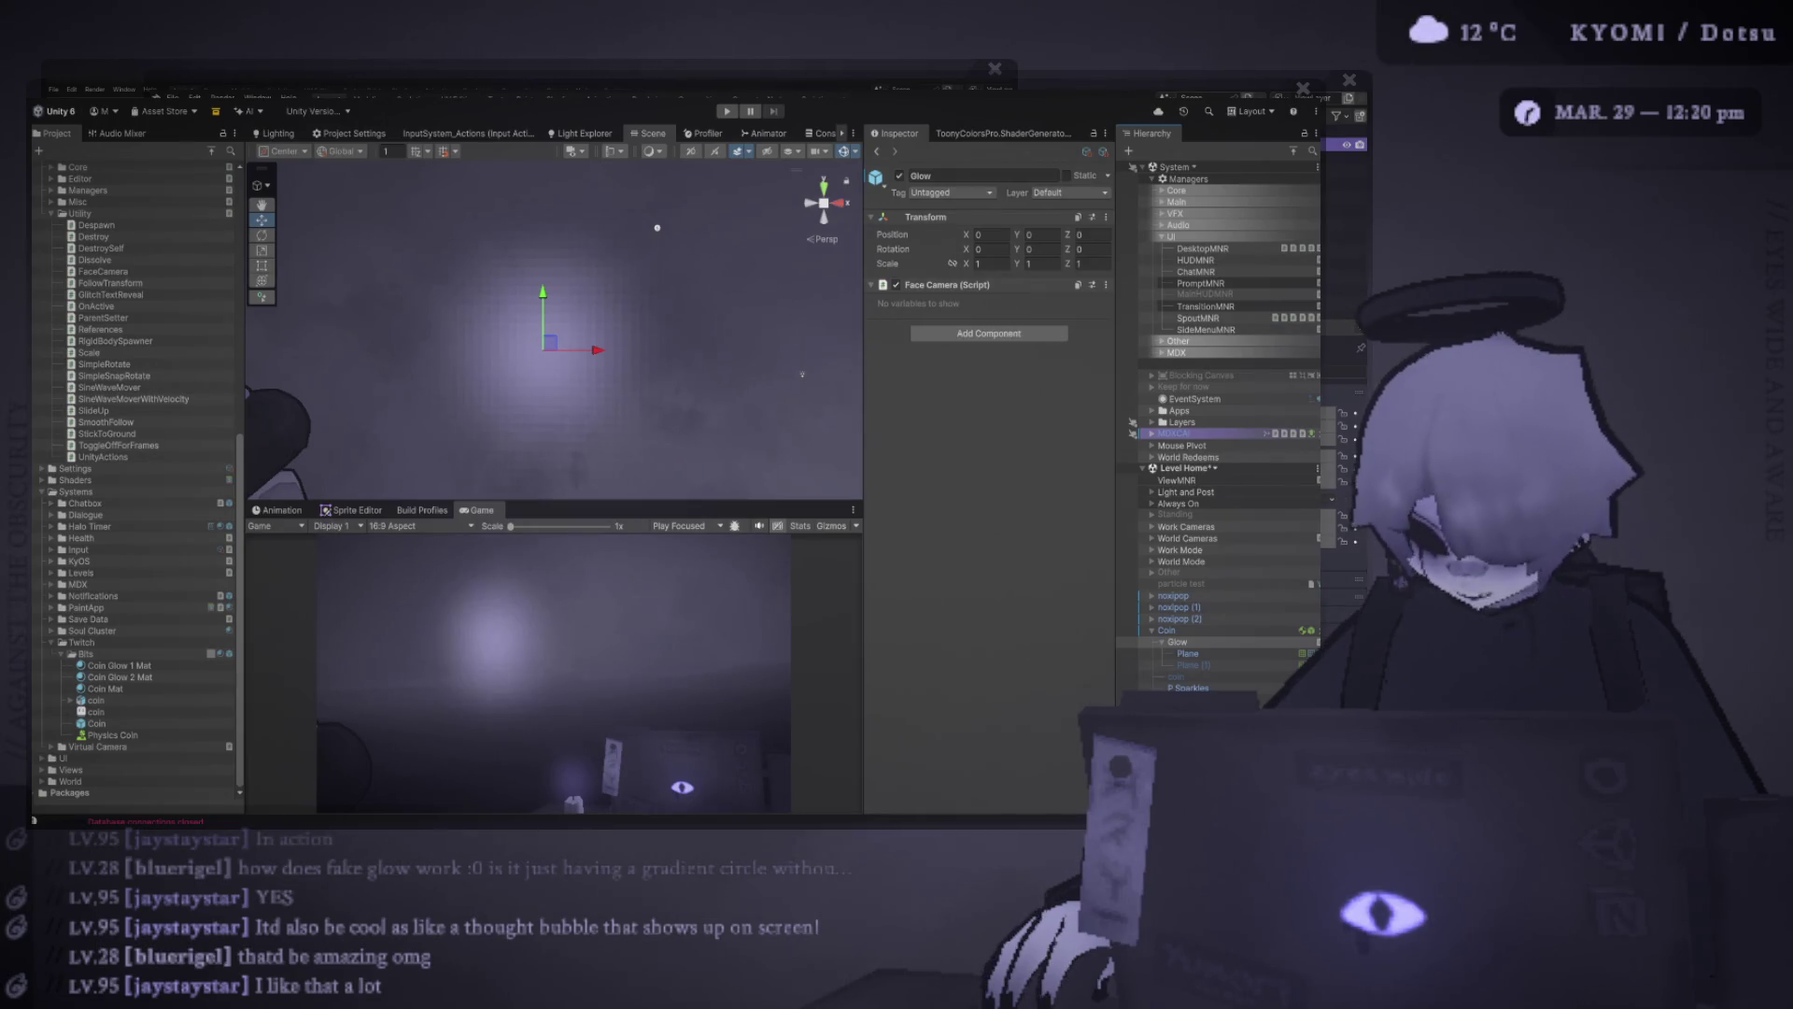
Frame the Glow object, test-move it and undo, then re-enable Plane (1)
key(f)
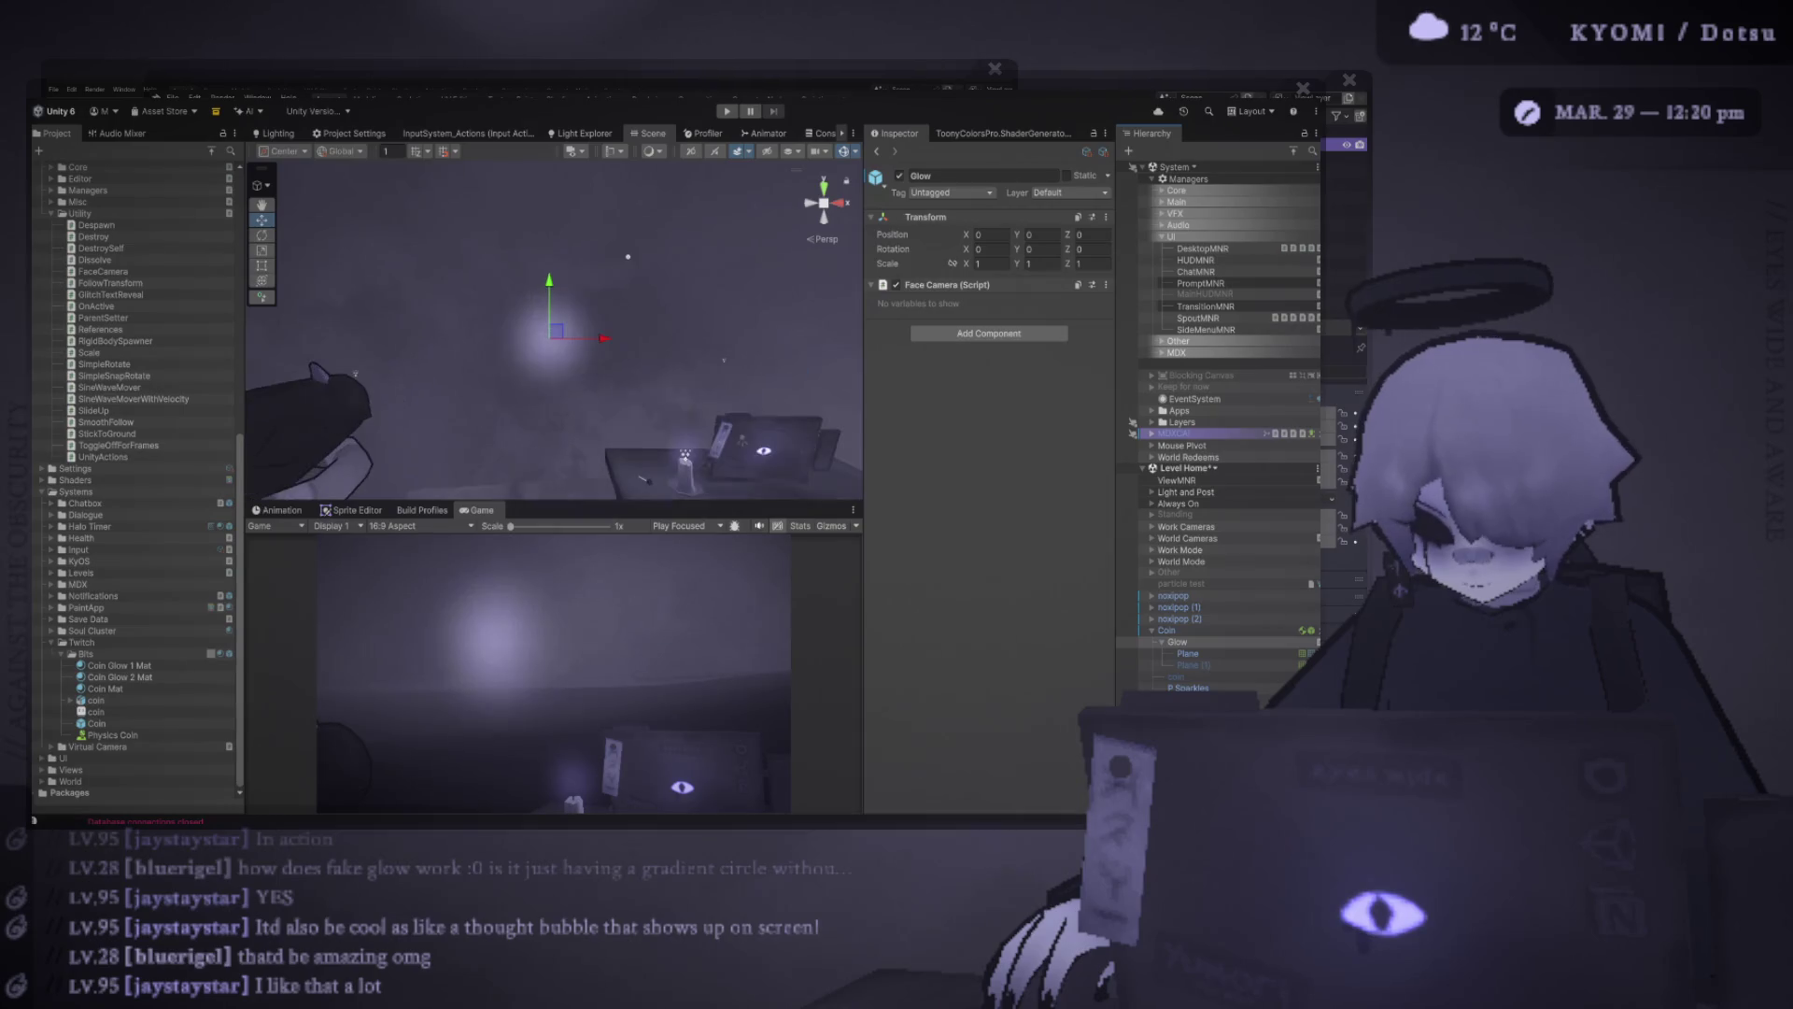
scroll(557, 331, up, 2)
mouse_move(552, 340)
mouse_down()
mouse_move(473, 364)
mouse_move(514, 273)
mouse_up()
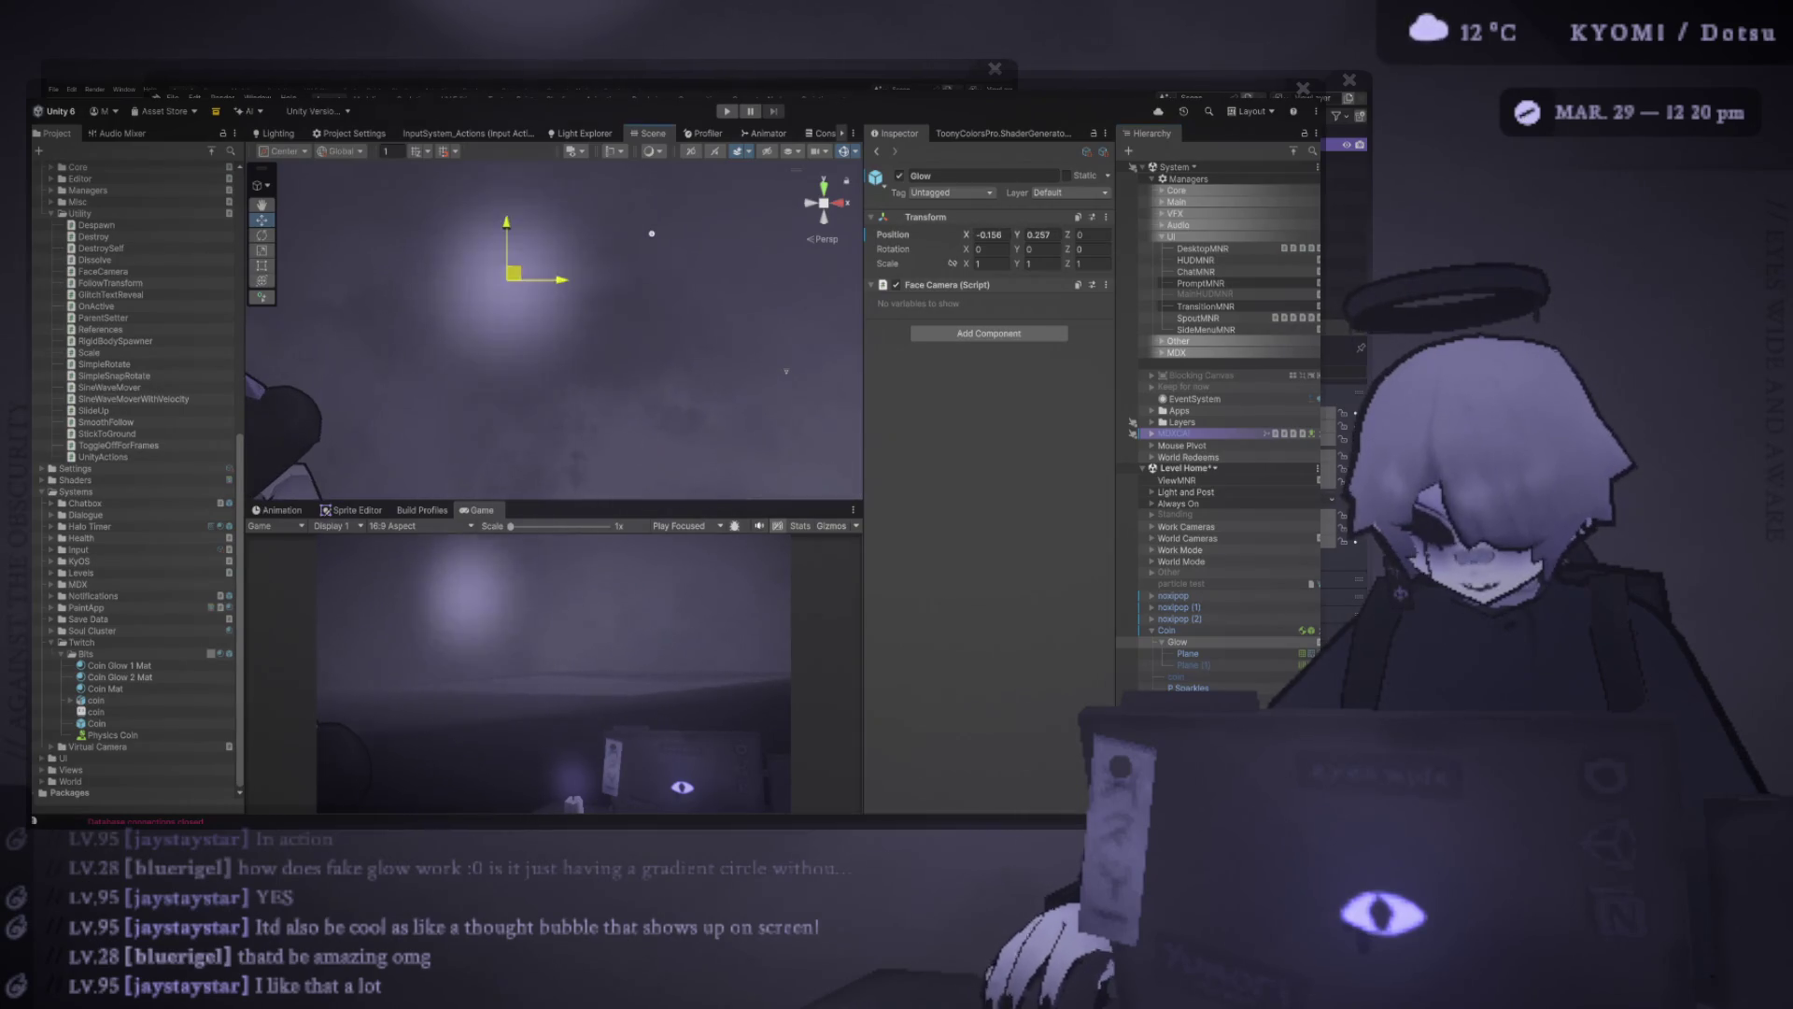
key(ctrl+z)
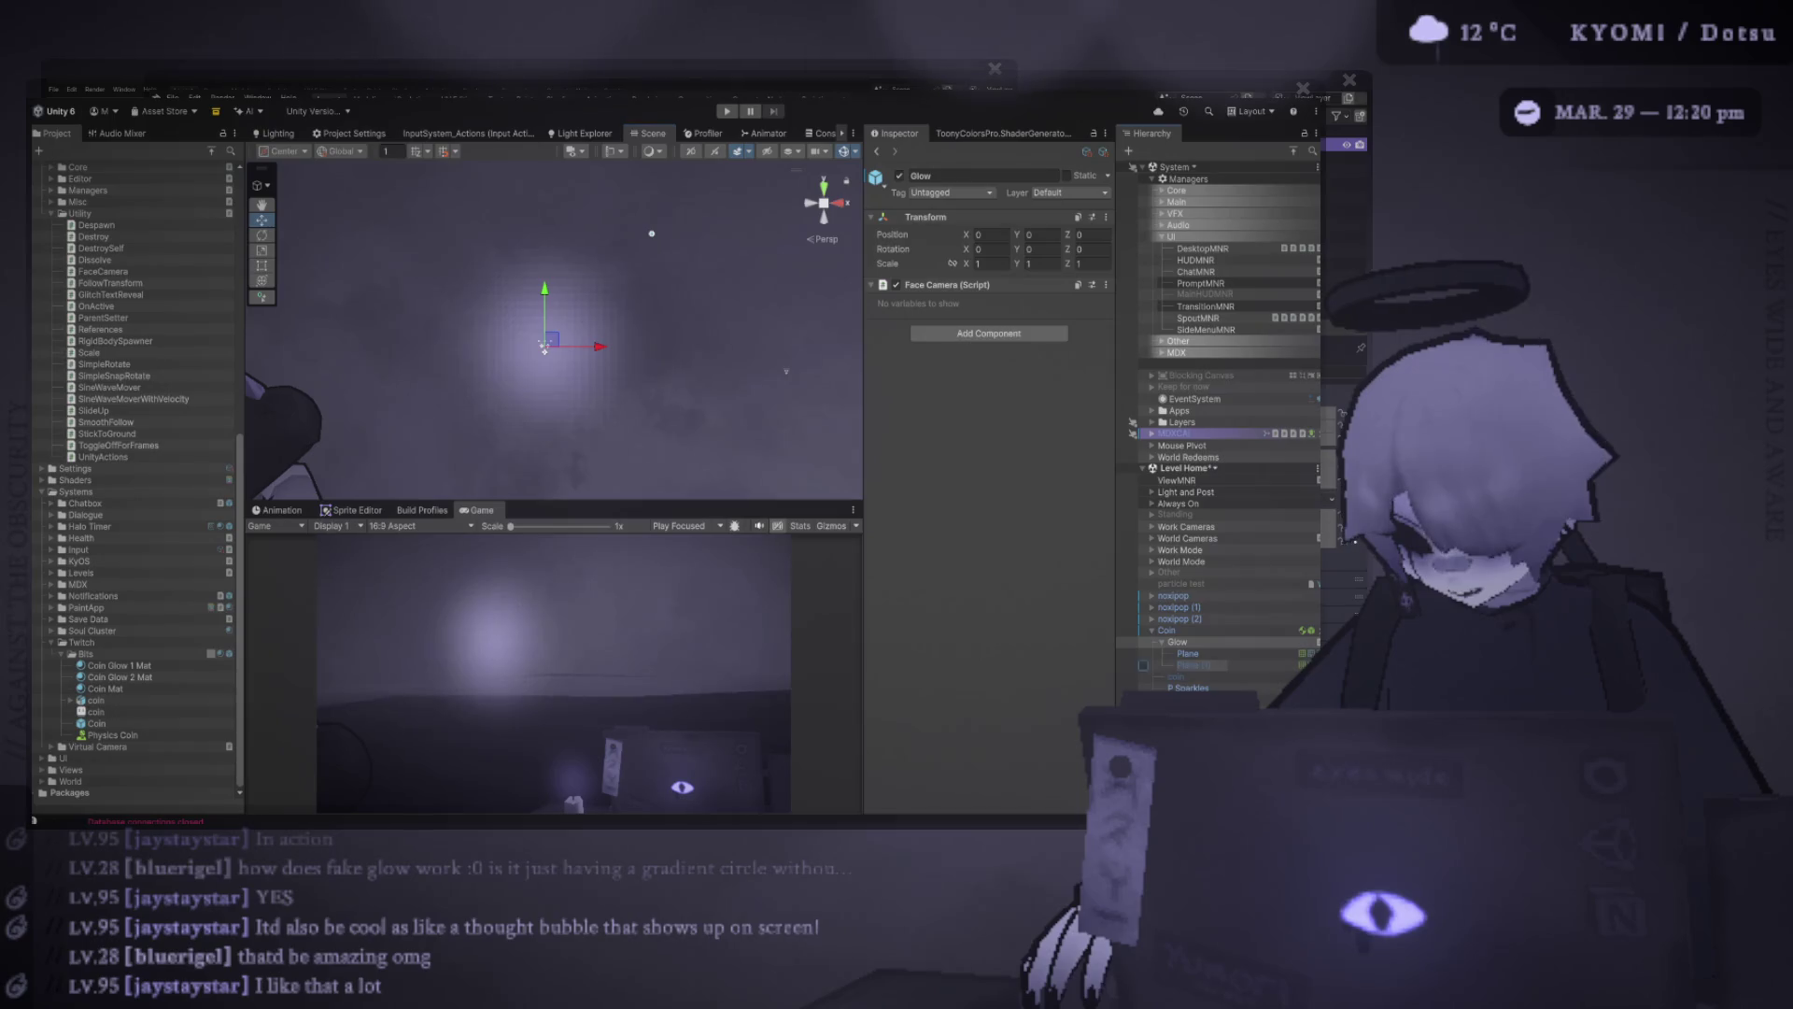
click(1144, 665)
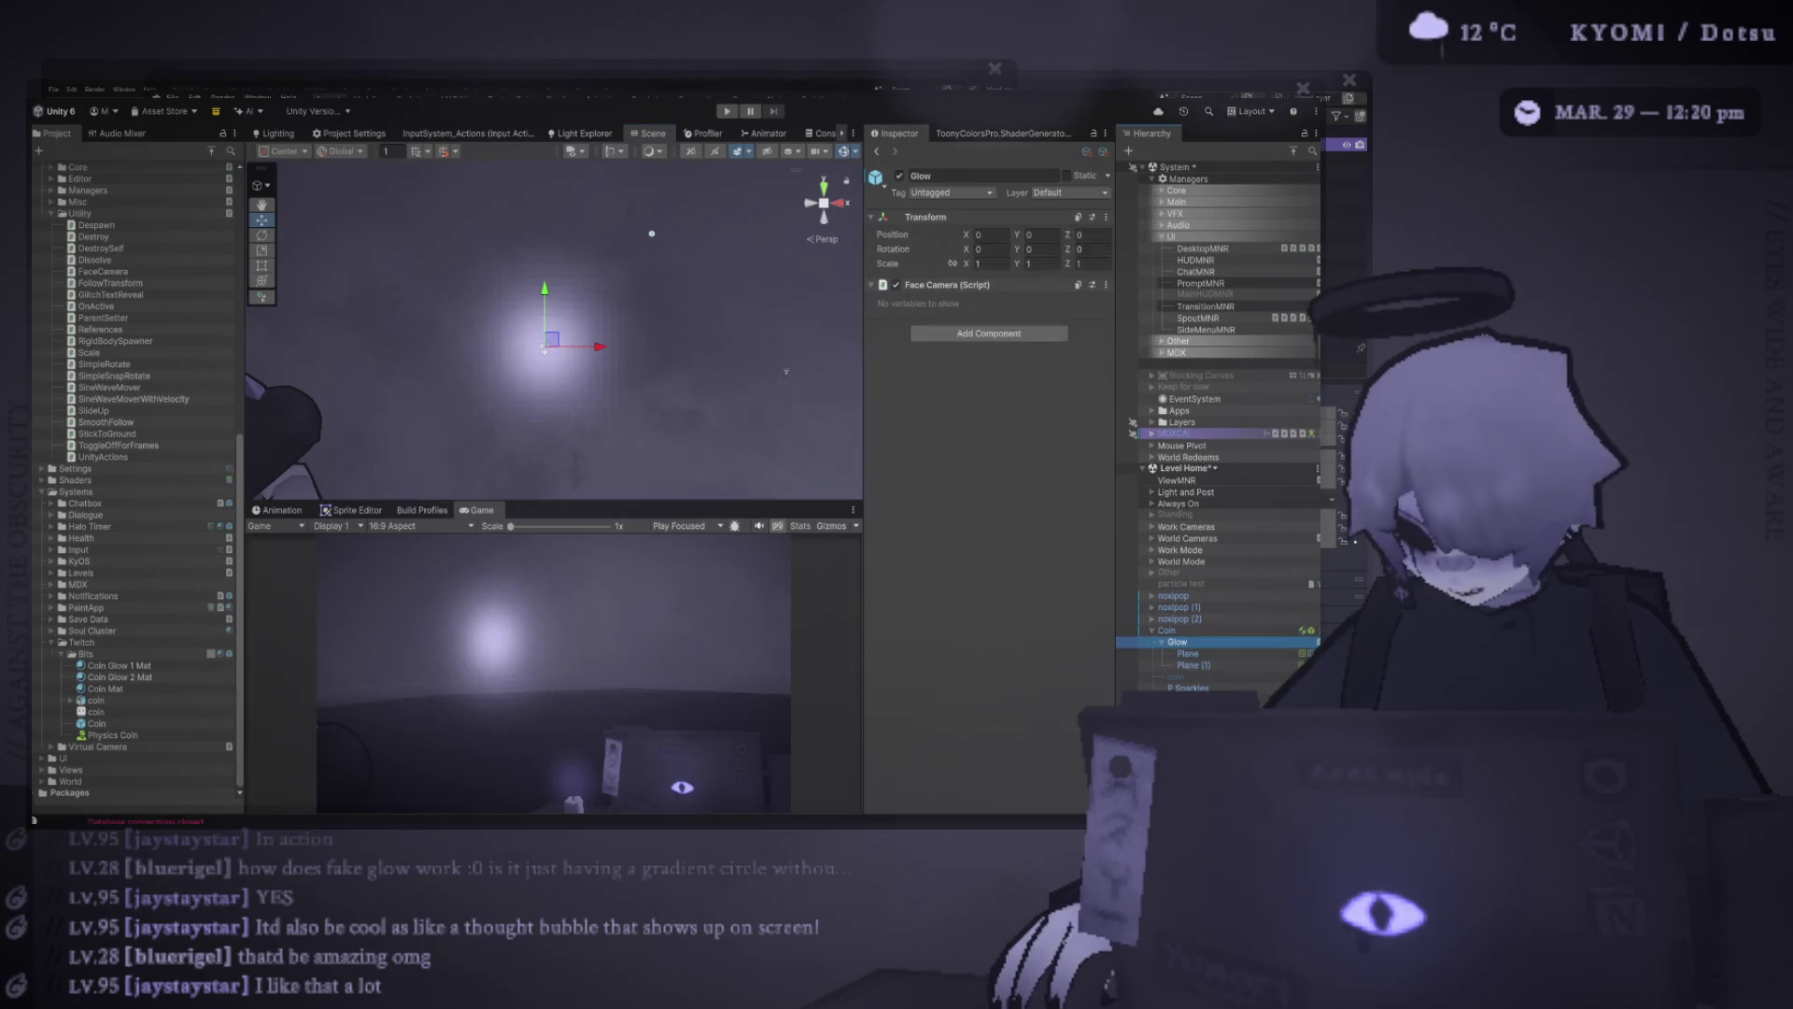
Test-rotate the Glow plane and undo it, then select the coin mesh inside Coin
click(981, 313)
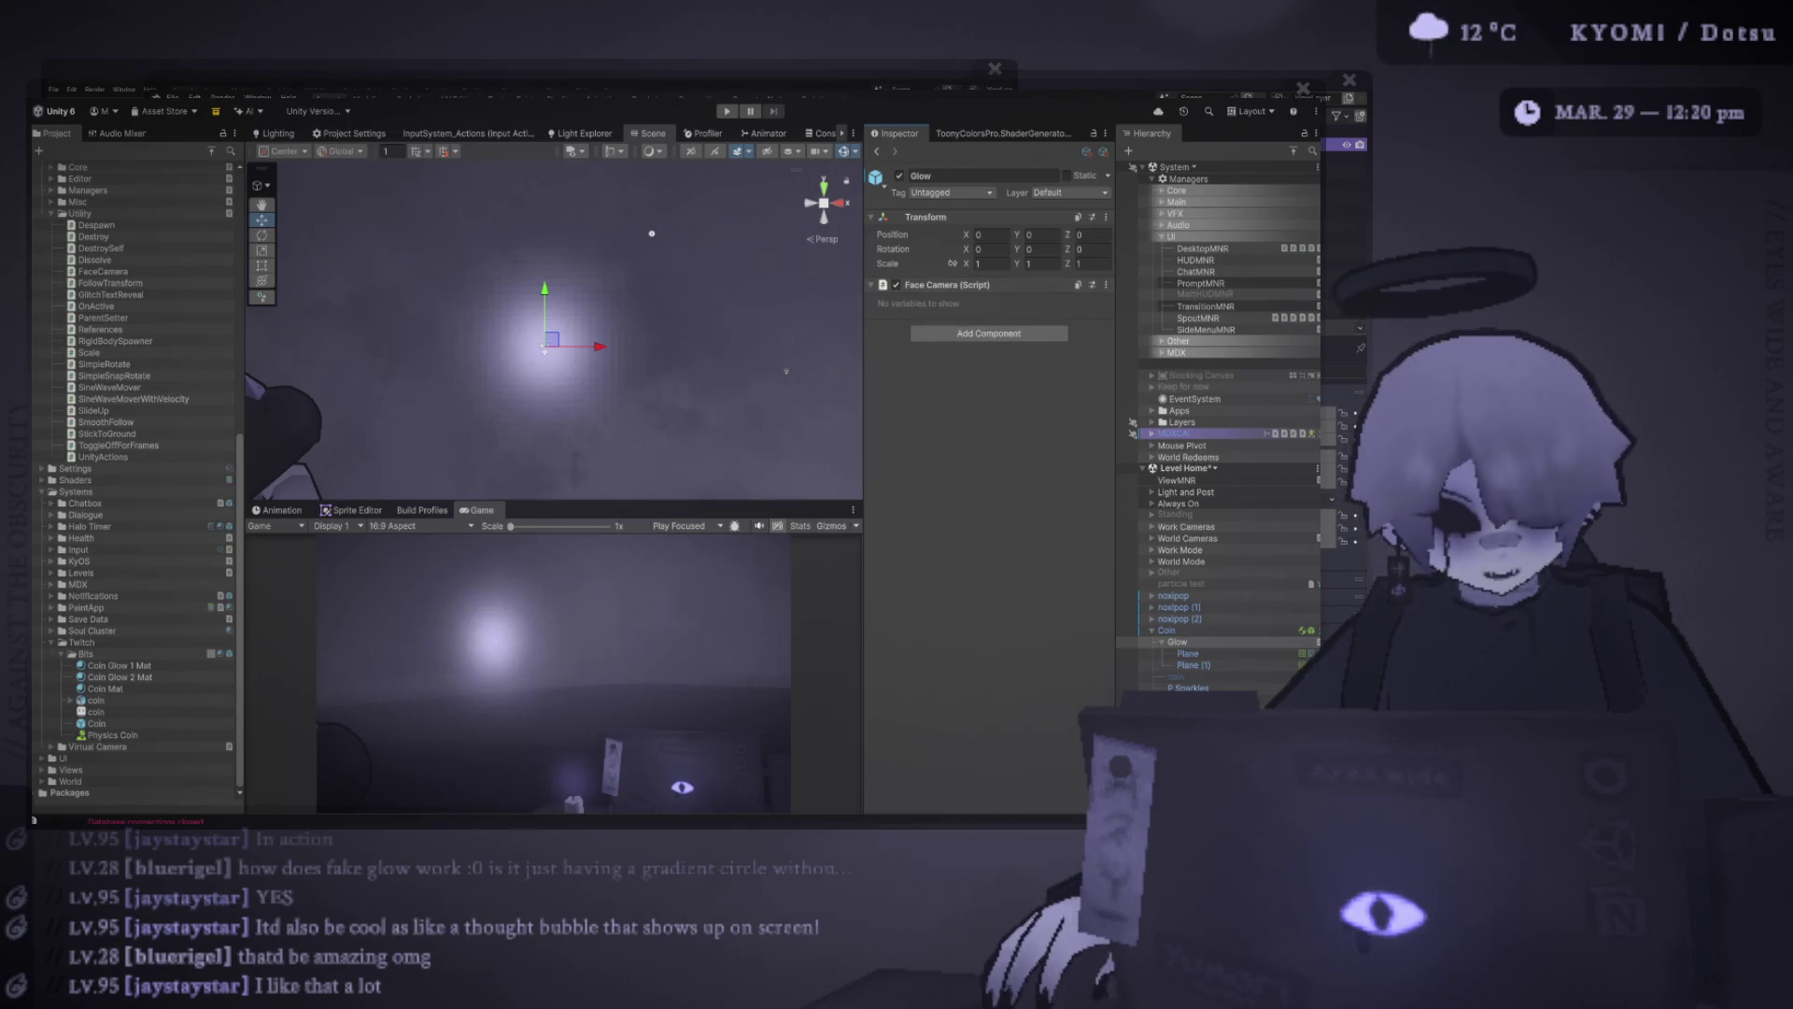
key(e)
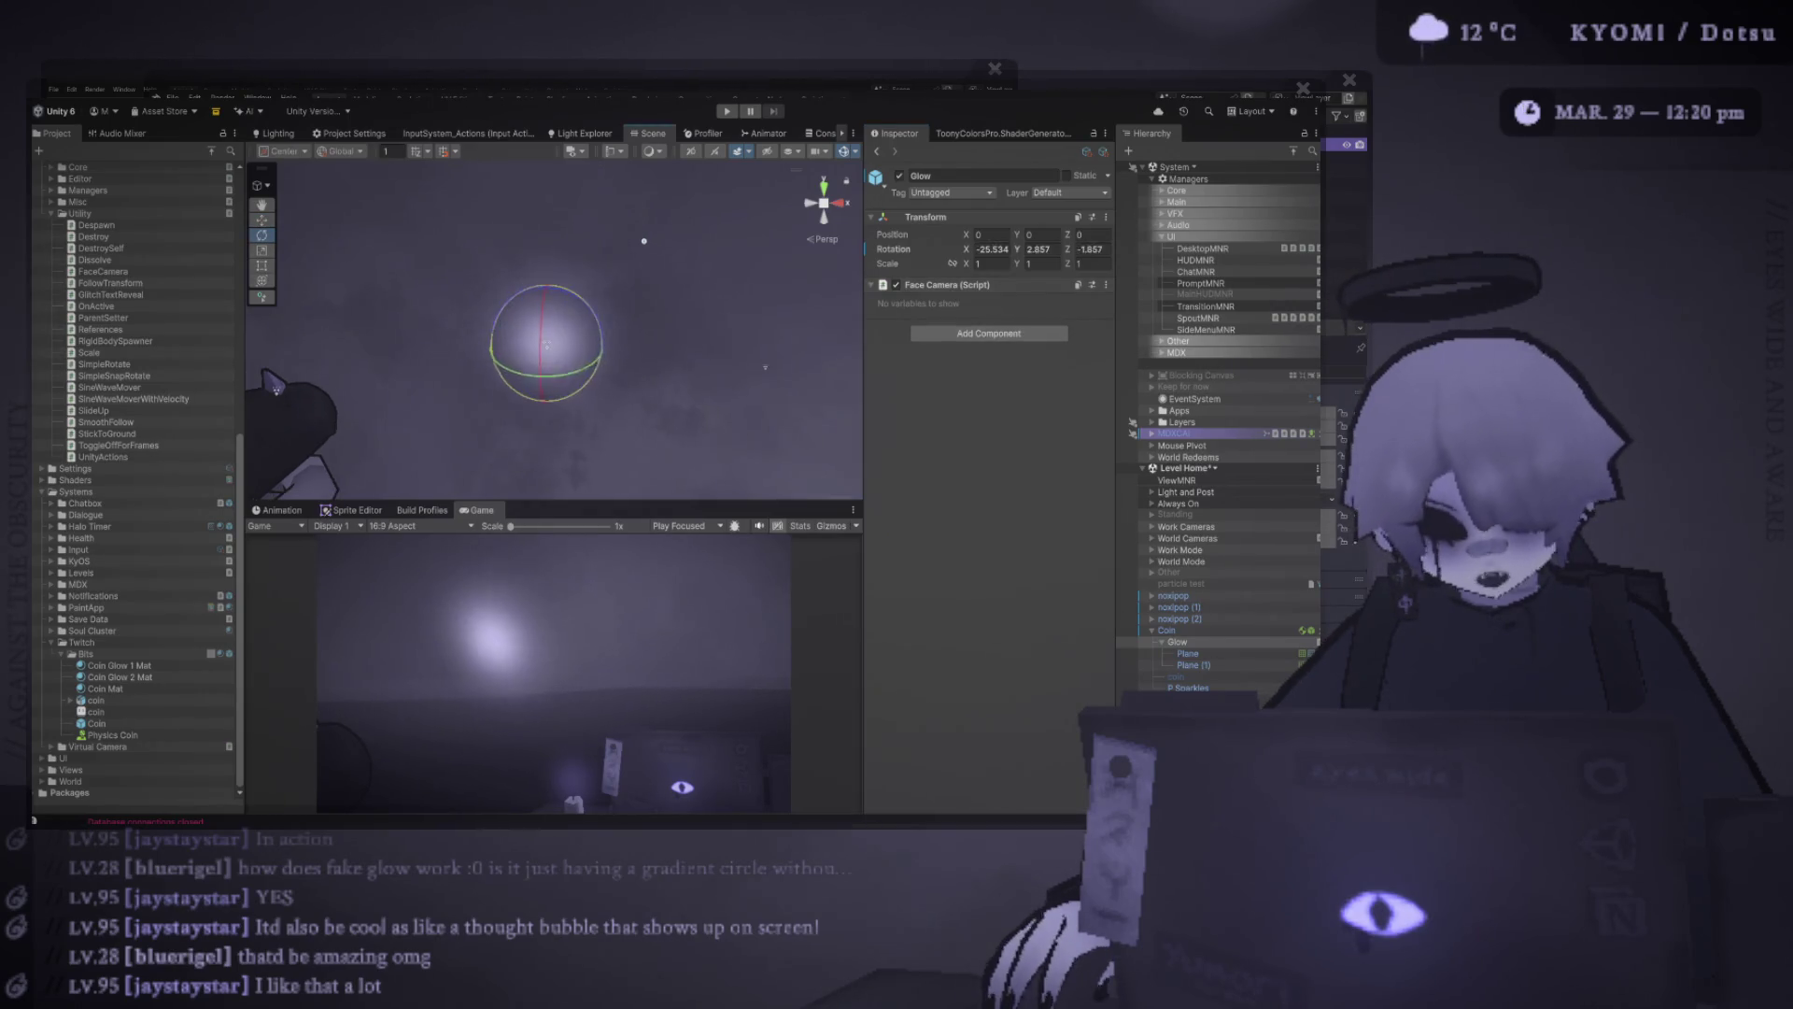
mouse_move(561, 317)
mouse_down()
mouse_move(603, 369)
mouse_move(679, 218)
mouse_move(635, 299)
mouse_move(632, 243)
mouse_up()
key(ctrl+z)
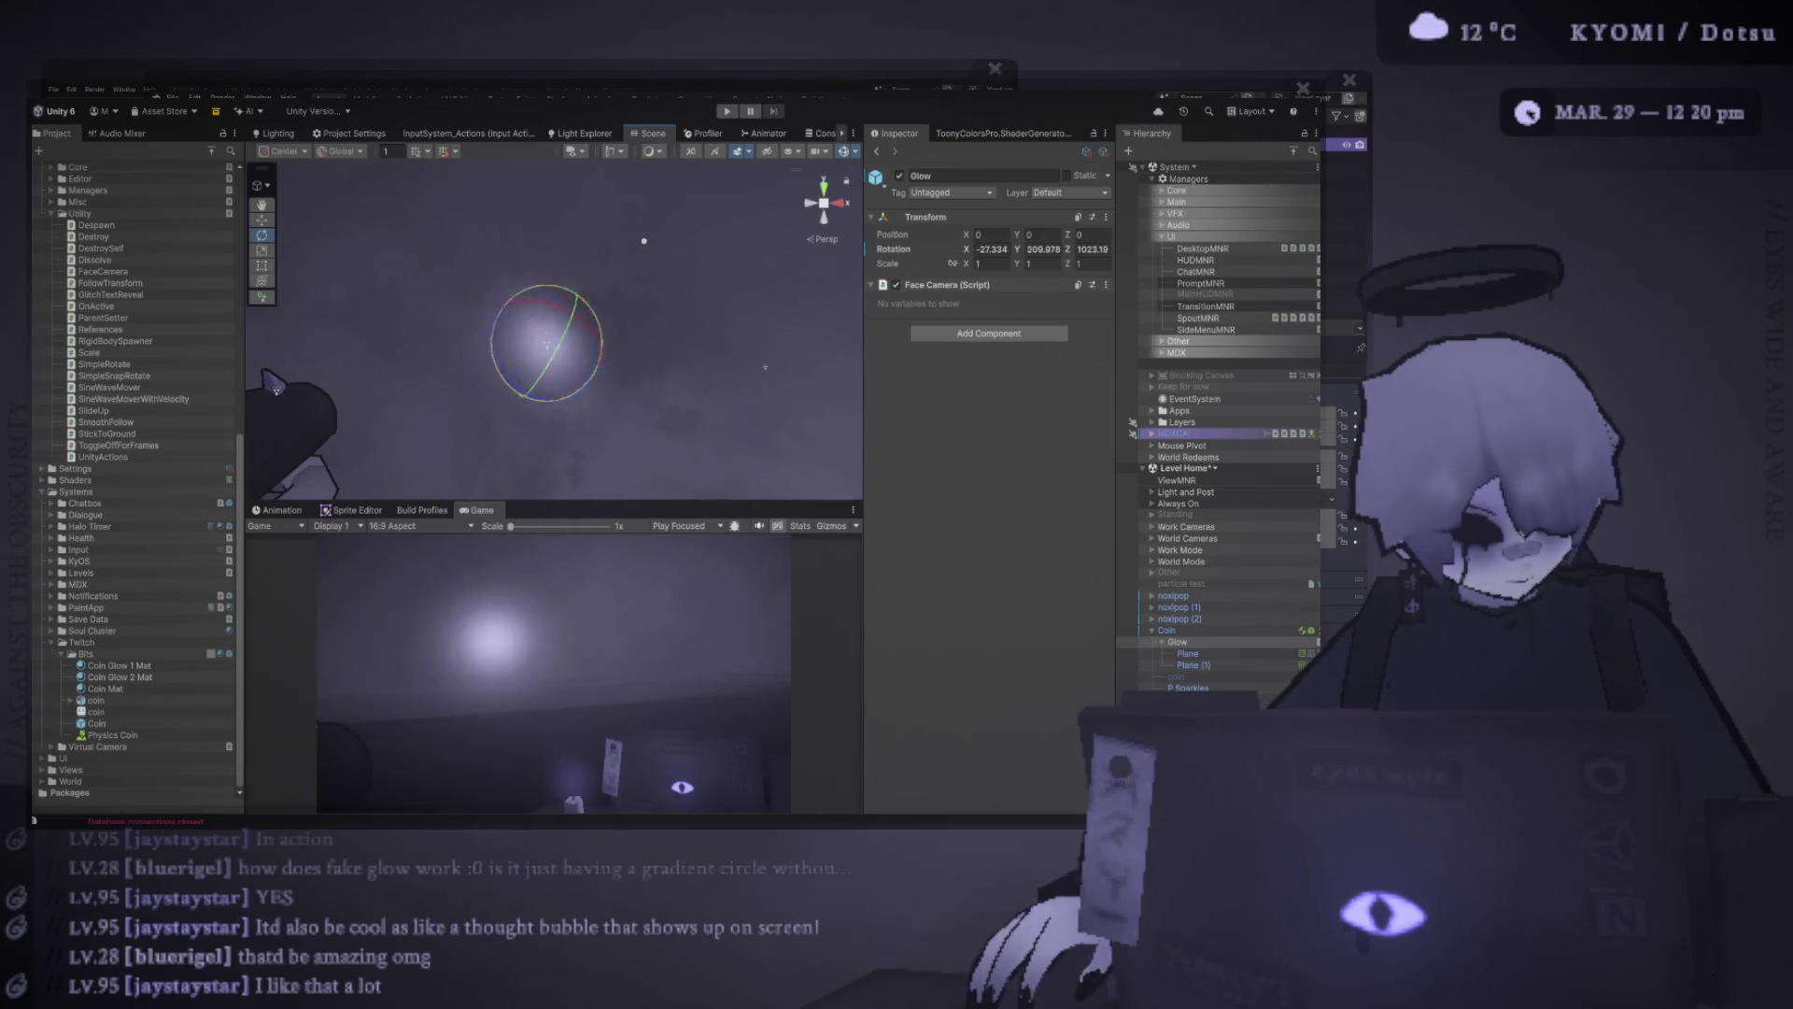
click(1168, 630)
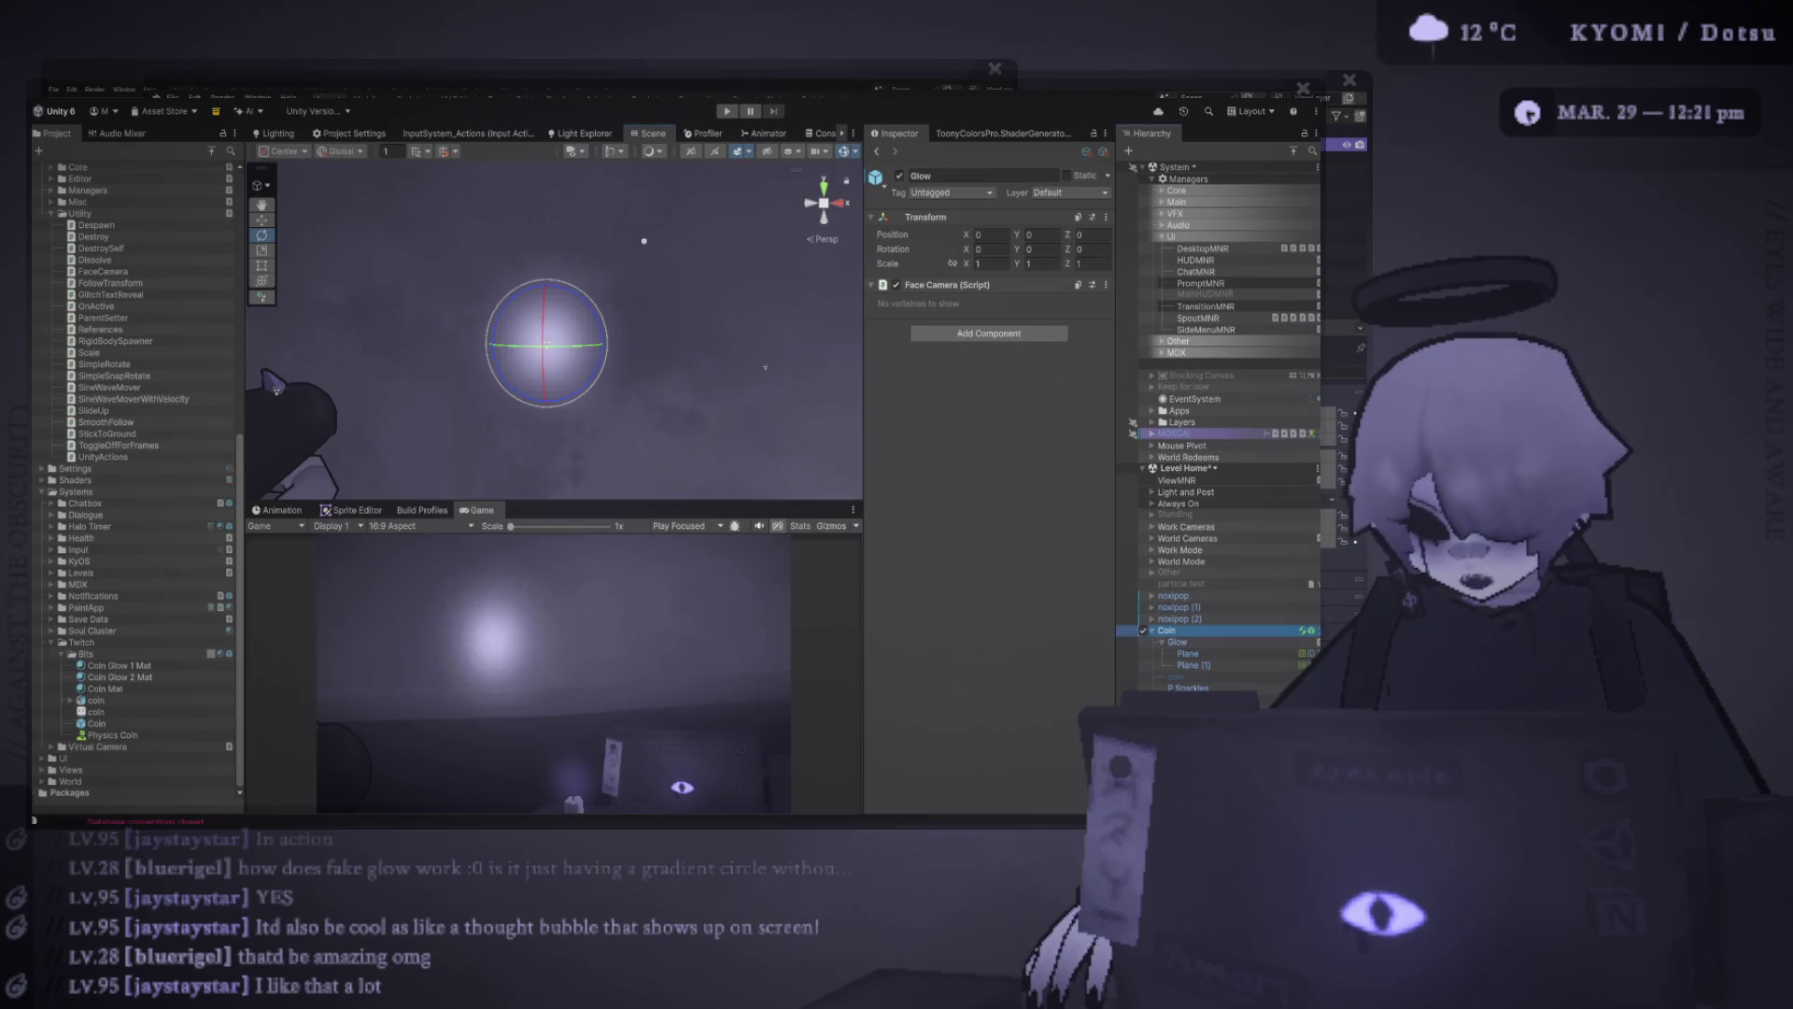
click(1175, 676)
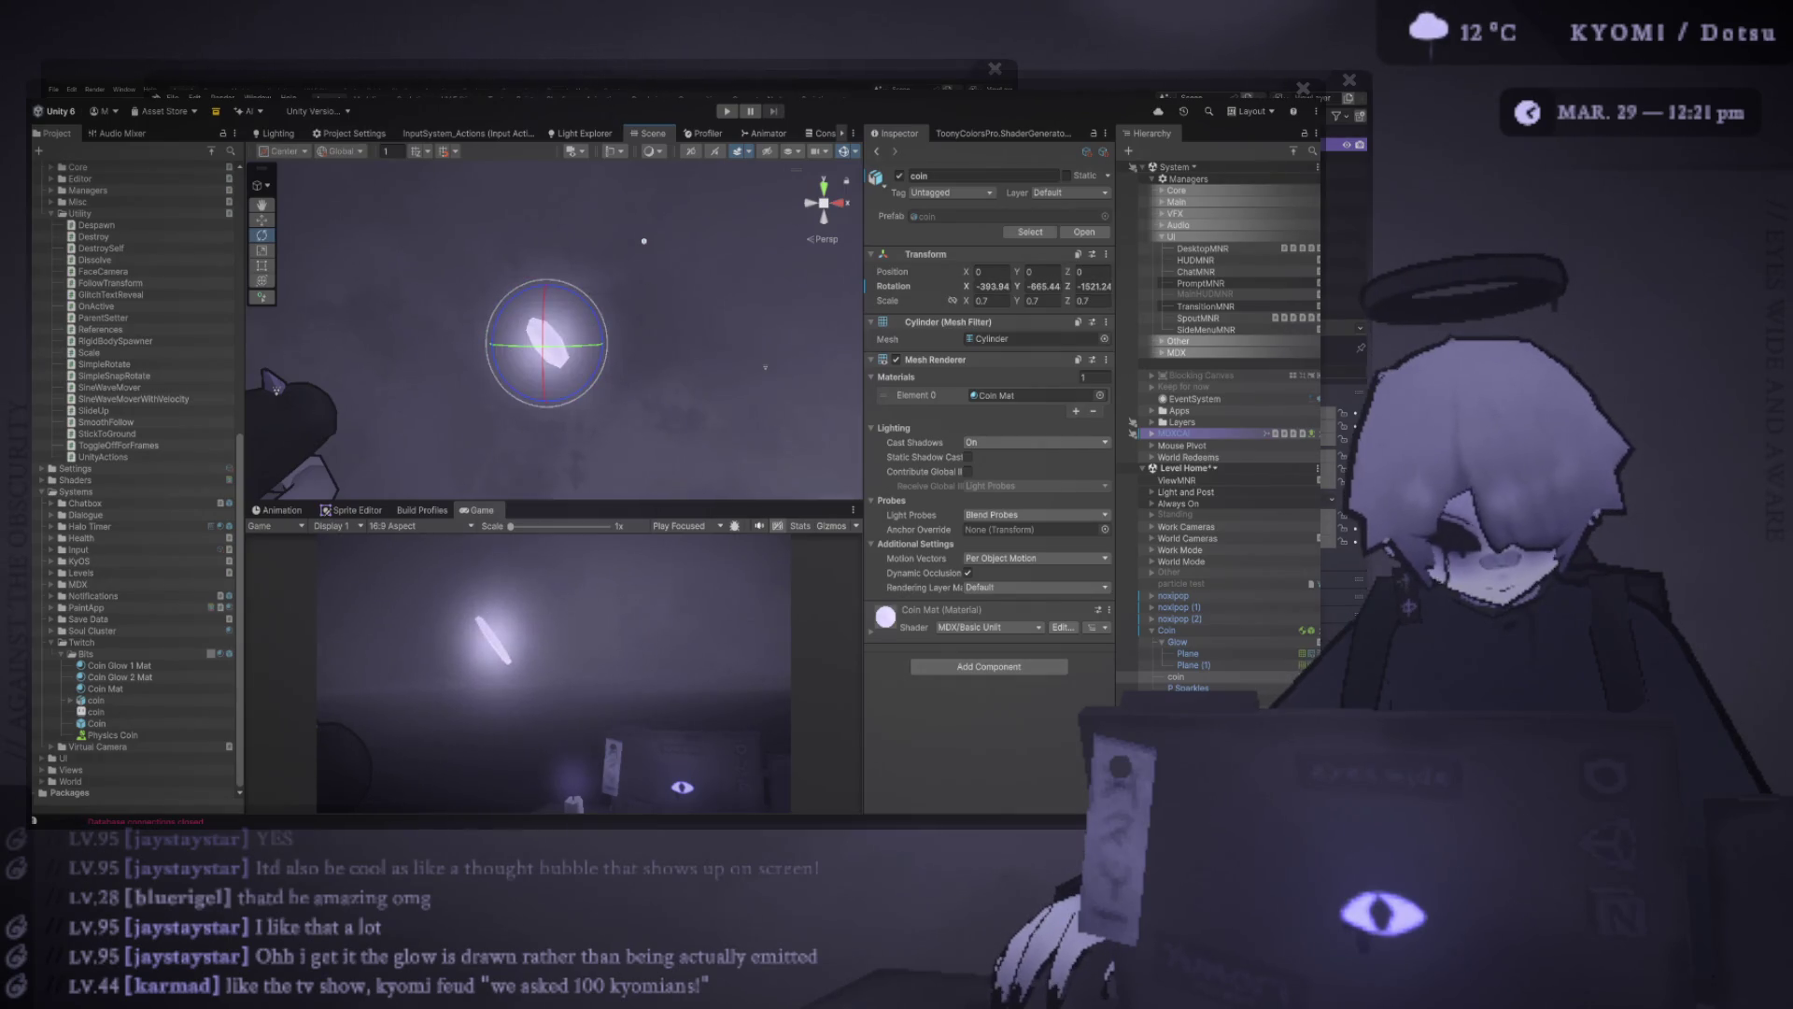
Zoom the Scene and Game views and raise the splitter for a larger Game view of the coin
scroll(549, 674, up, 4)
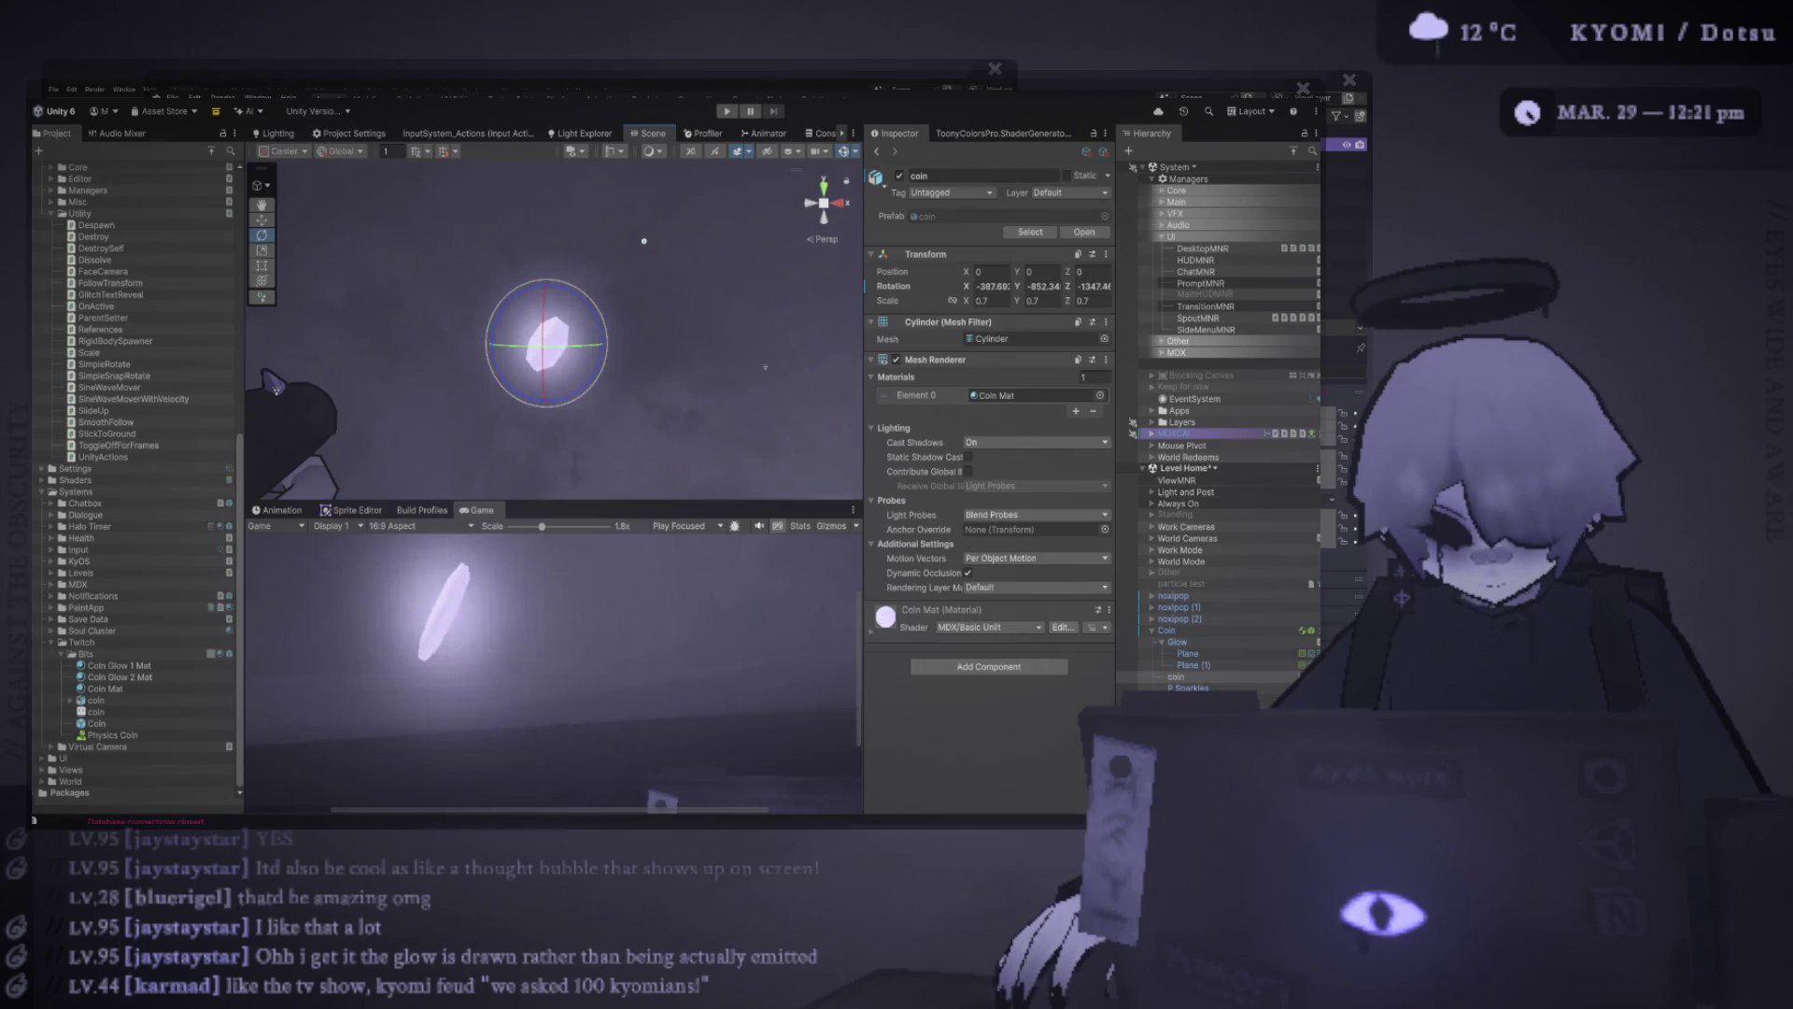
scroll(549, 674, down, 4)
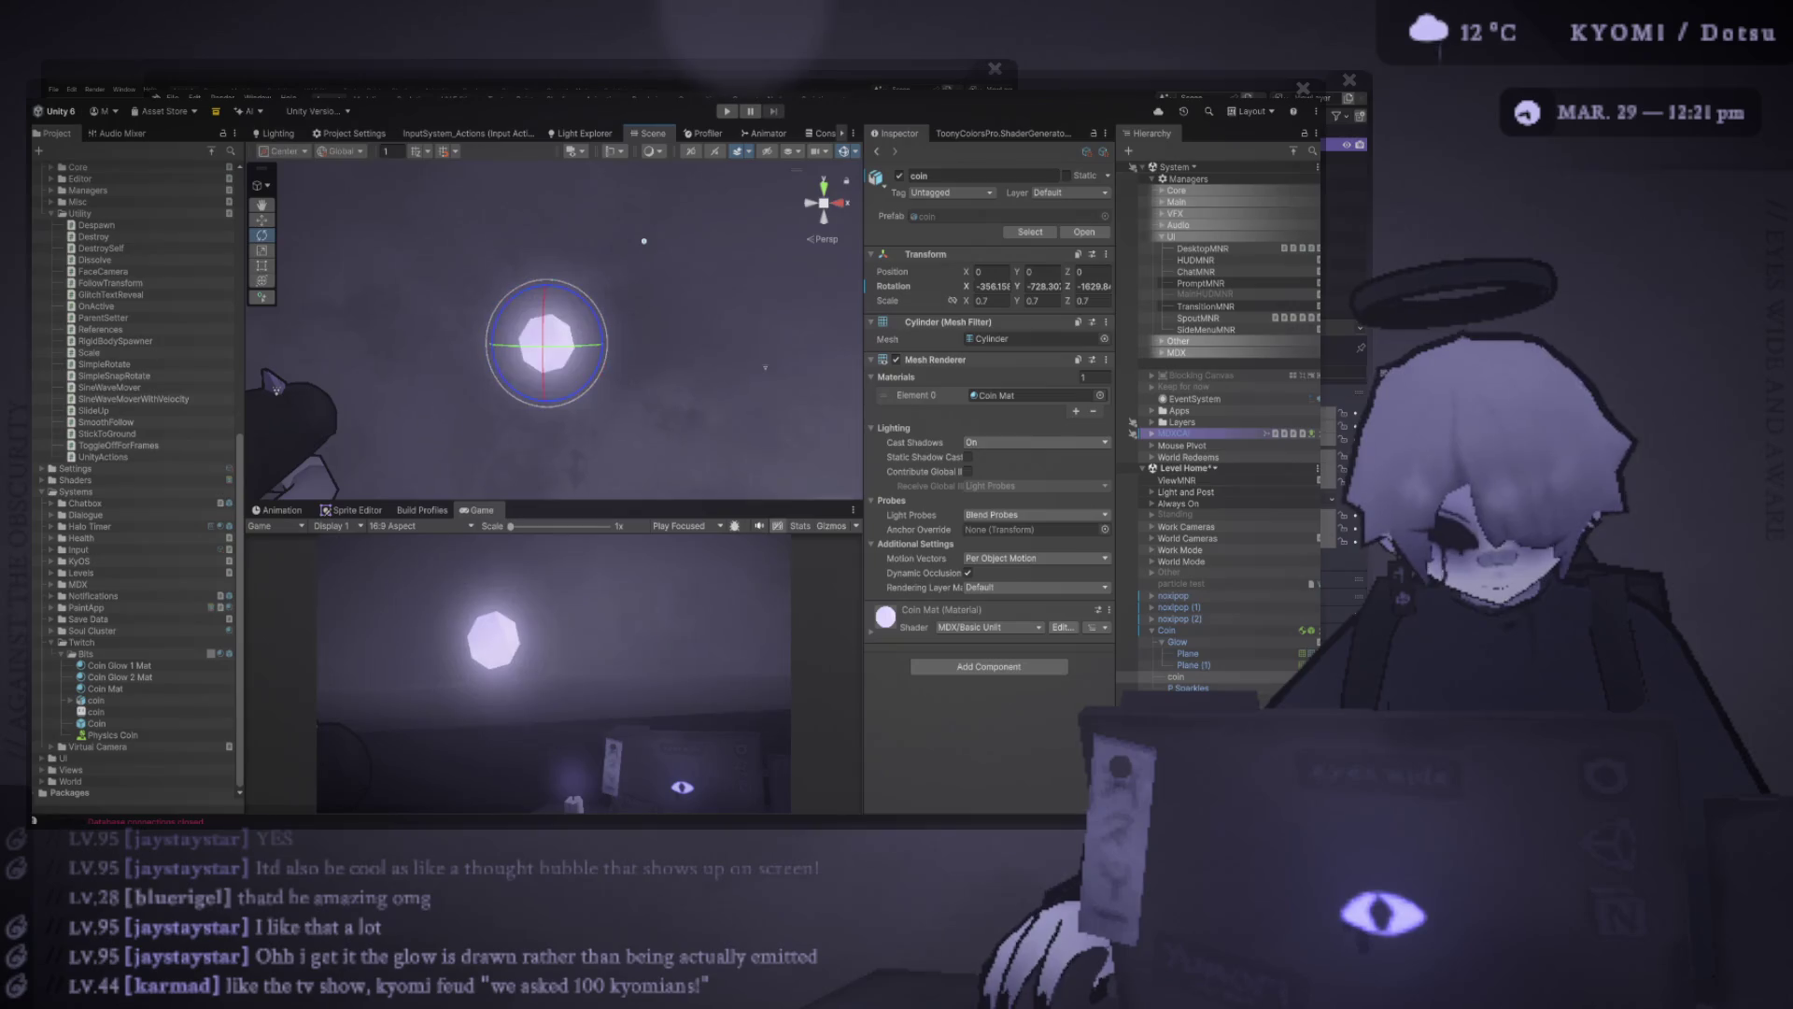
scroll(765, 367, up, 2)
drag(654, 502, 654, 286)
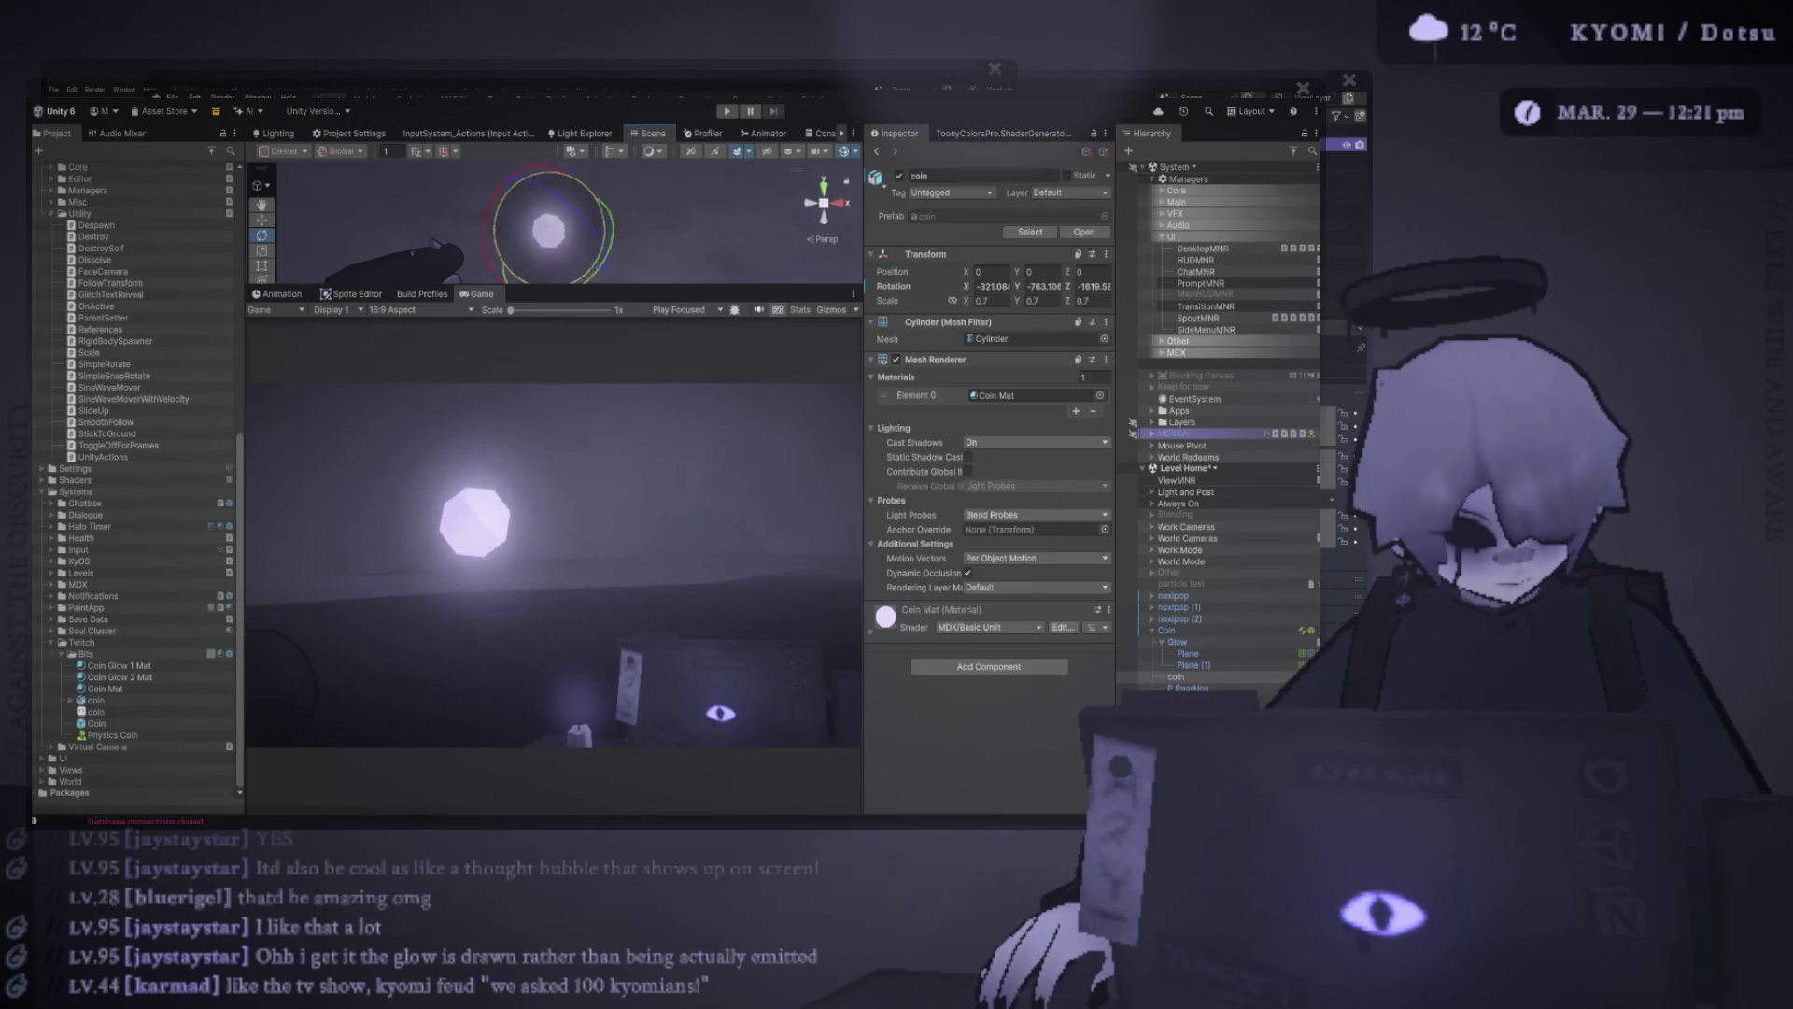
scroll(554, 565, up, 5)
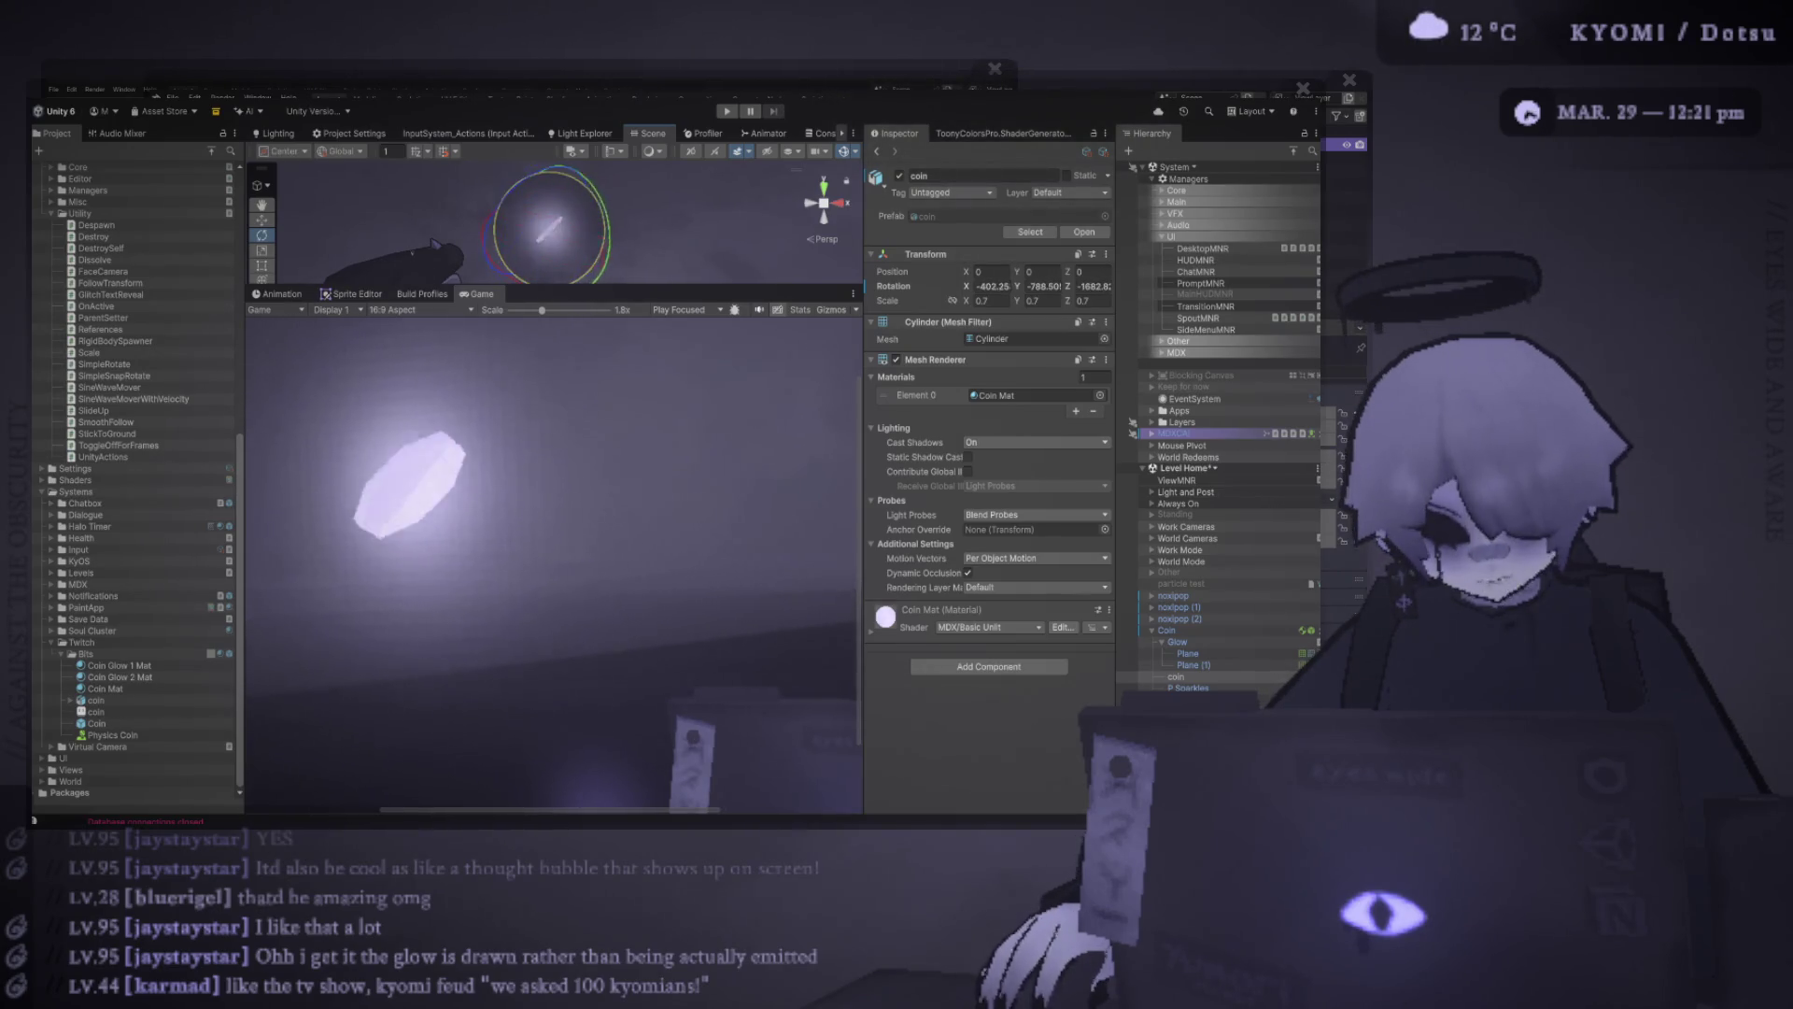
Select Coin Glow 1 and 2 materials and try Render Queue values 2999, 2000 and 2900
click(120, 665)
ctrl+click(119, 676)
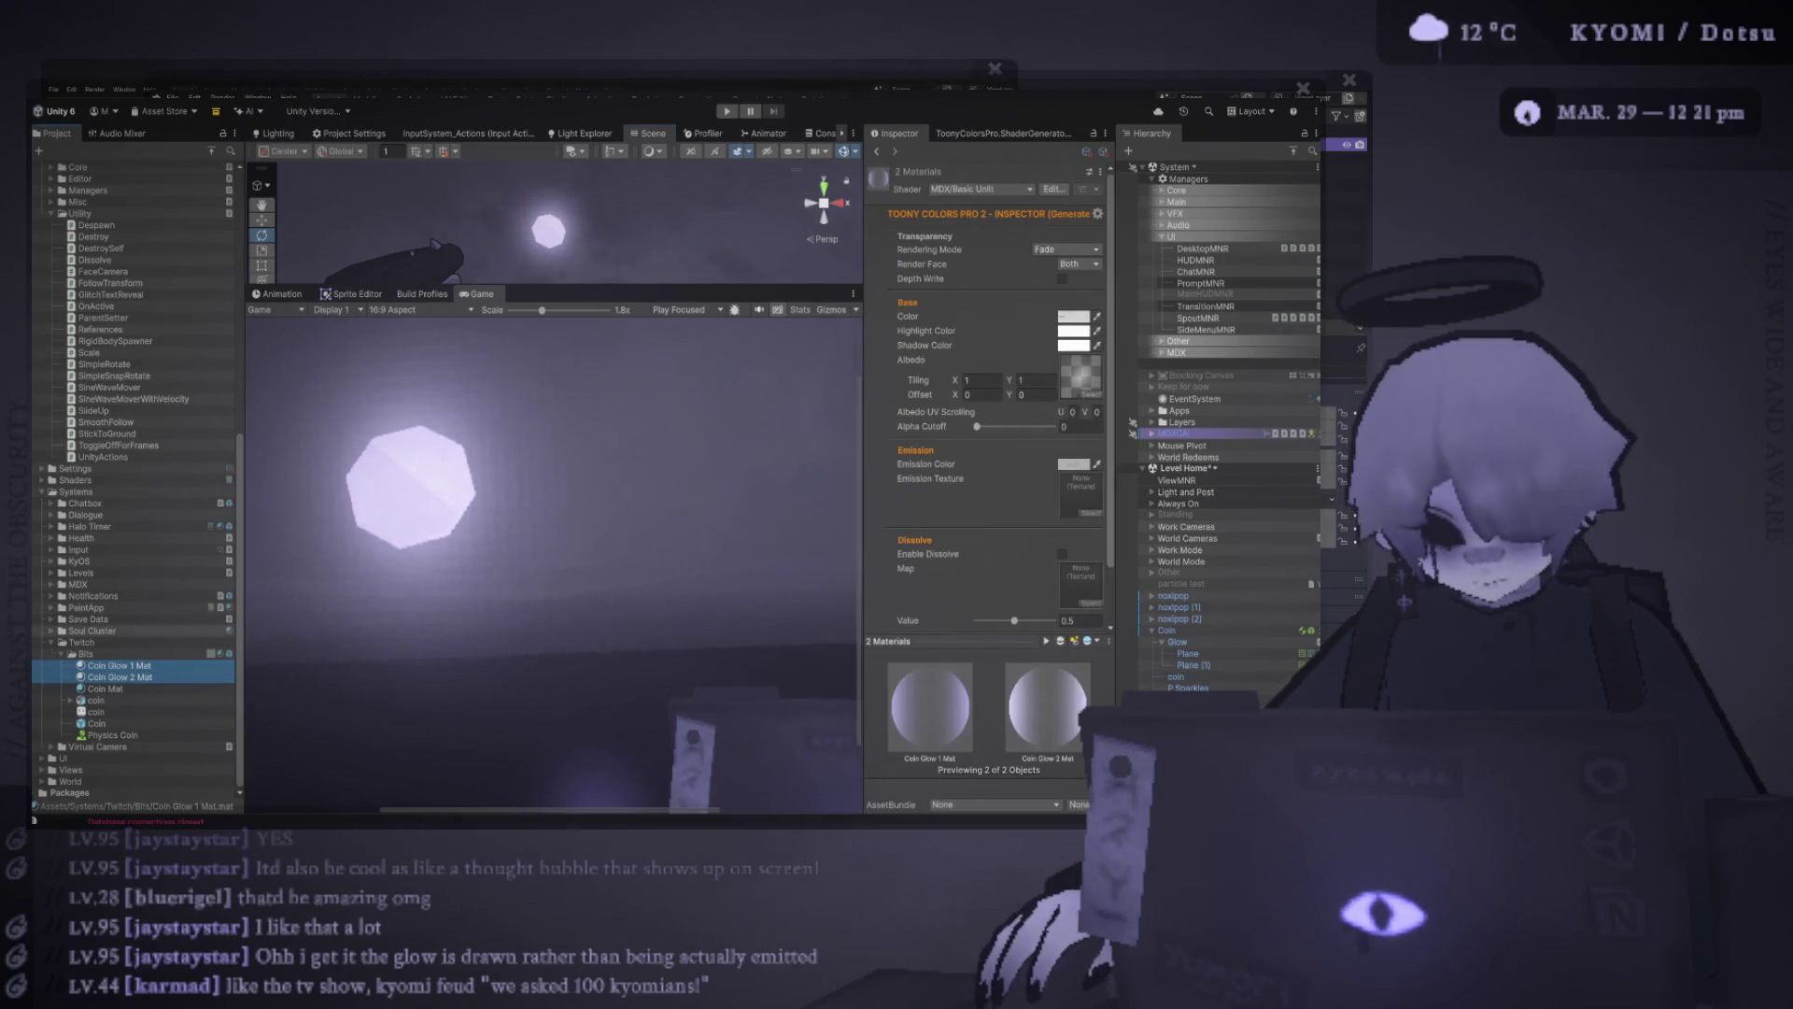
click(1073, 602)
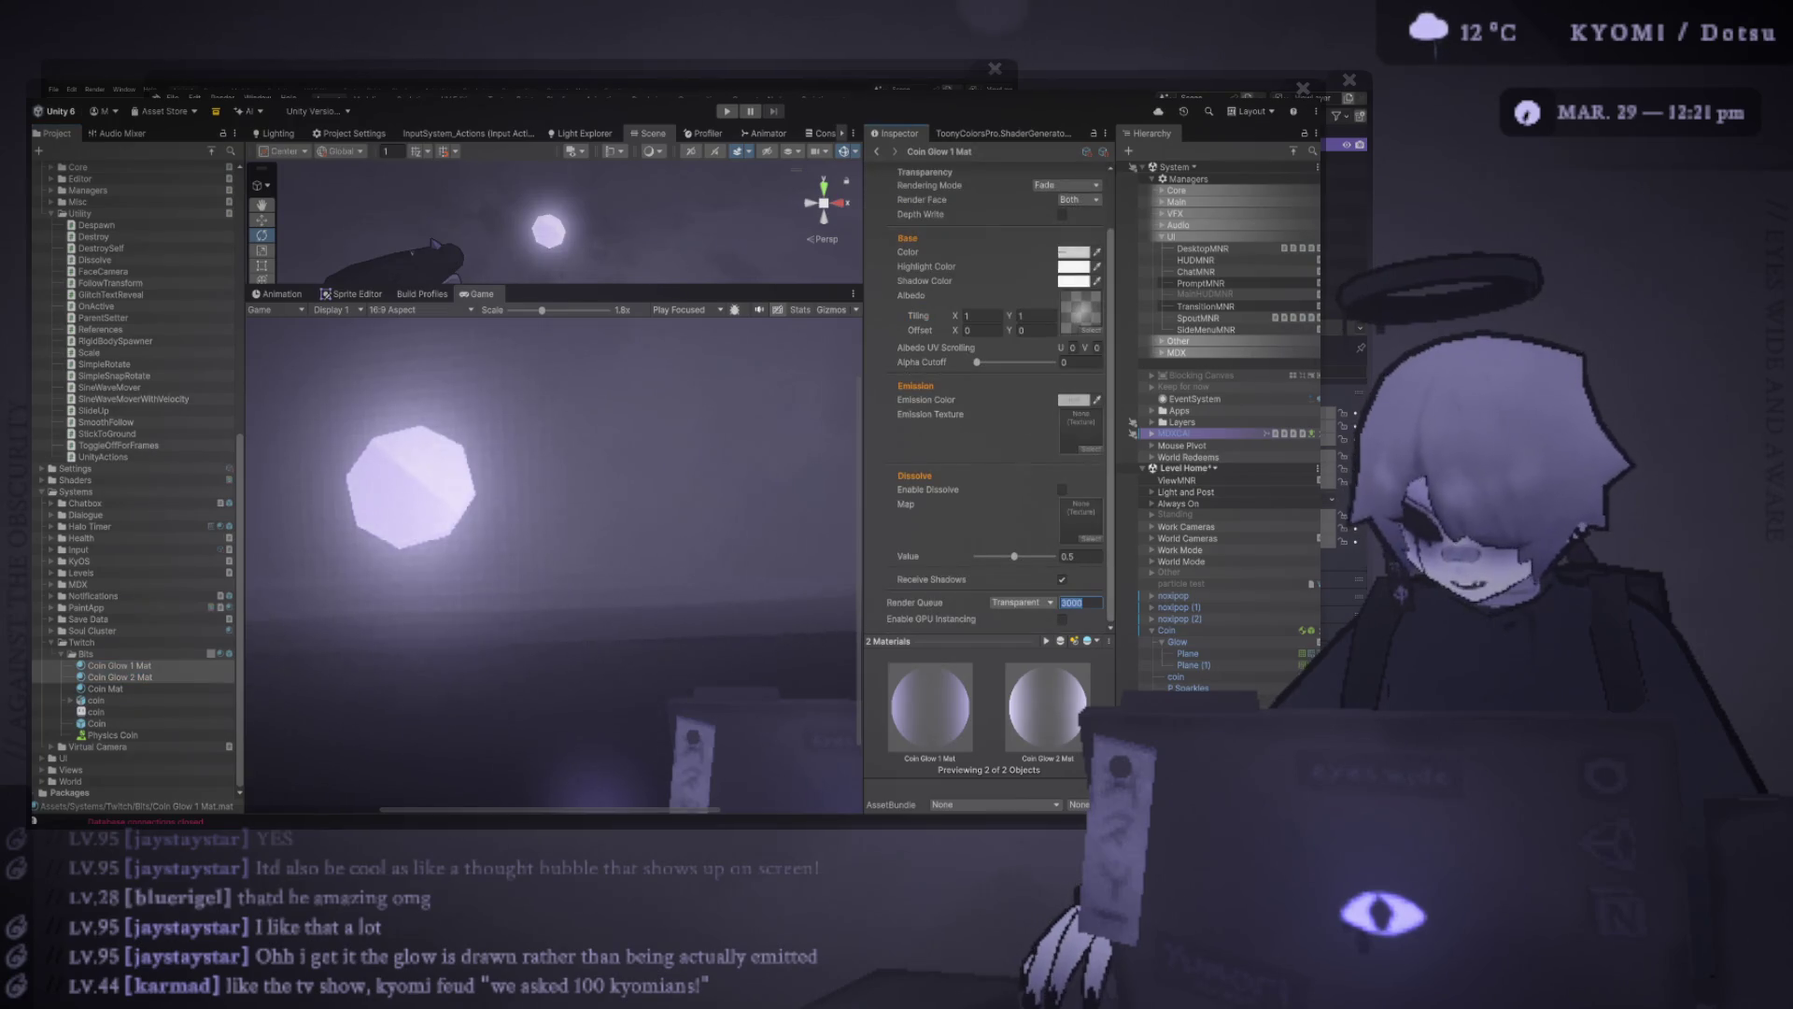
text(2999)
key(Return)
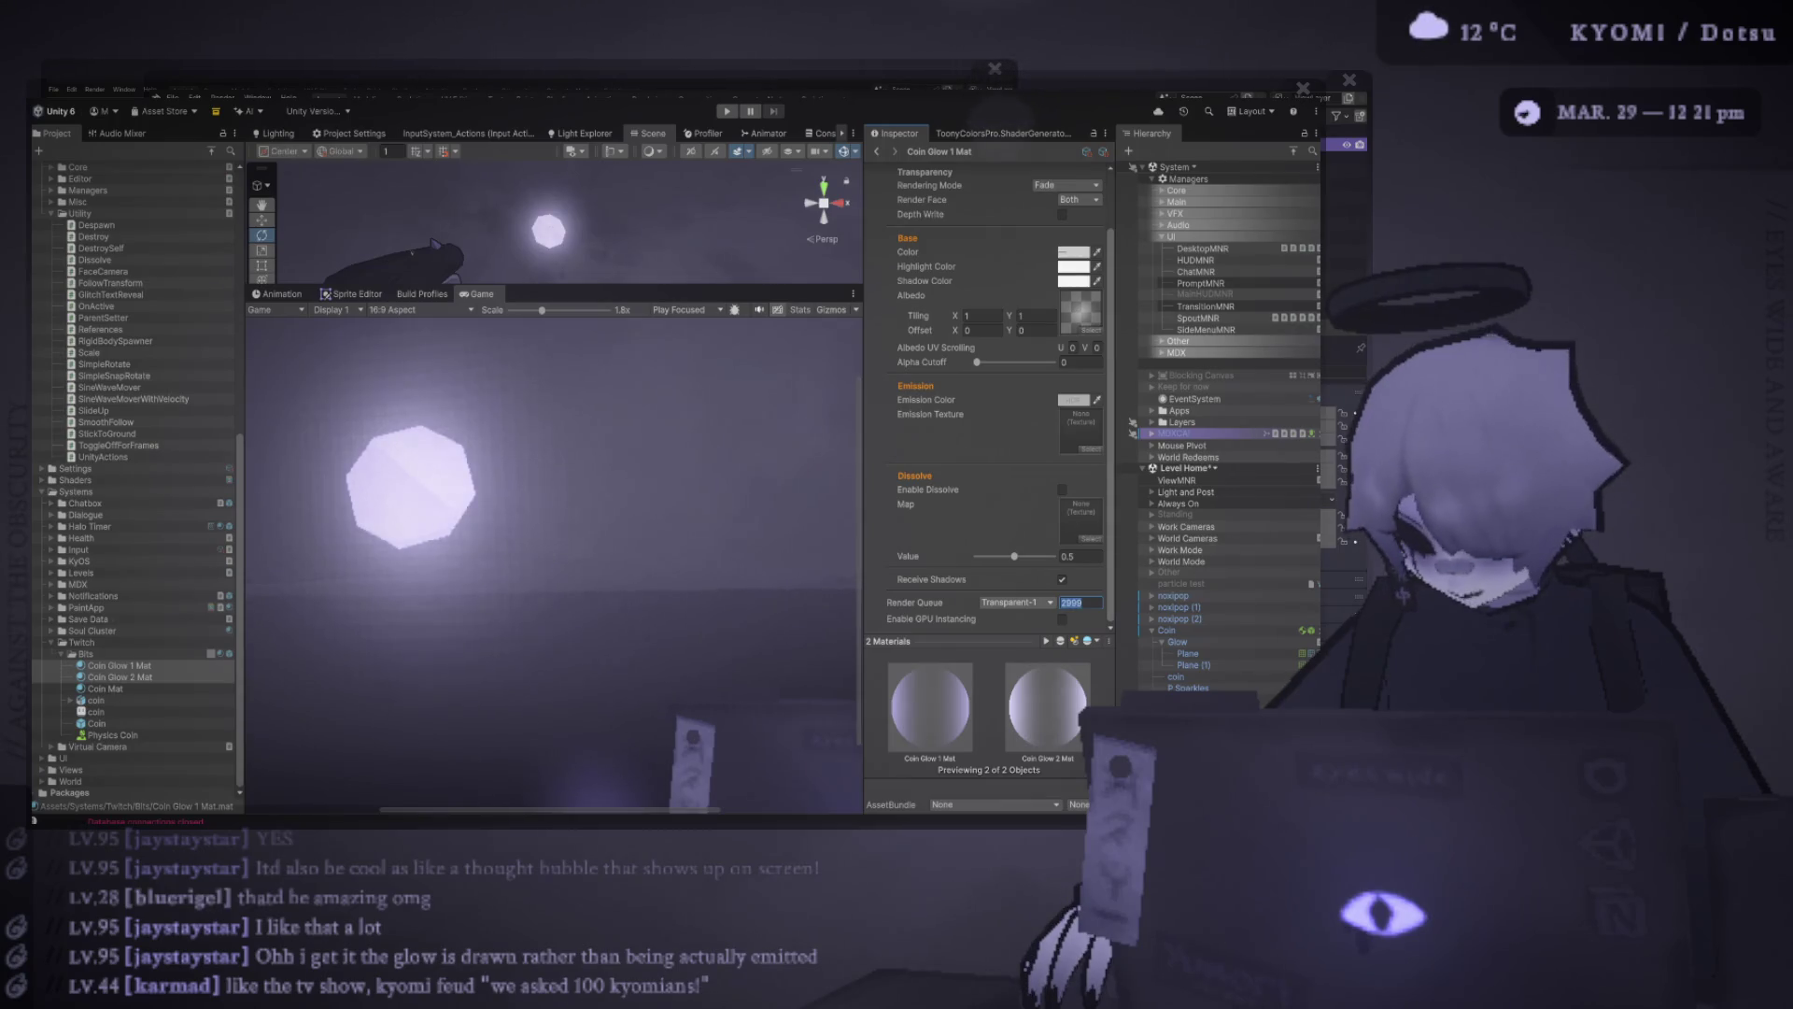
text(2000)
key(Return)
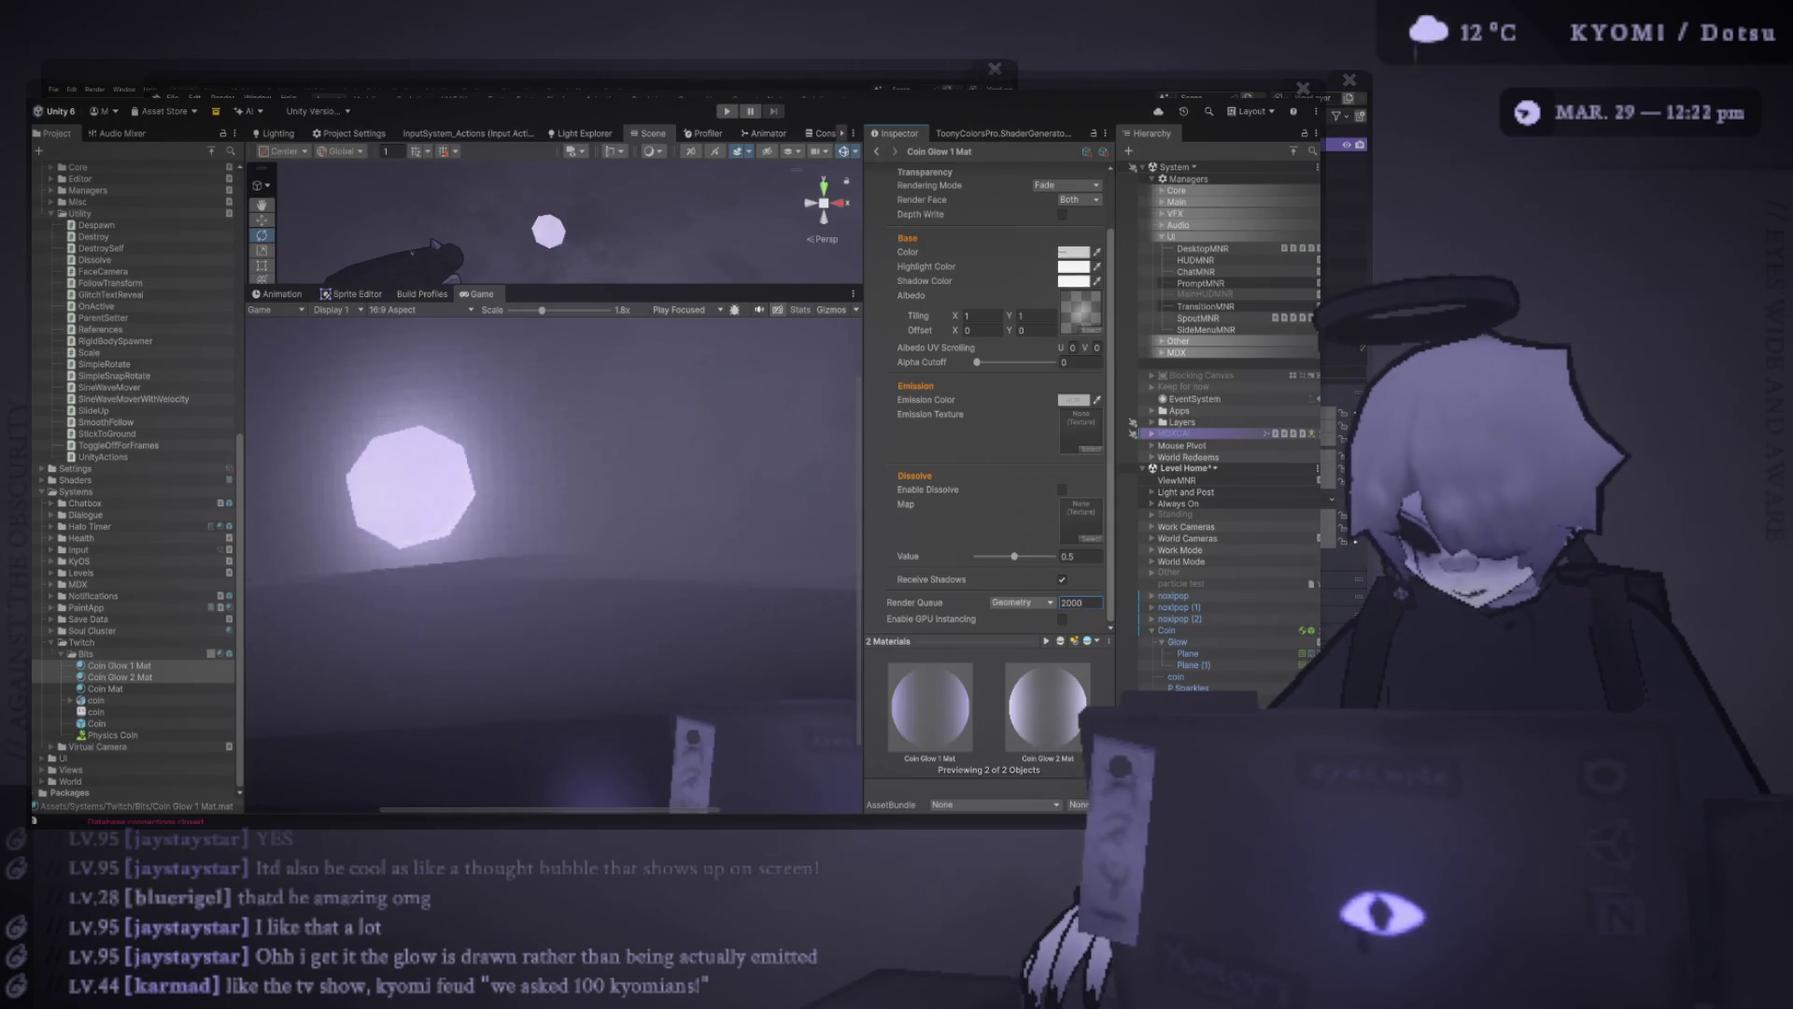
click(1081, 602)
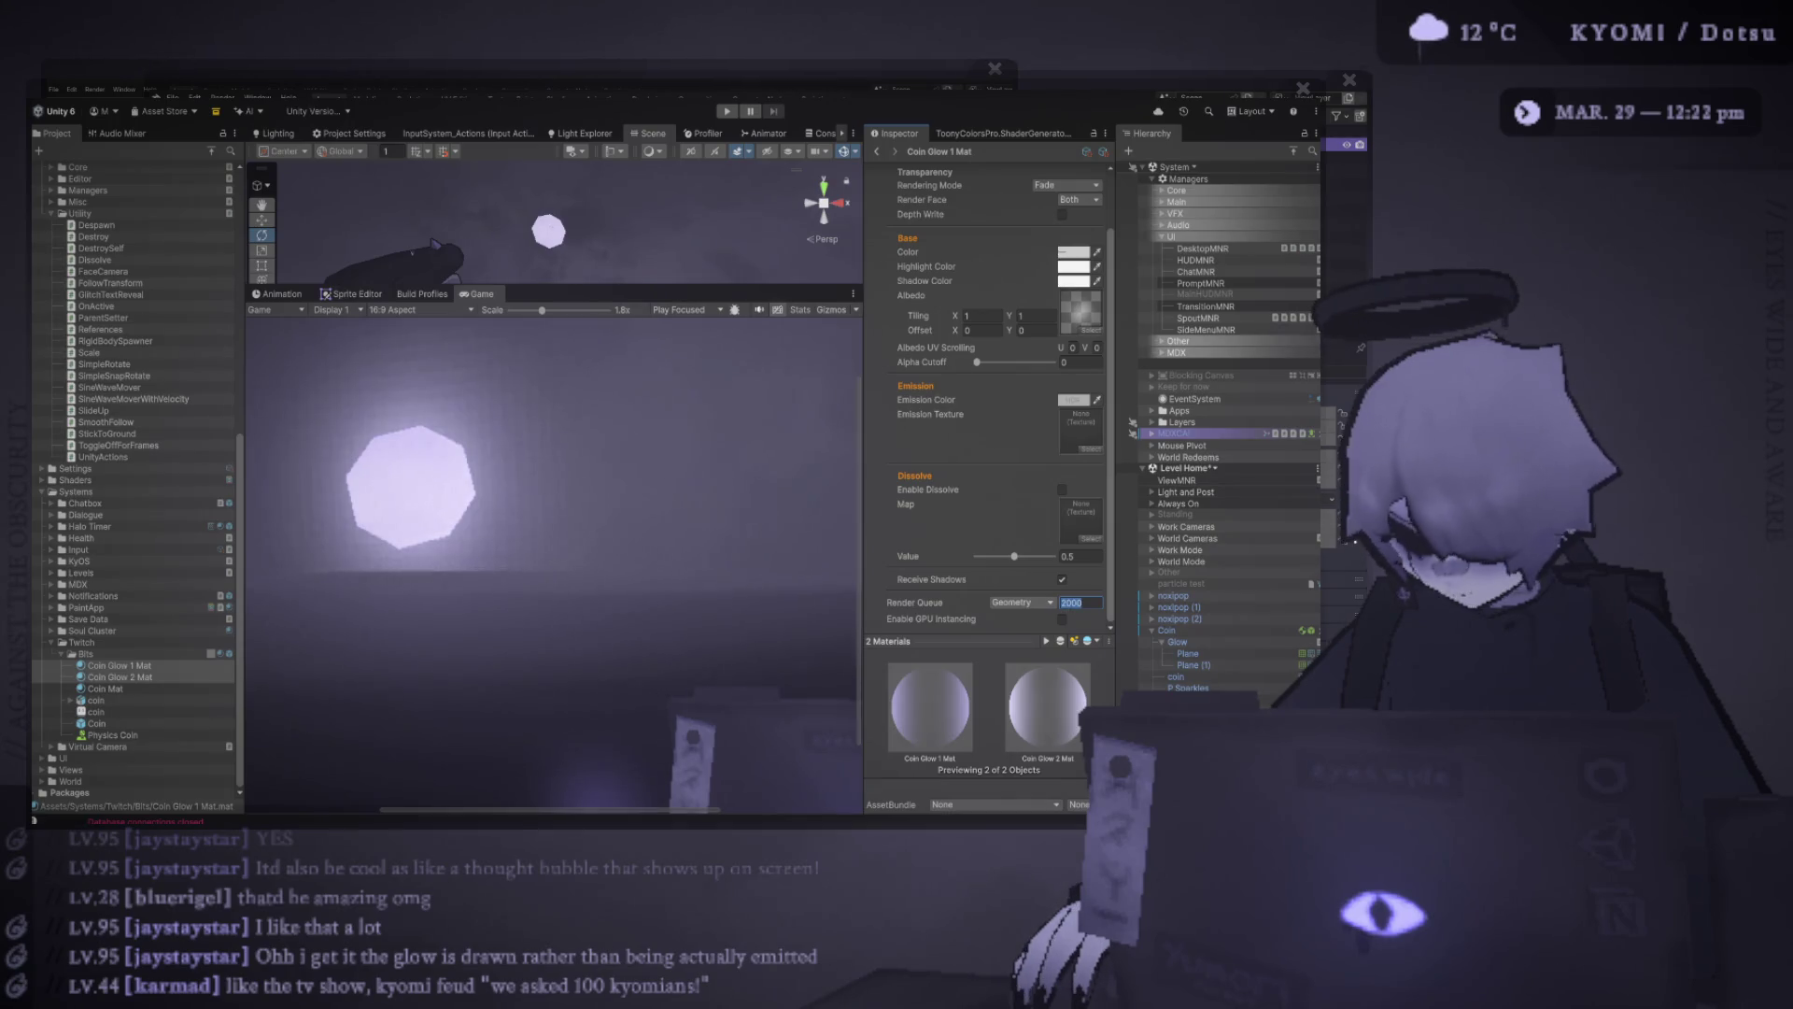
text(2)
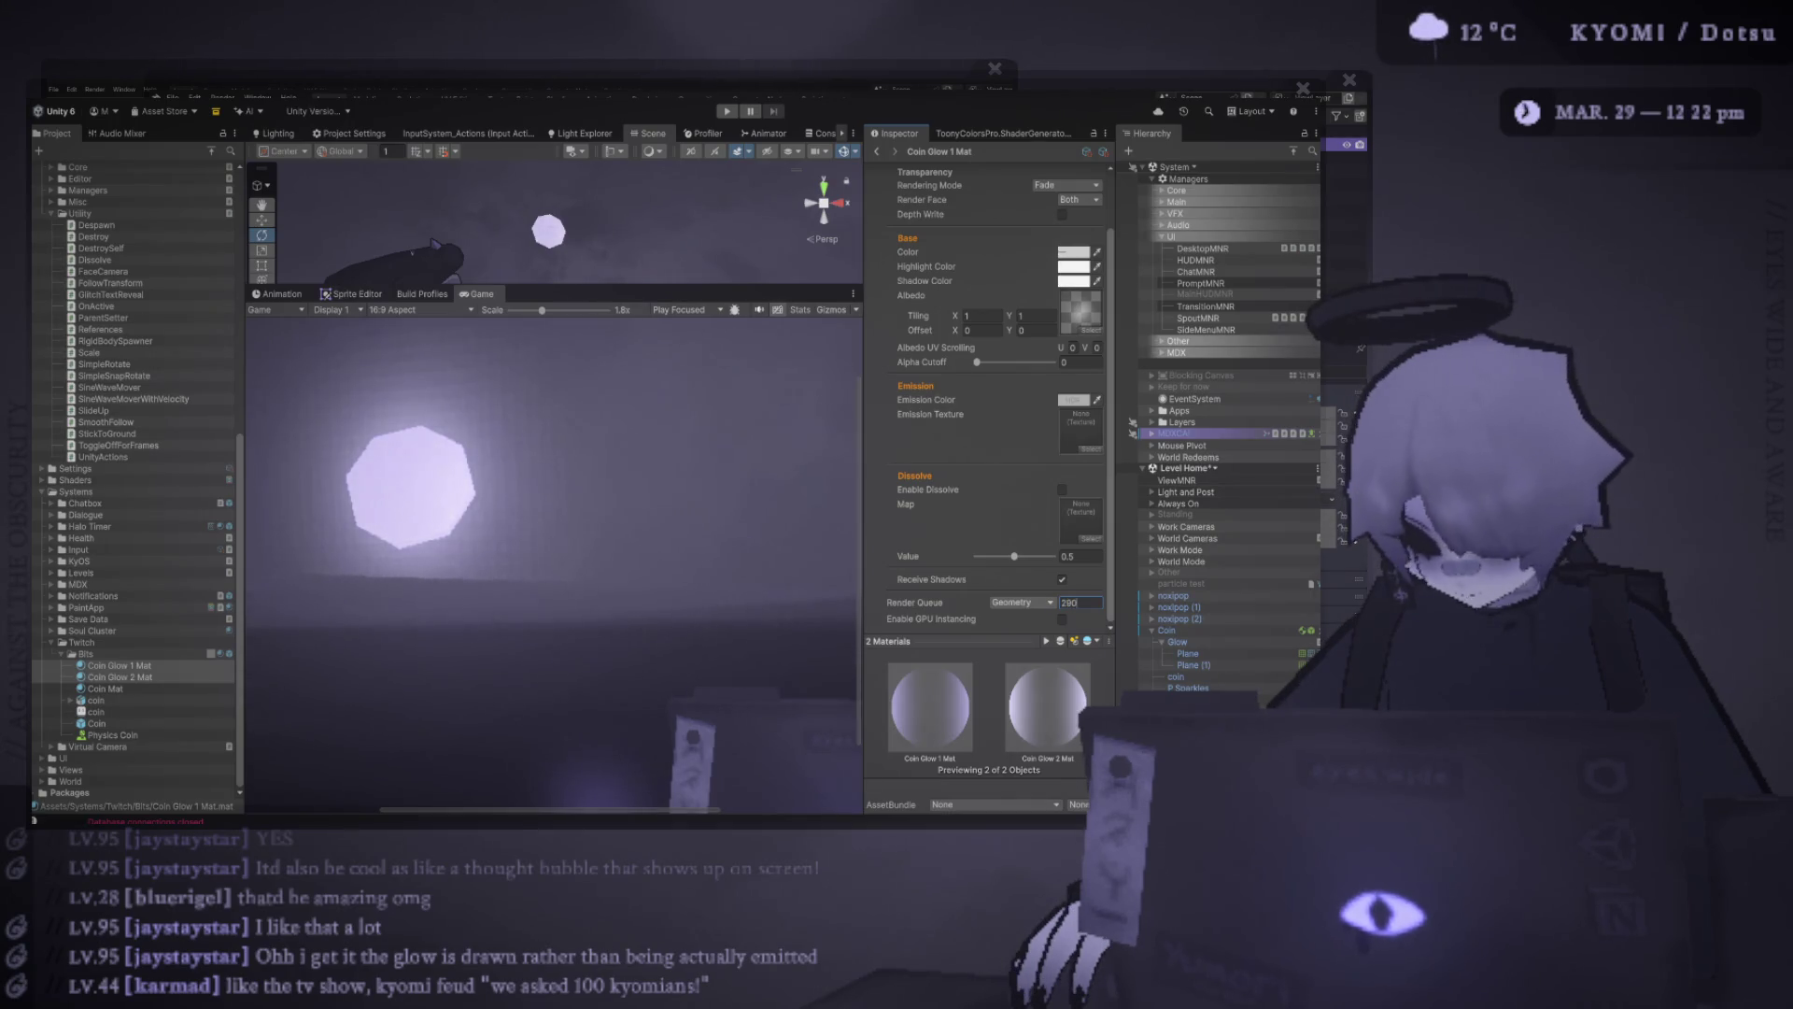
key(Return)
Try Render Queue 2800 and 2700, then undo back to Transparent 3000
click(1074, 602)
text(800)
key(Return)
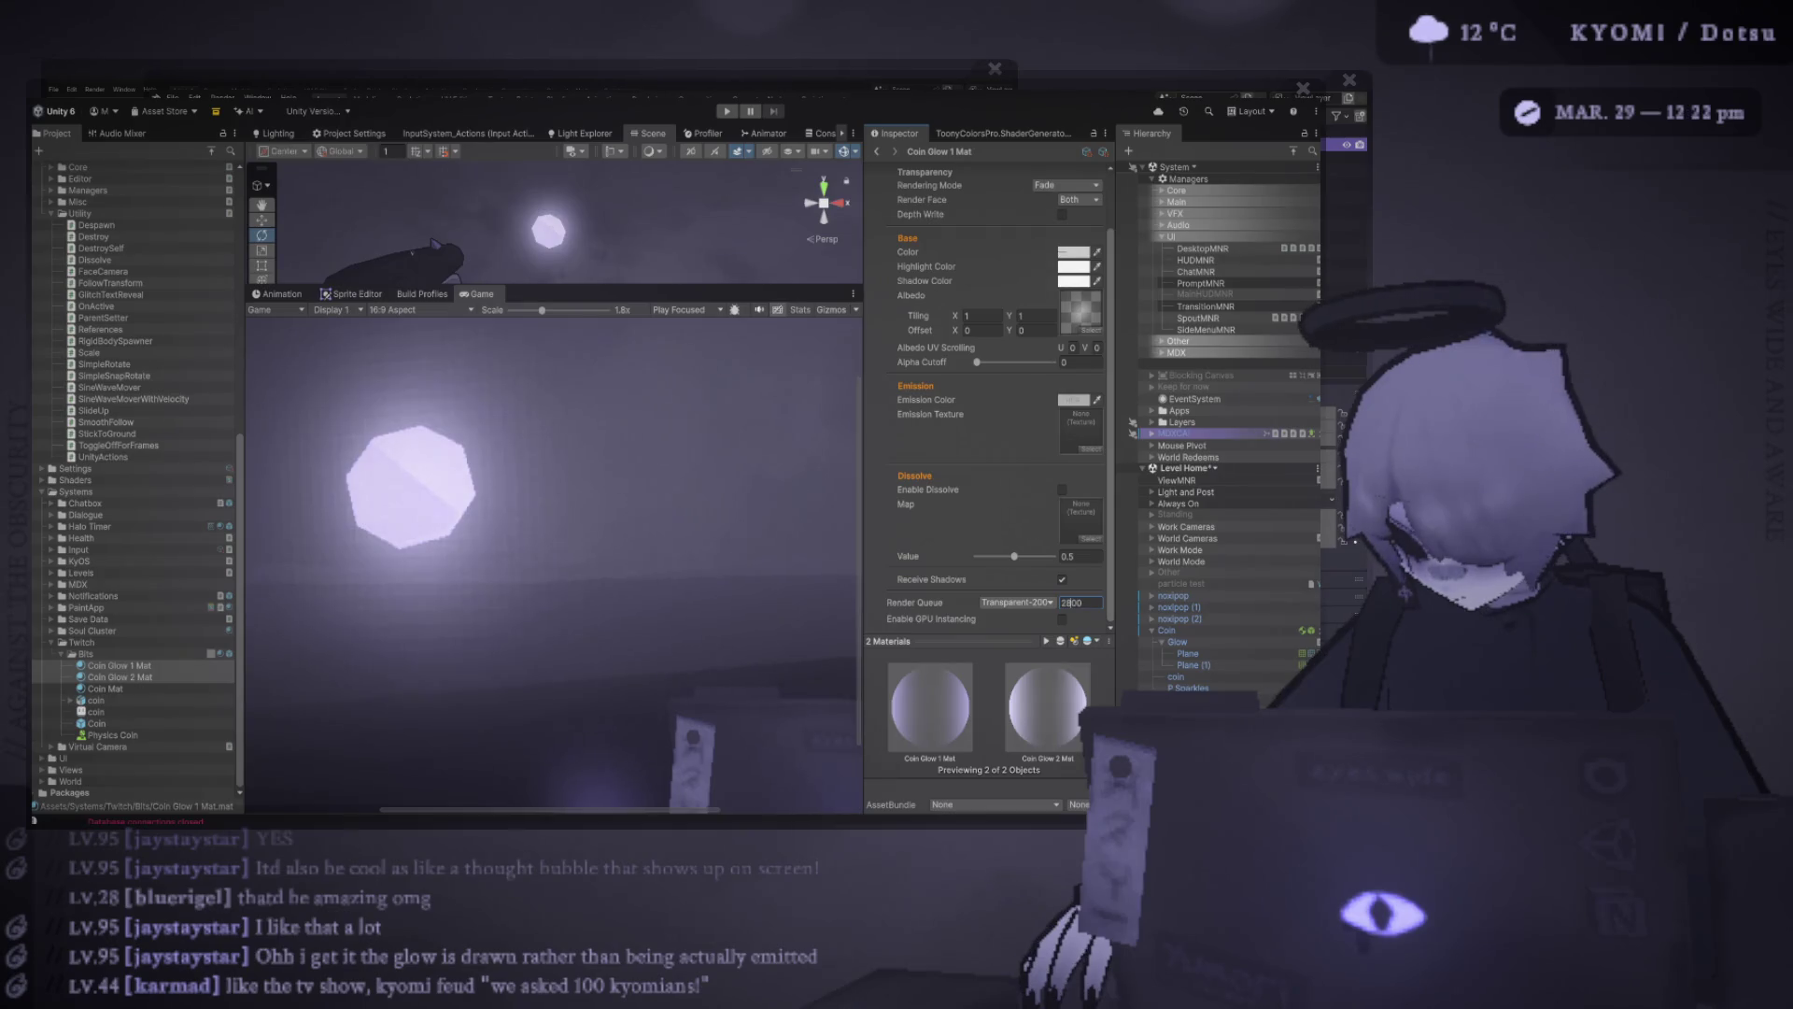
key(BackSpace)
key(BackSpace)
key(BackSpace)
text(700)
key(Return)
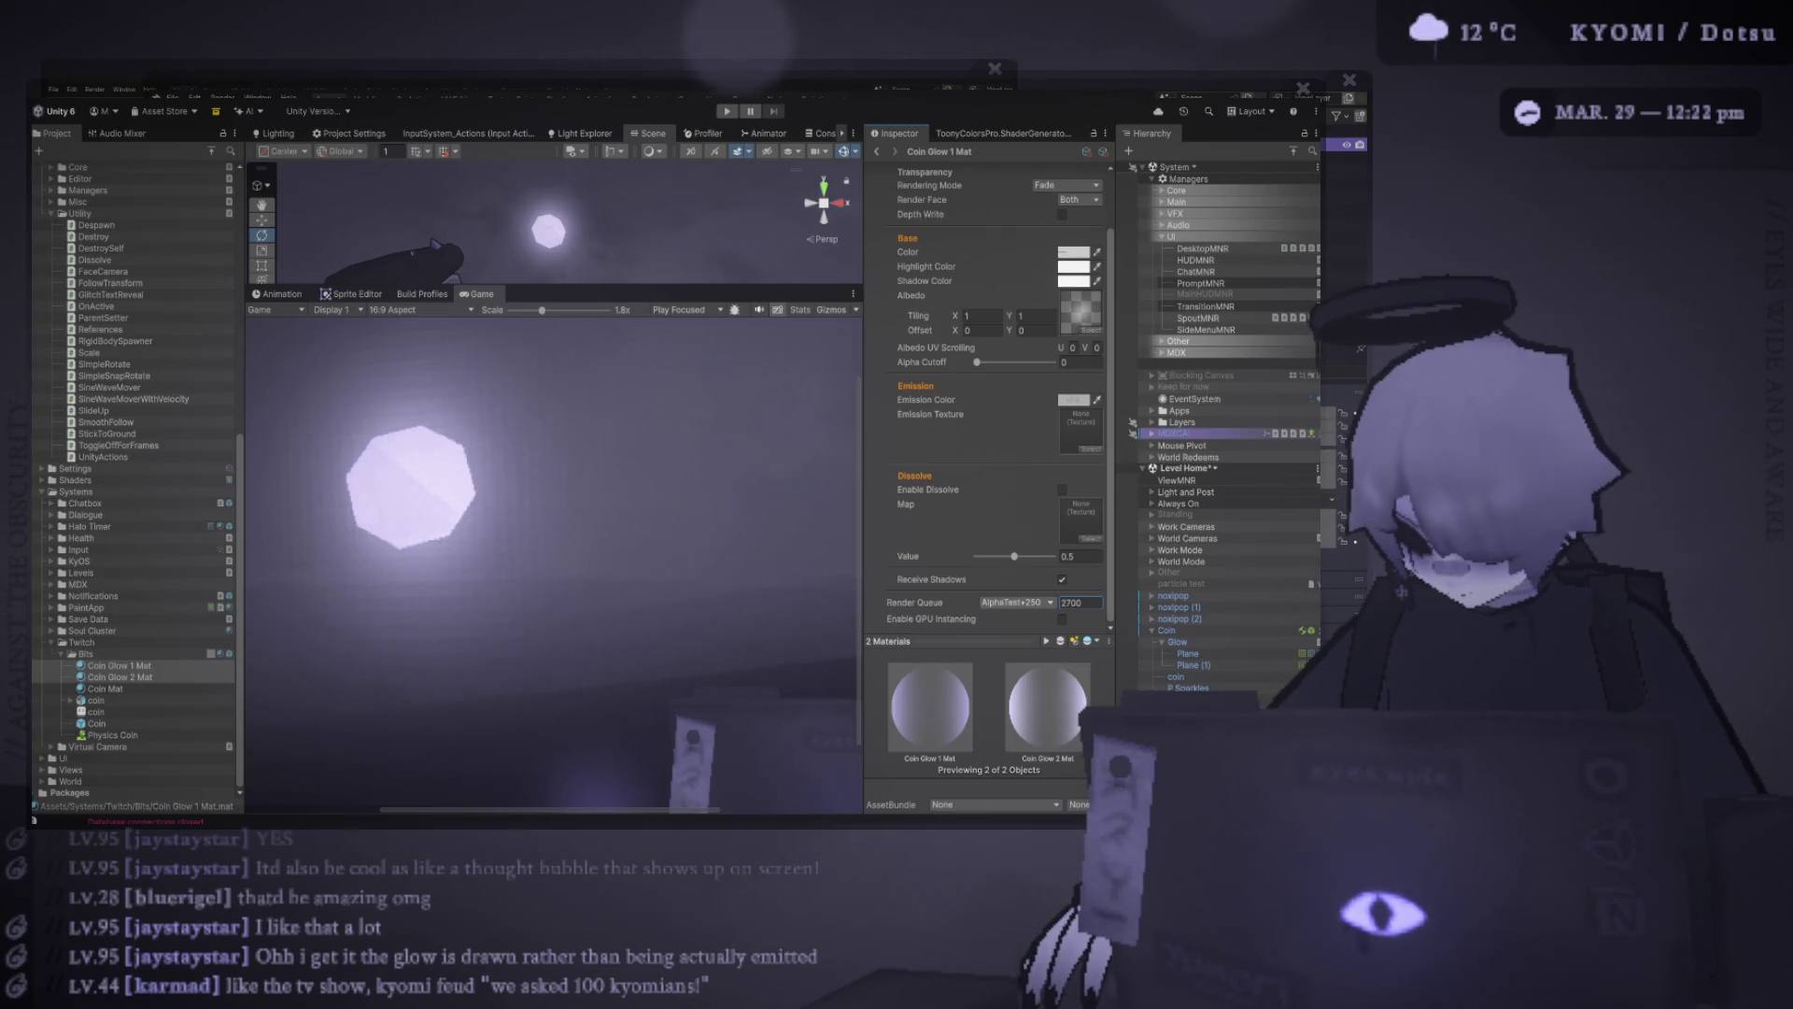
key(ctrl+z)
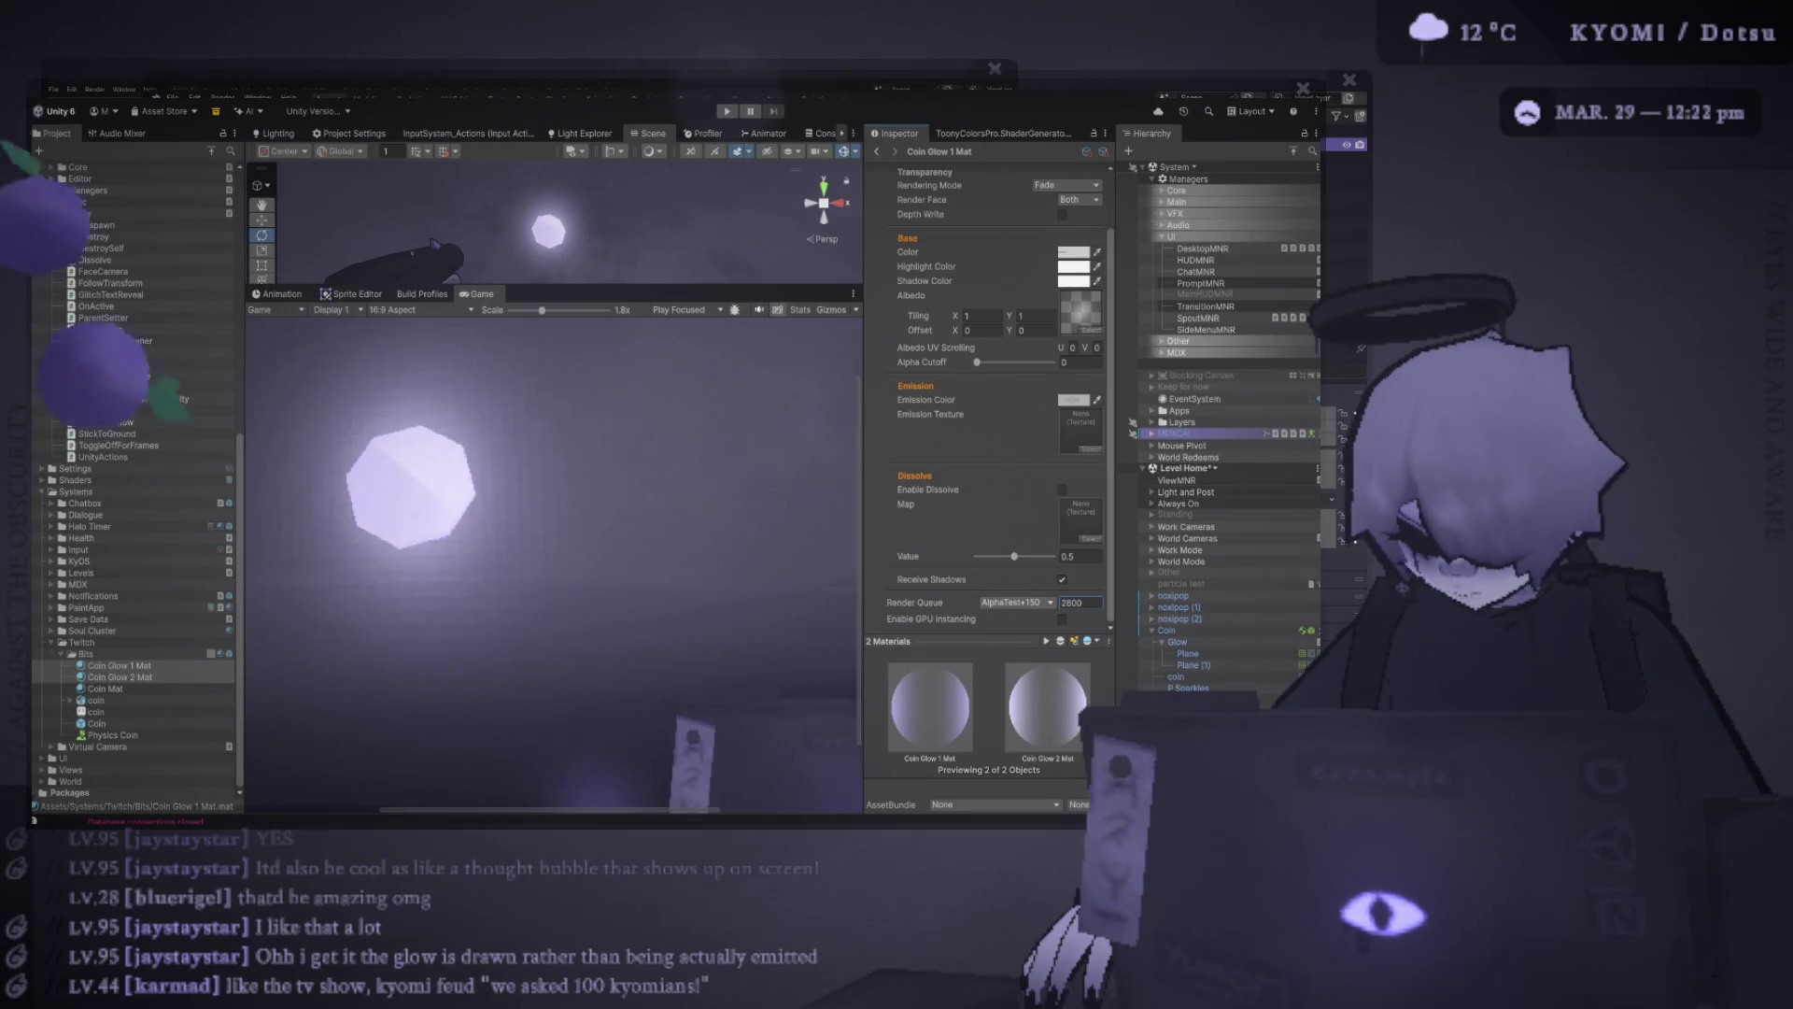
key(ctrl+z)
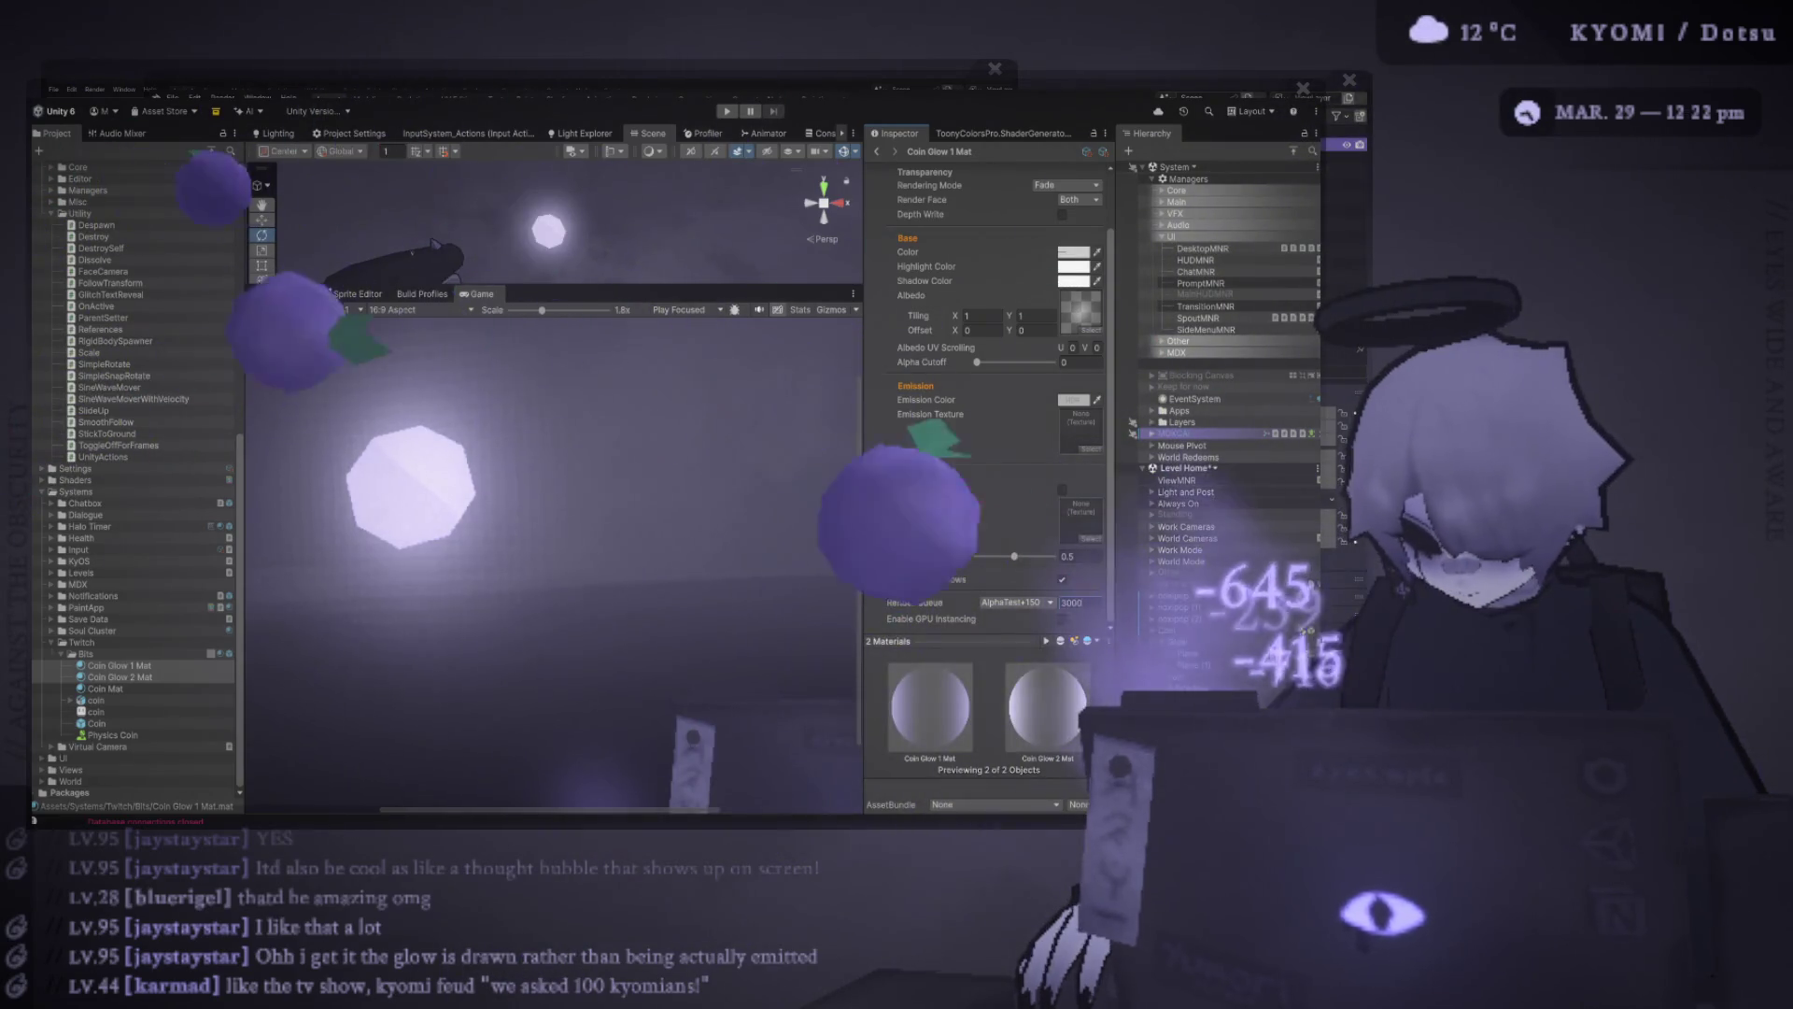
Turn off Depth Write on both glow materials to remove the dark blotches
key(ctrl+z)
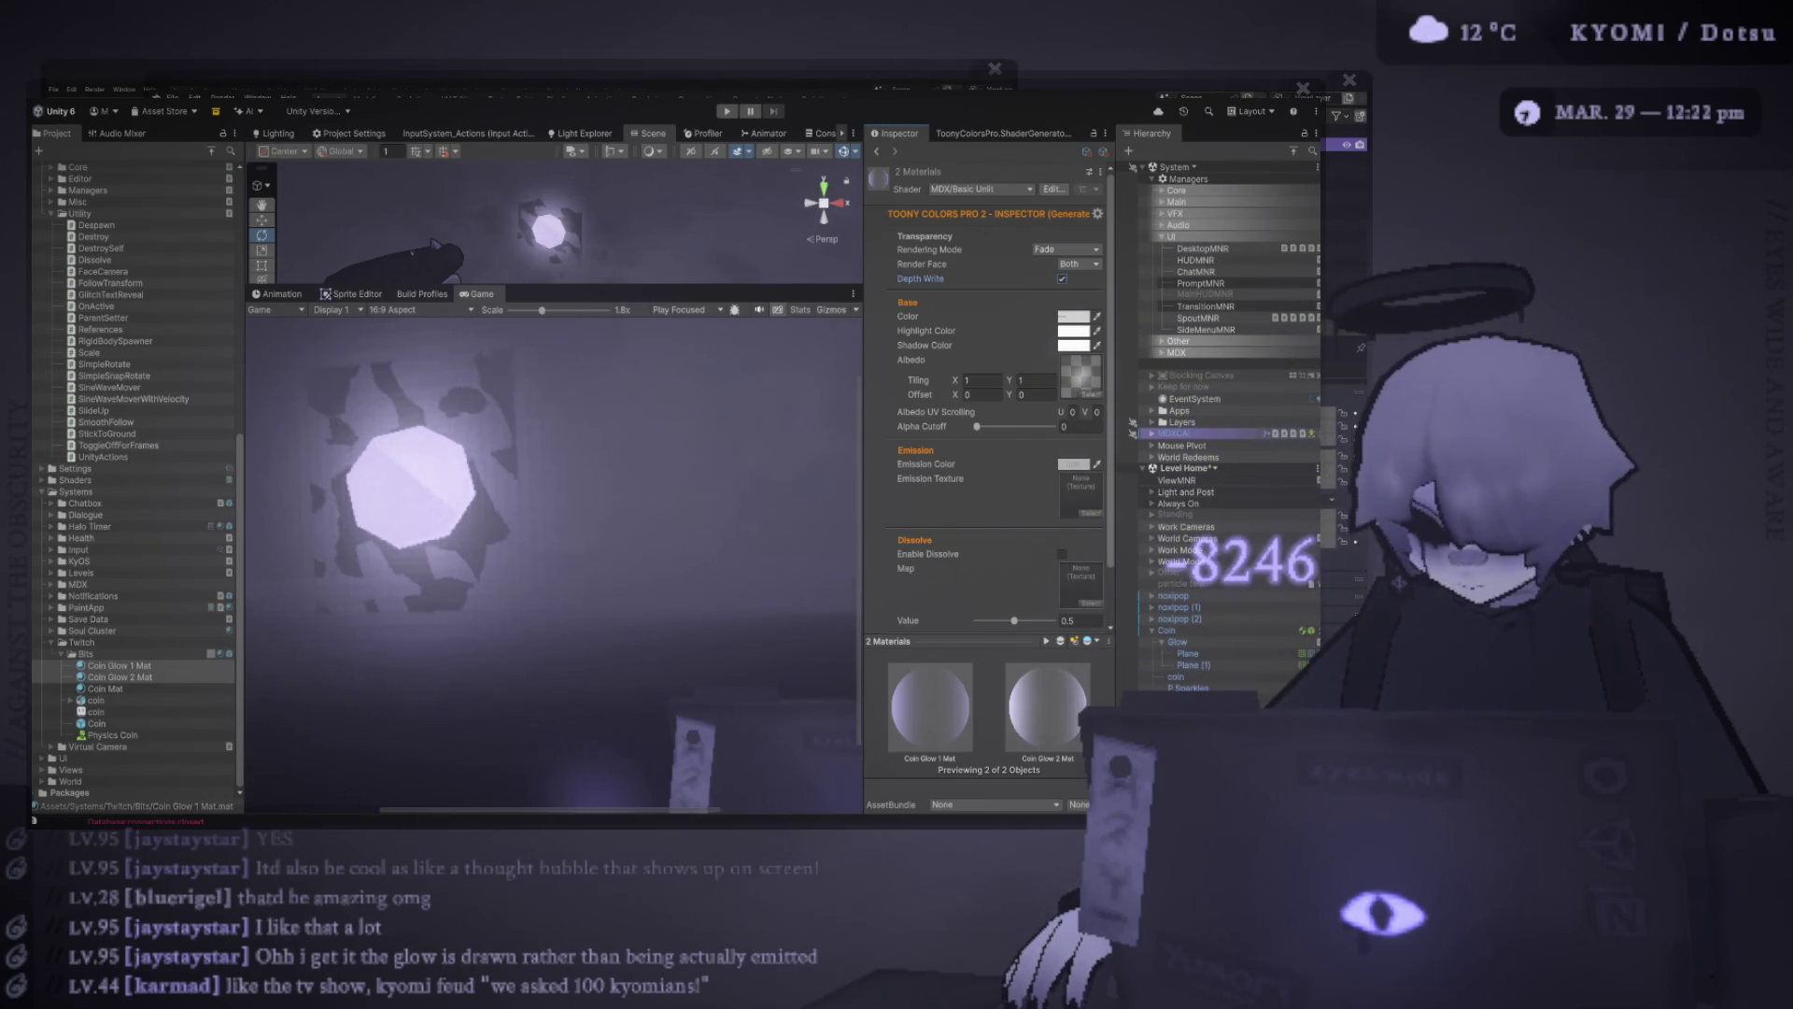
scroll(990, 420, down, 2)
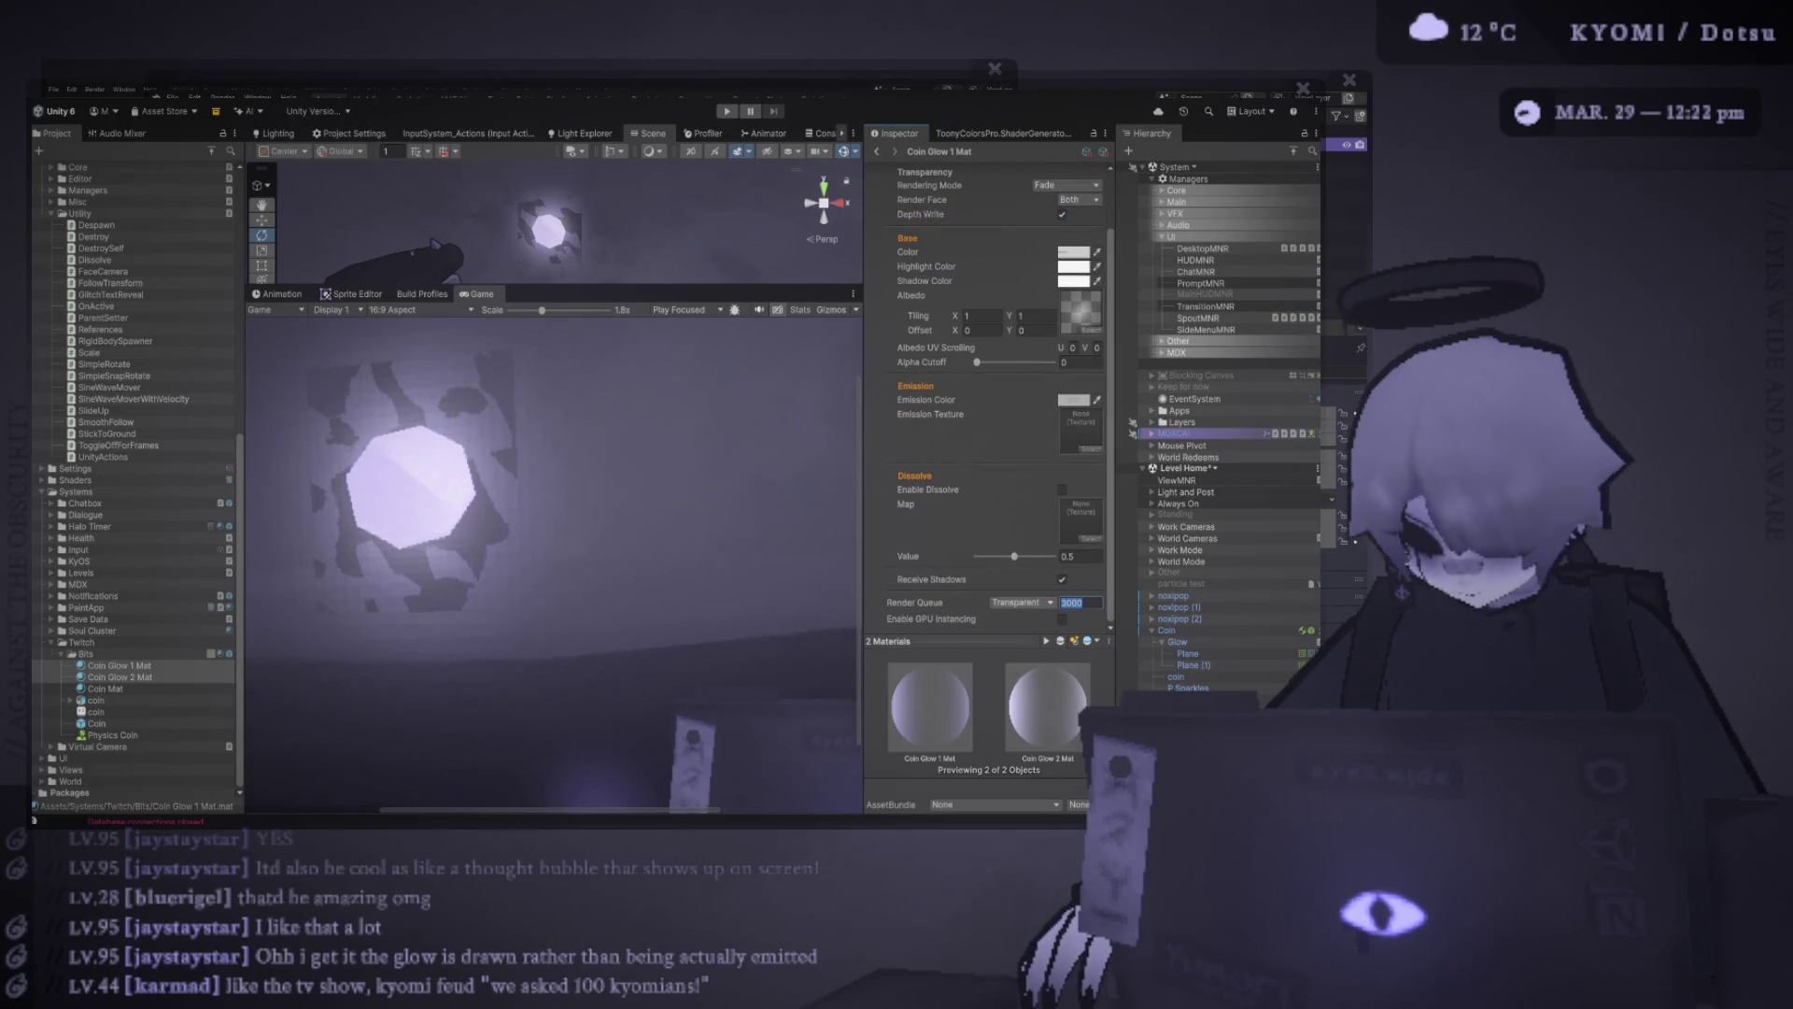
scroll(990, 392, up, 2)
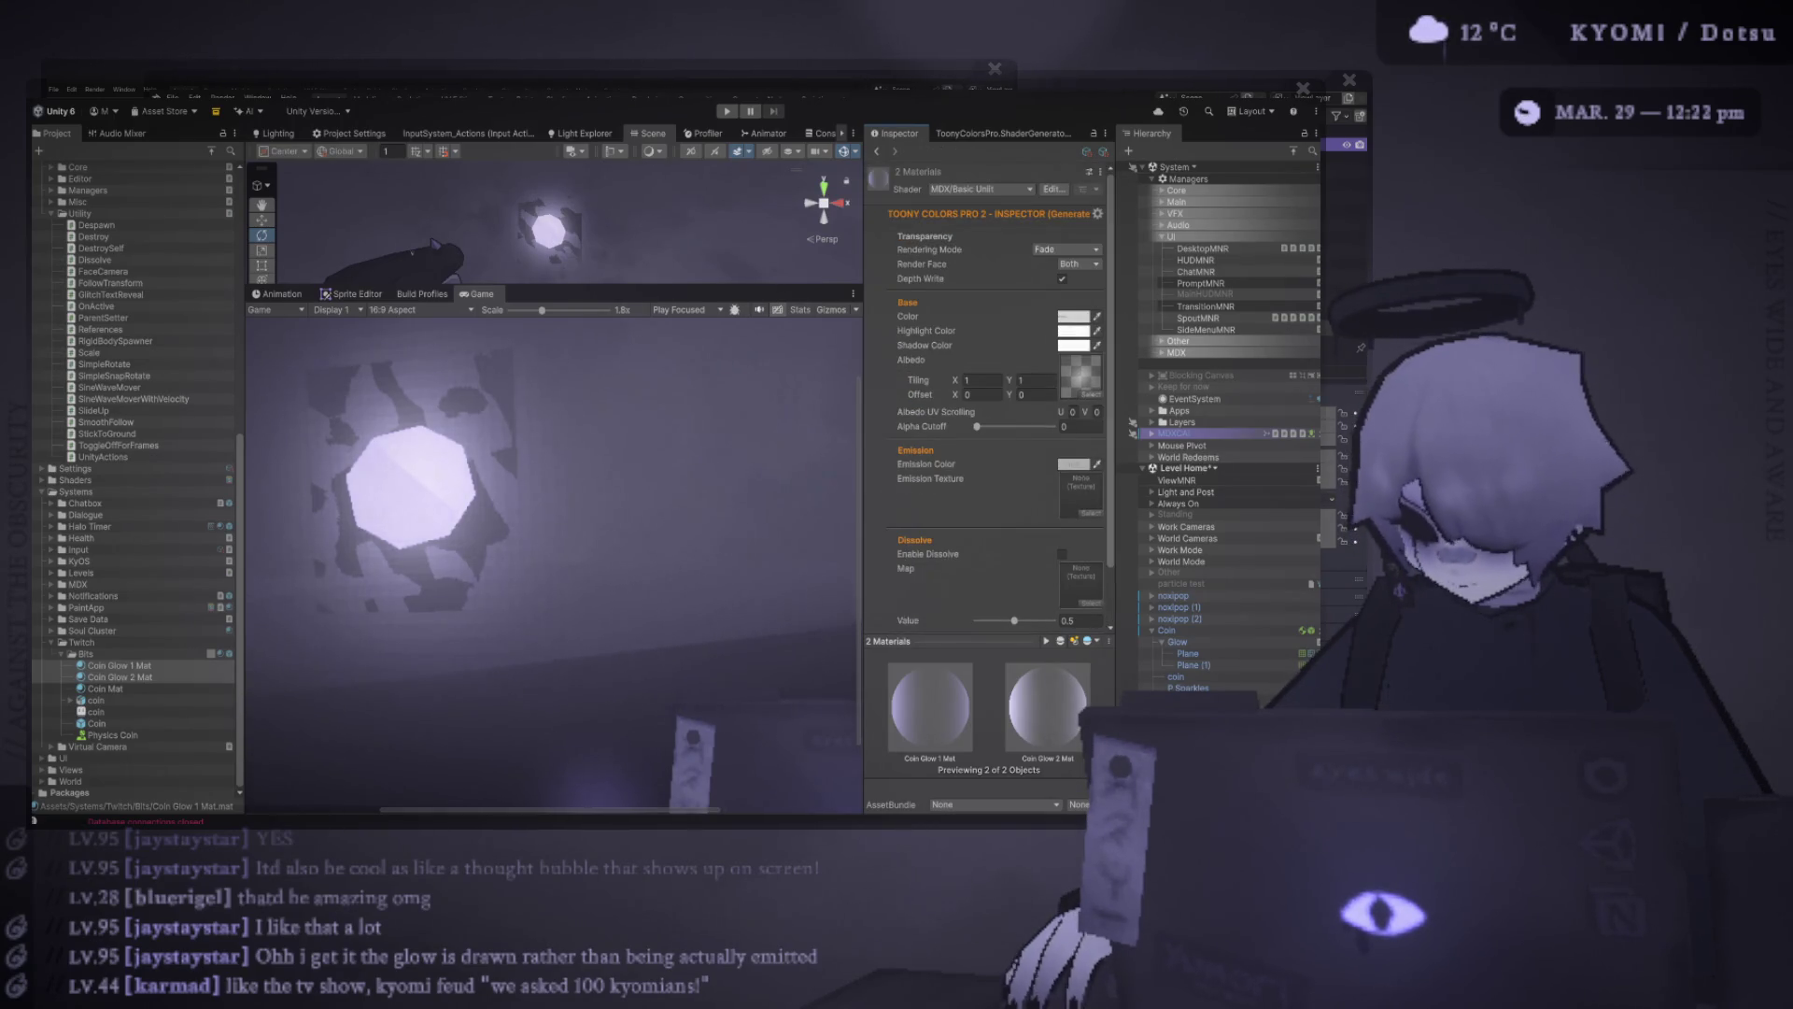
click(1062, 278)
scroll(551, 560, down, 2)
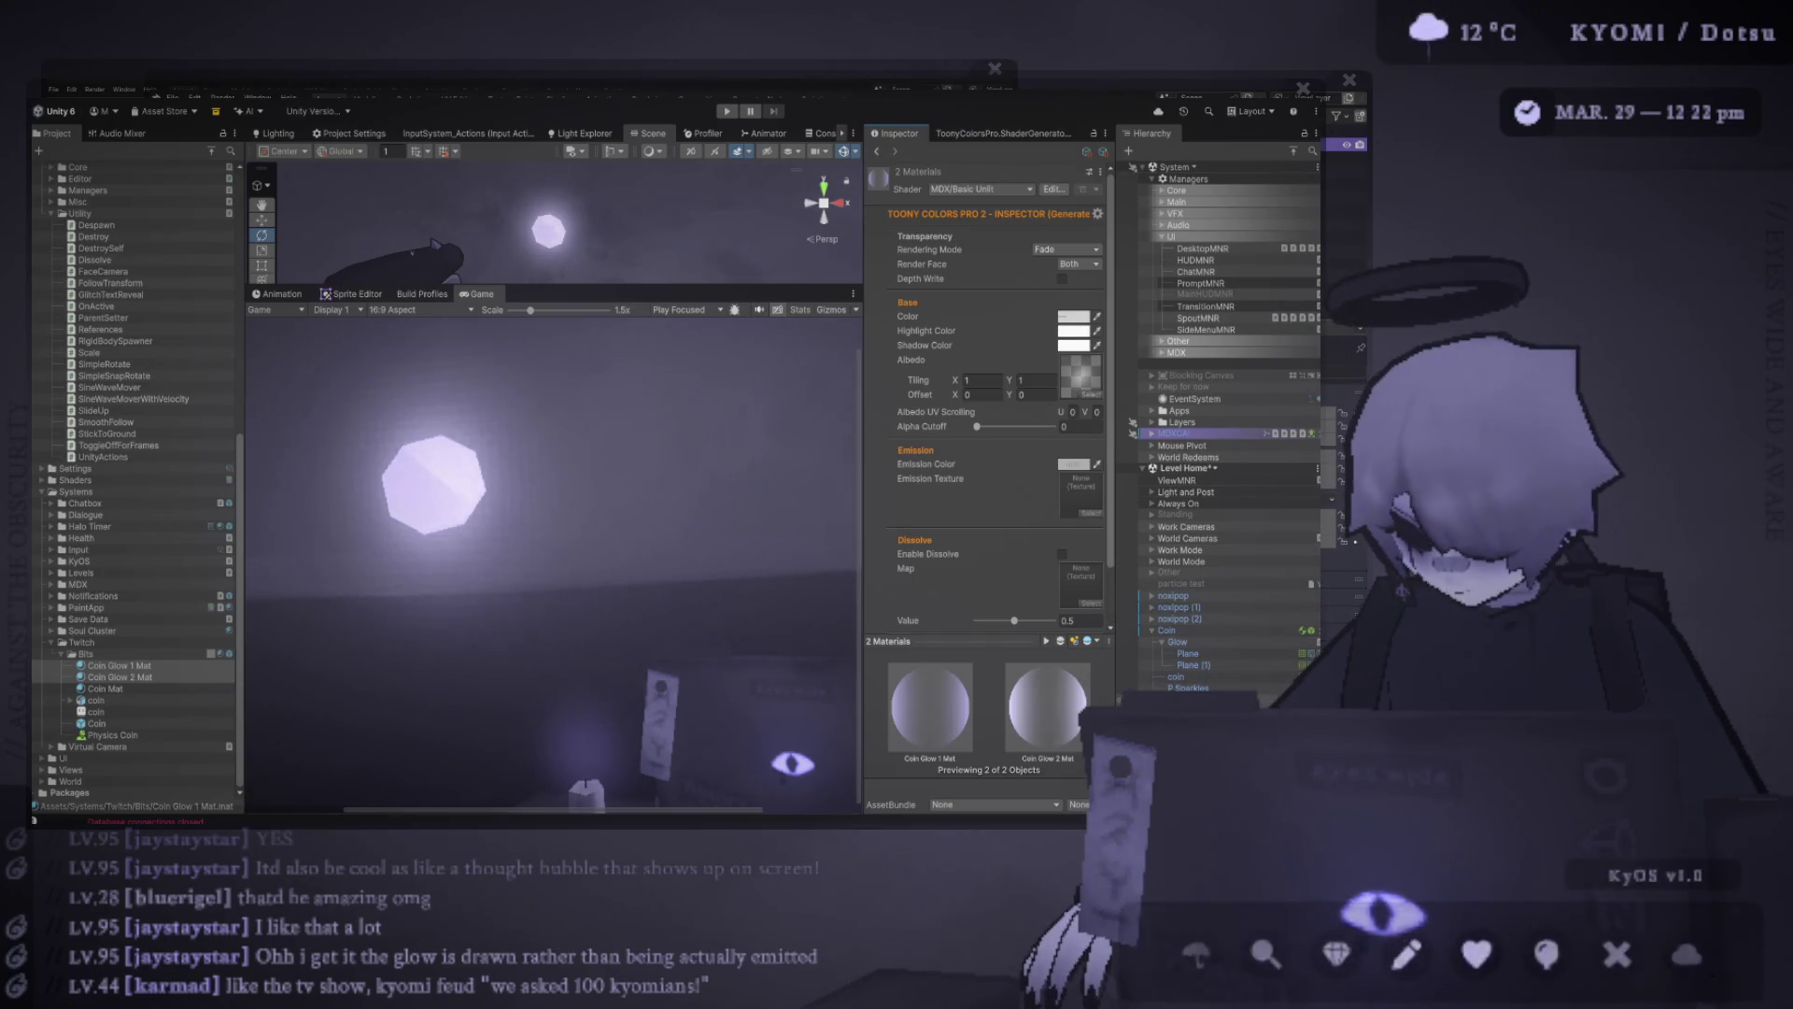
Nudge the Glow plane toward the camera, then undo the move
click(1178, 642)
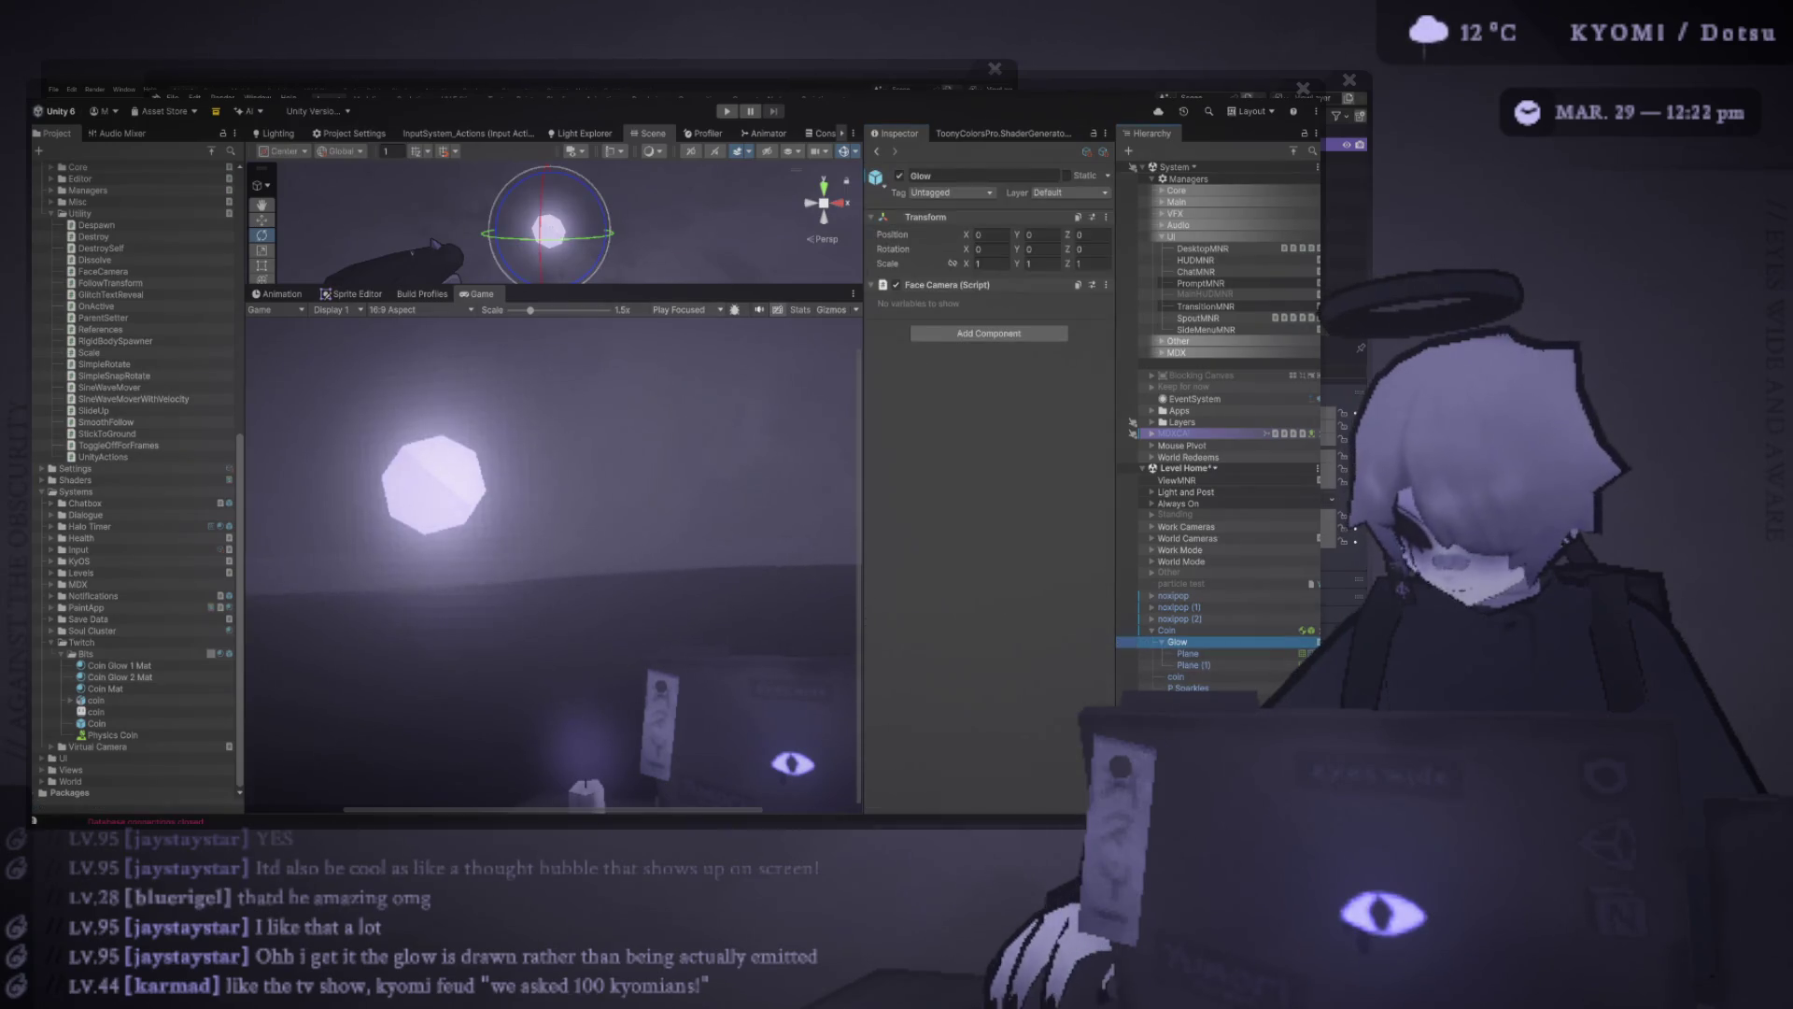
drag(551, 227, 531, 253)
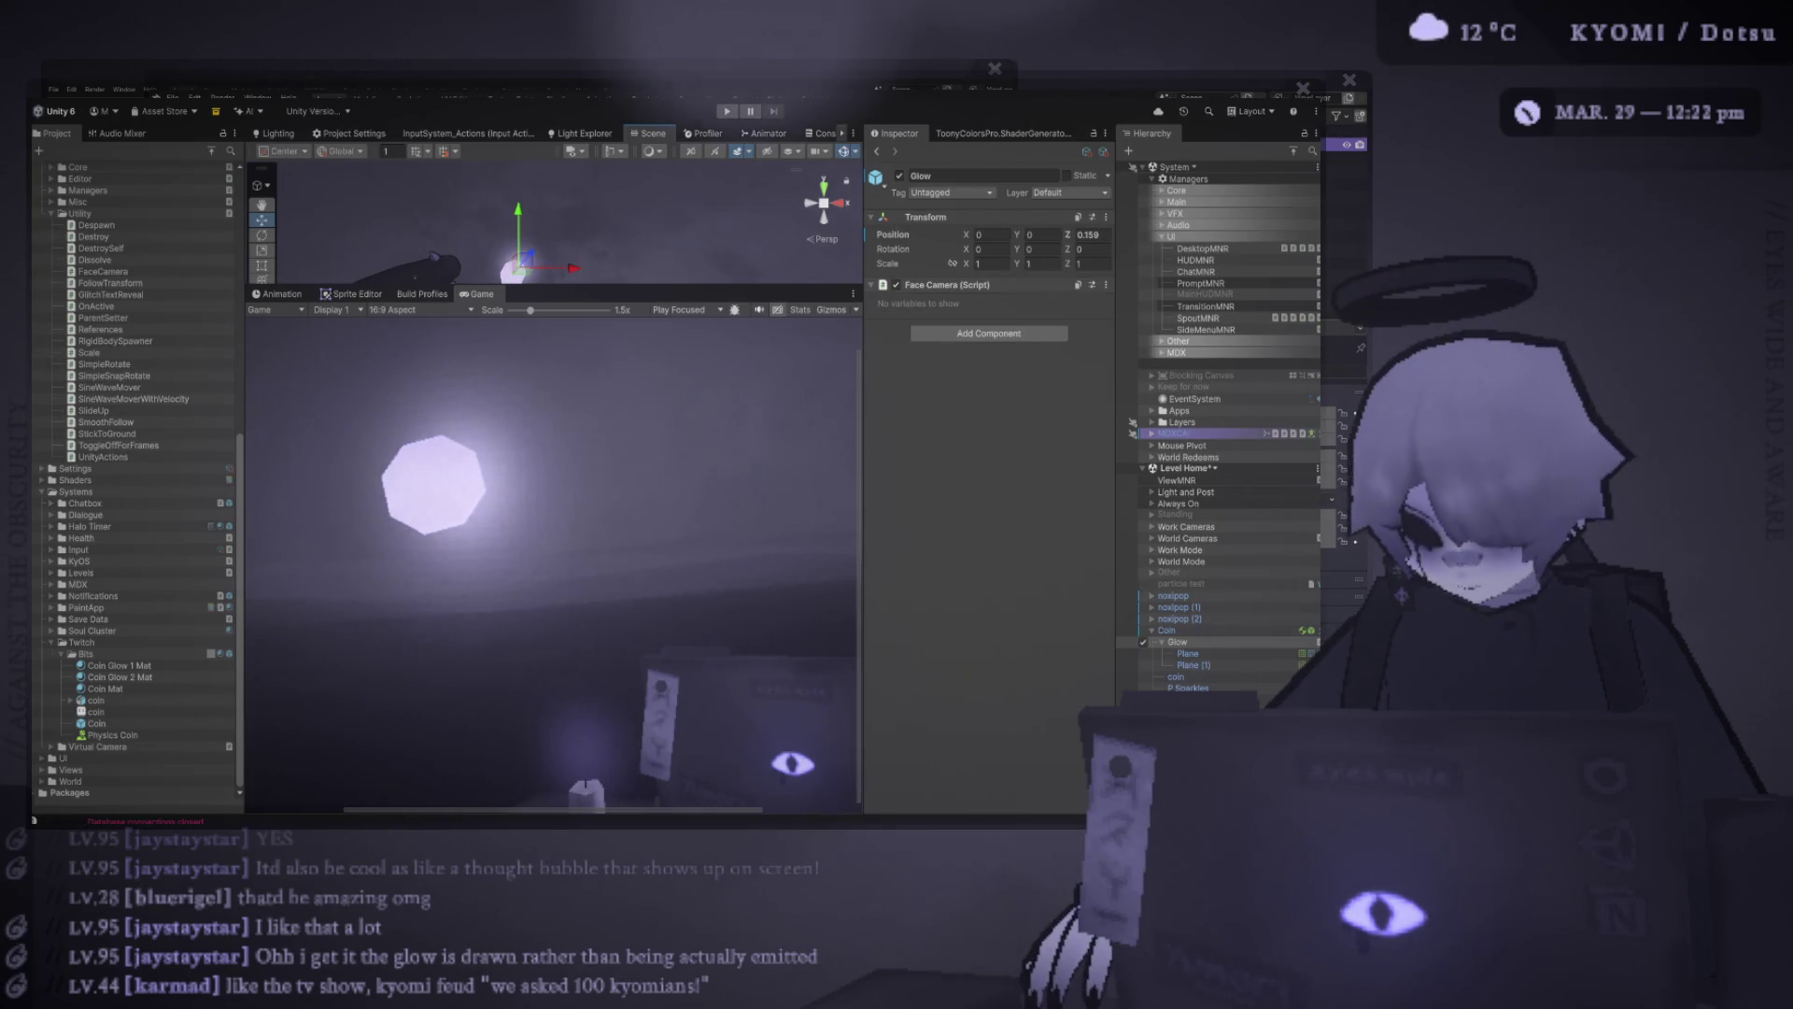
key(ctrl+z)
click(528, 255)
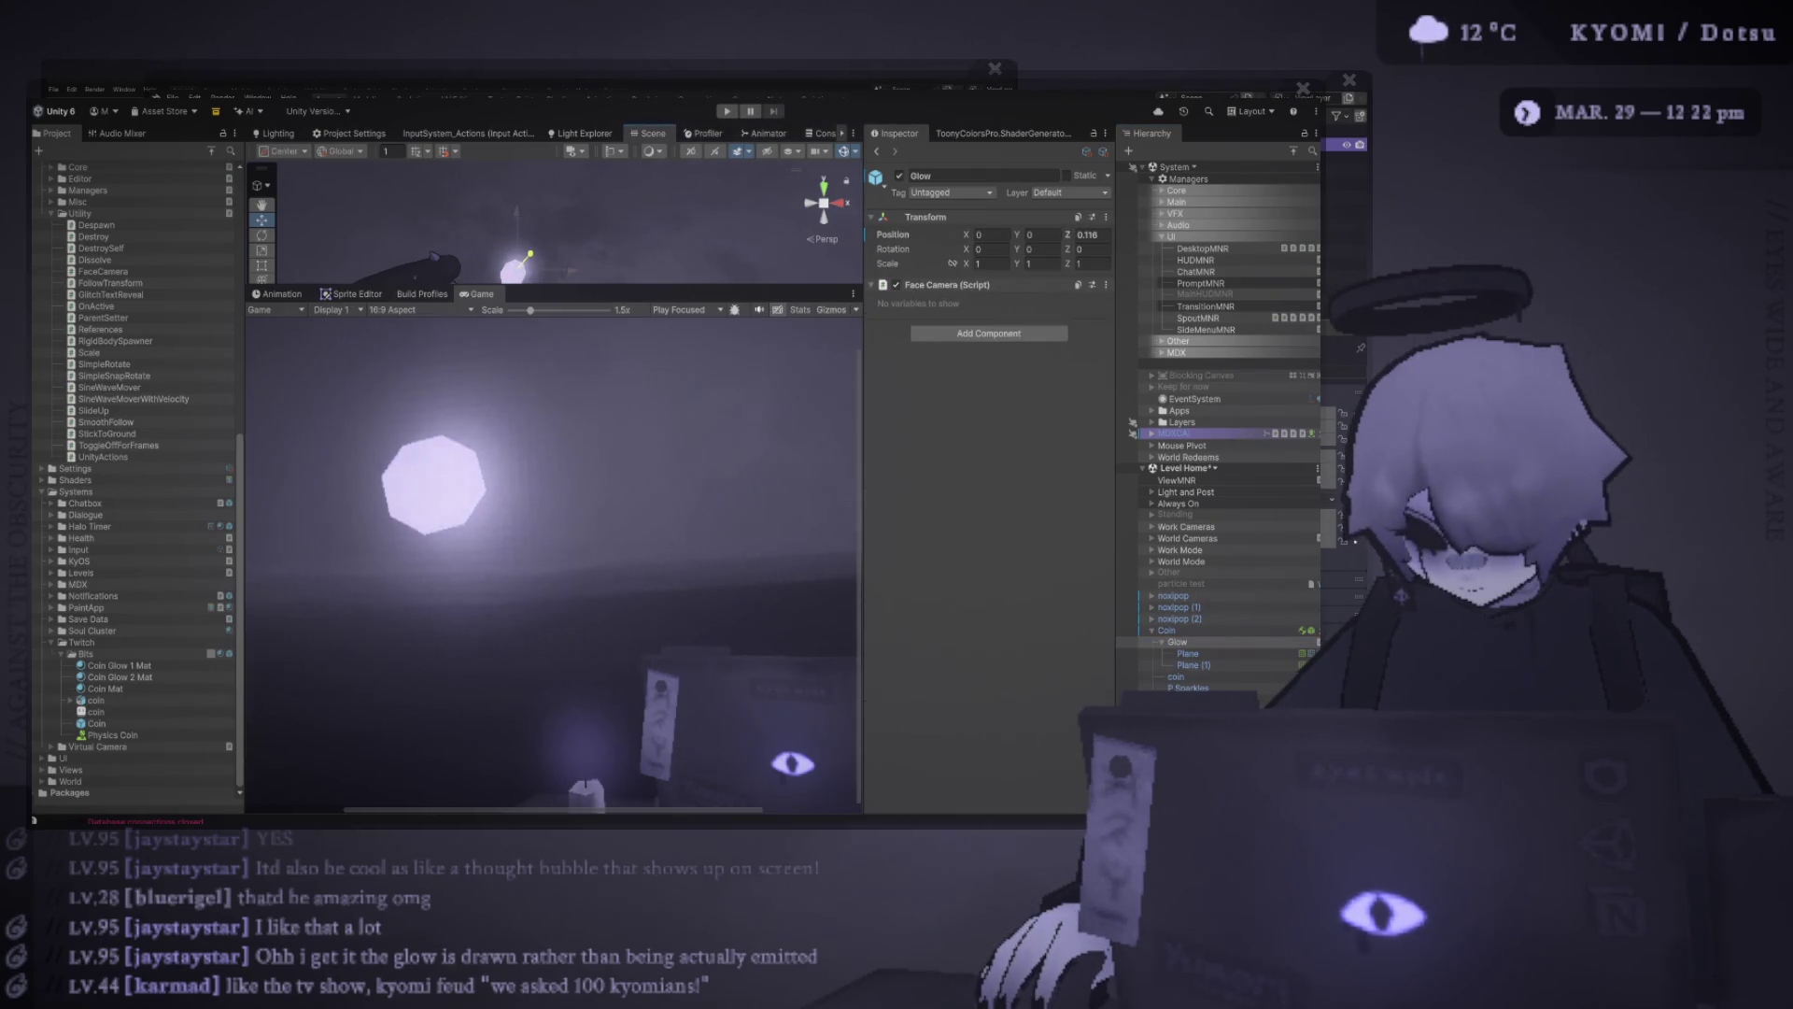
Spin the coin mesh with the Rotate tool, then reset the Glow plane's rotation to 0, 0, 0
click(1176, 676)
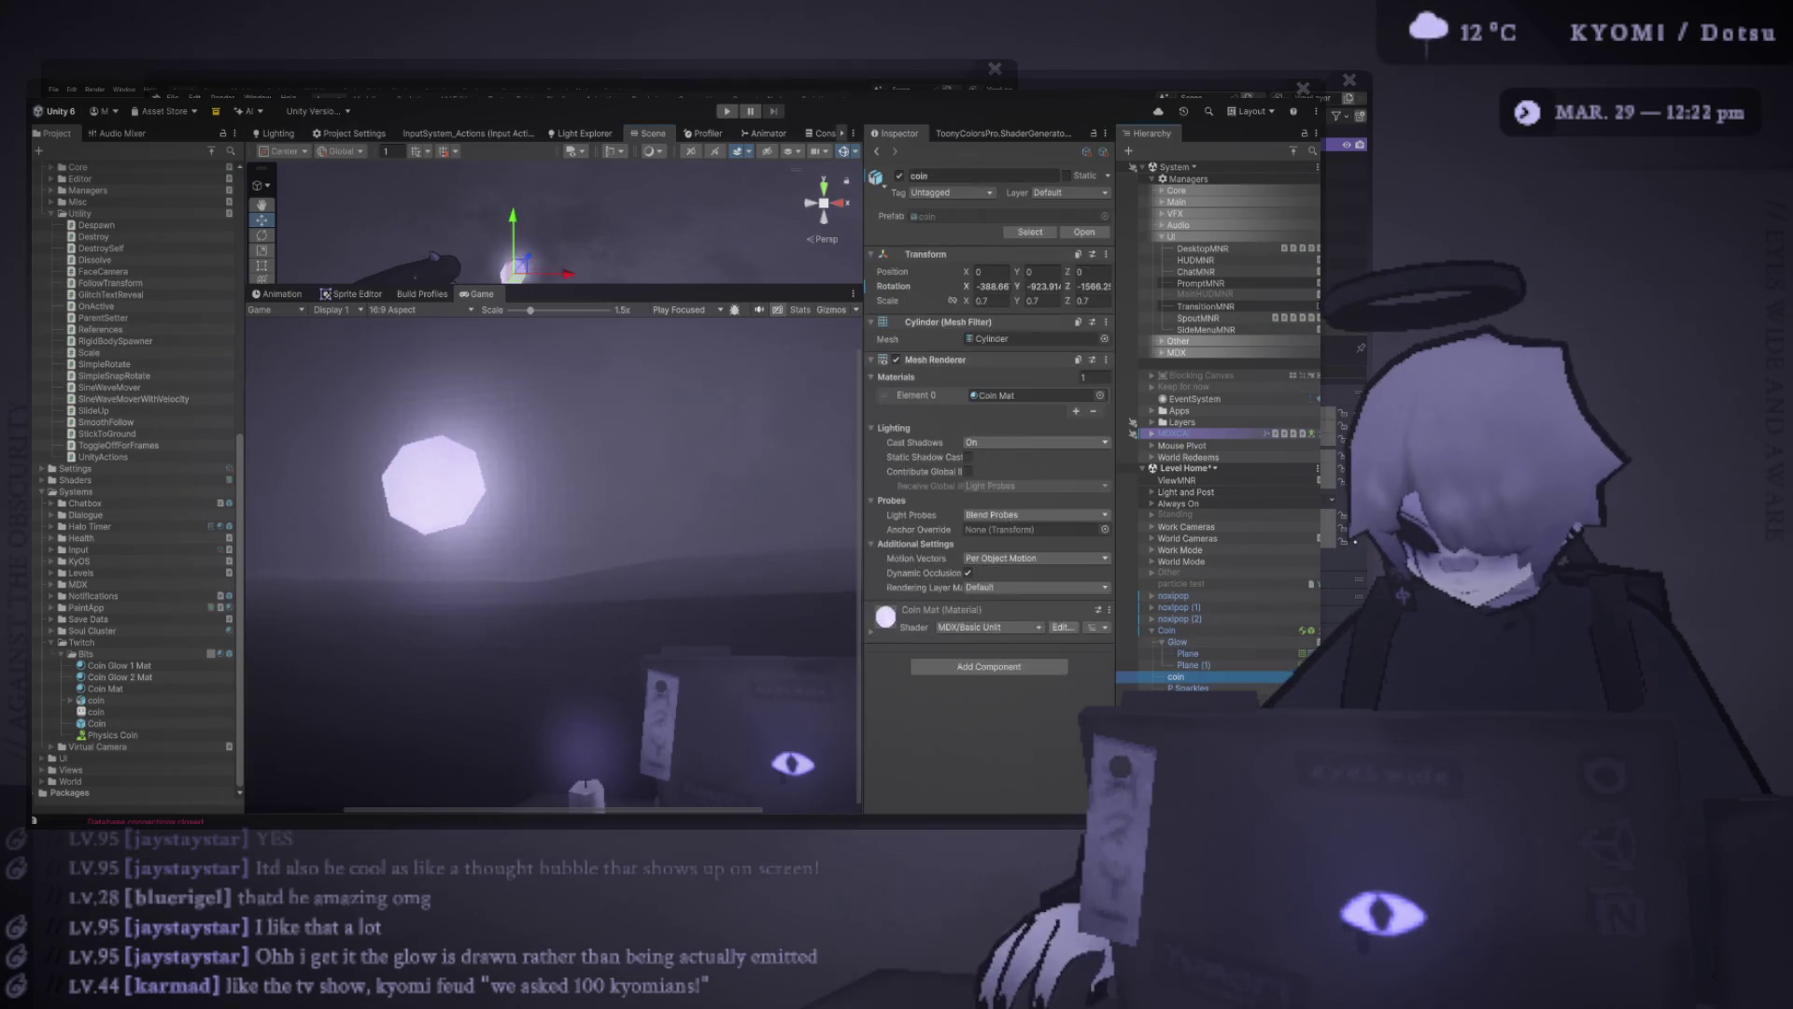
key(e)
mouse_move(514, 261)
mouse_down()
mouse_move(552, 252)
mouse_move(509, 220)
mouse_move(544, 243)
mouse_move(518, 264)
mouse_move(533, 254)
mouse_up()
scroll(555, 462, down, 2)
scroll(555, 462, down, 1)
click(514, 269)
key(ctrl+z)
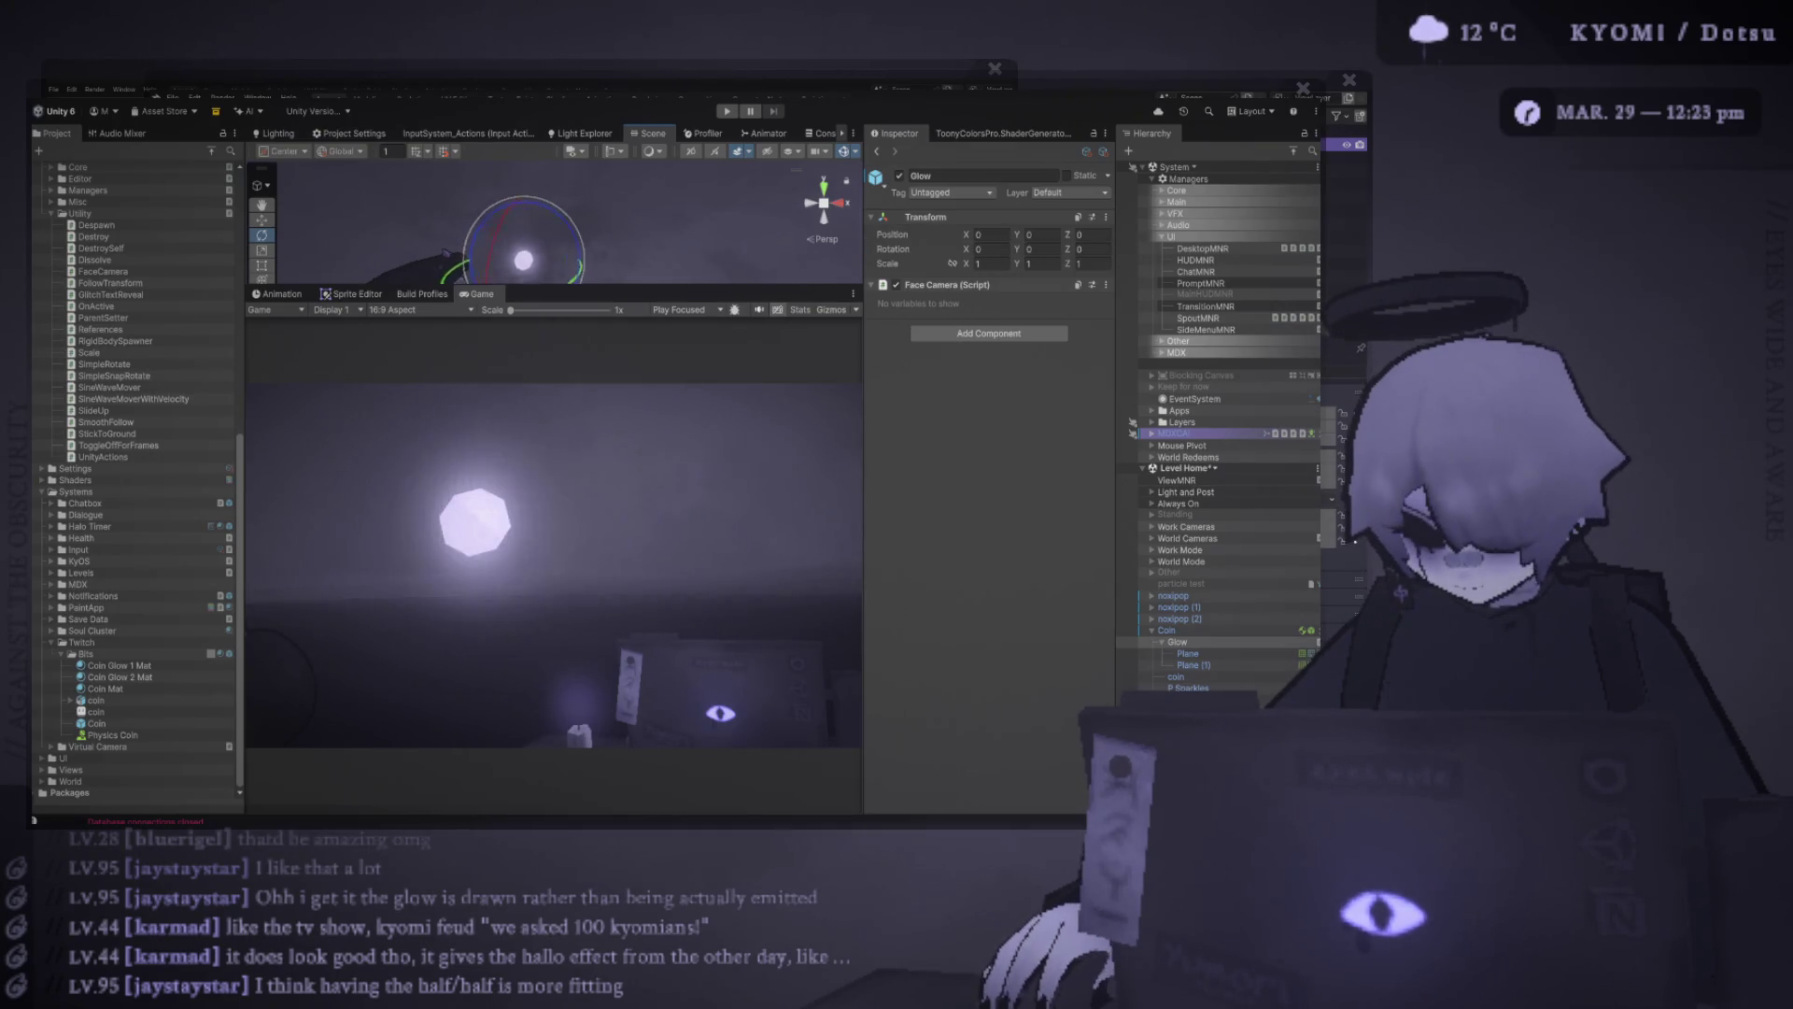
Set the coin mesh's X and Z rotation to 0, then reselect the parent Coin with the Move tool
click(1176, 677)
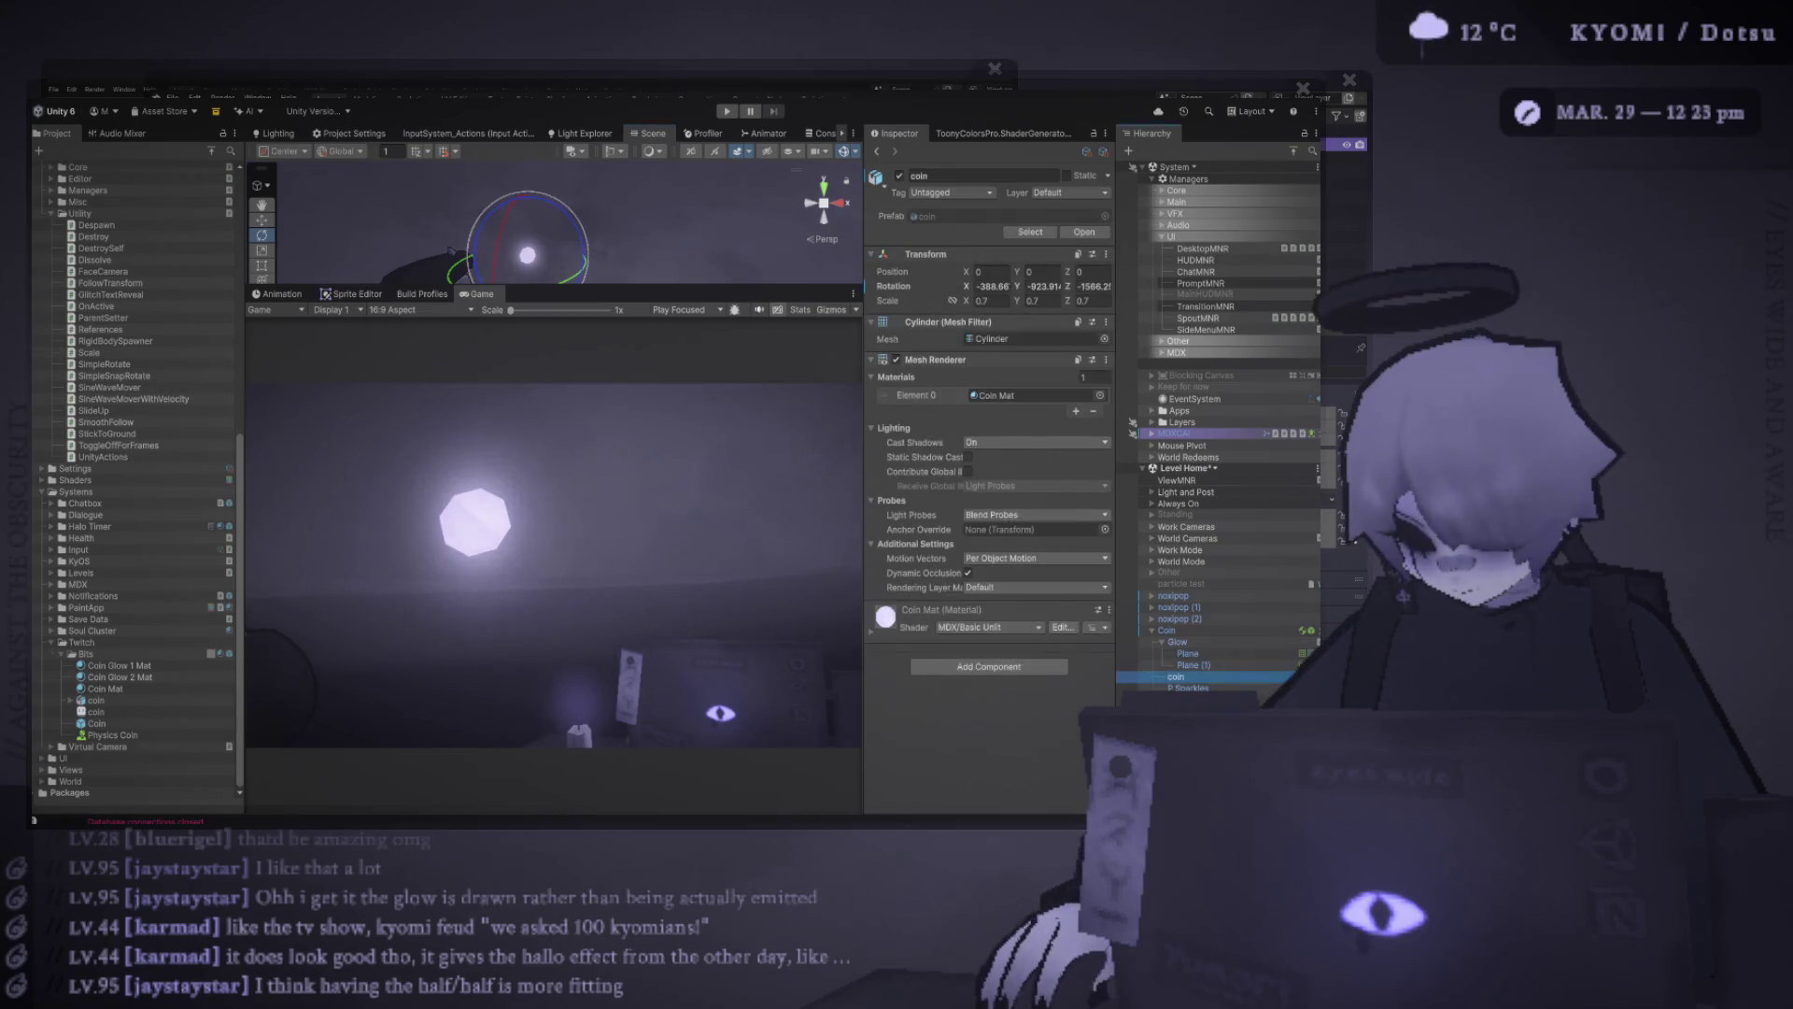
click(990, 286)
text(0)
text(0)
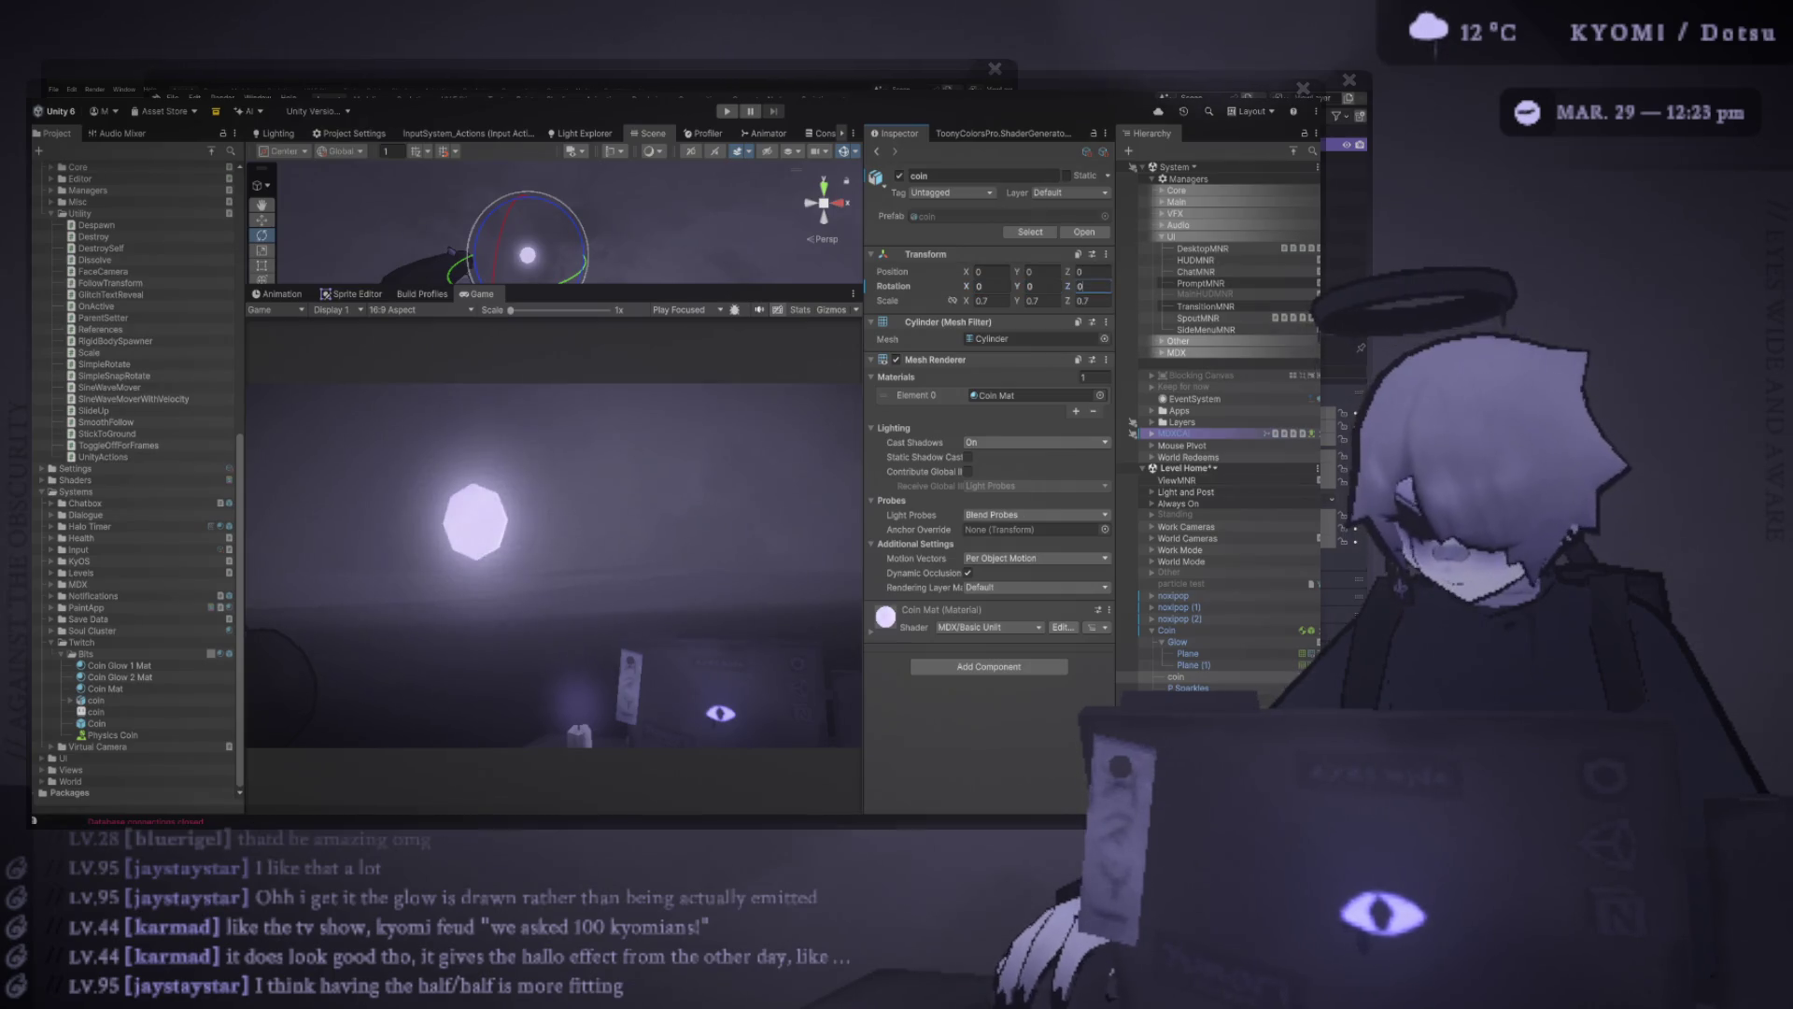
key(Return)
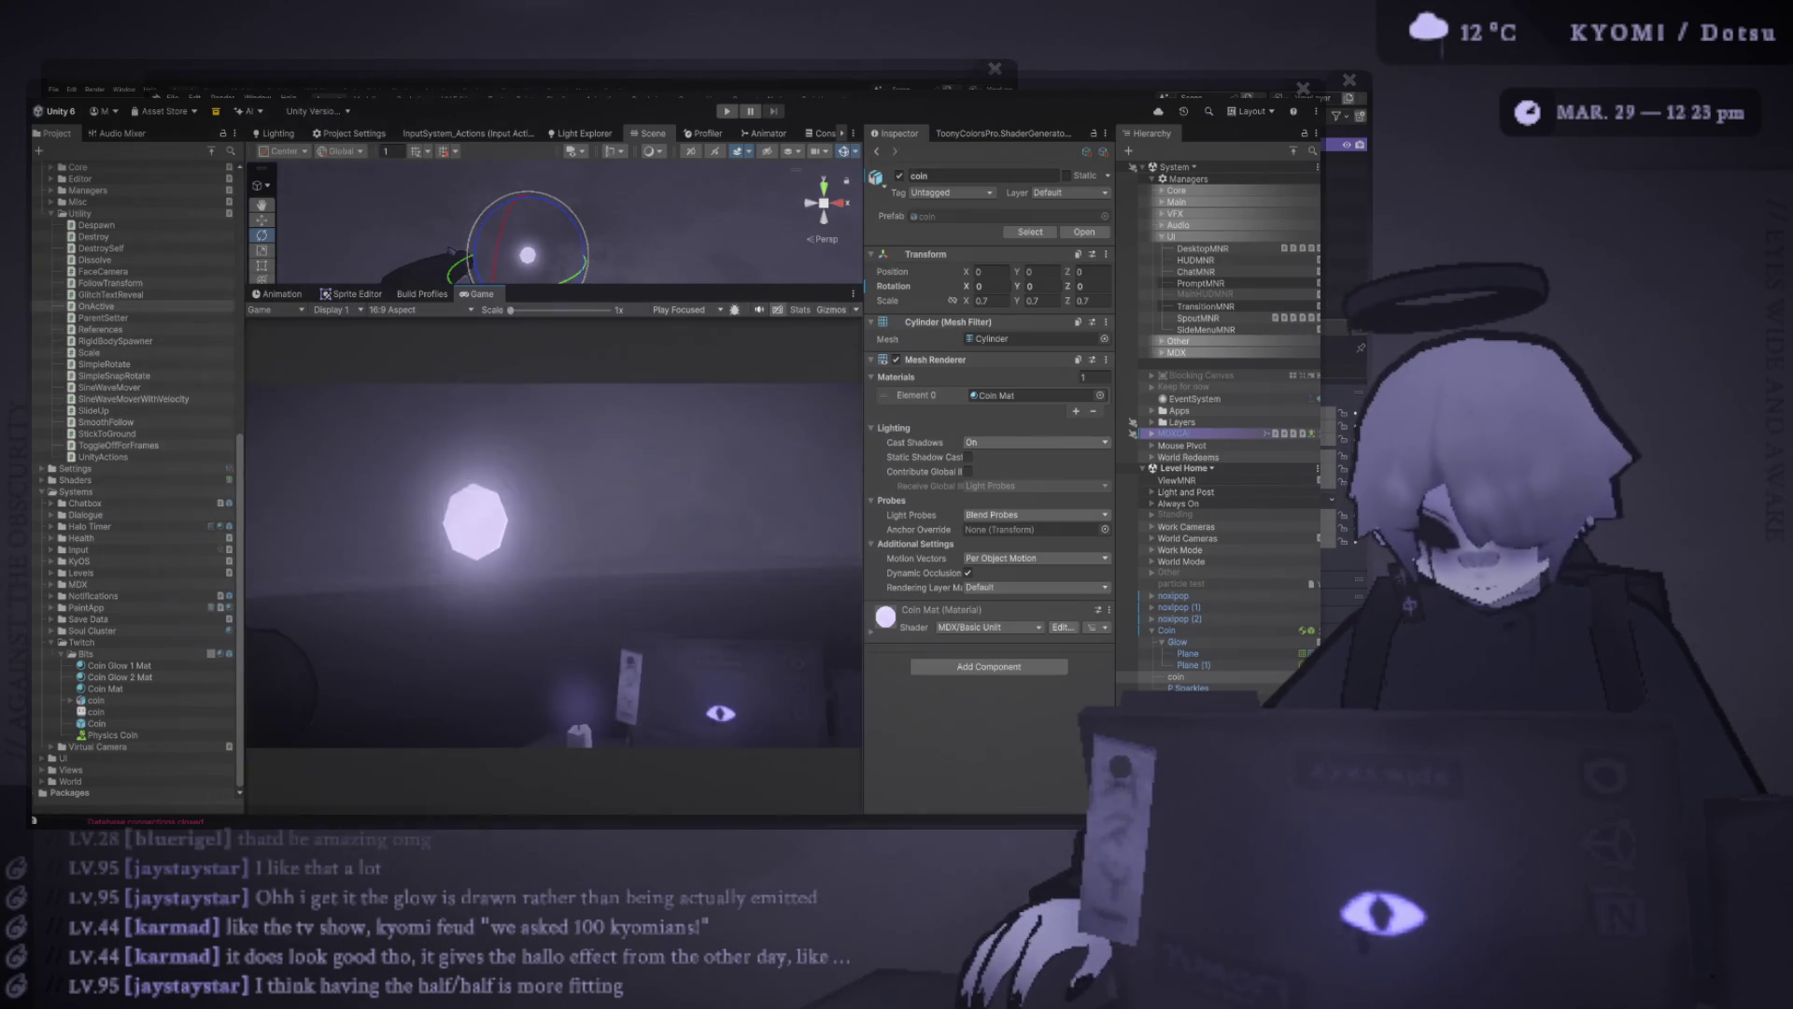
key(w)
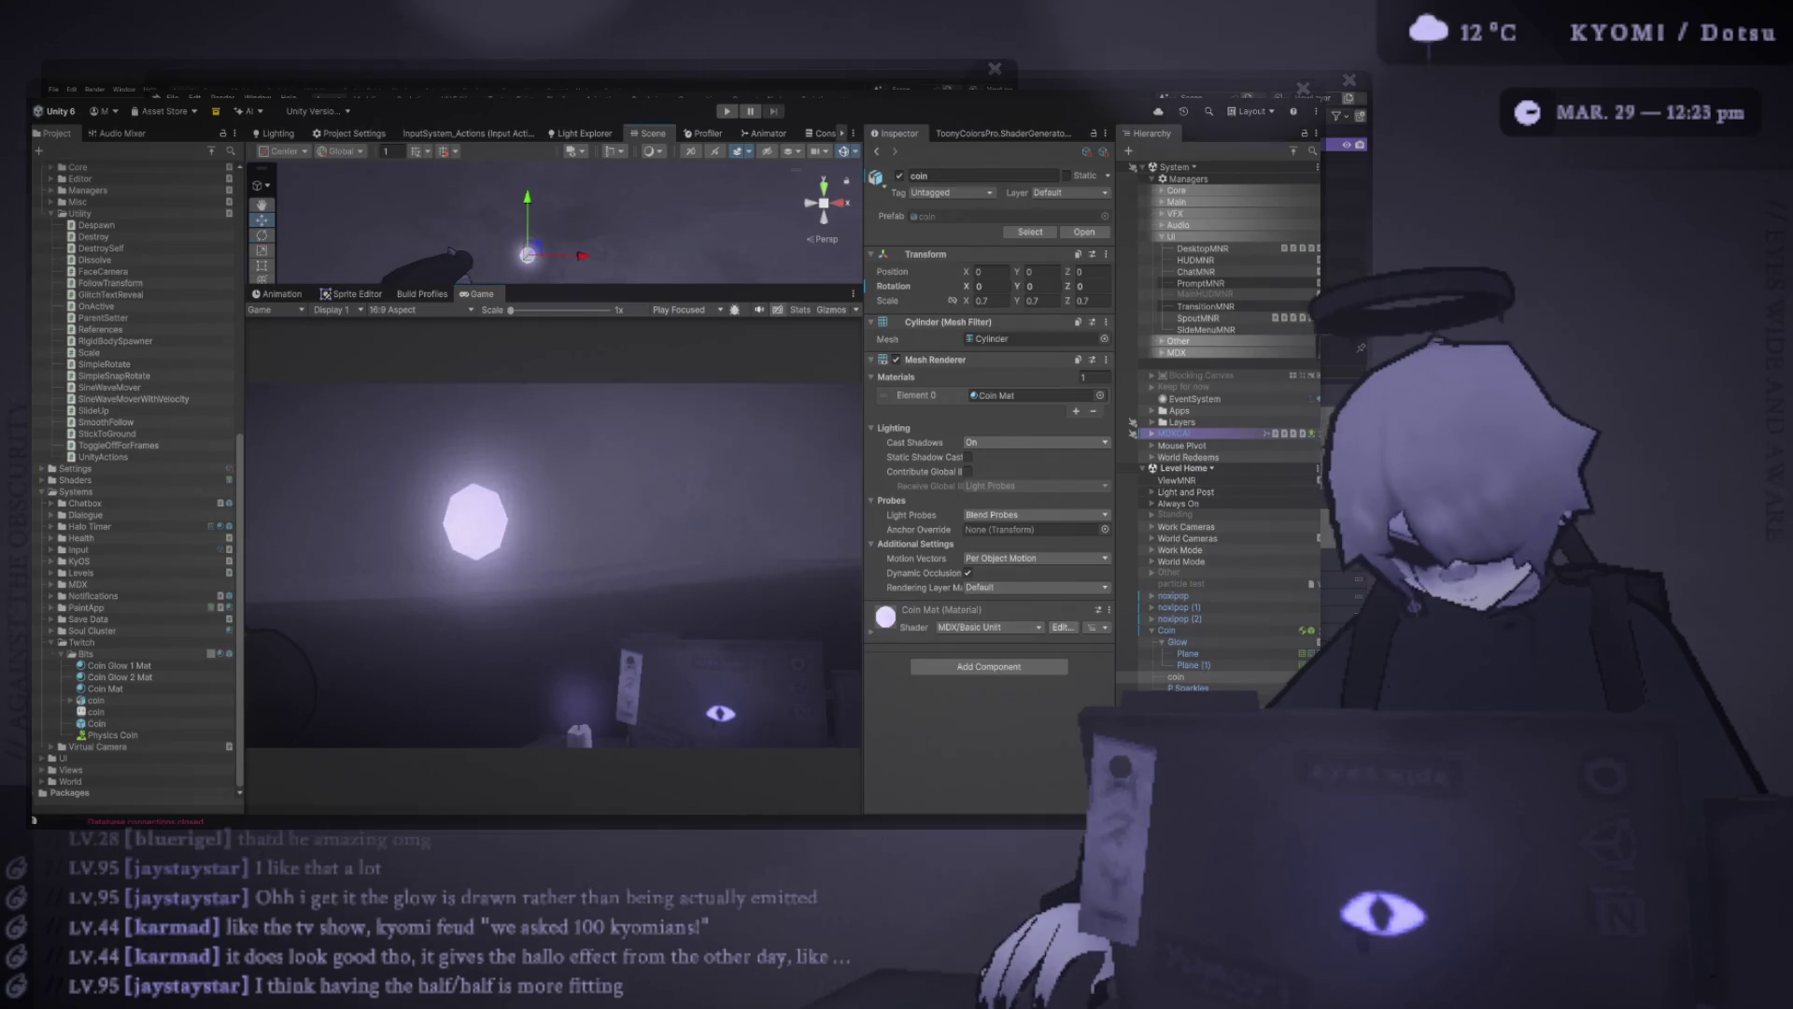
click(1167, 630)
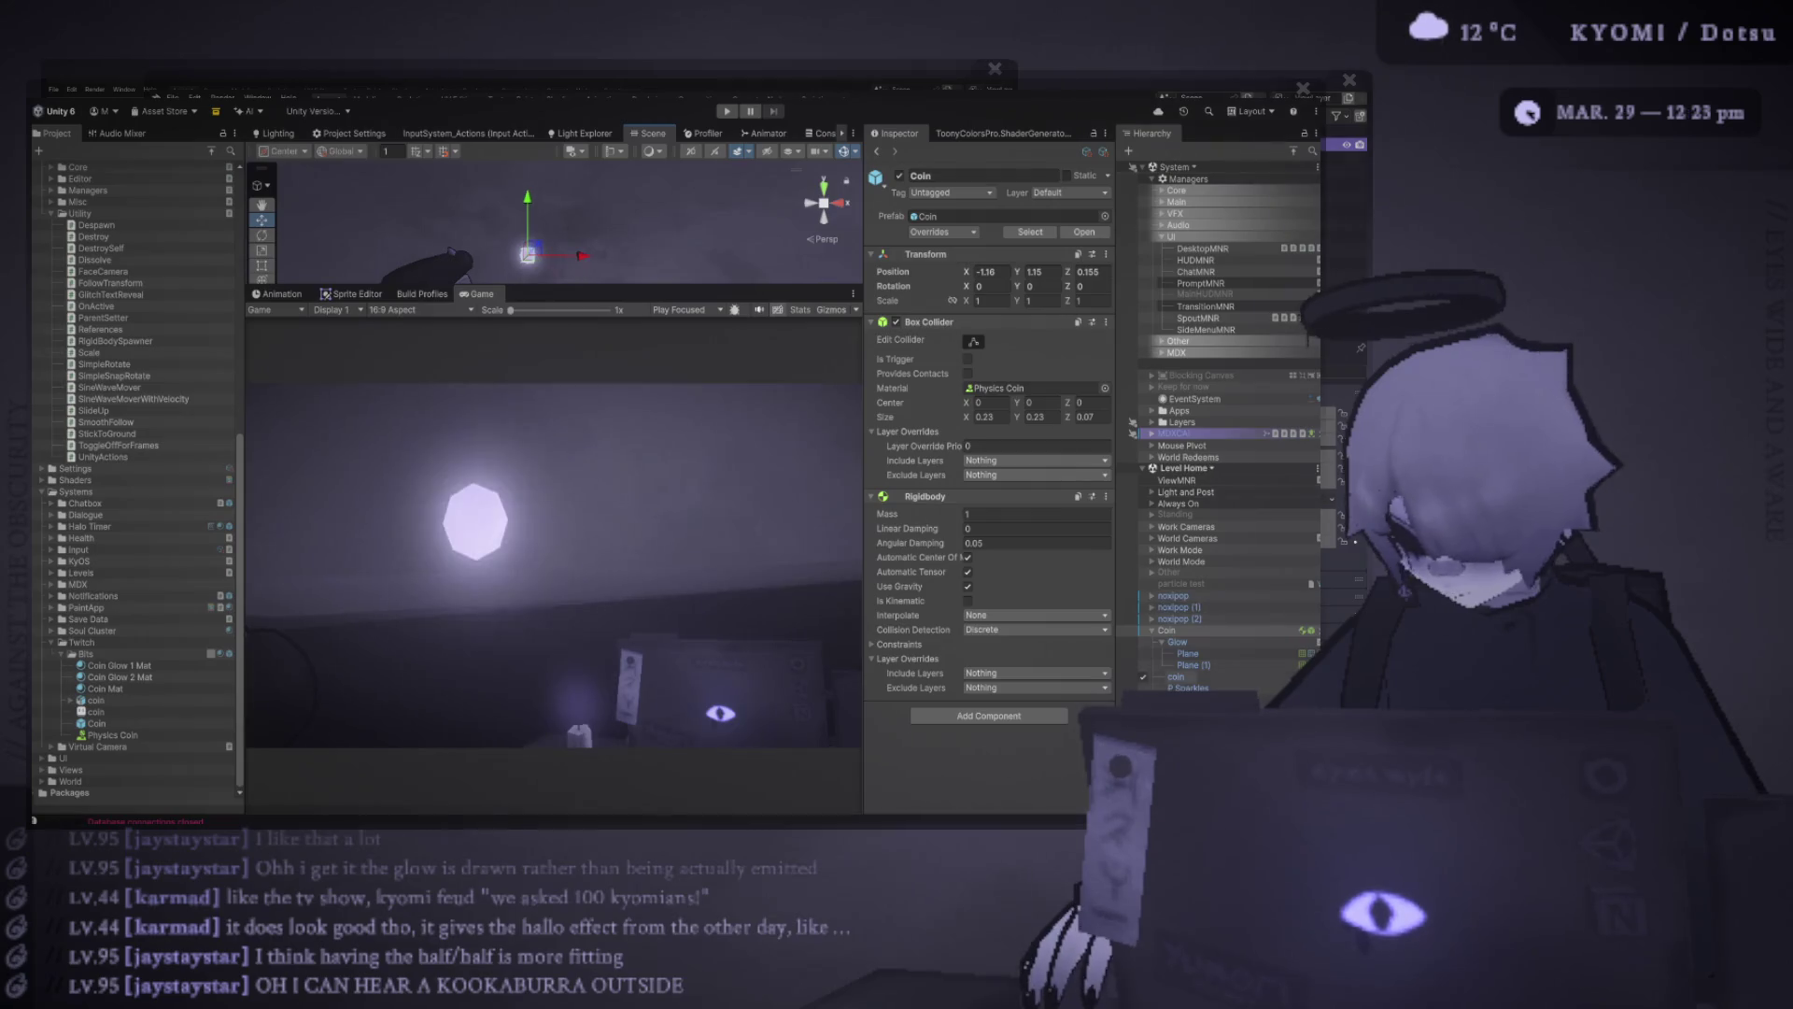
Drag the P Sparkles emitter right along X to test its trail, then undo back to X 0
click(1189, 688)
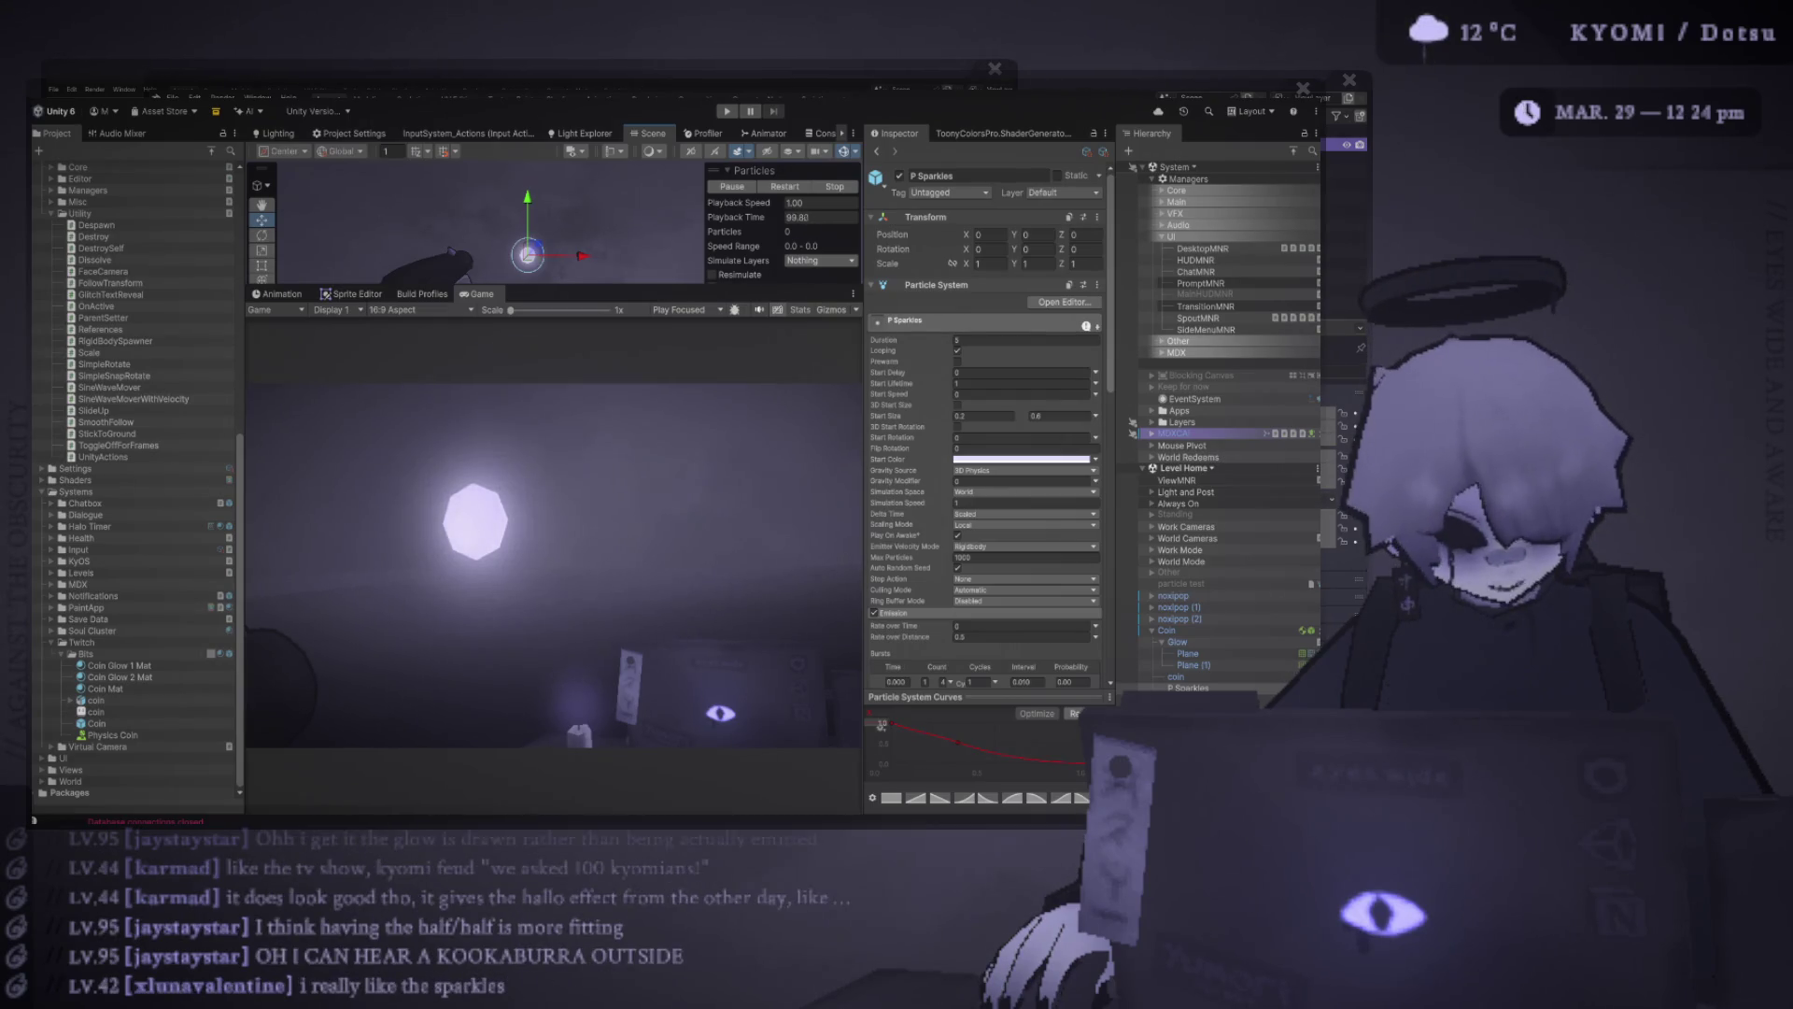
mouse_move(560, 255)
mouse_down()
mouse_move(647, 255)
mouse_move(479, 256)
mouse_move(616, 255)
mouse_move(533, 254)
mouse_move(593, 255)
mouse_up()
key(ctrl+z)
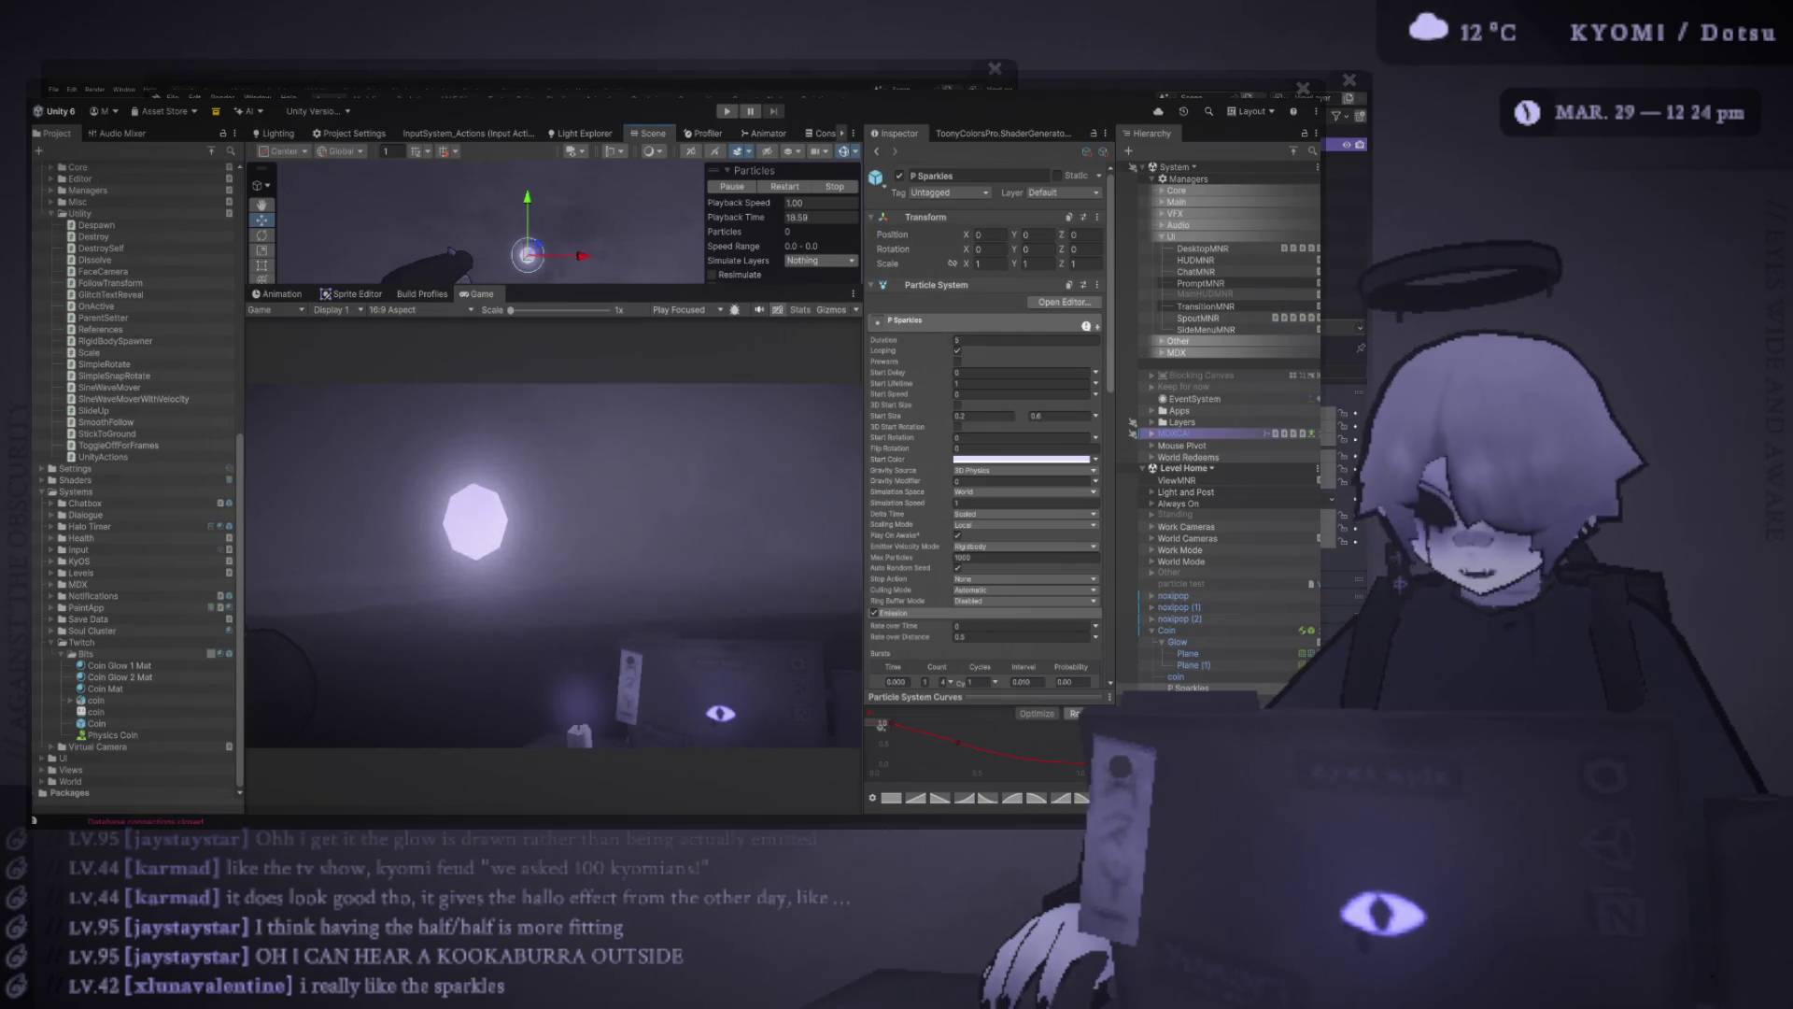
key(ctrl+z)
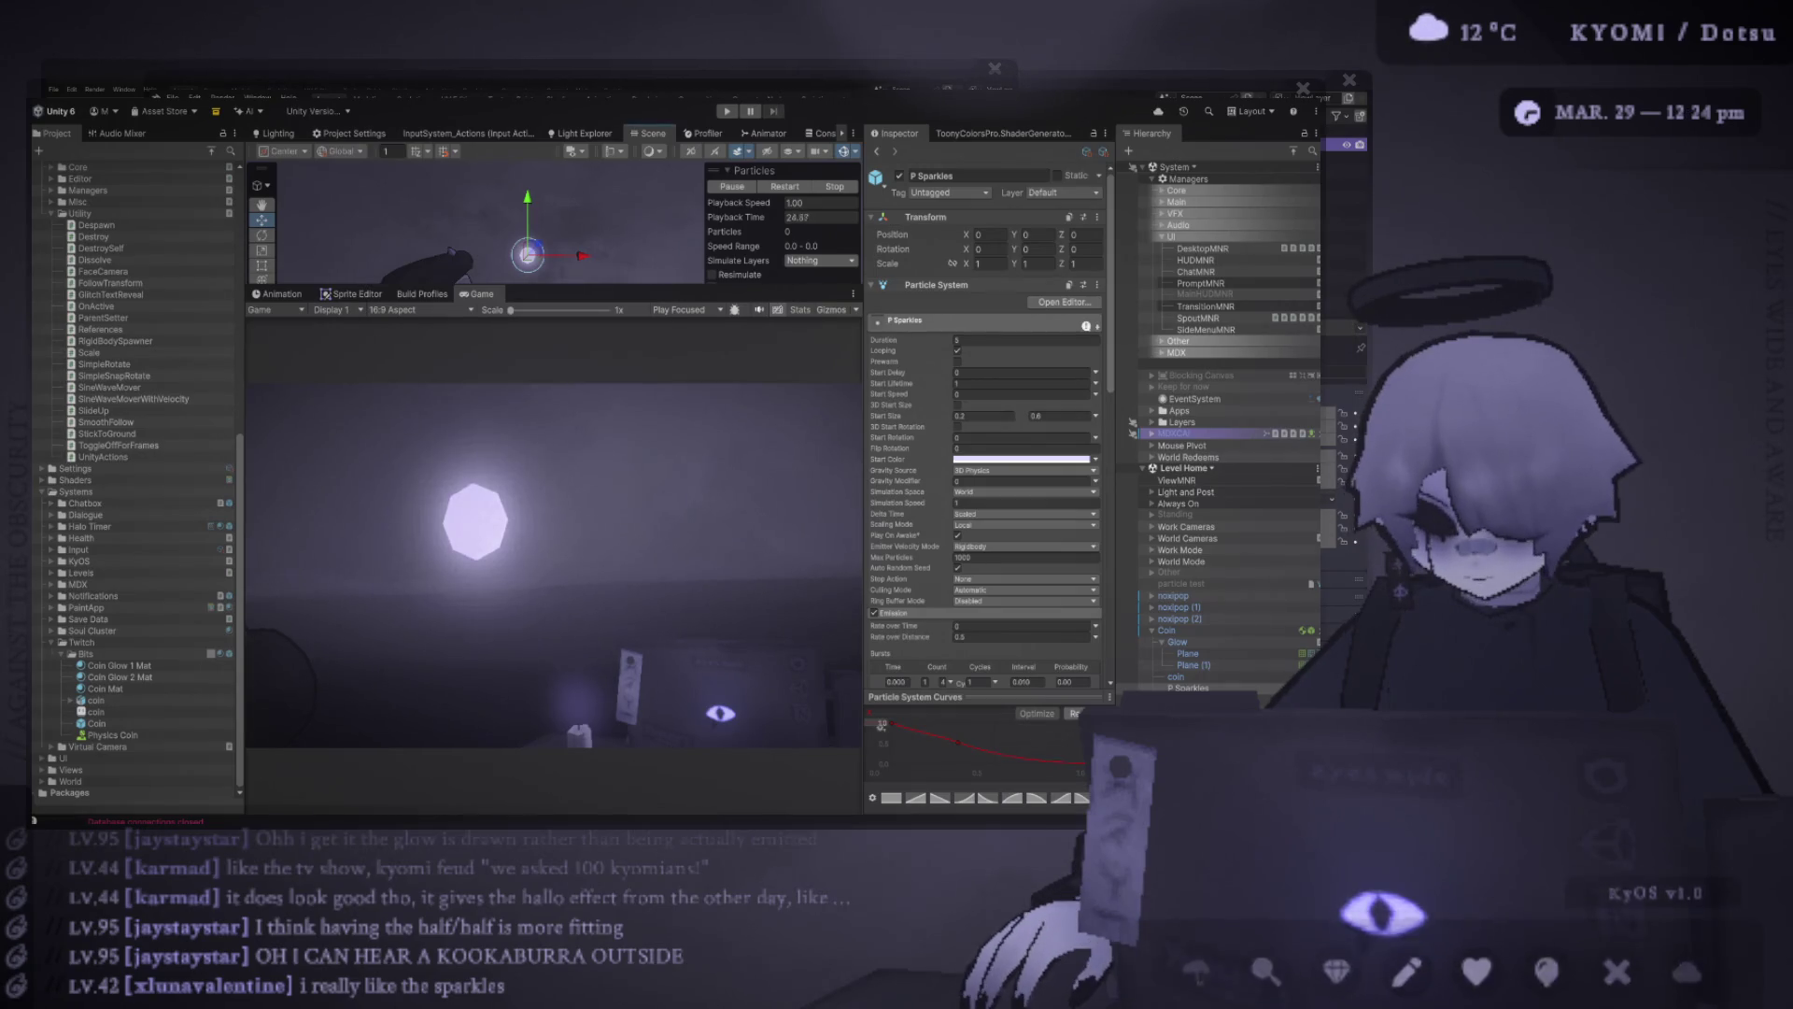
key(e)
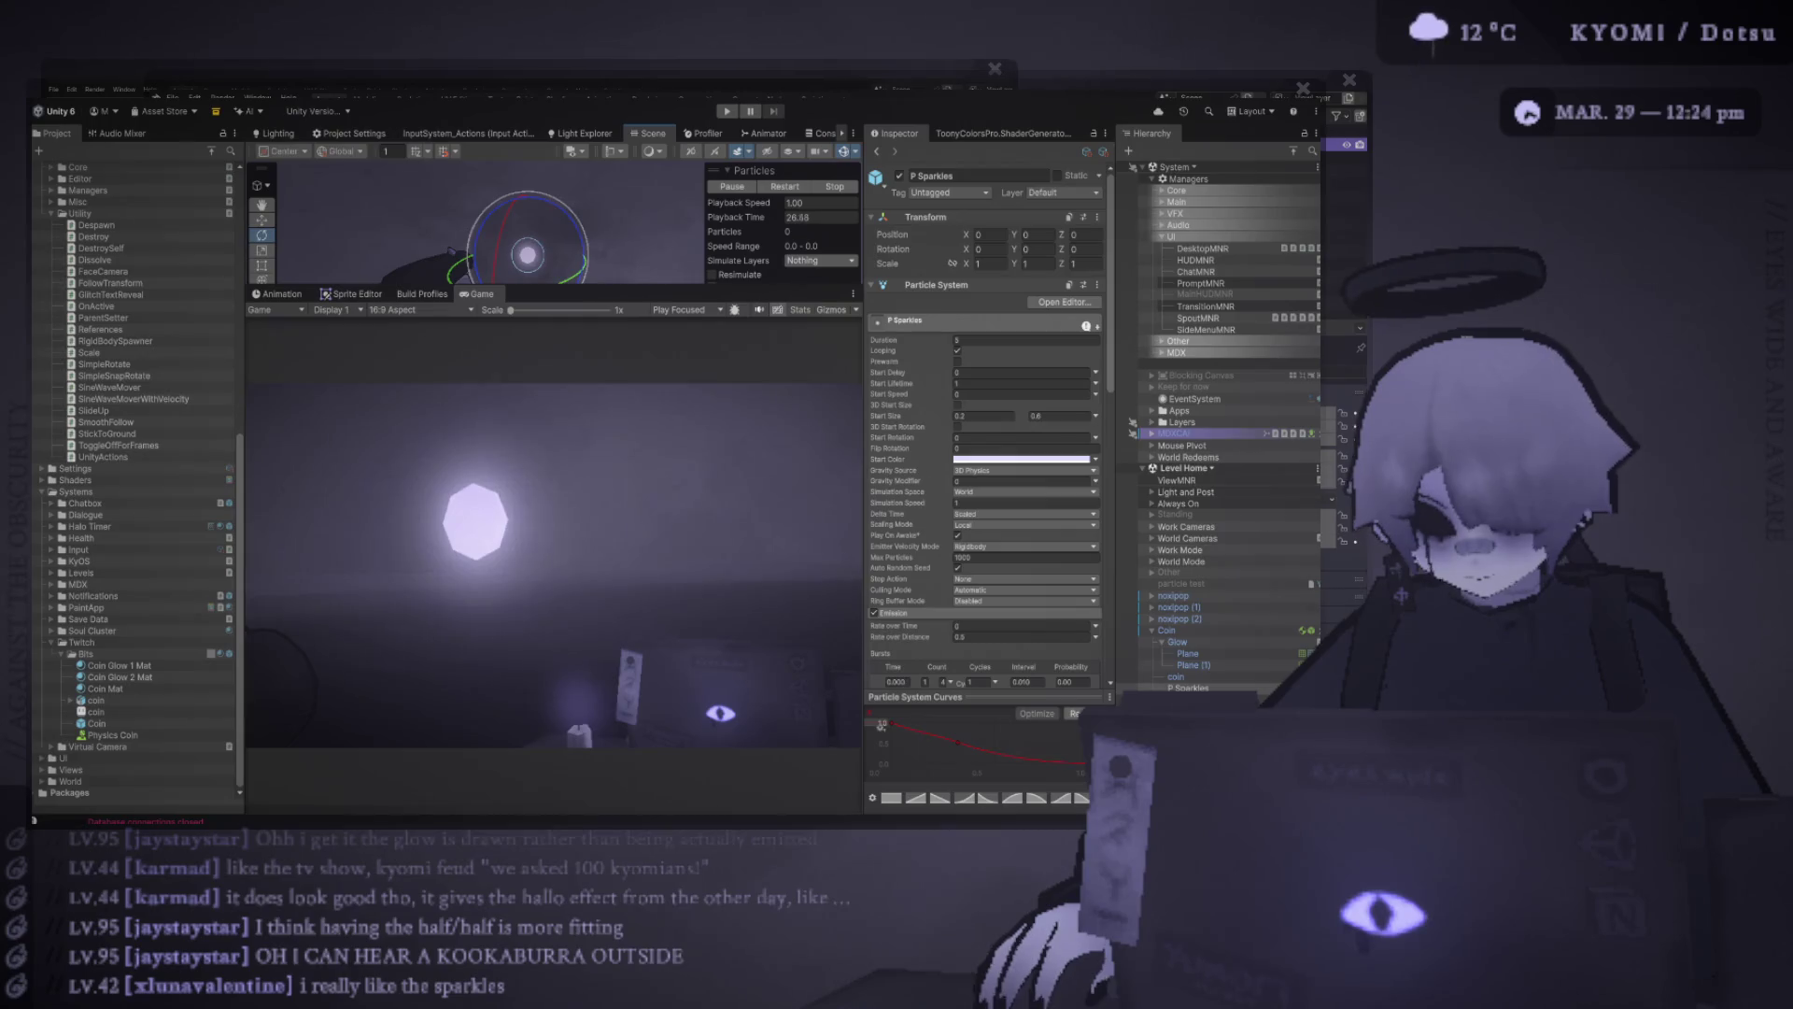
text(w)
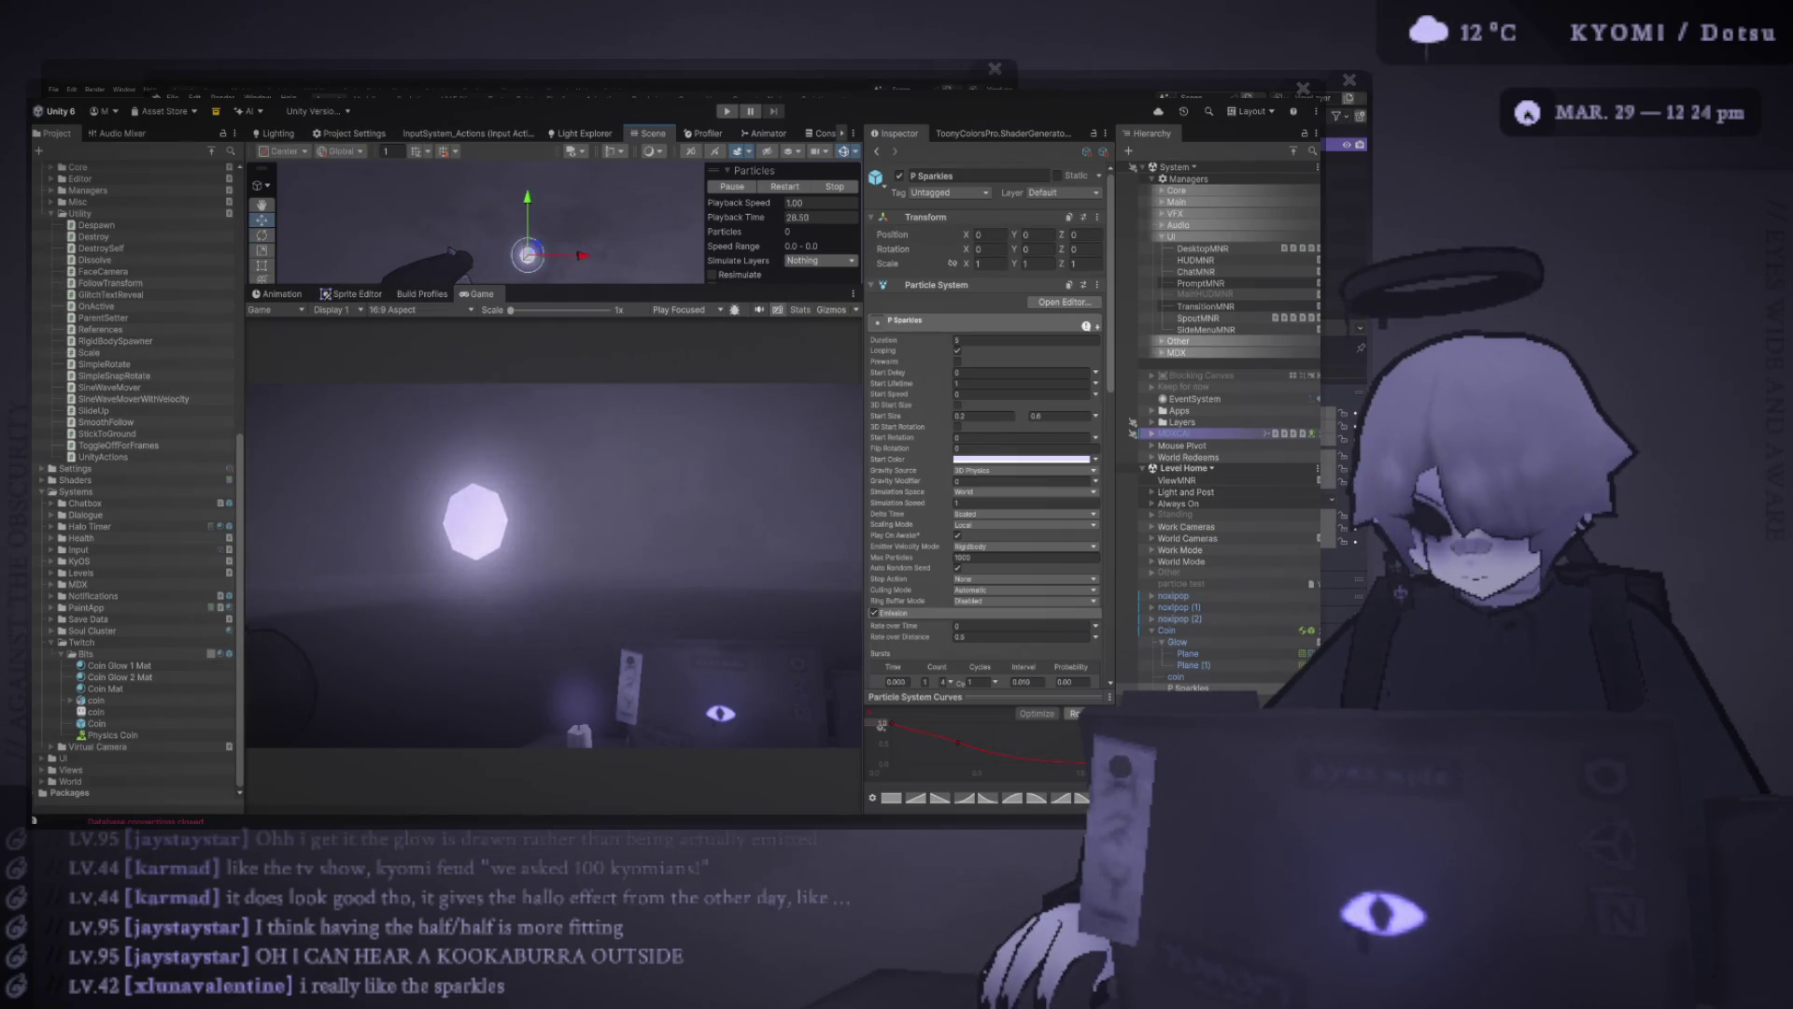
text(0.530.89)
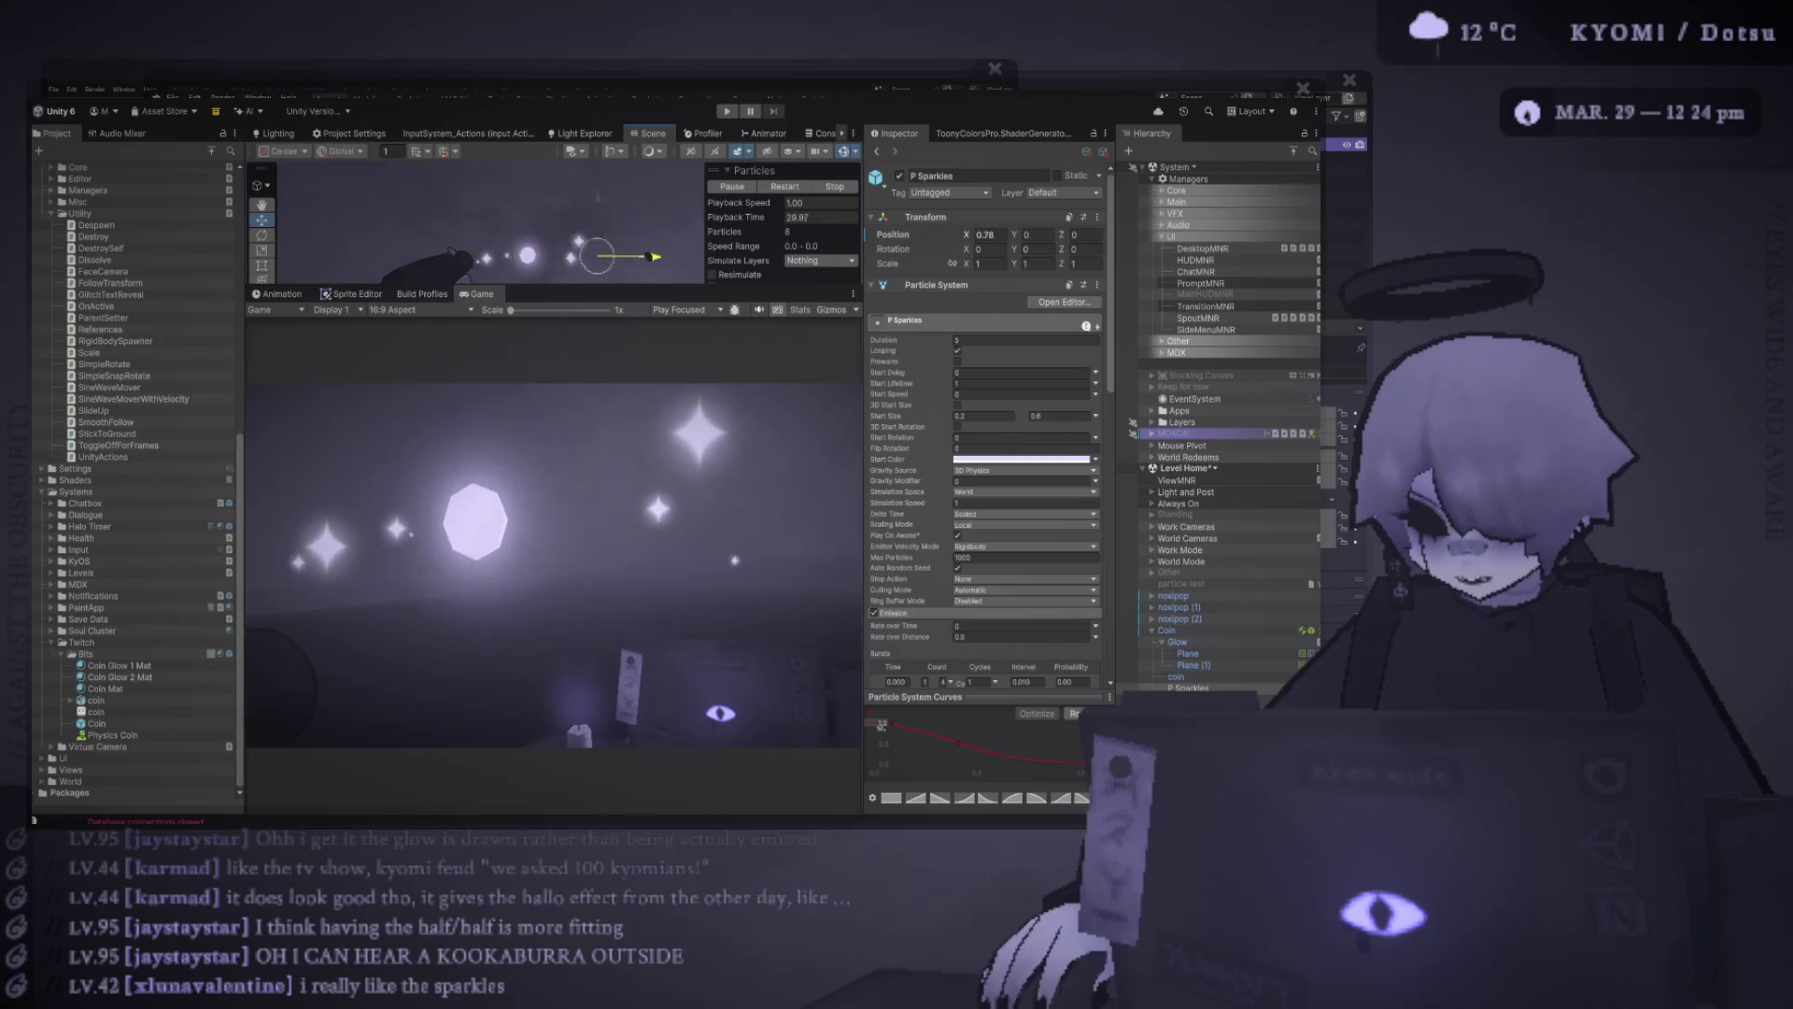
text(0)
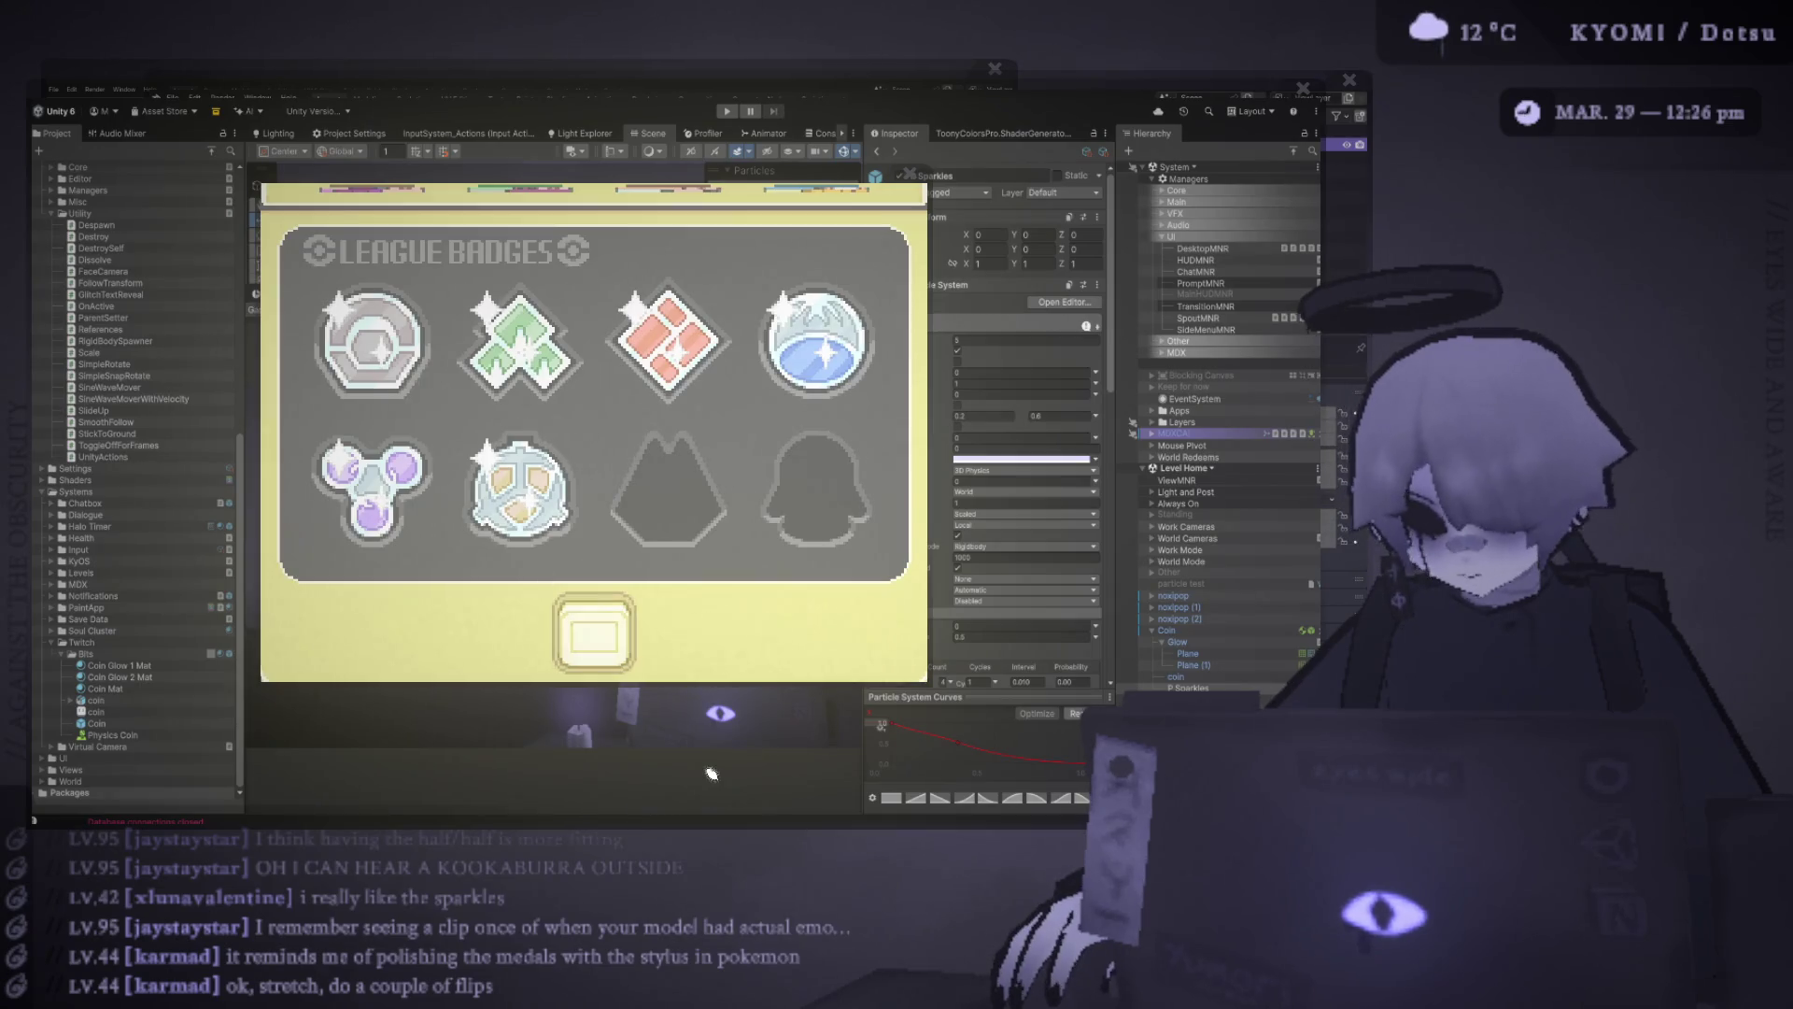
Close the League Badges reference image to return to Unity's Game view with the glowing Coin
click(910, 174)
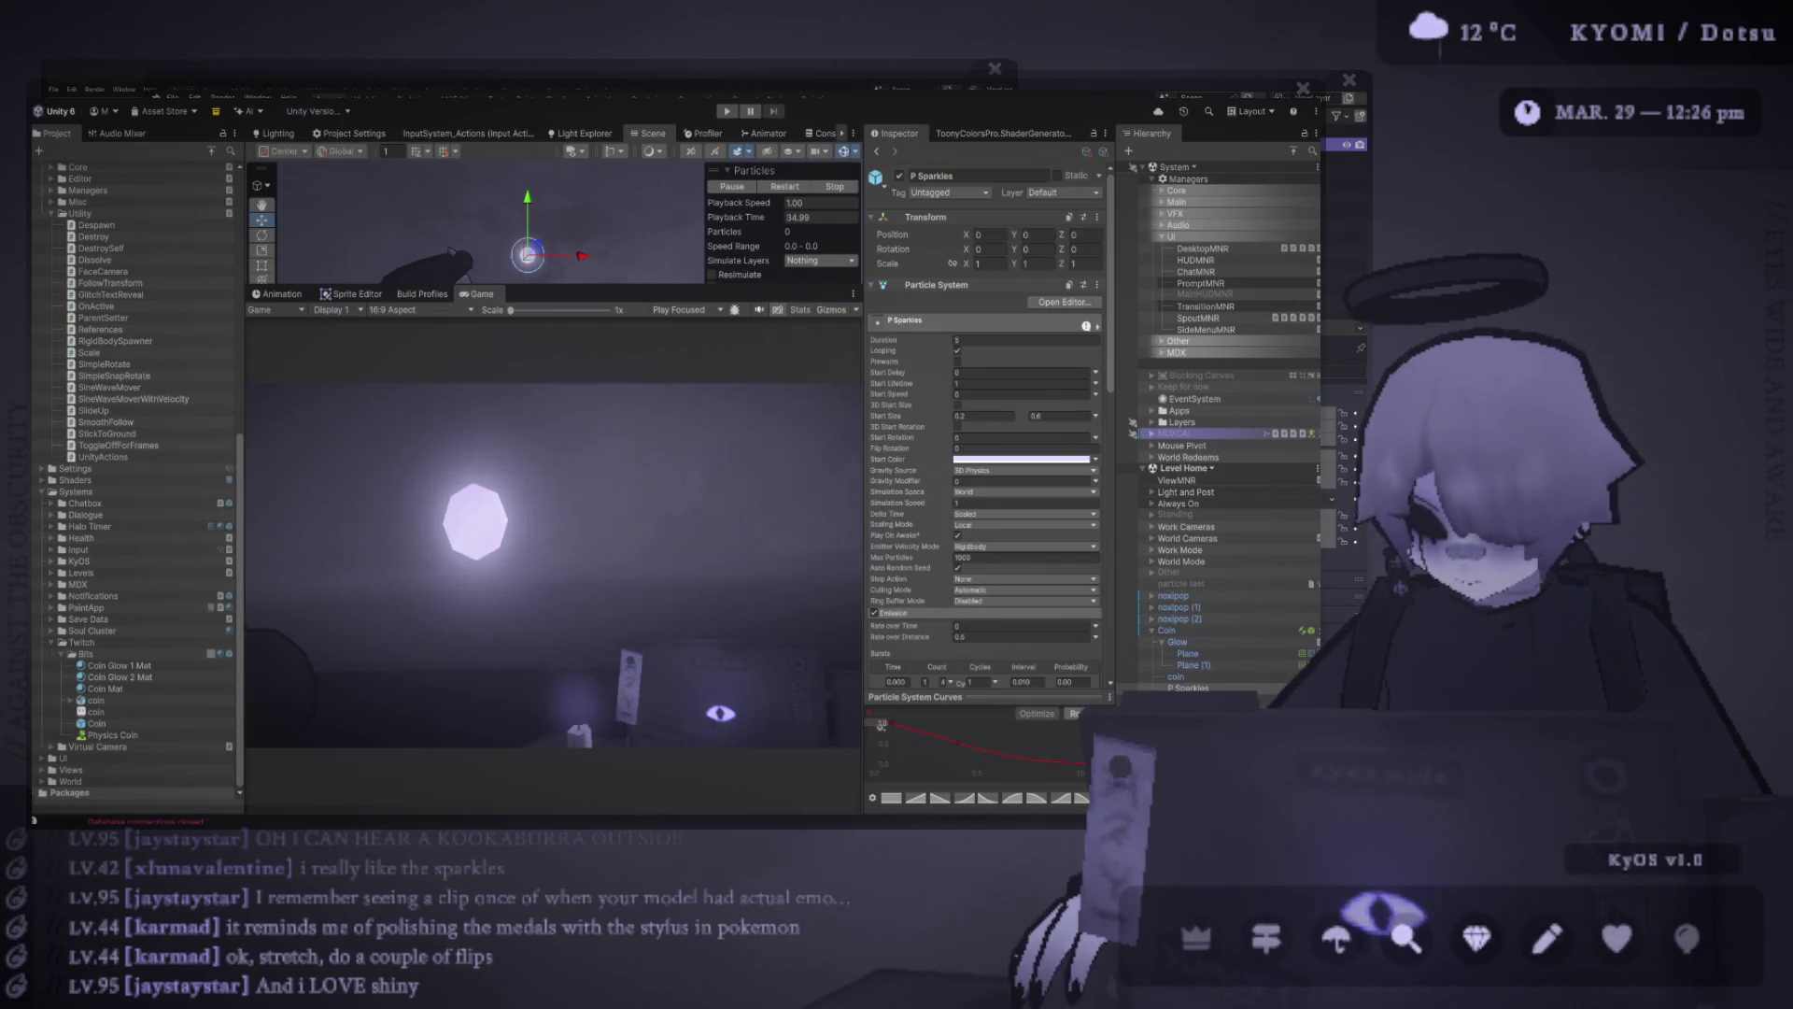
click(1476, 937)
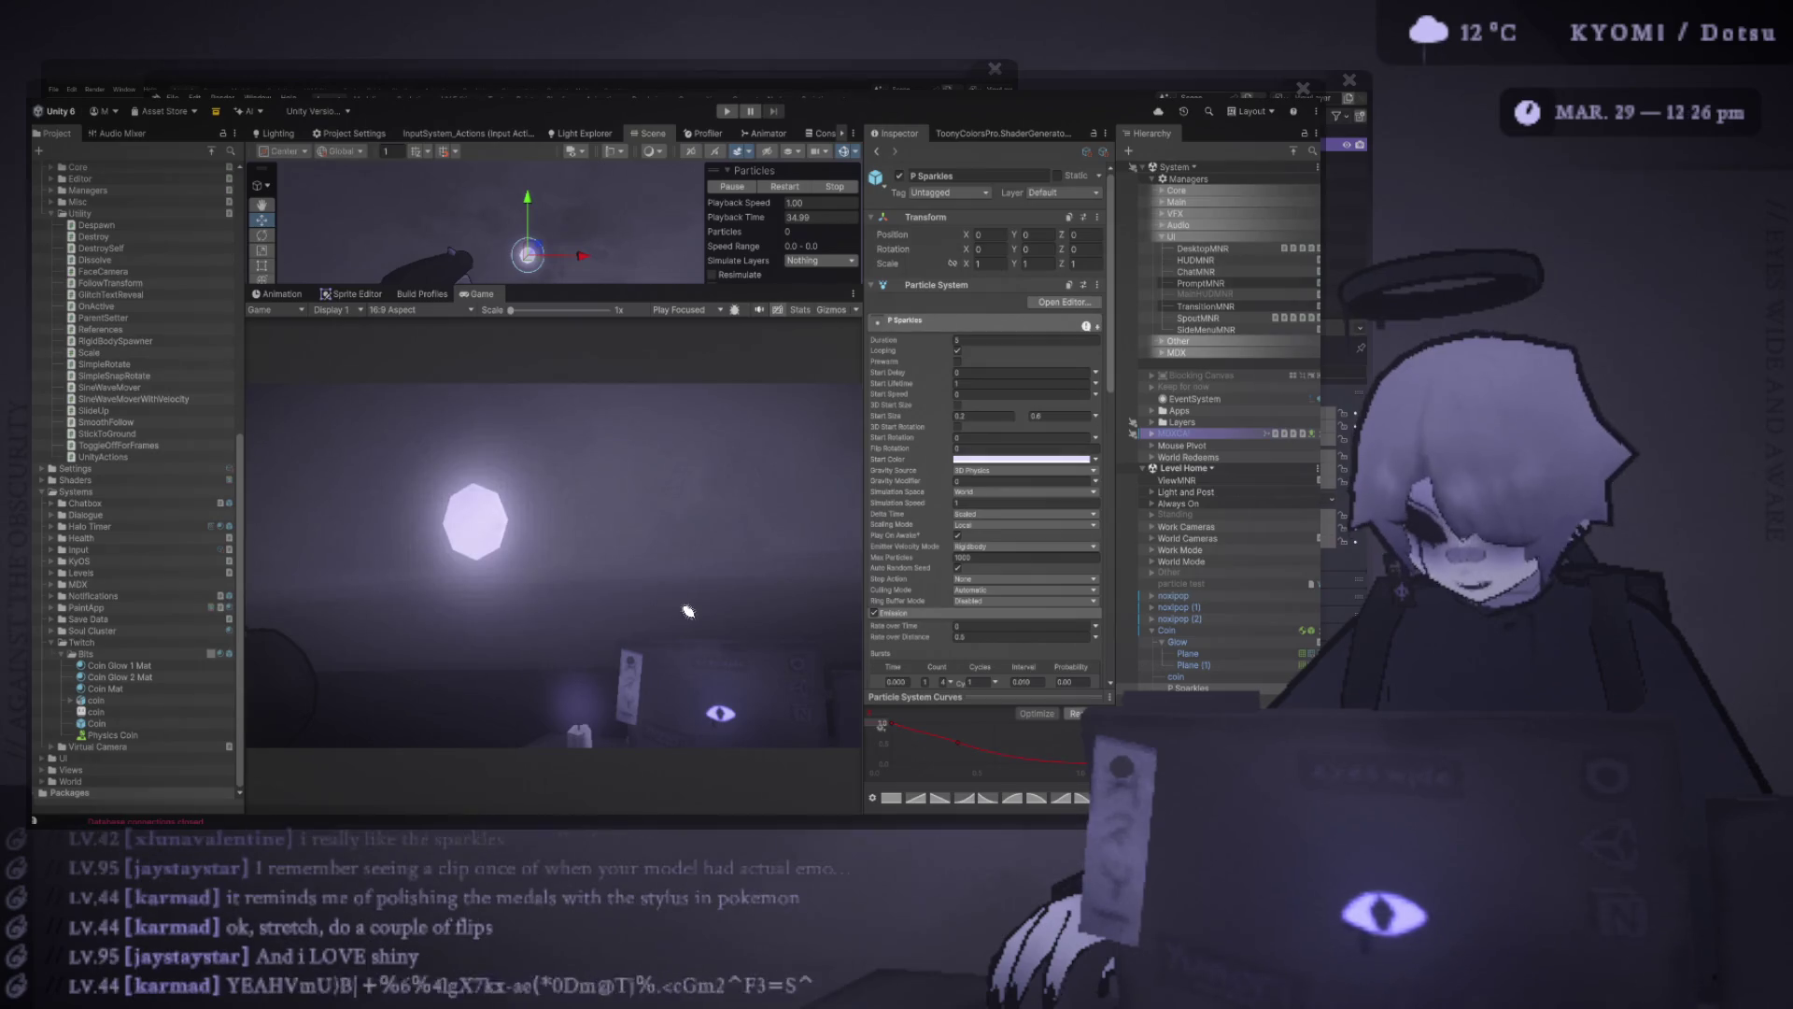
drag(766, 292, 633, 249)
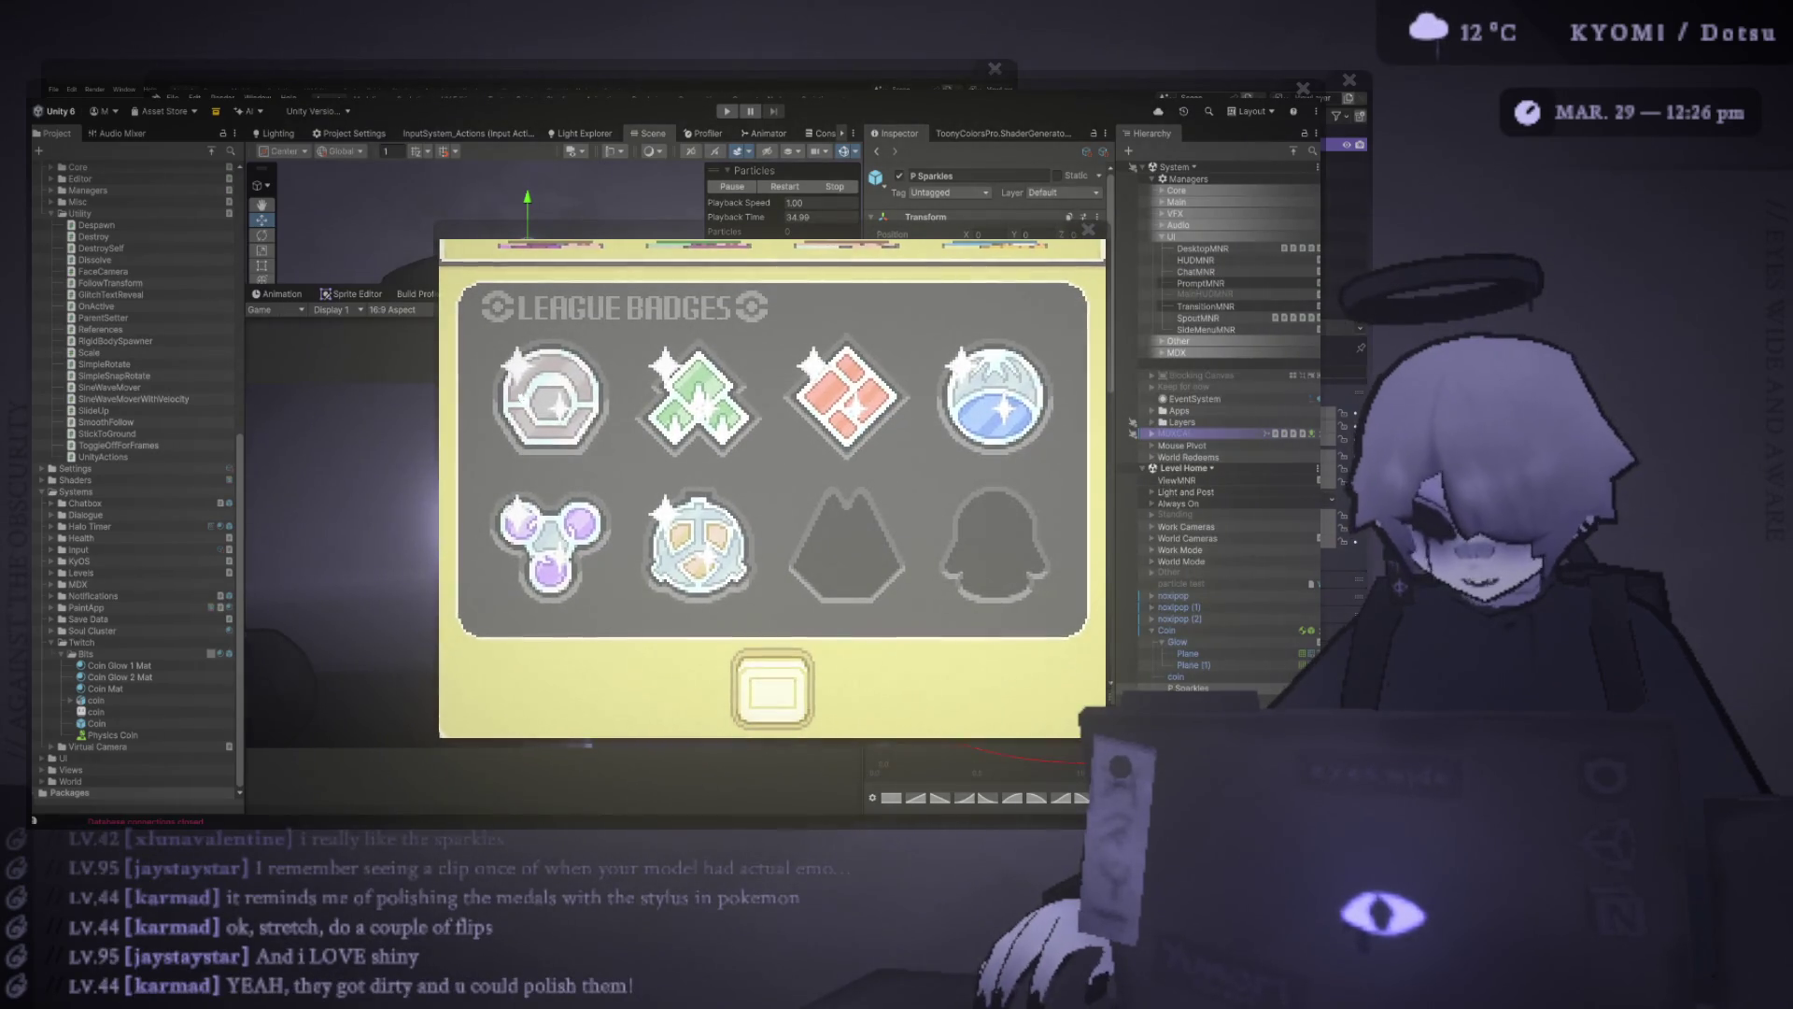
double_click(592, 230)
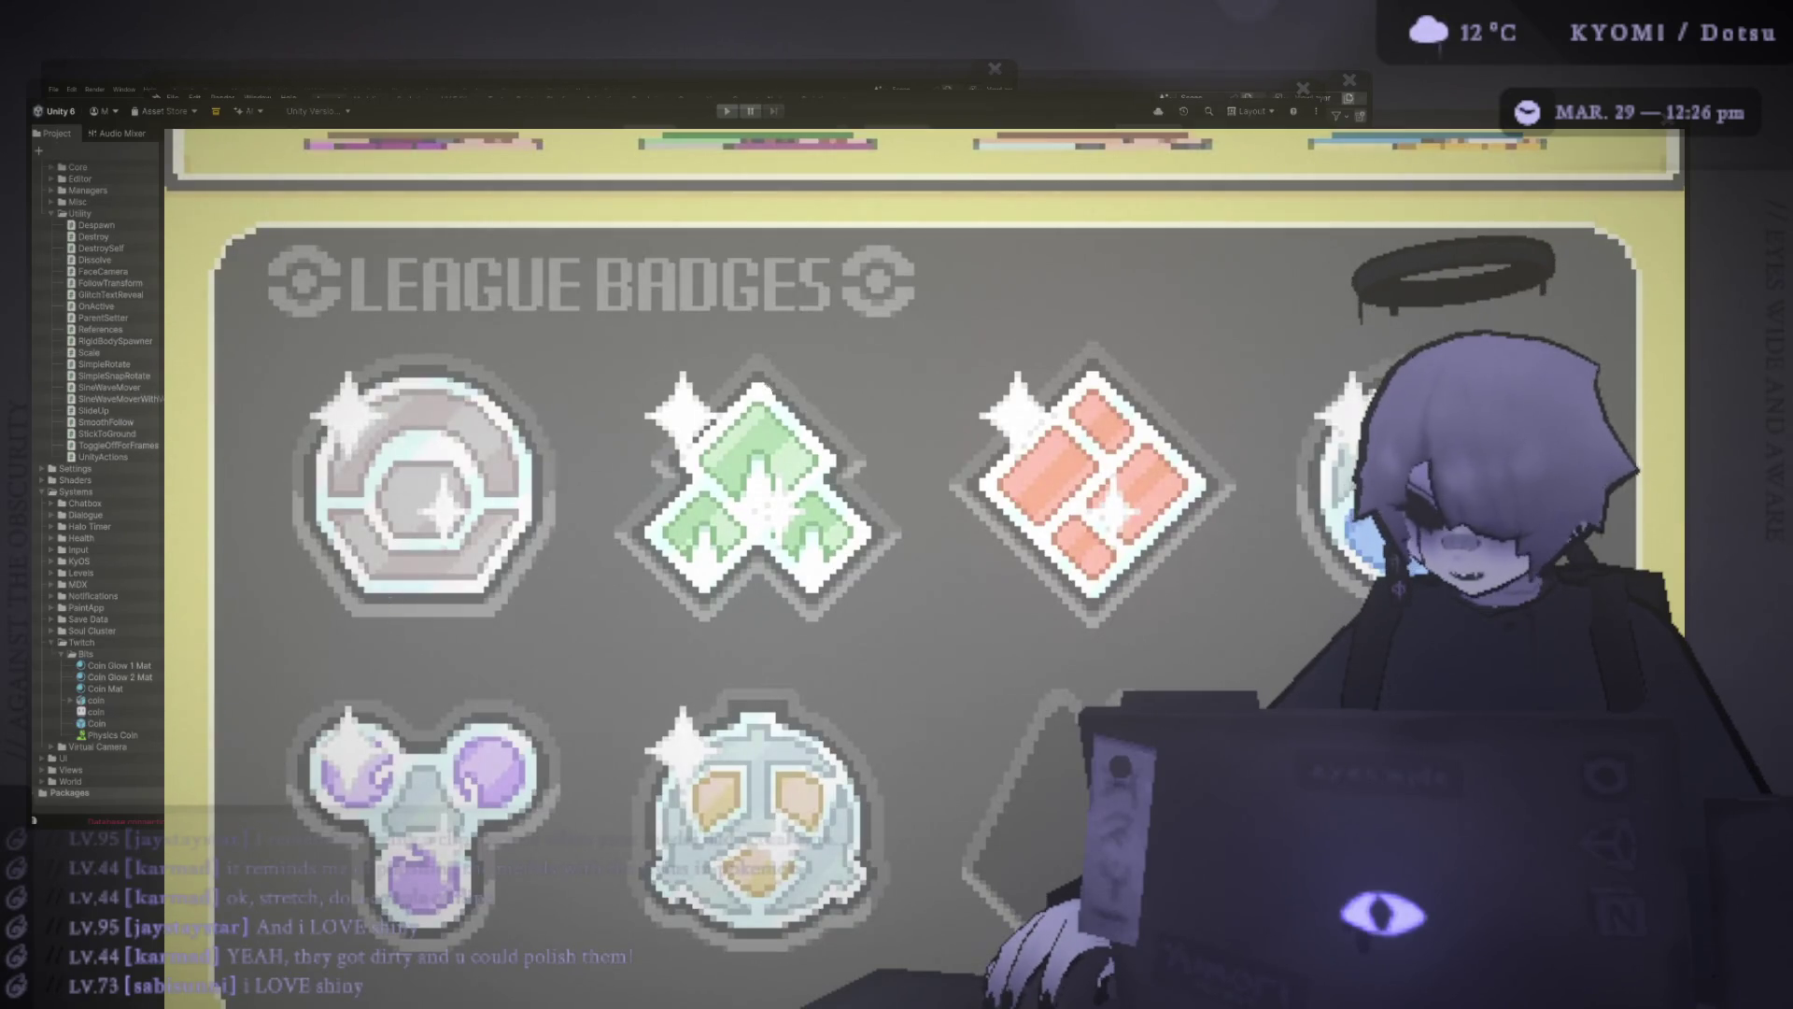
click(1321, 120)
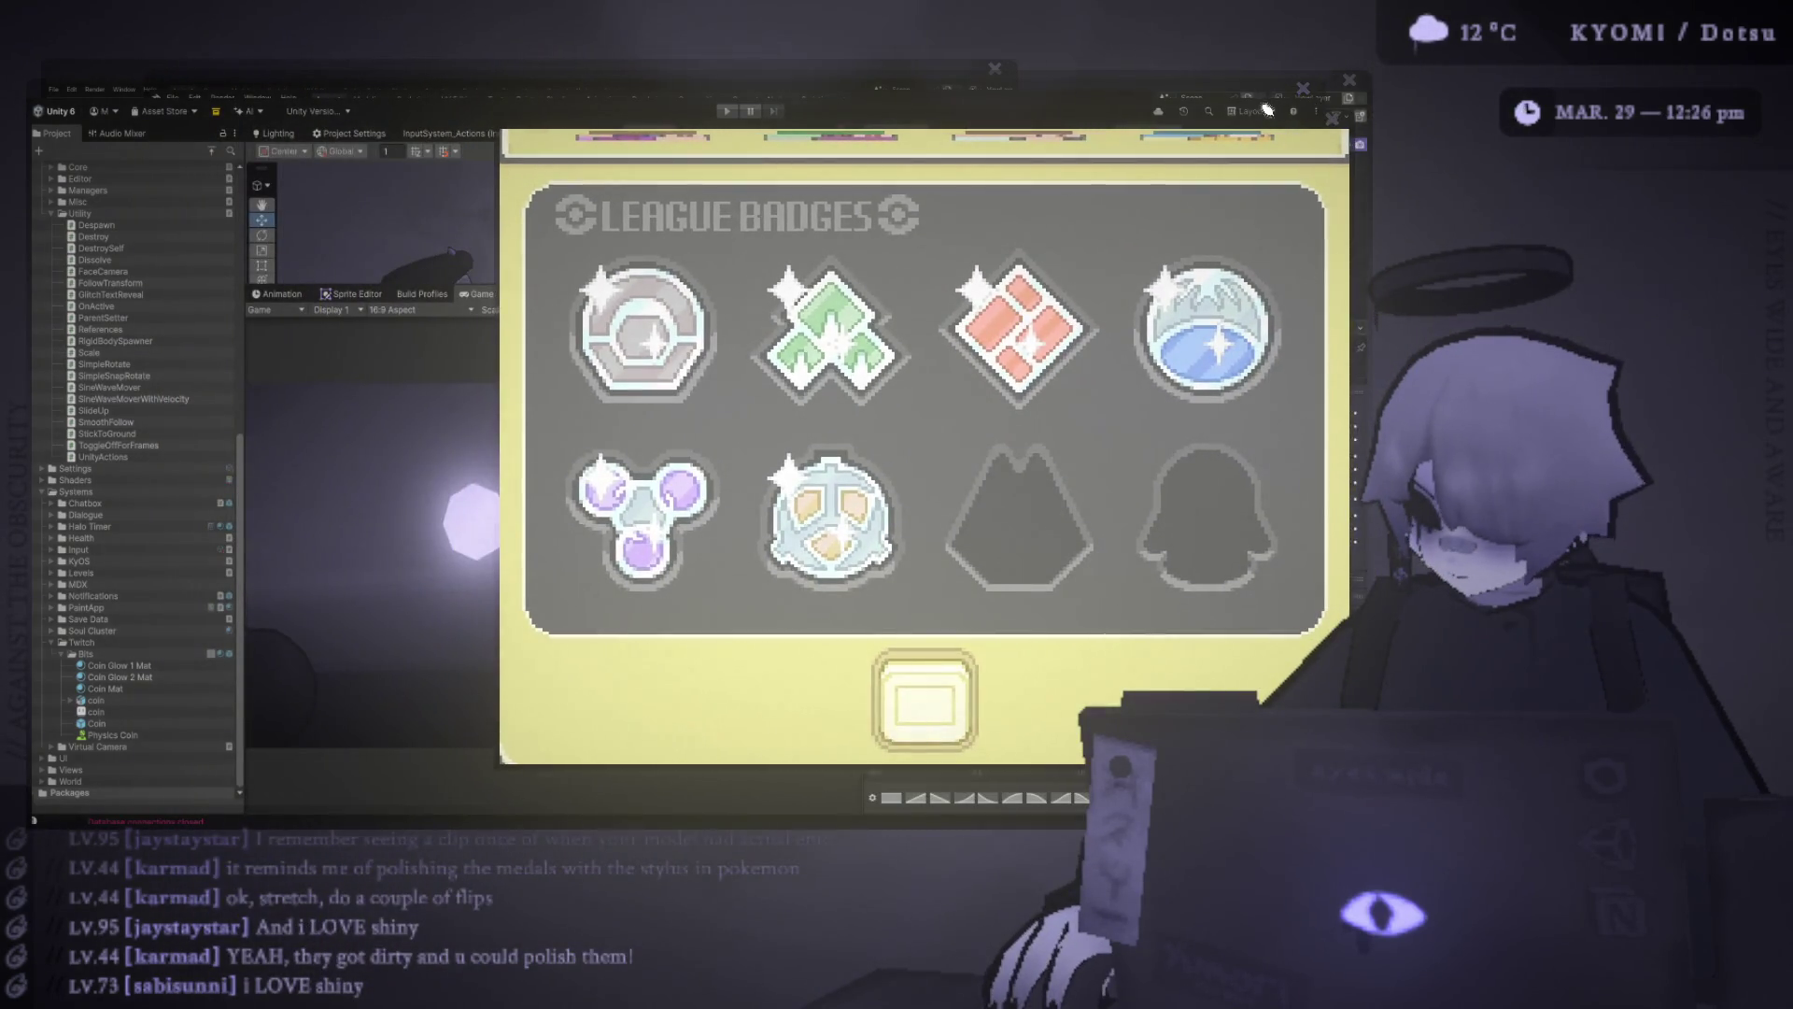
Bring the League Badges image viewer forward and close it, revealing the Coin in Unity's Game view
click(1053, 127)
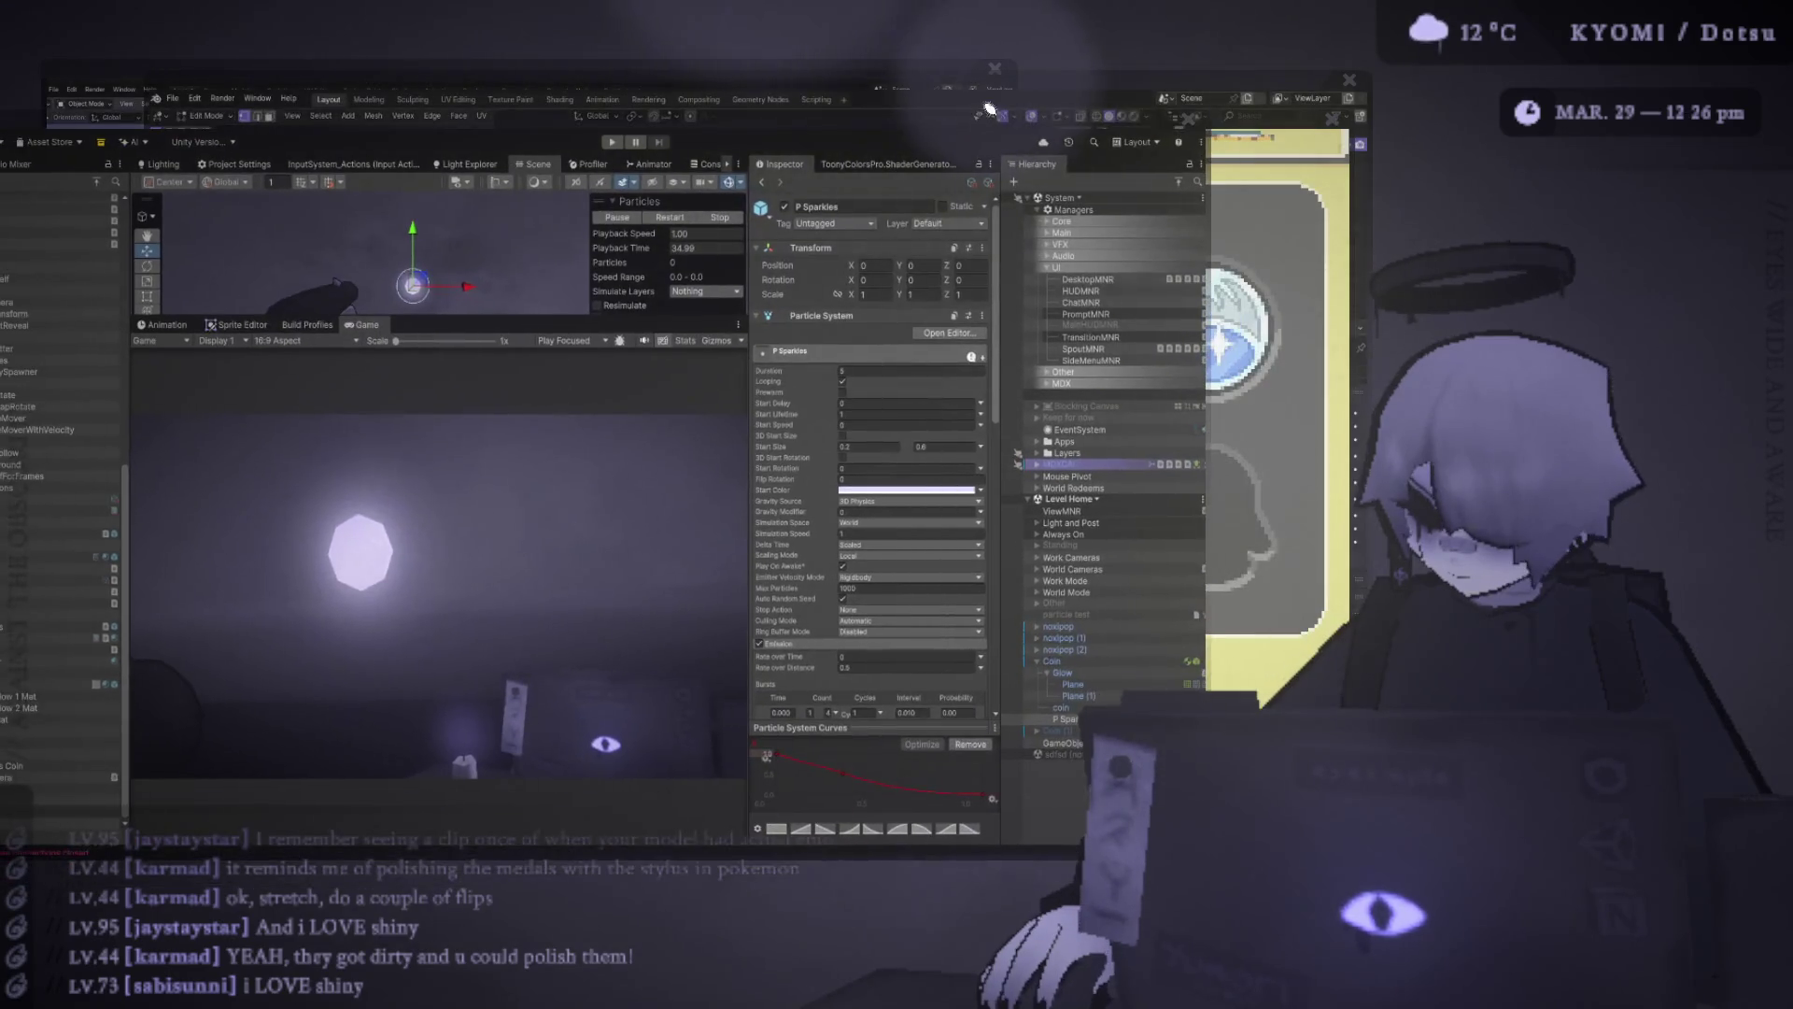
click(1275, 136)
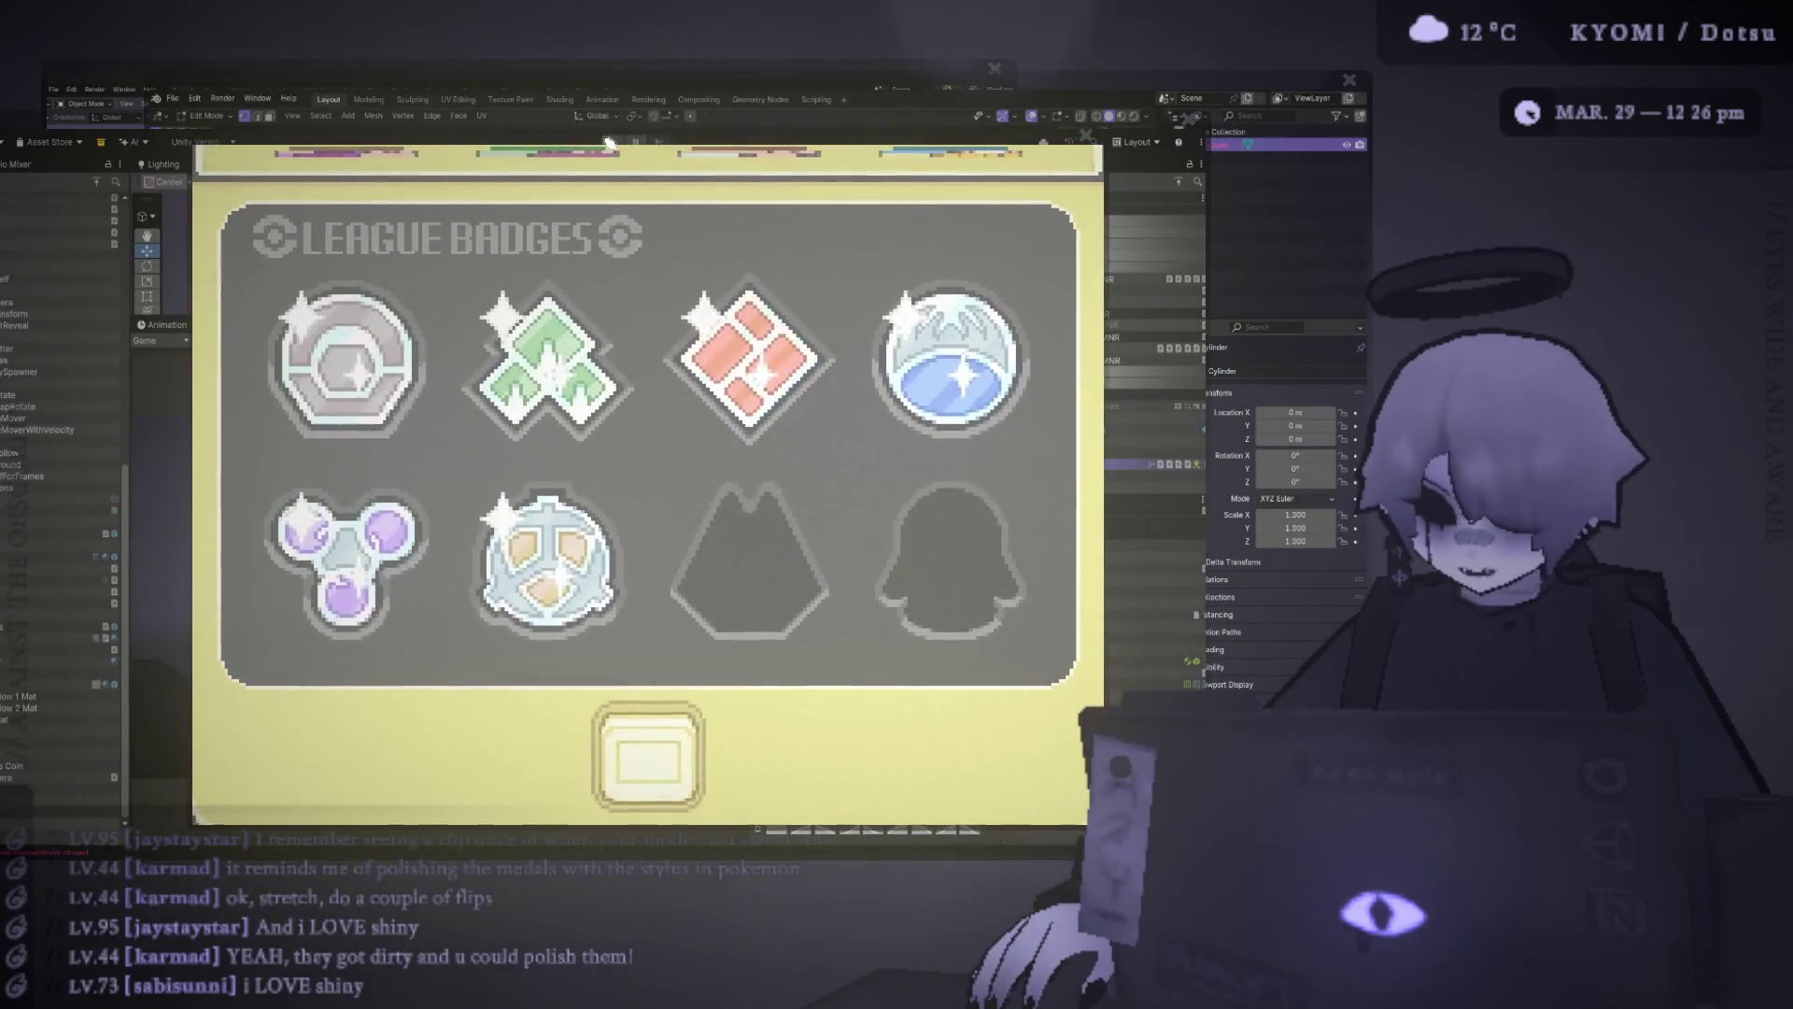
click(1091, 137)
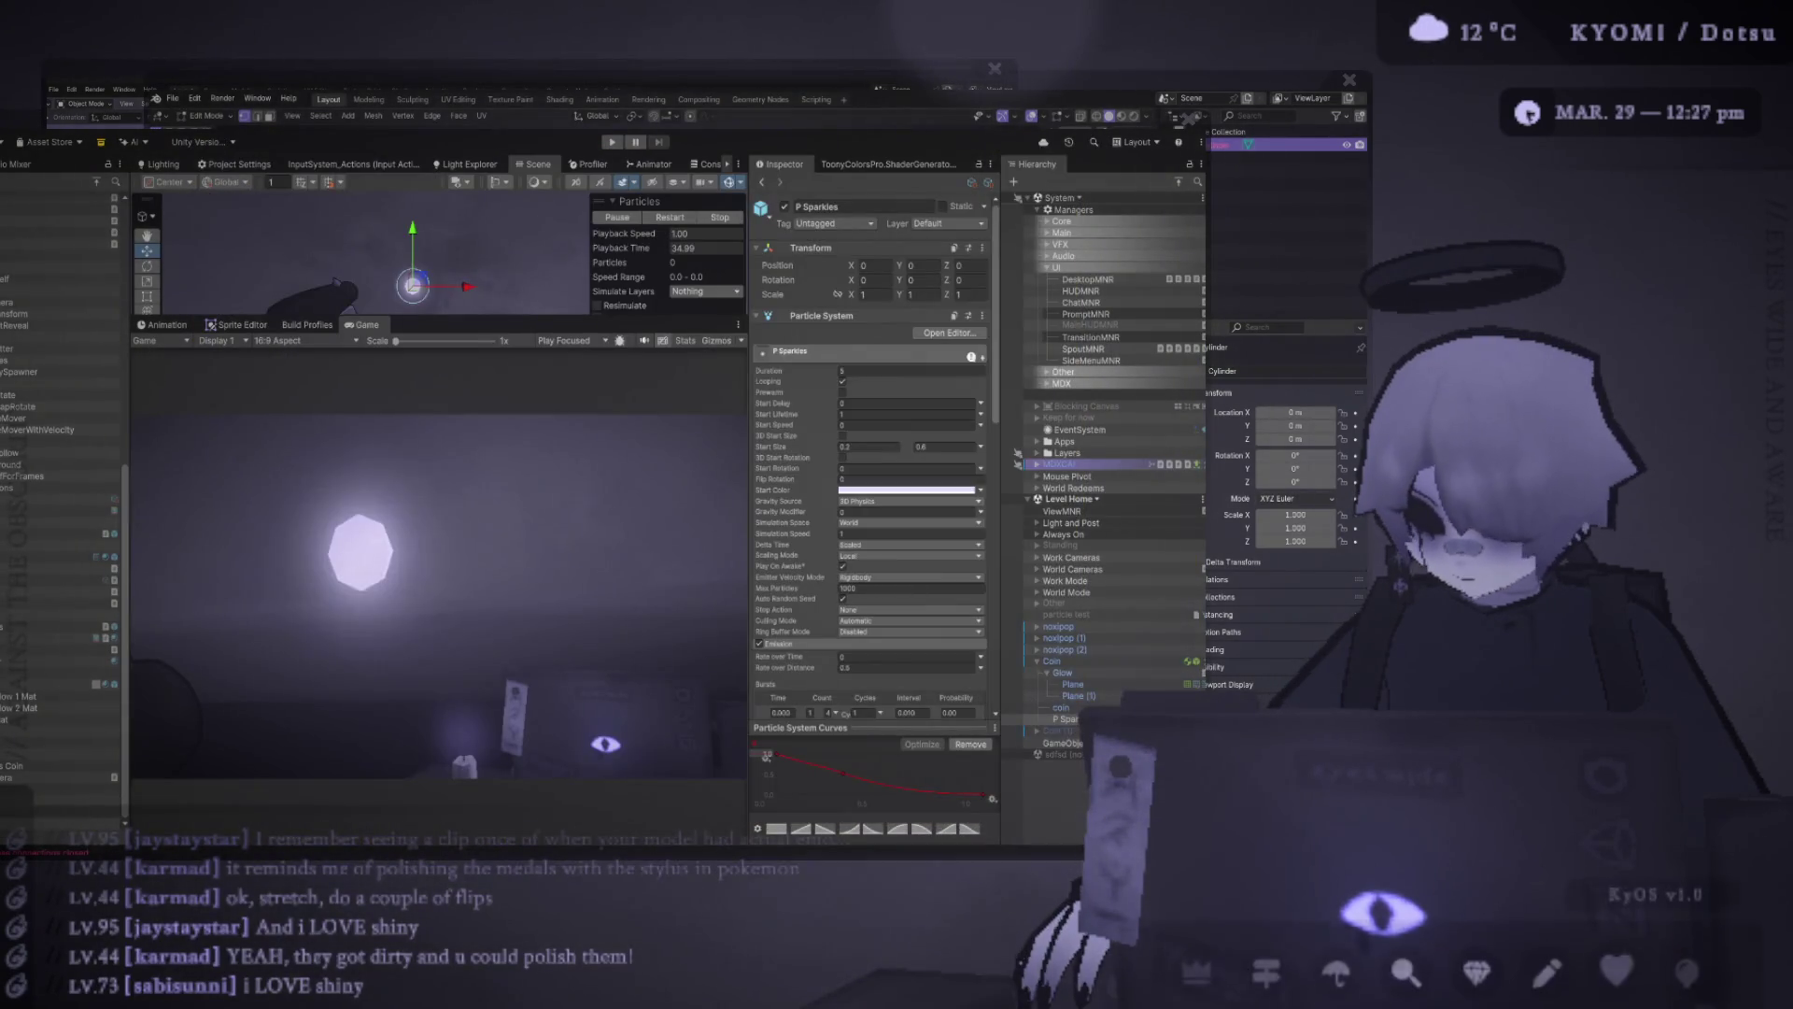
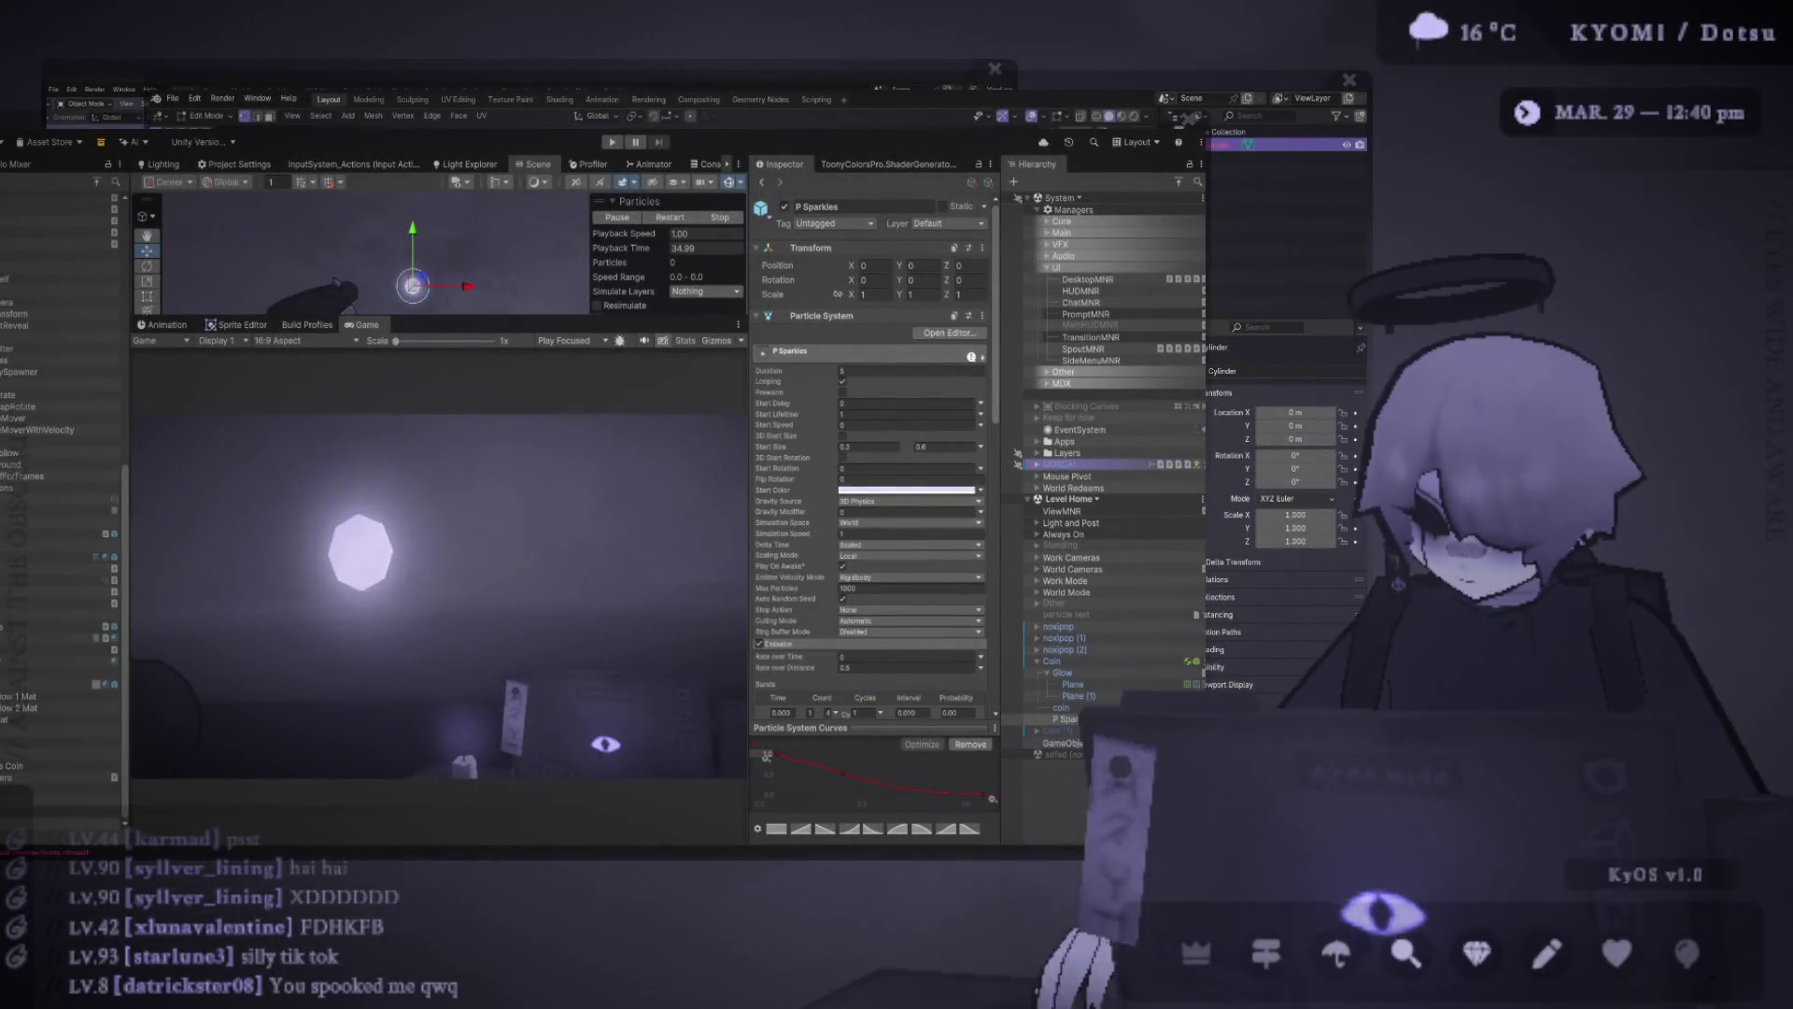
click(1545, 971)
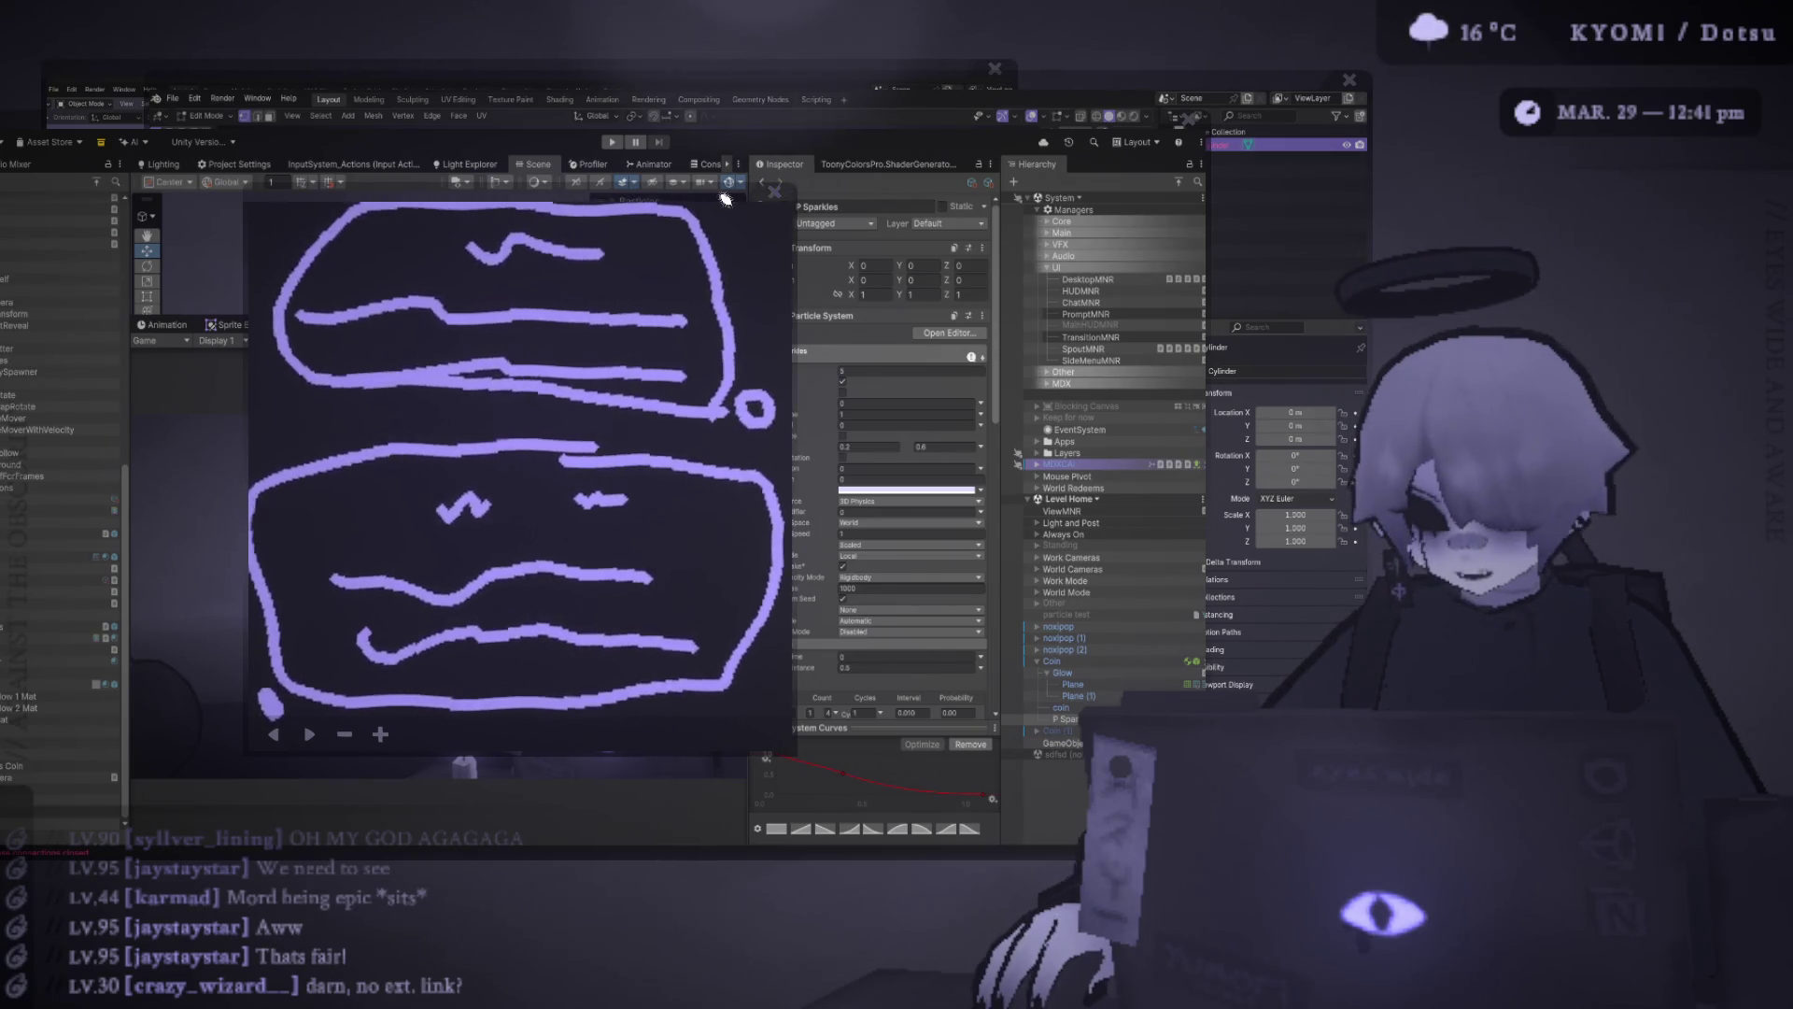
drag(755, 197, 799, 198)
click(817, 191)
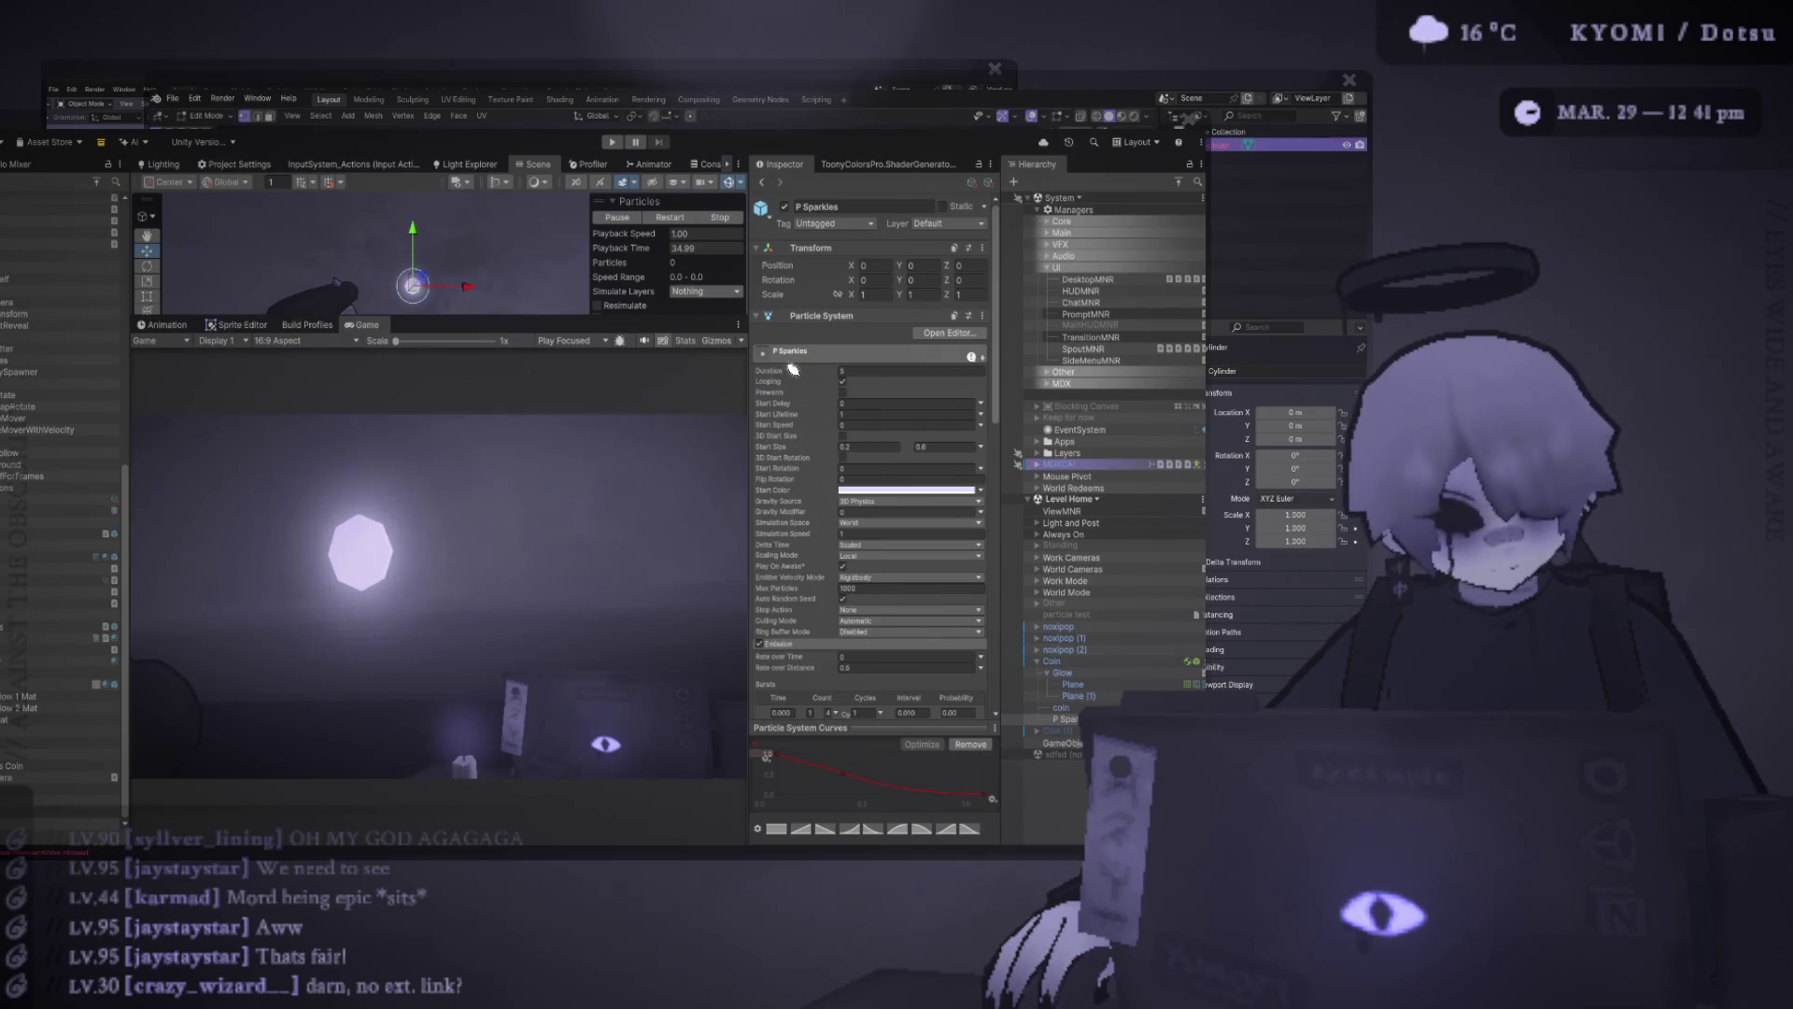